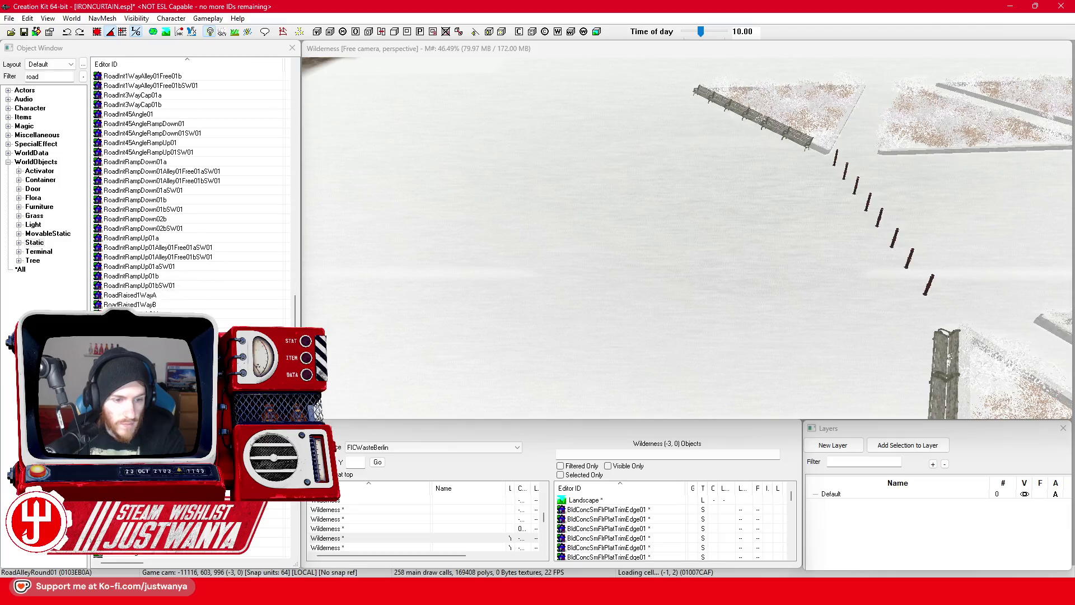
scroll(185, 297, down, 4)
Preview the RoadRound01 and RoadRound3WayAlley01 road pieces from above
double_click(187, 305)
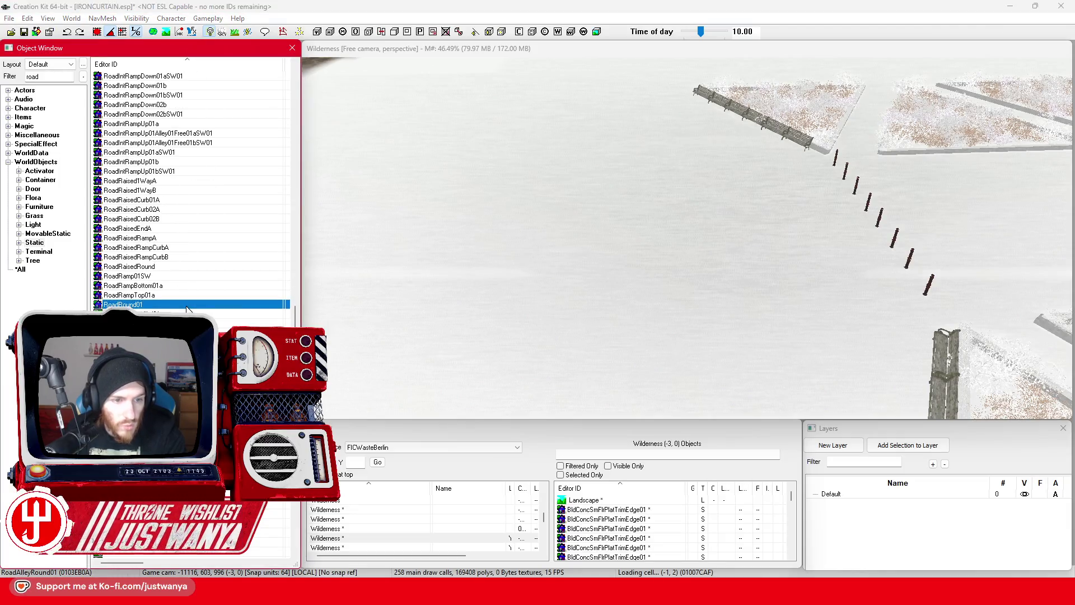
mouse_move(660, 314)
mouse_down()
mouse_move(695, 360)
mouse_move(704, 344)
mouse_up()
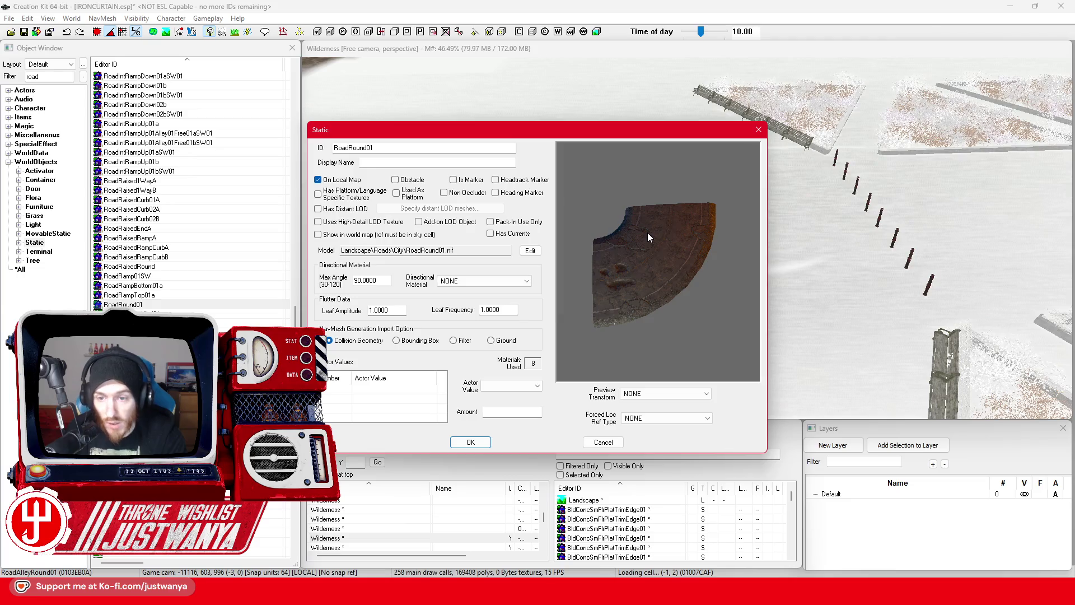
click(758, 130)
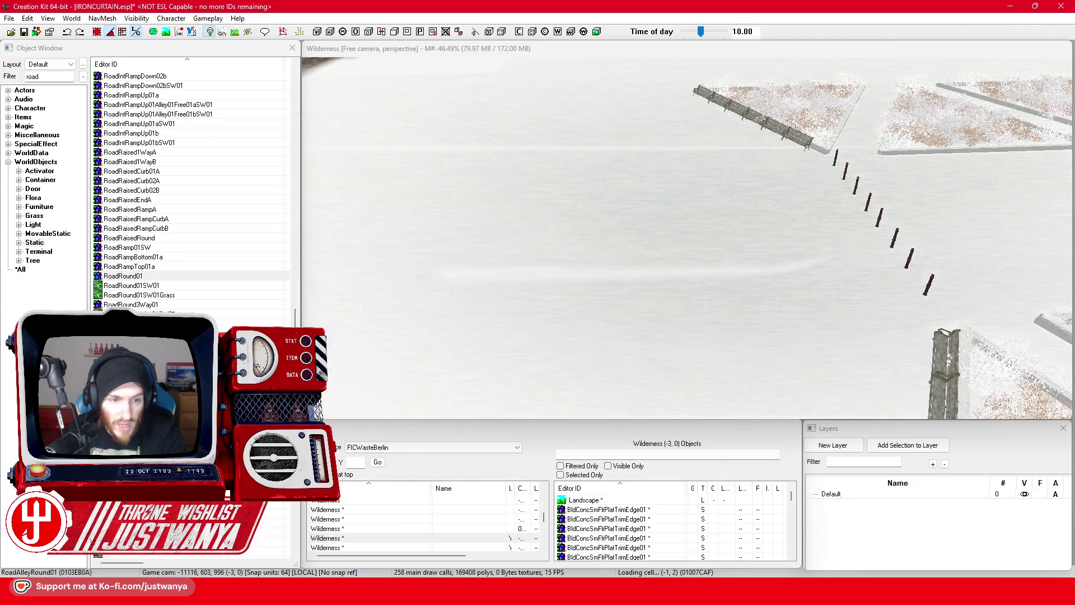
double_click(140, 314)
drag(669, 277, 717, 242)
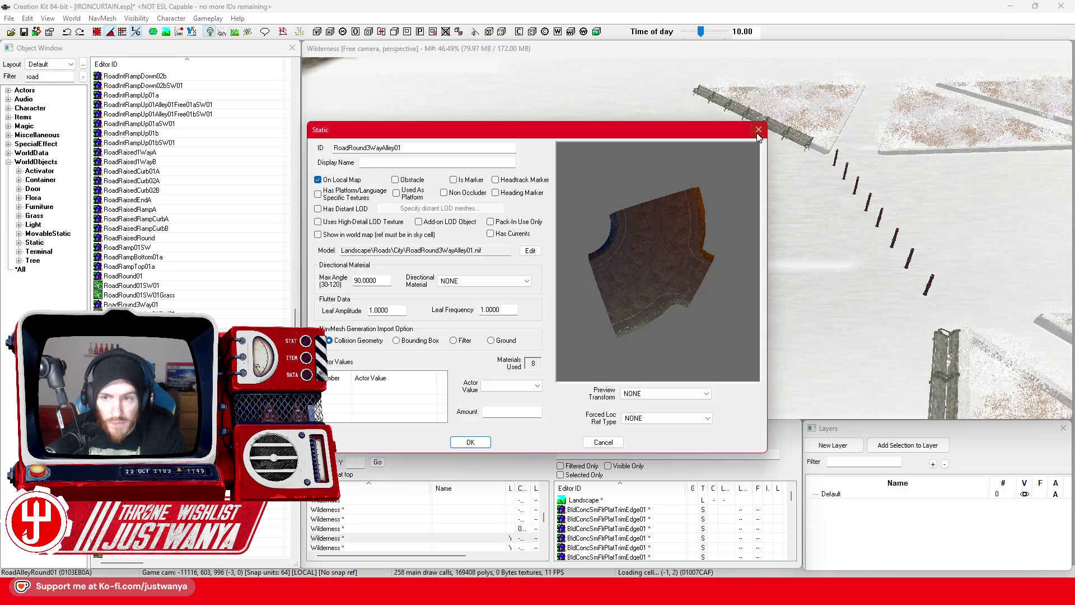
click(758, 132)
Preview the SancRoadCrv01 curved road piece from a flatter angle
scroll(190, 190, down, 15)
scroll(190, 191, down, 15)
scroll(191, 191, down, 1)
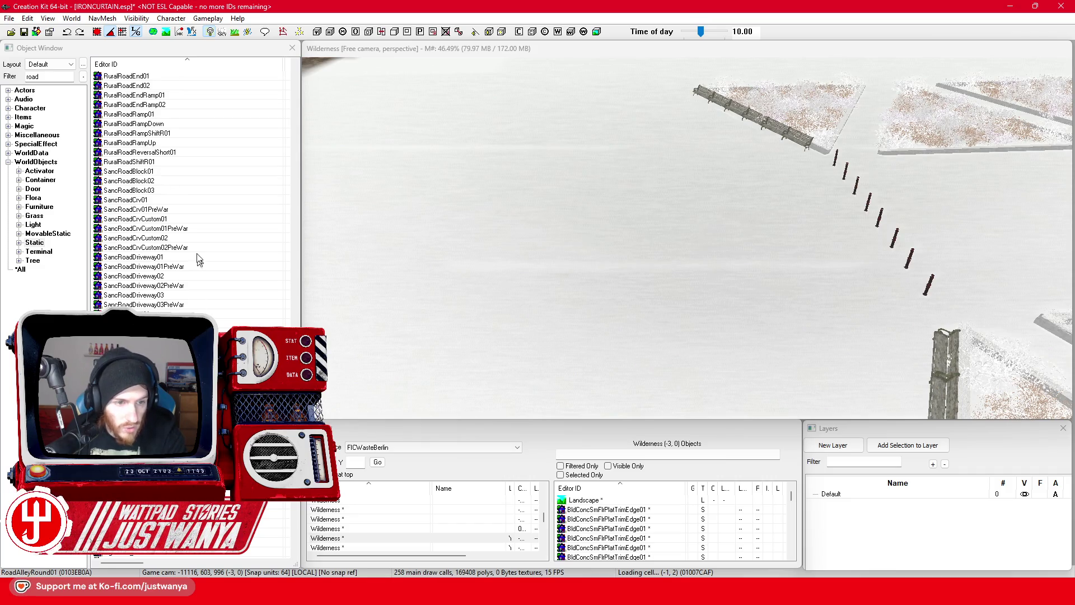
double_click(181, 200)
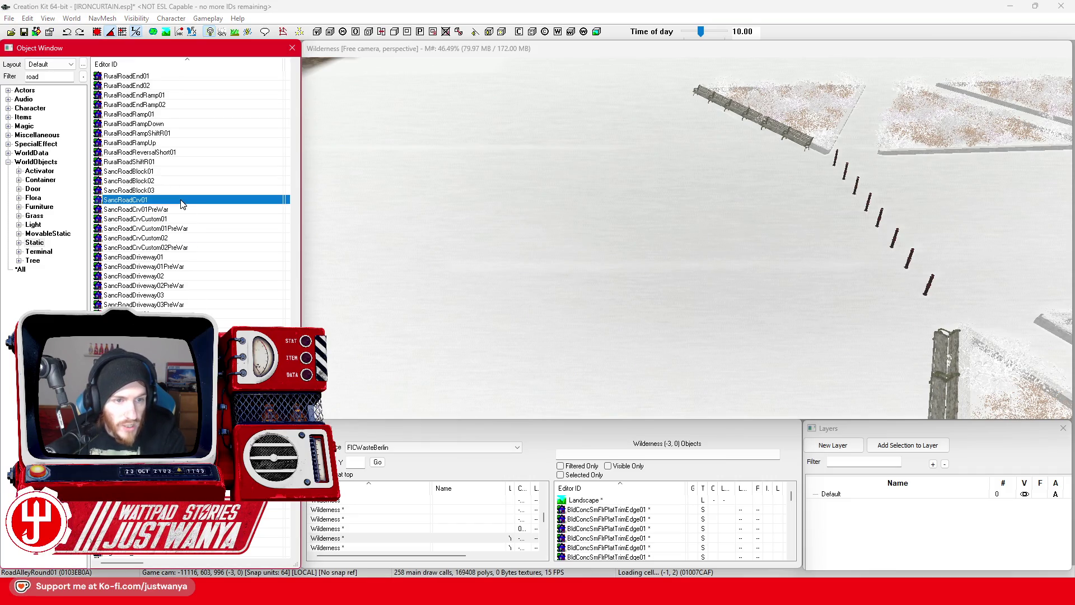
scroll(654, 340, up, 5)
drag(643, 332, 644, 220)
click(758, 130)
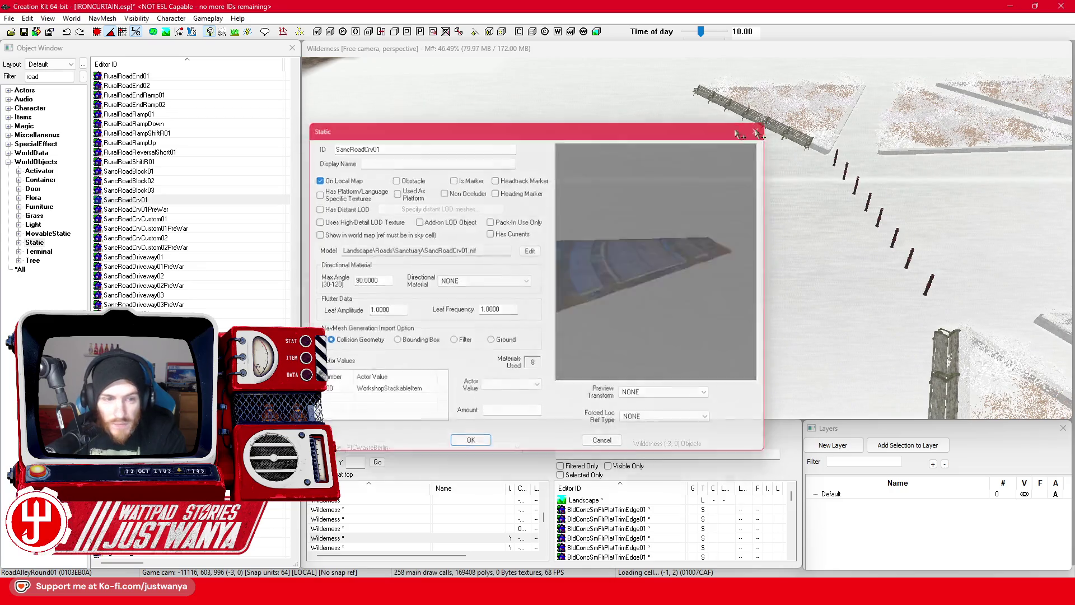
Place SancRoadCrv01 in the snowy cell, then try a rotation and undo it
drag(185, 200, 690, 260)
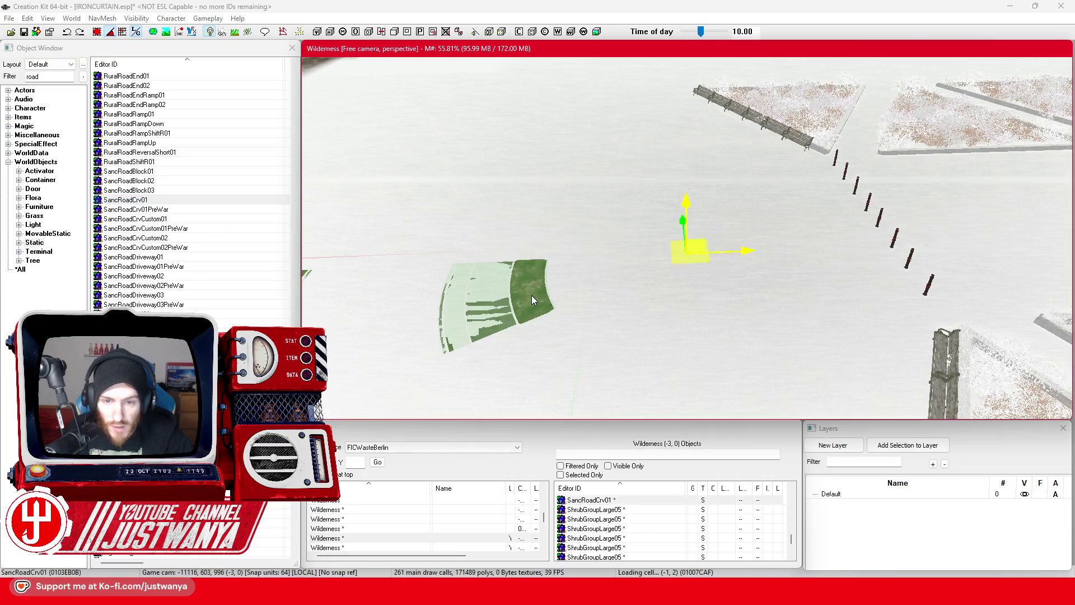
key(shift)
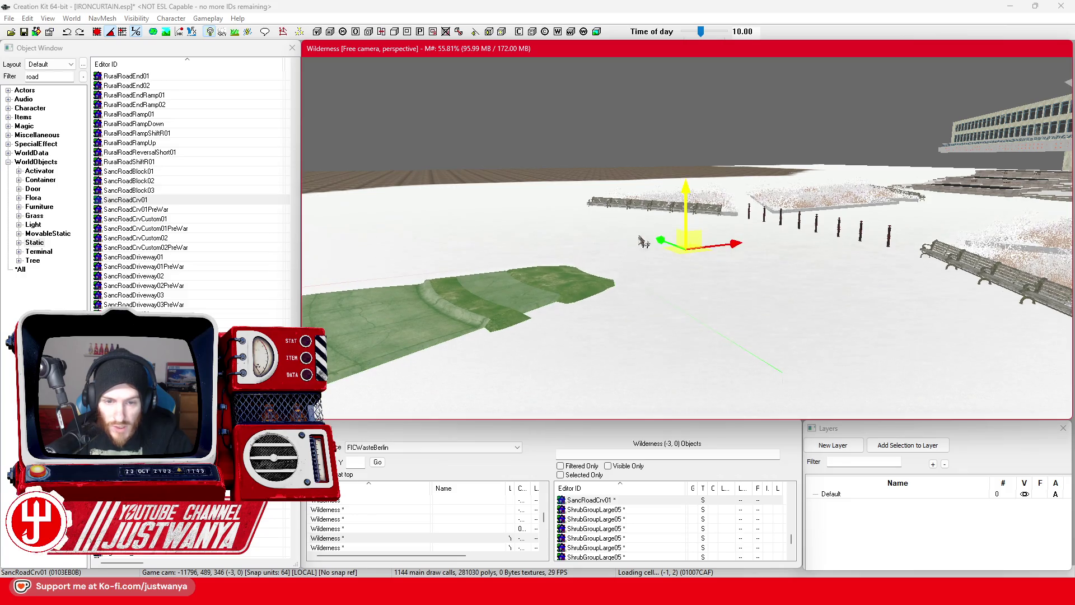
scroll(642, 242, up, 3)
key(e)
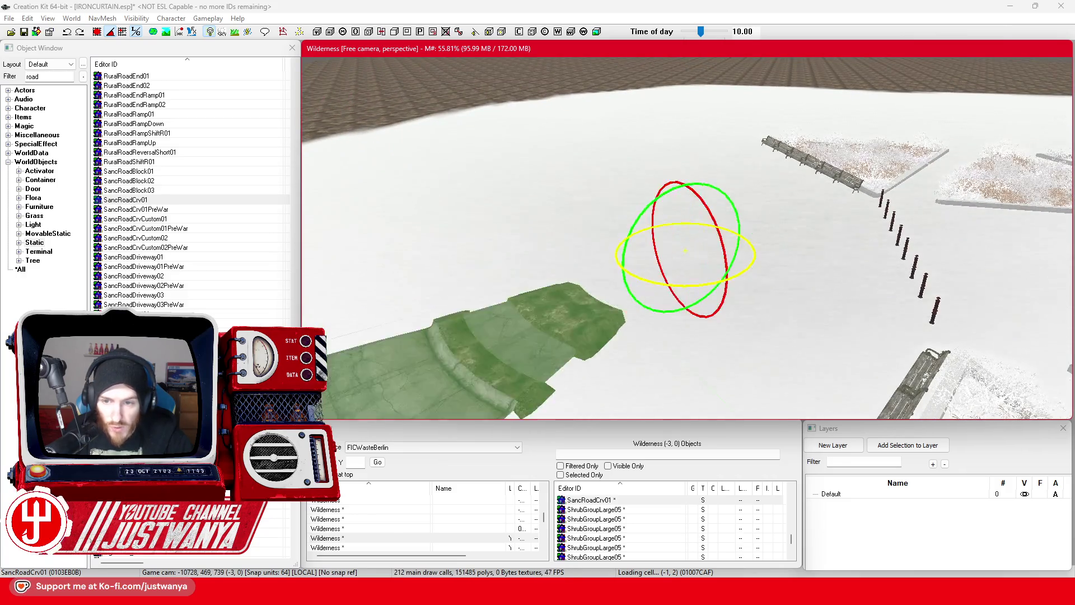
mouse_move(689, 286)
mouse_down()
mouse_move(750, 263)
mouse_move(606, 280)
mouse_move(463, 262)
mouse_up()
key(ctrl+z)
Move the road piece slightly up-left, then slide it to the right
key(w)
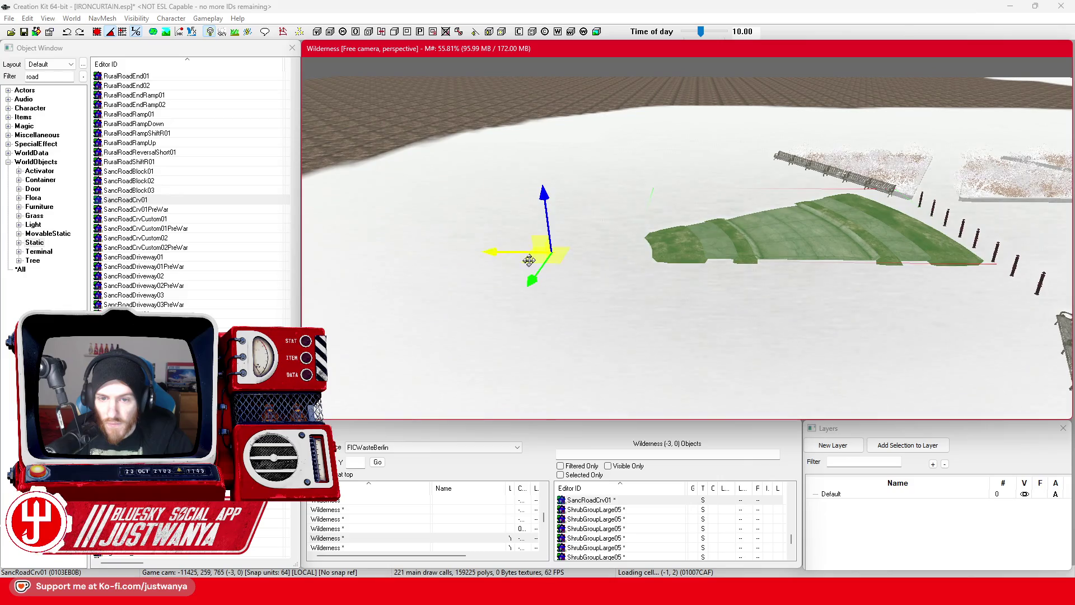
drag(529, 260, 498, 250)
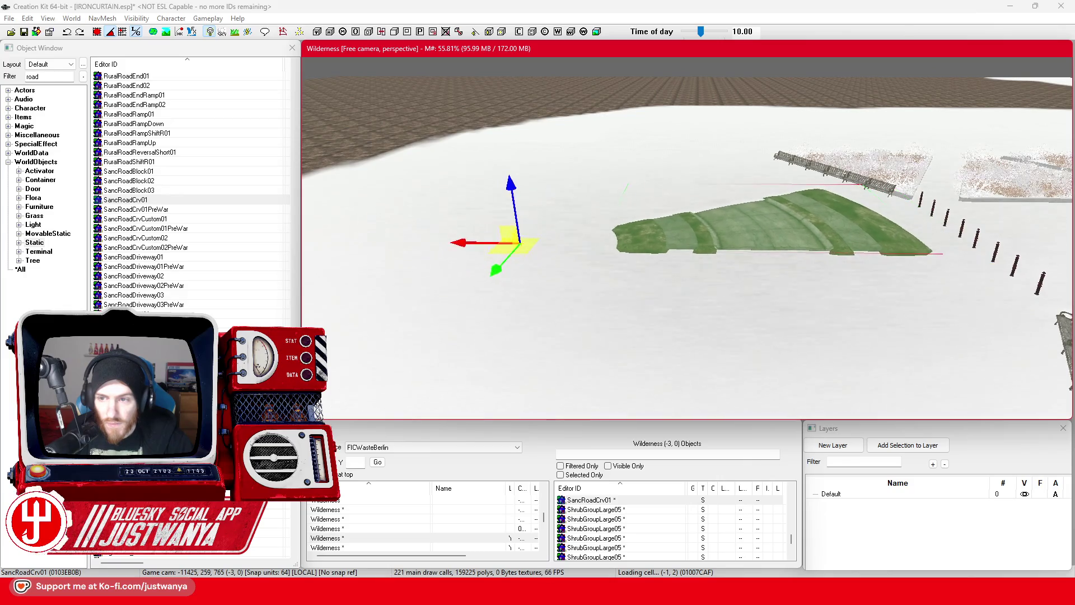
click(98, 32)
click(500, 247)
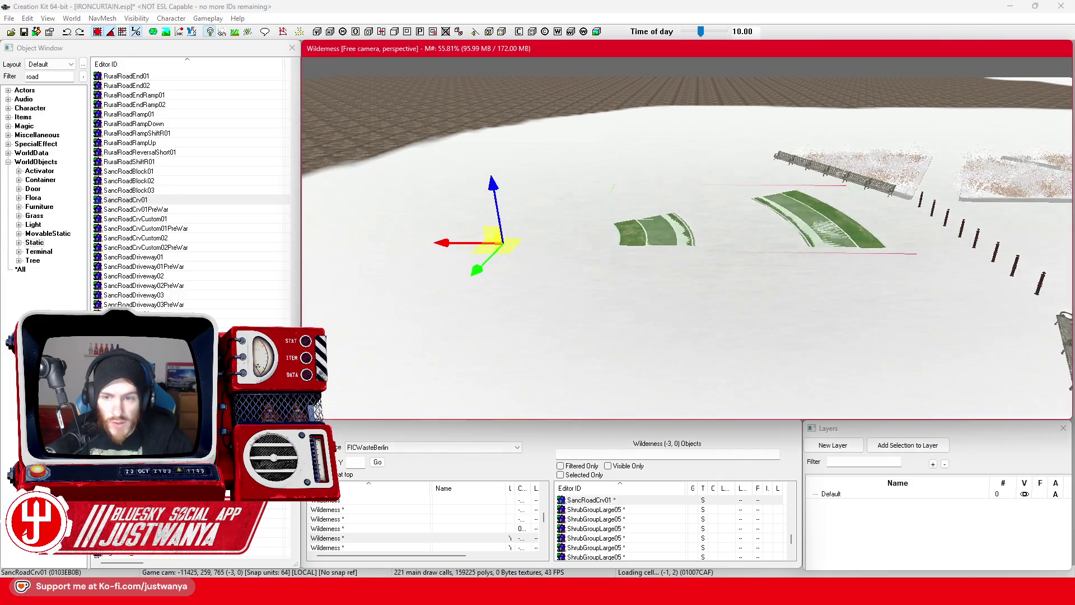
drag(513, 242, 548, 238)
Rotate the road piece around its vertical axis to line up with the curve segments
key(2)
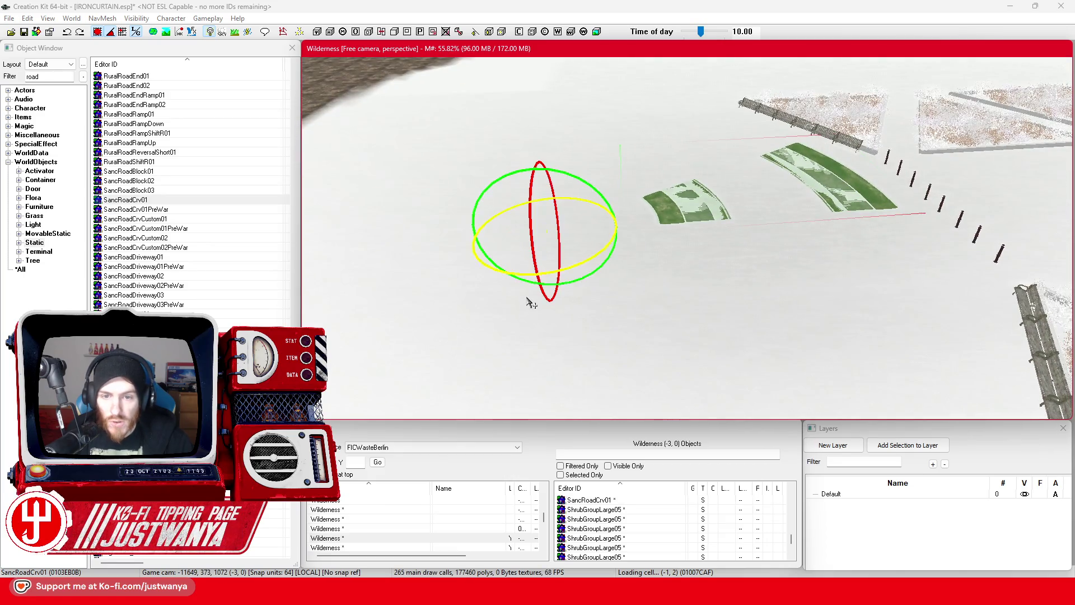
click(114, 42)
drag(503, 278, 571, 278)
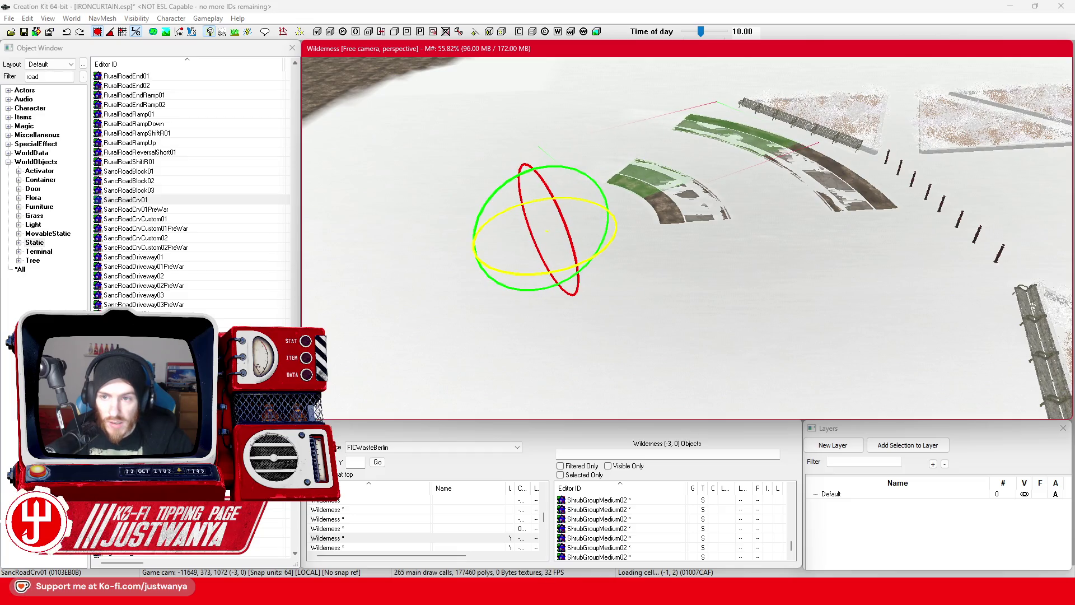
key(shift)
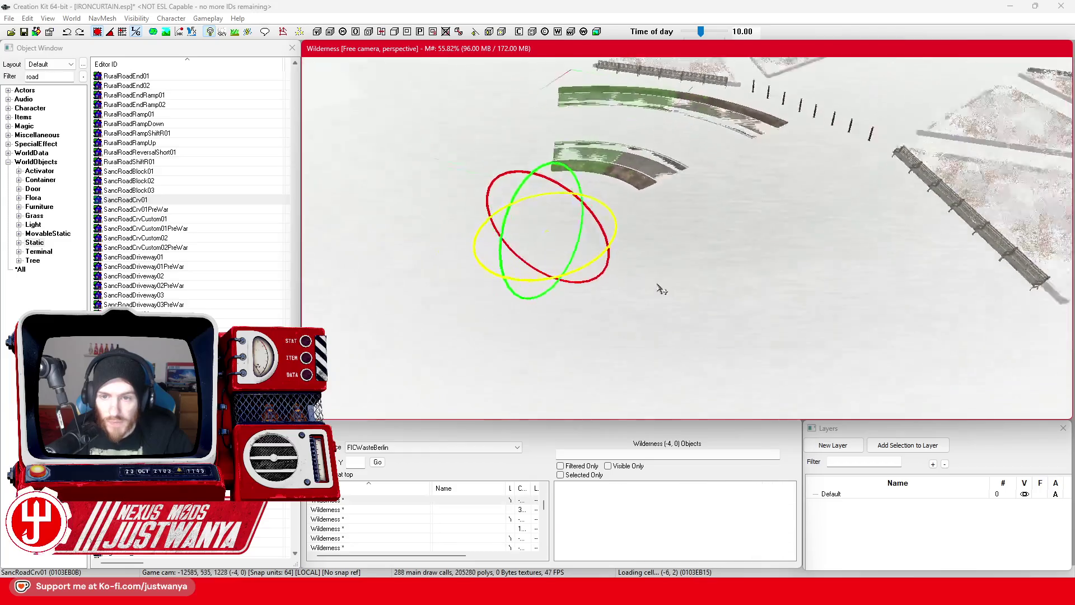
key(shift)
drag(615, 229, 602, 191)
drag(539, 289, 546, 286)
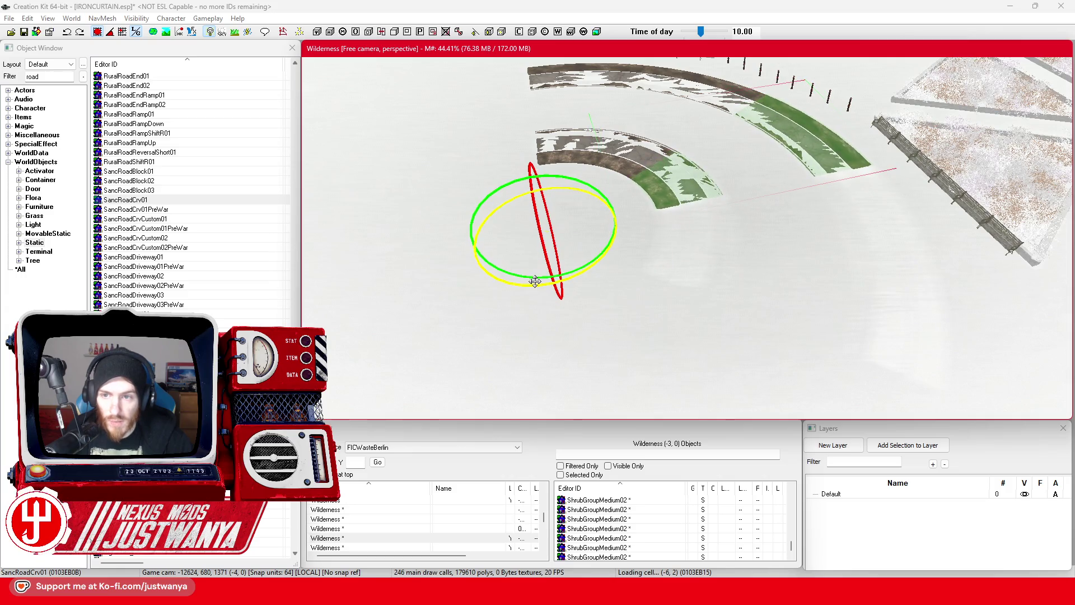
key(shift)
drag(540, 278, 522, 279)
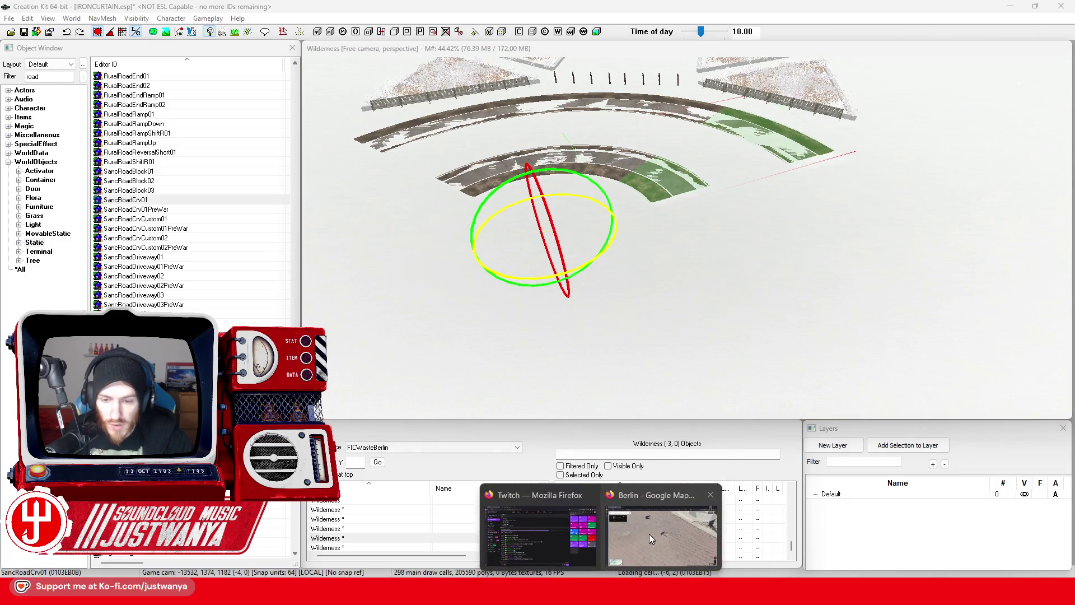
Walk through Street View across the plaza toward the Neptune fountain
click(650, 533)
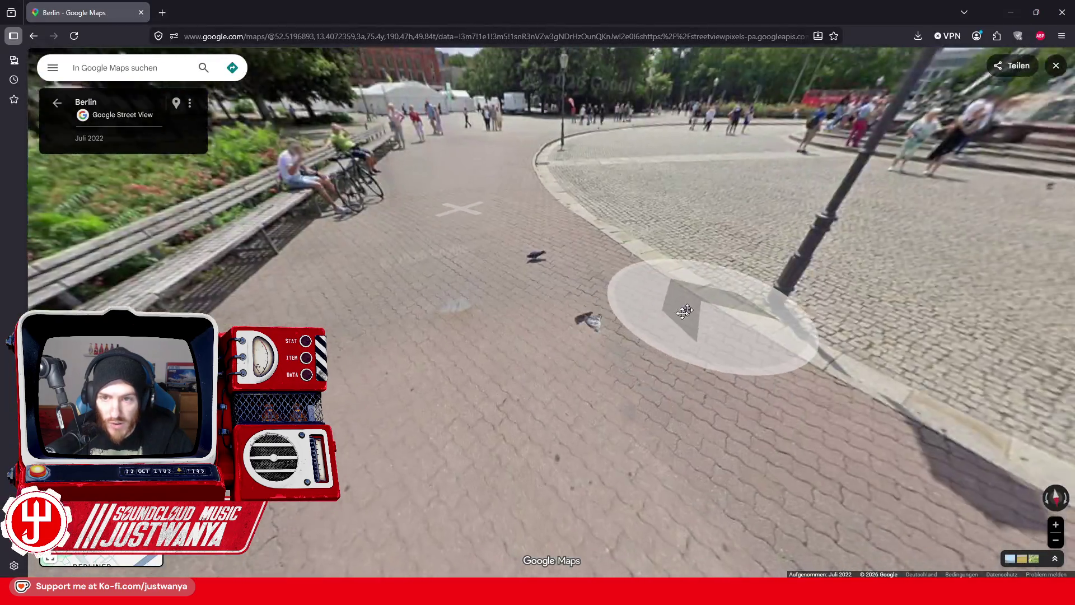
click(684, 311)
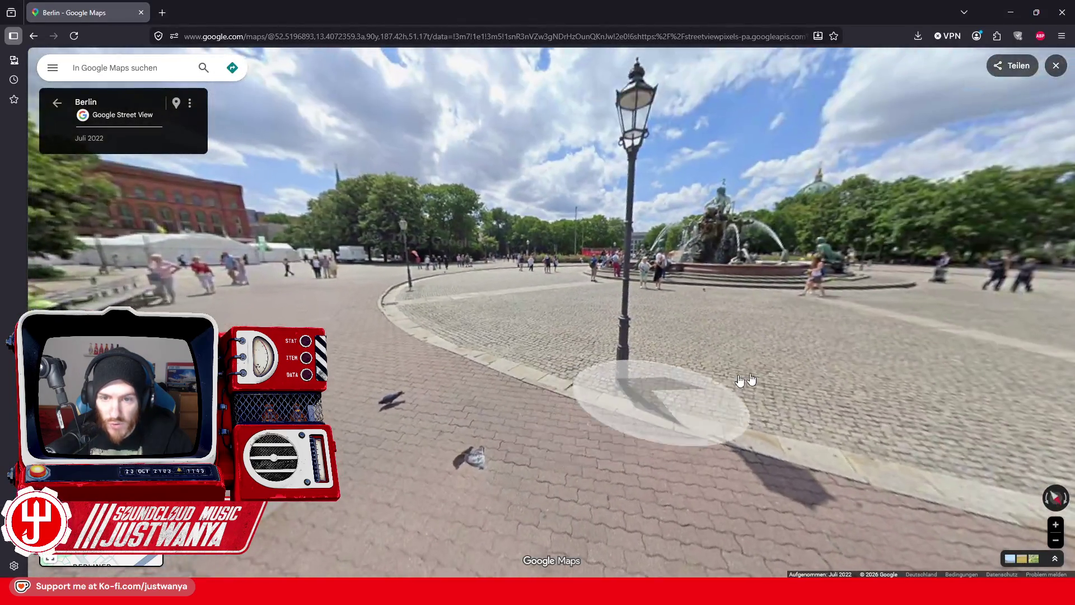
drag(946, 319, 645, 324)
click(818, 356)
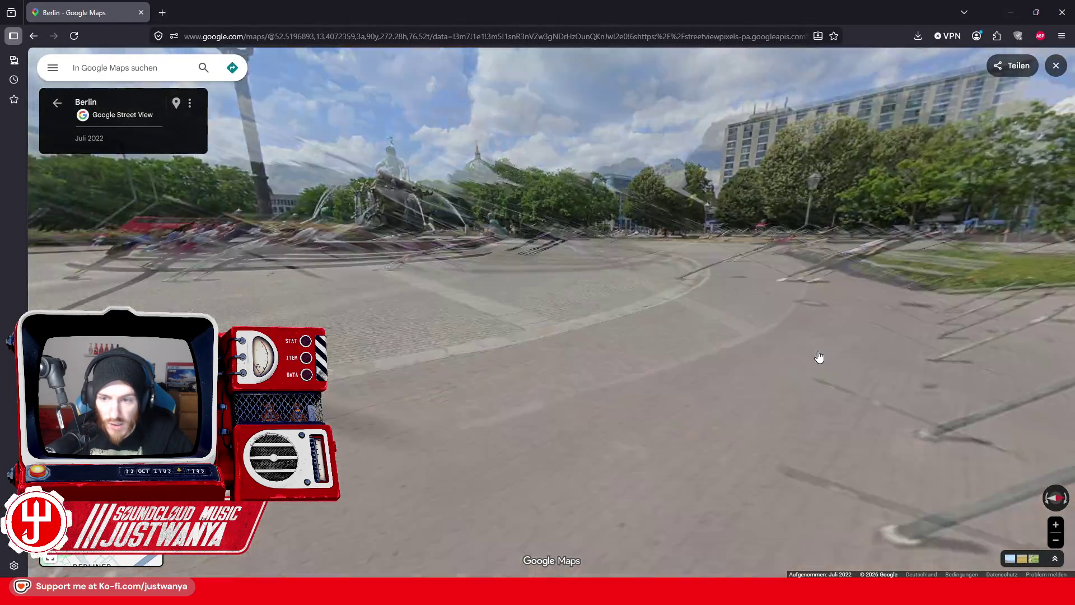
click(656, 286)
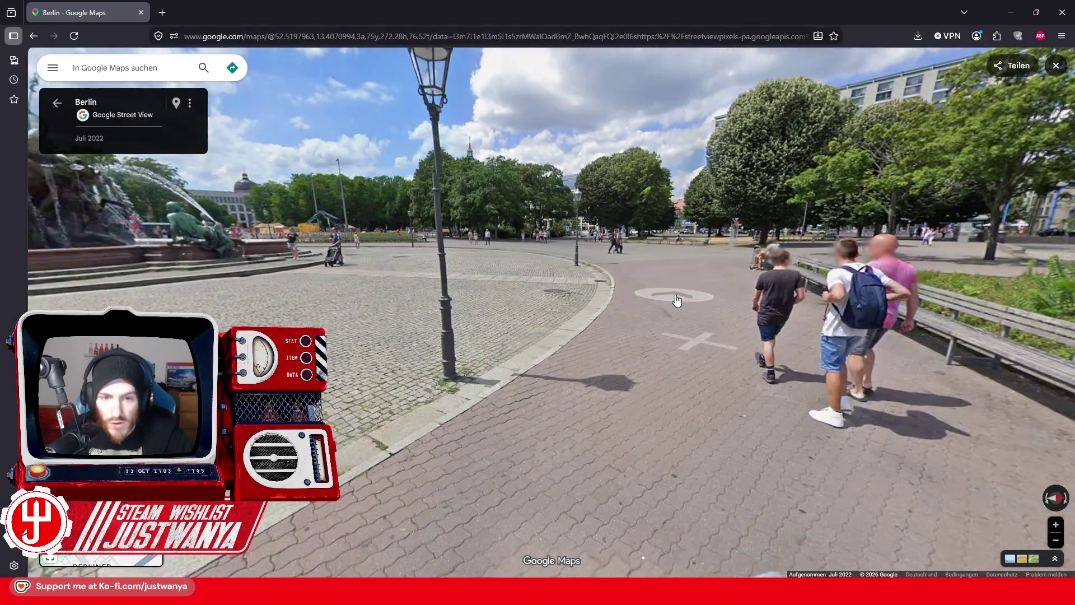
click(676, 301)
click(611, 289)
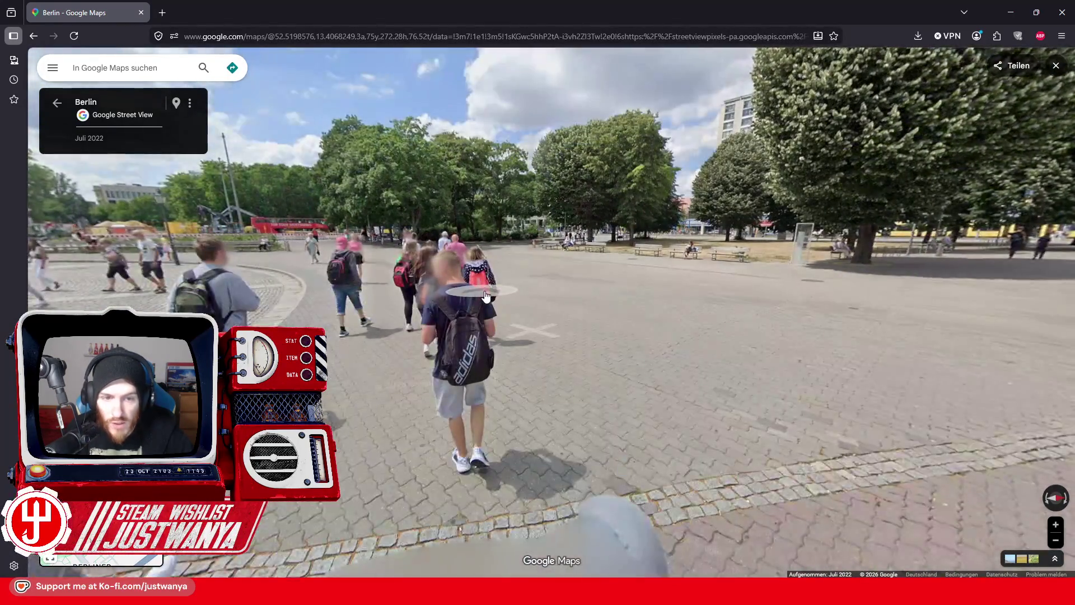
click(486, 297)
Circle the plaza to frame the fountain with the Rathaus and TV tower
click(583, 335)
click(582, 312)
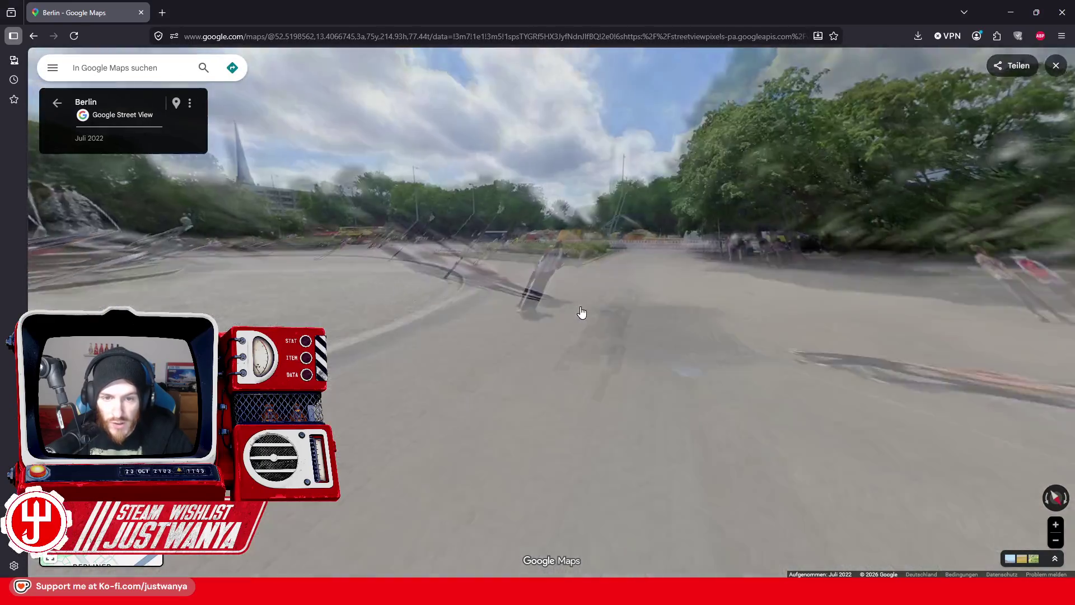
click(639, 297)
click(639, 298)
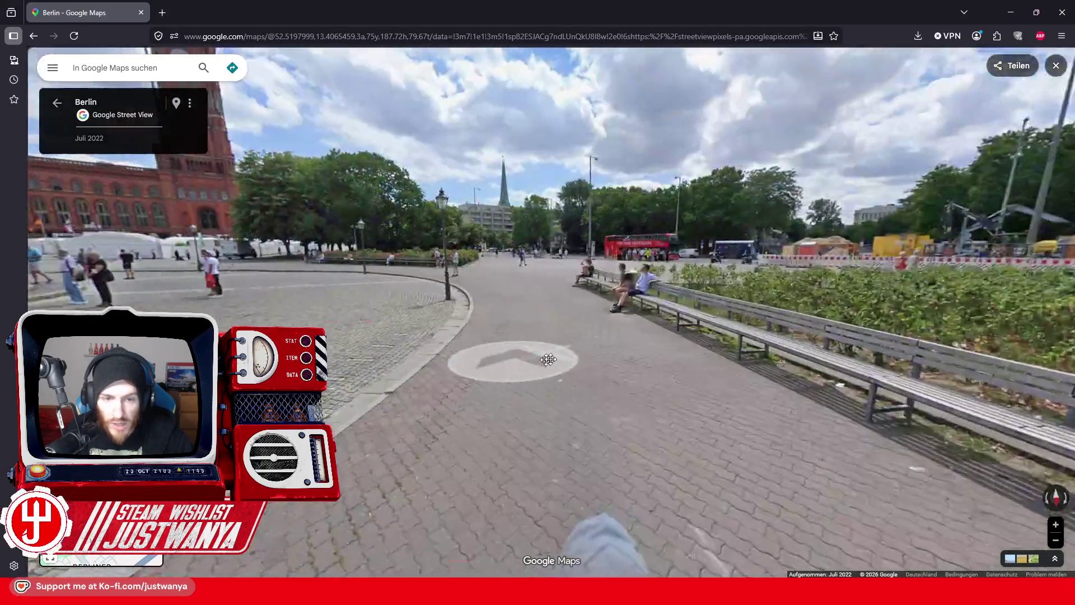
click(548, 359)
click(674, 337)
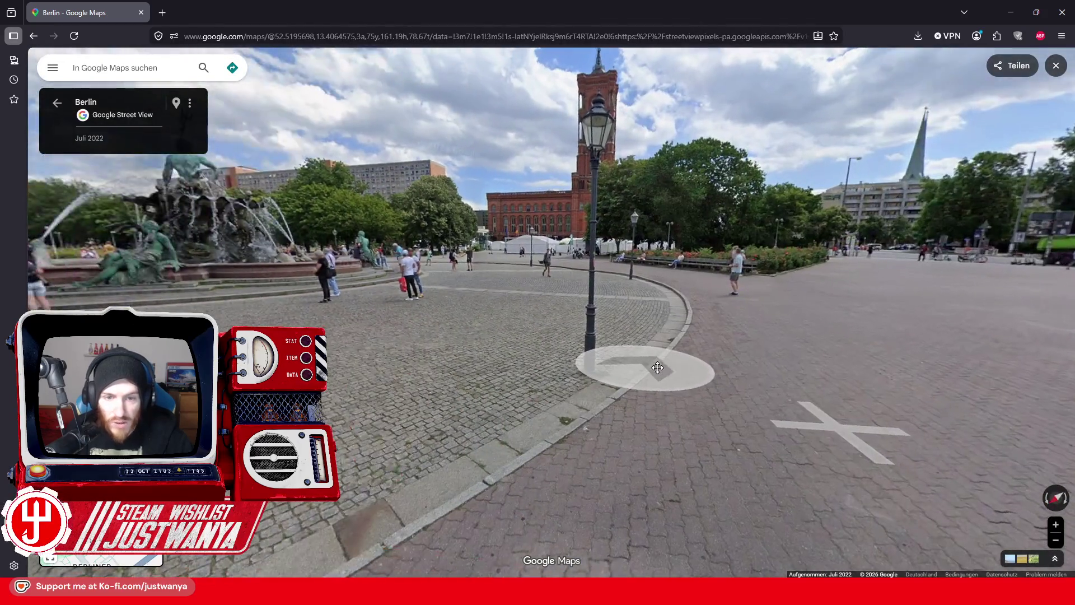
drag(657, 368, 828, 413)
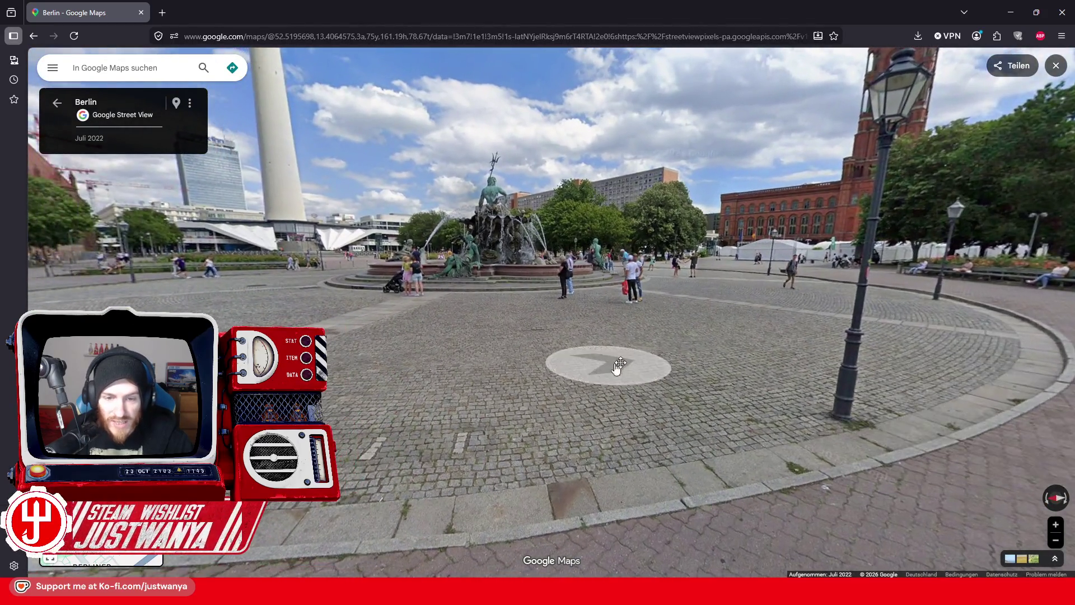
mouse_move(612, 364)
mouse_down()
mouse_move(743, 357)
mouse_move(689, 343)
mouse_up()
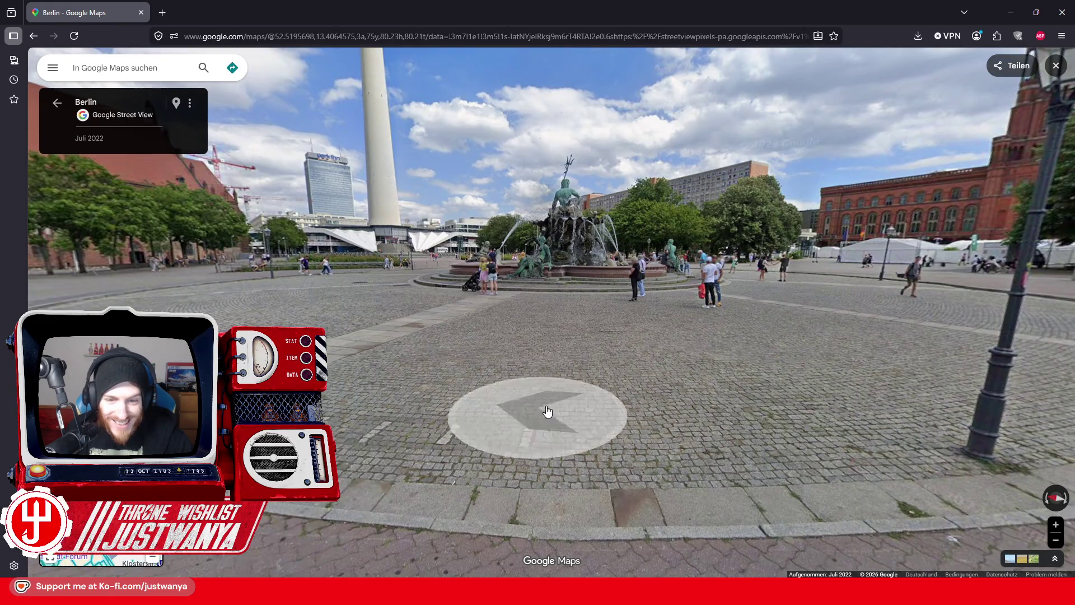
Pan the 3D aerial view to centre the fountain plaza, then minimize the browser
scroll(547, 411, down, 5)
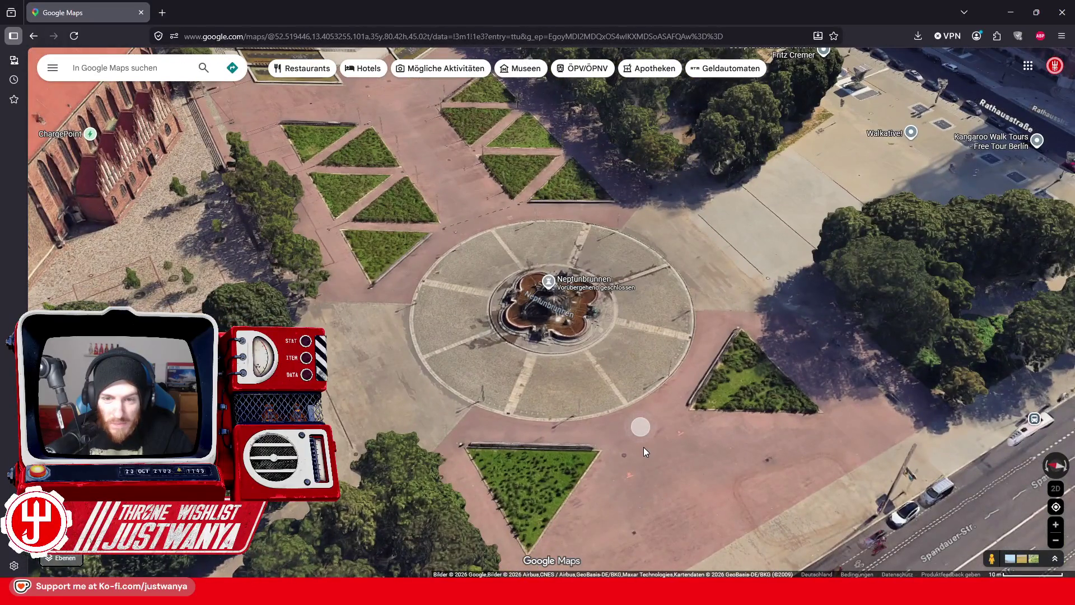
scroll(643, 447, down, 1)
drag(643, 447, 593, 300)
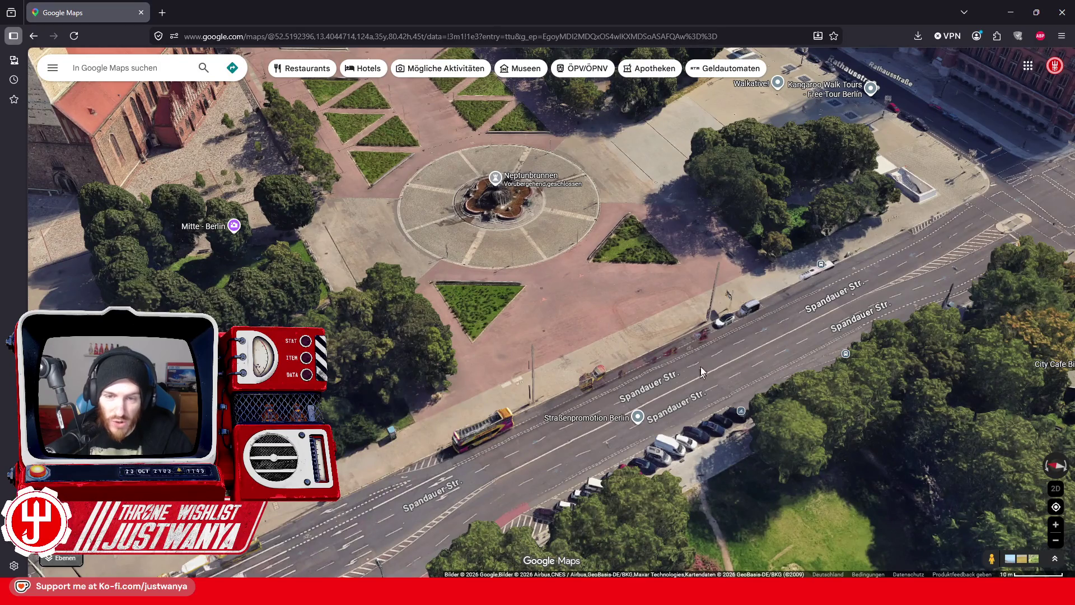
key(Up)
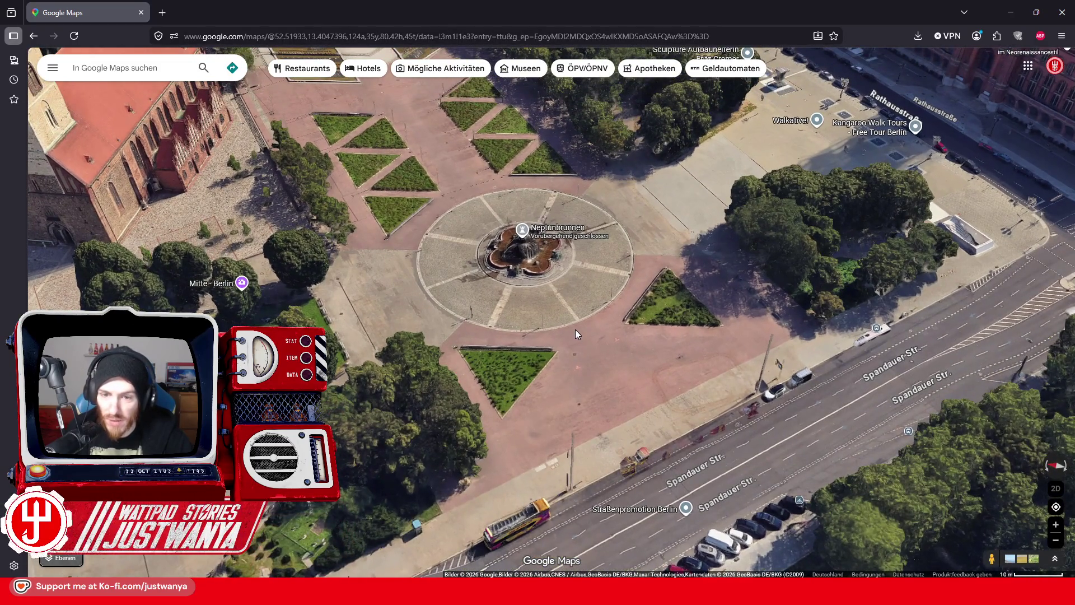
drag(548, 311, 614, 425)
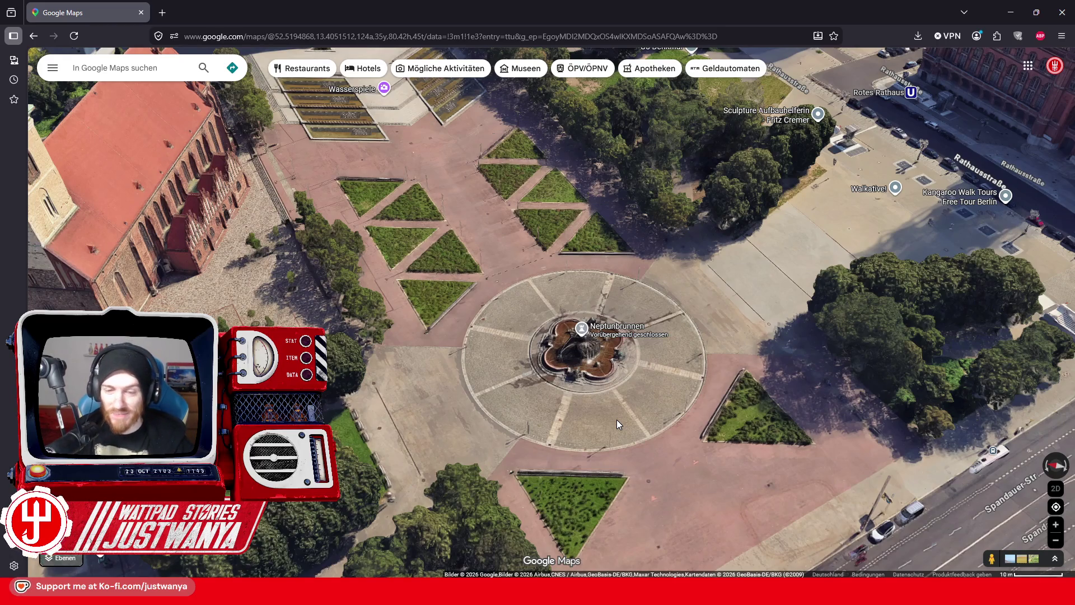
mouse_move(616, 418)
mouse_down()
mouse_move(623, 337)
mouse_move(624, 364)
mouse_up()
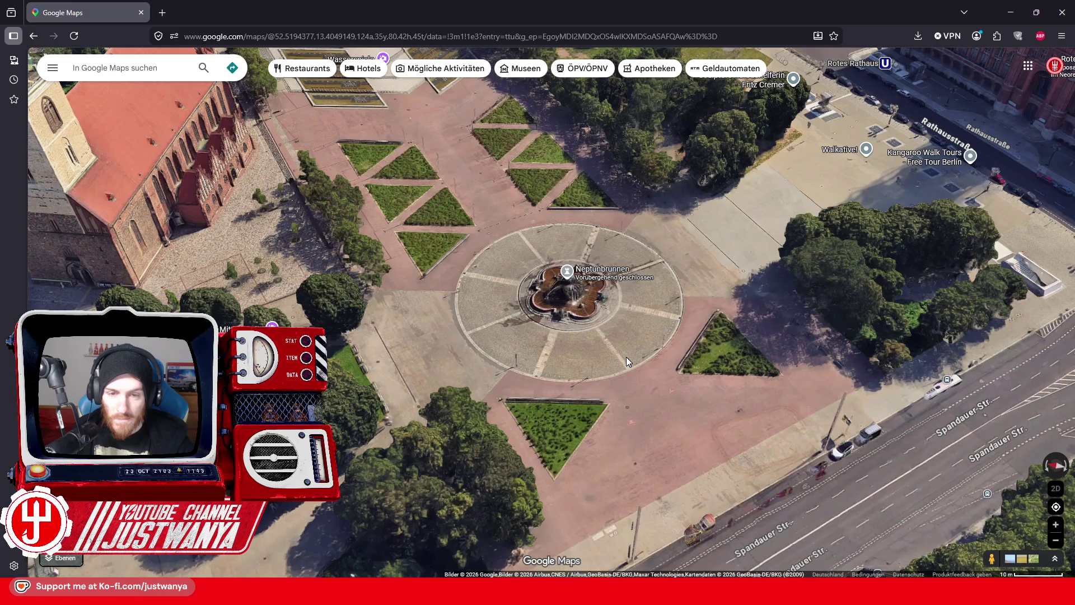
click(1008, 17)
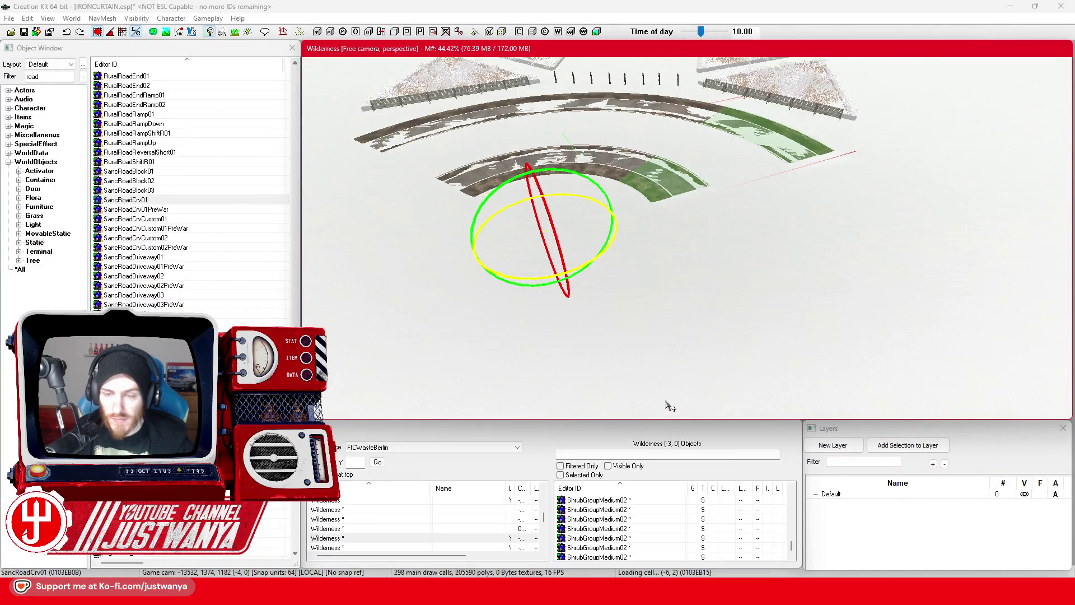
scroll(190, 191, down, 15)
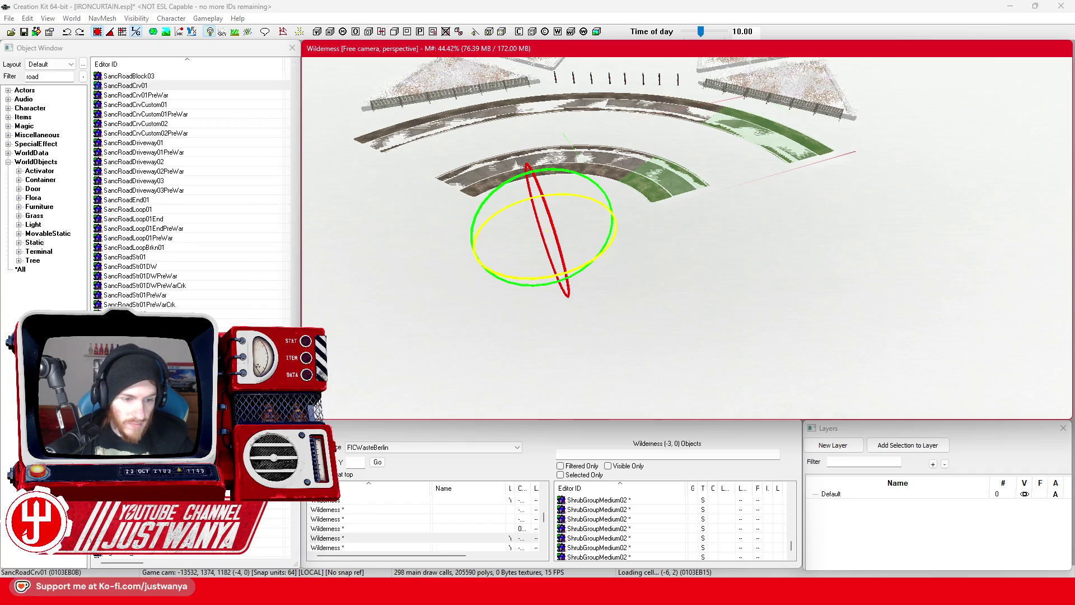
scroll(190, 190, down, 10)
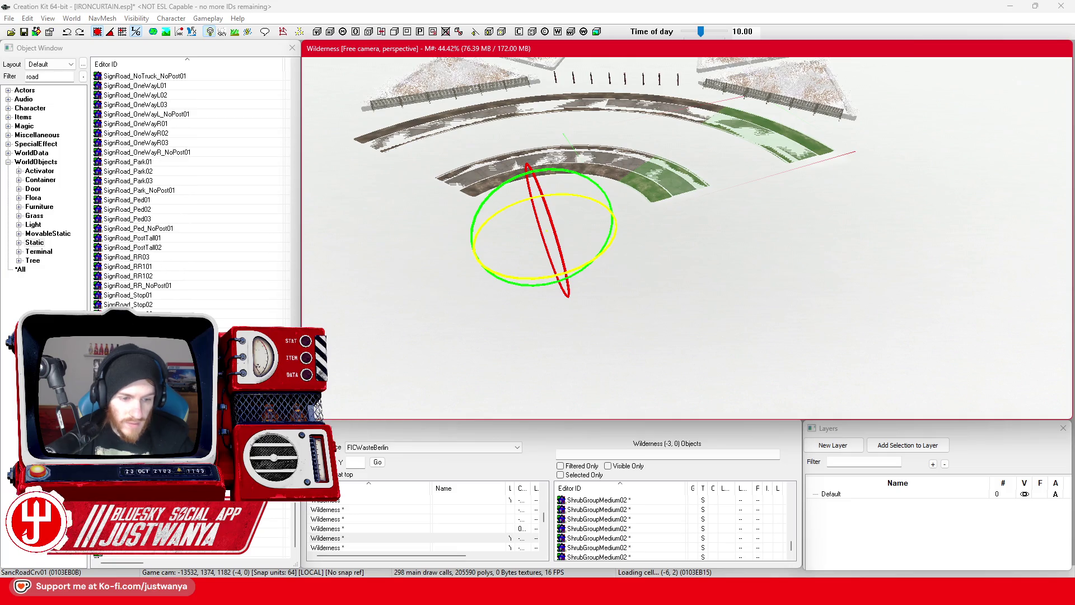
scroll(190, 190, up, 10)
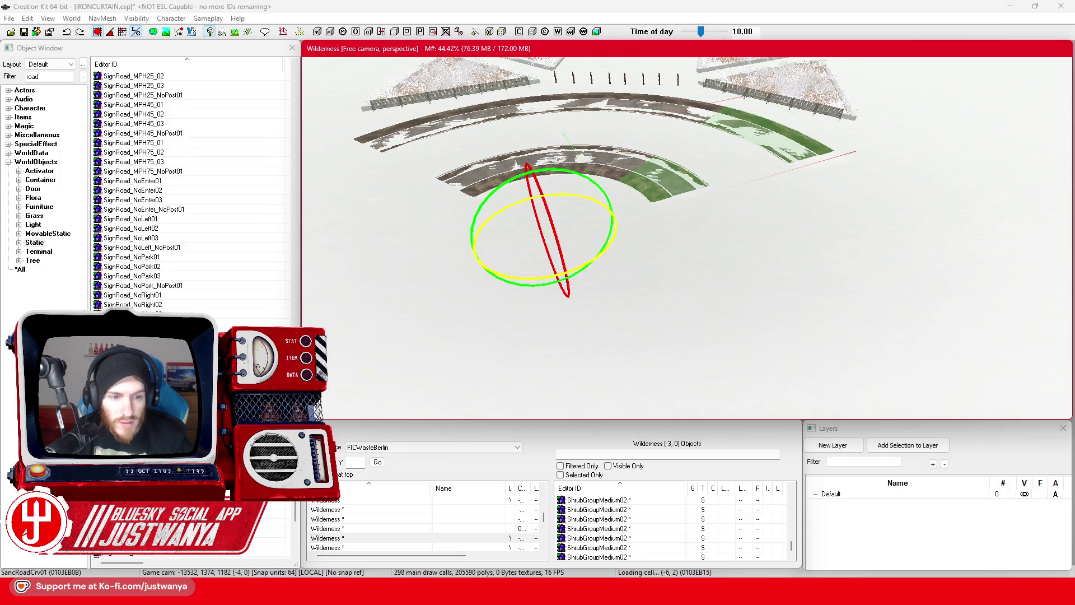
scroll(190, 190, up, 6)
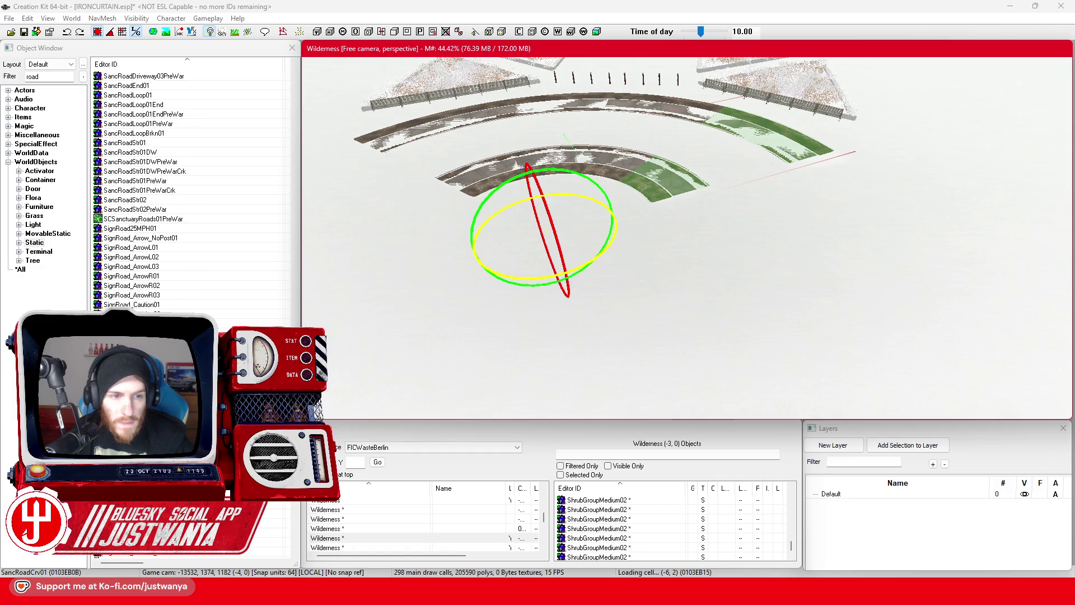
scroll(191, 191, up, 8)
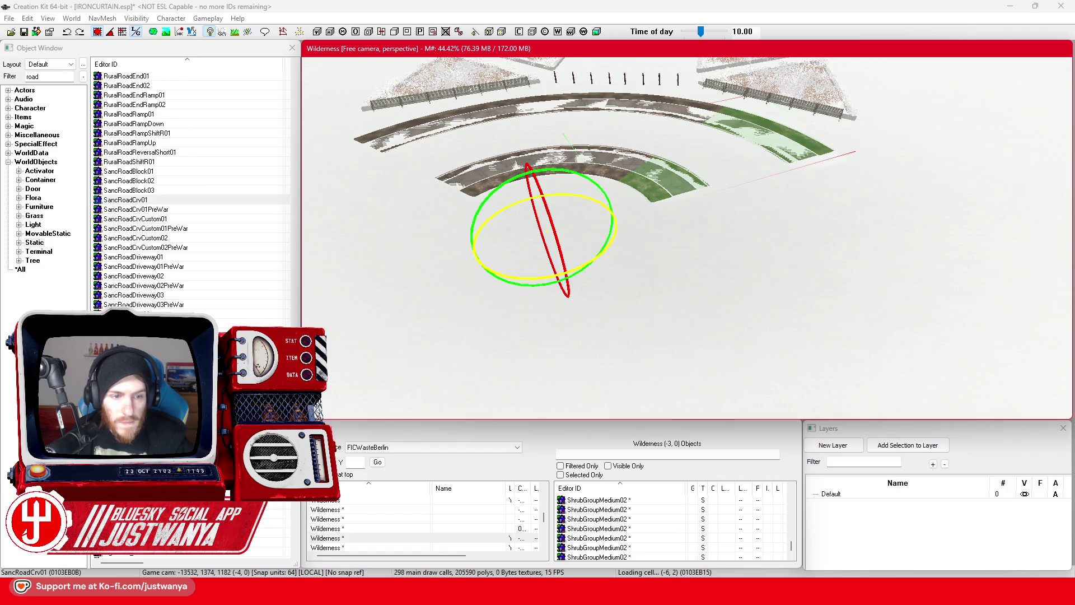
double_click(543, 229)
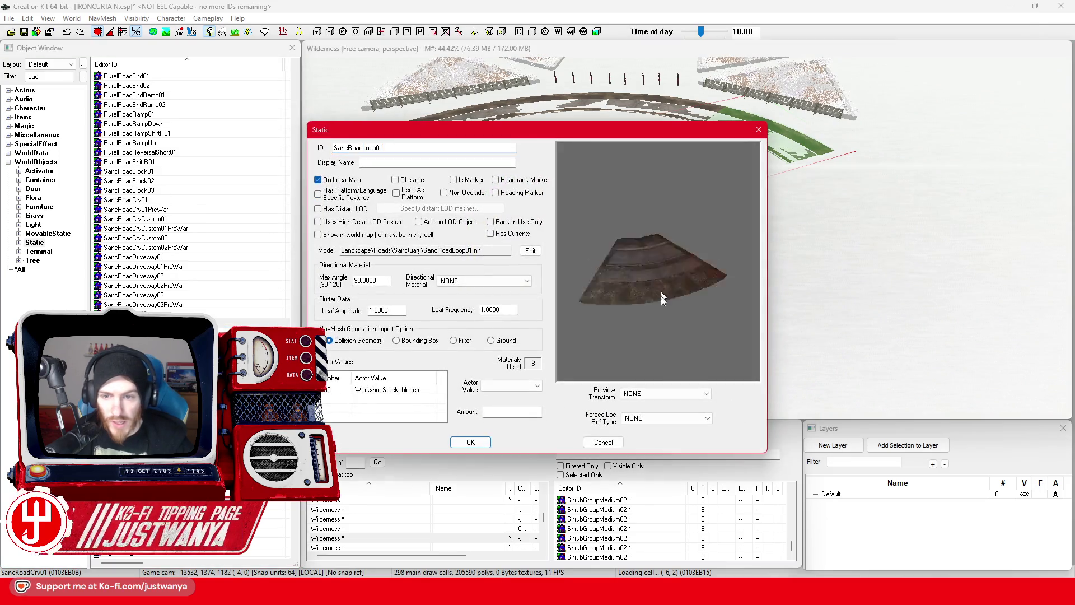
mouse_move(686, 346)
mouse_down()
mouse_move(623, 320)
mouse_move(748, 250)
mouse_move(725, 268)
mouse_move(723, 254)
mouse_up()
scroll(624, 322, up, 5)
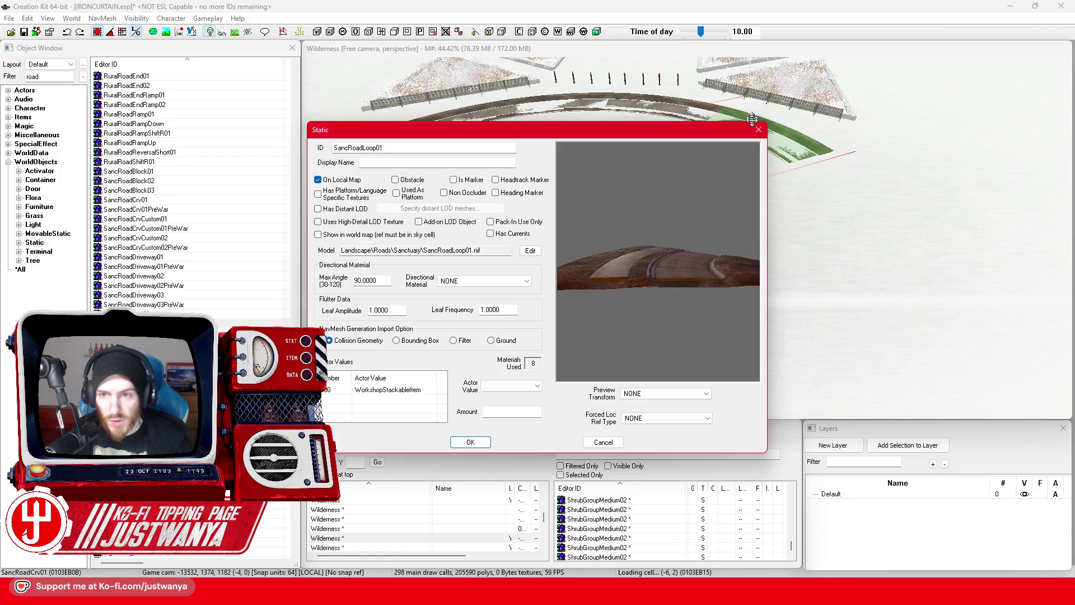
click(758, 129)
scroll(749, 166, up, 2)
scroll(704, 219, up, 8)
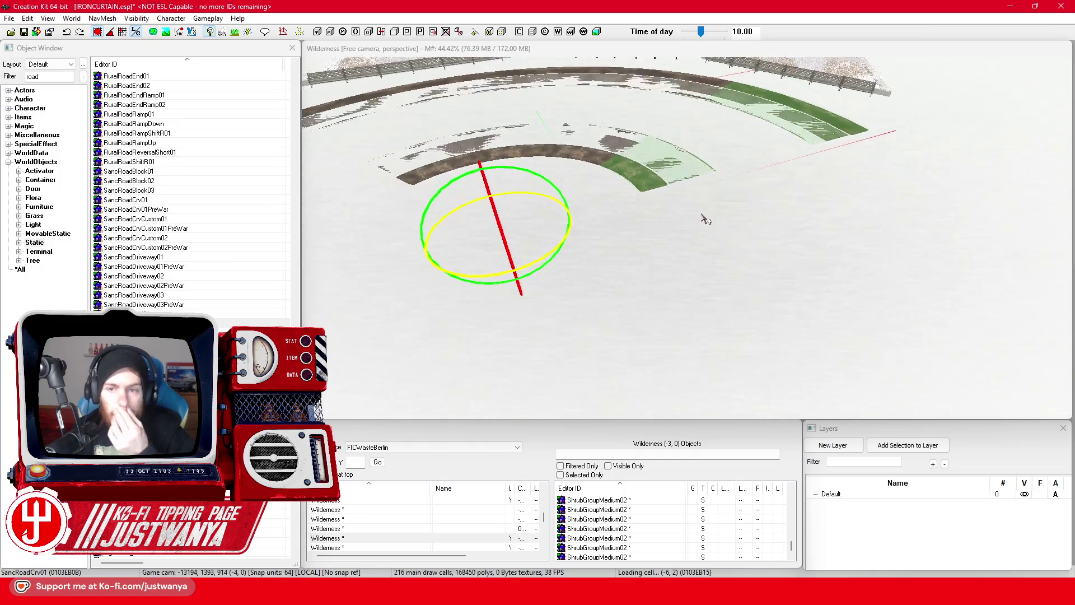
scroll(653, 204, up, 8)
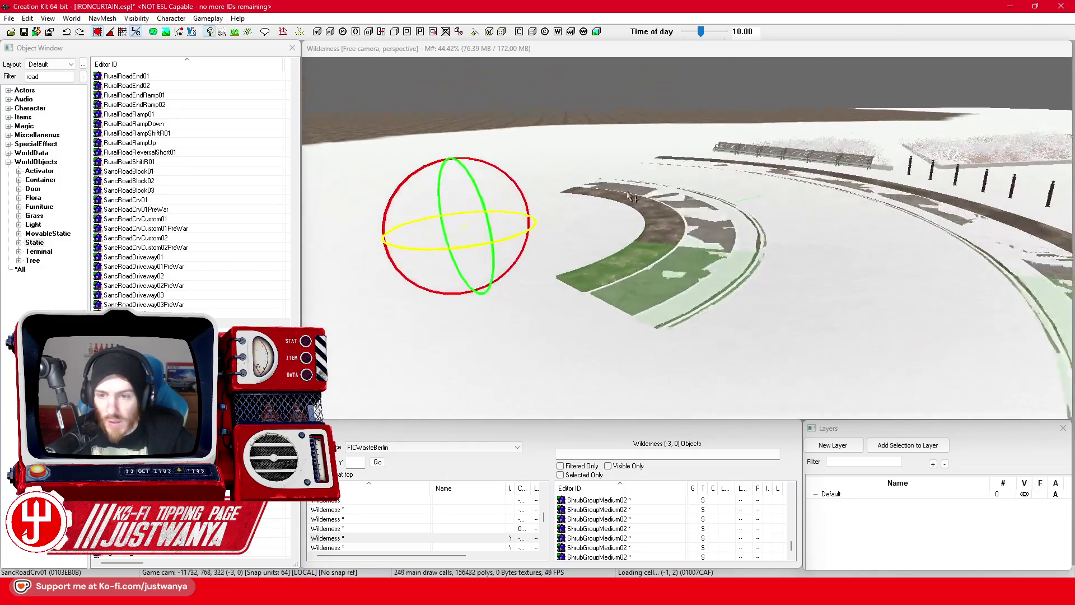
scroll(596, 176, down, 3)
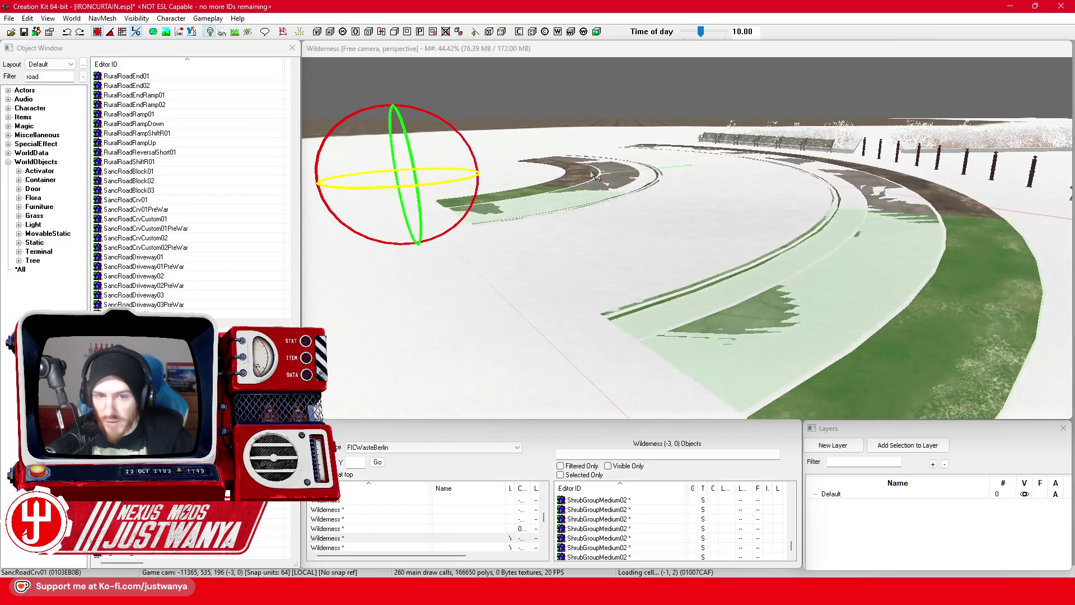
click(520, 49)
key(2)
drag(554, 58, 558, 49)
scroll(734, 263, up, 8)
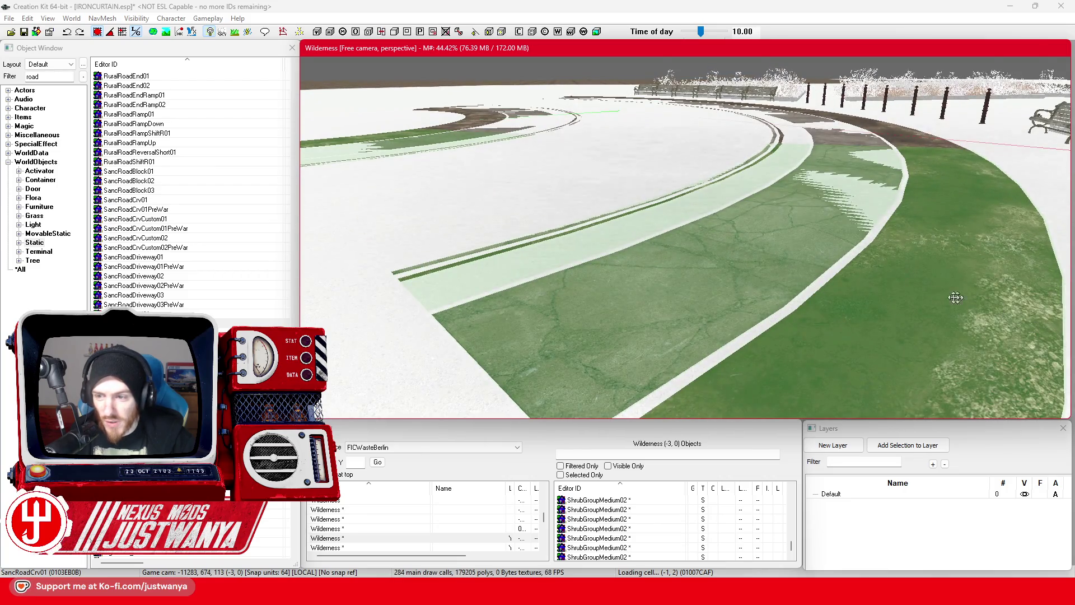
scroll(728, 277, down, 8)
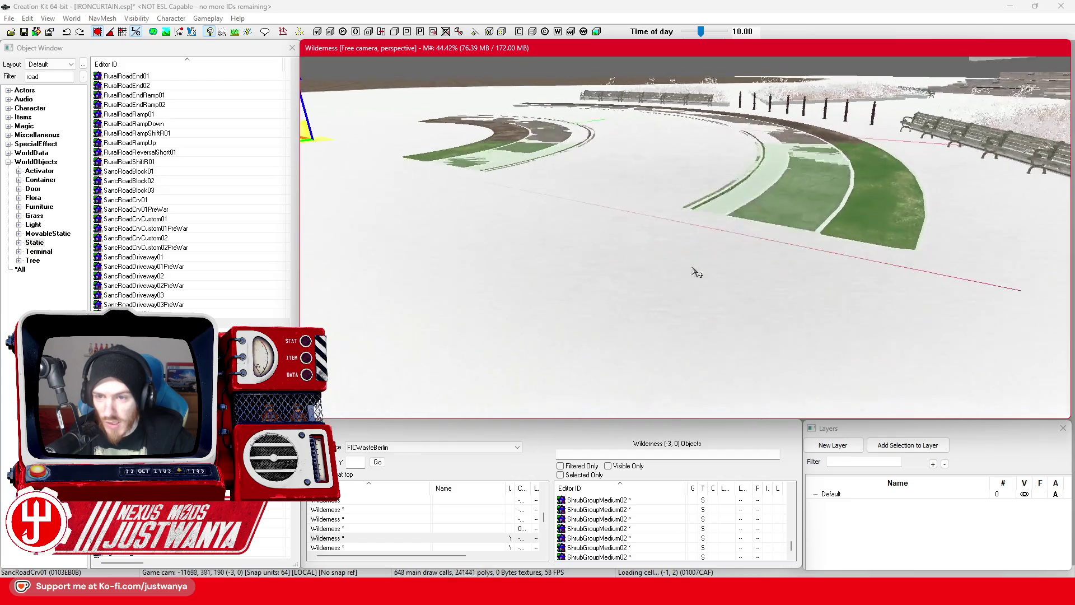
scroll(697, 274, up, 4)
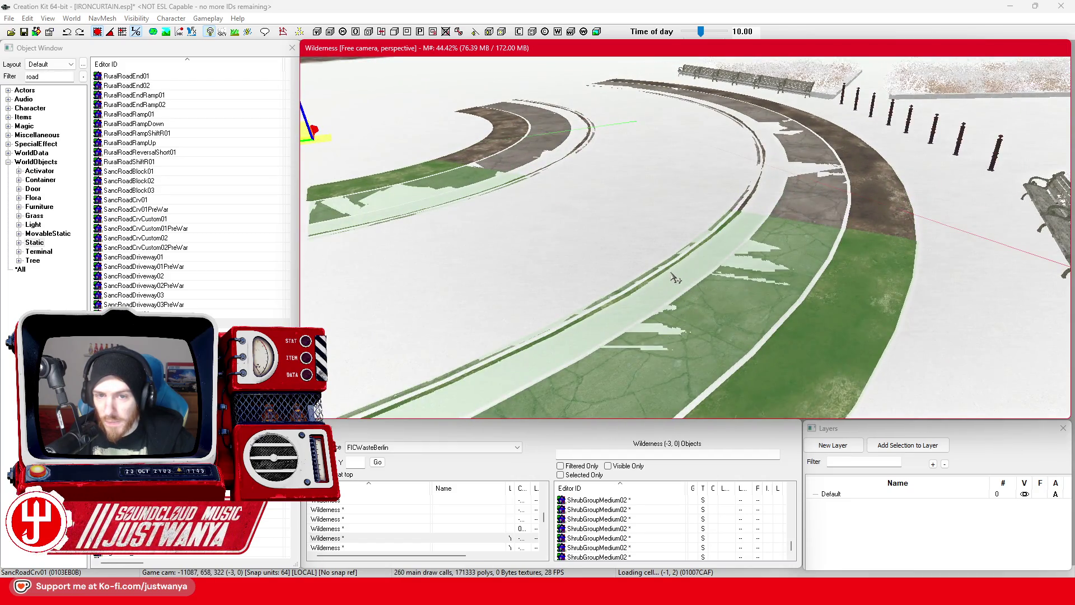
scroll(711, 278, down, 6)
scroll(710, 279, down, 10)
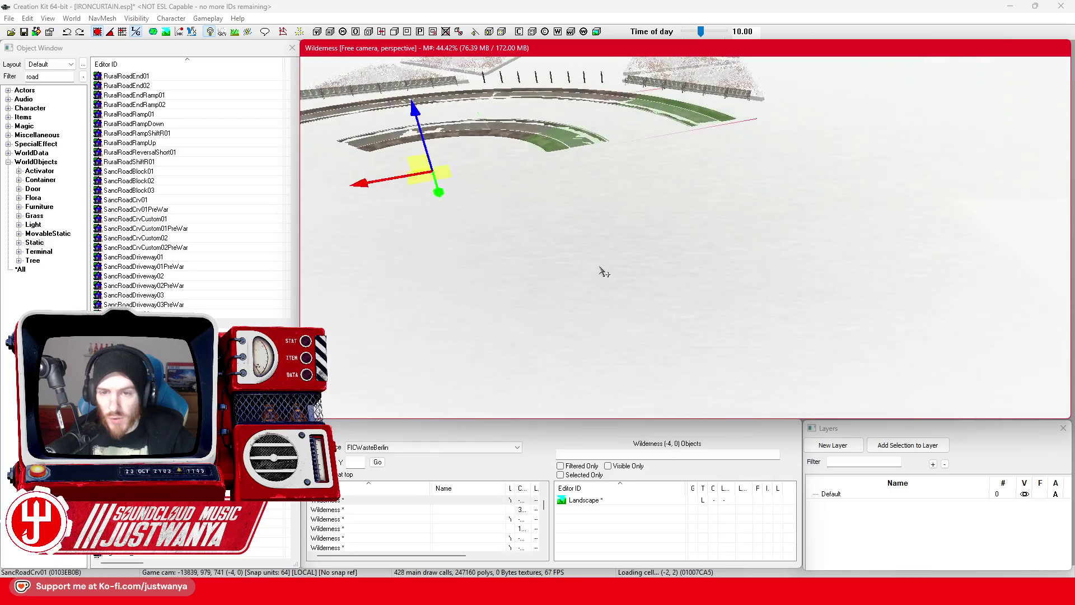
scroll(649, 300, up, 3)
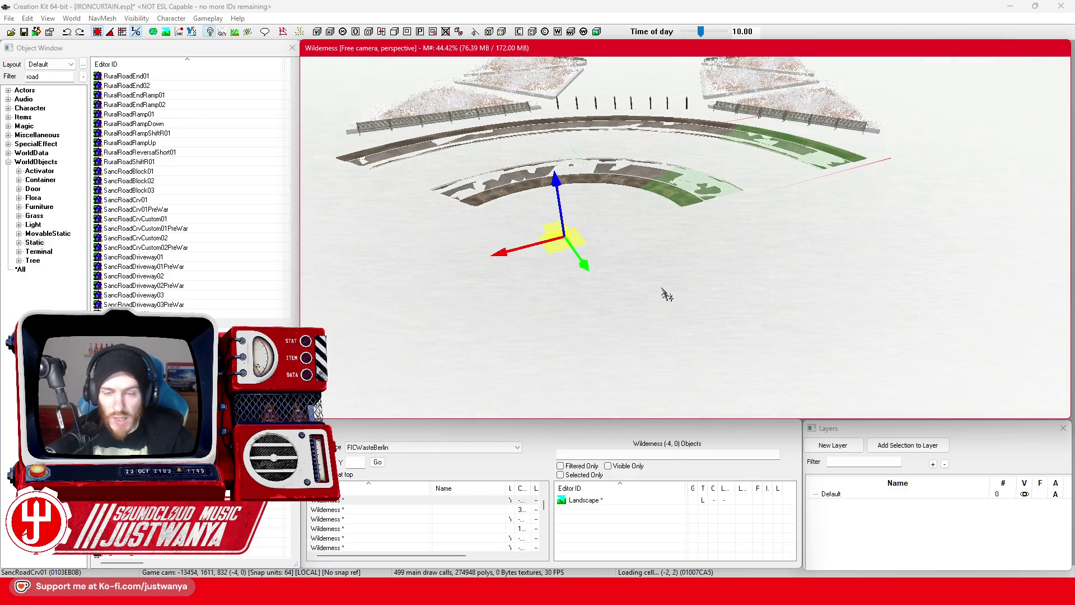
key(e)
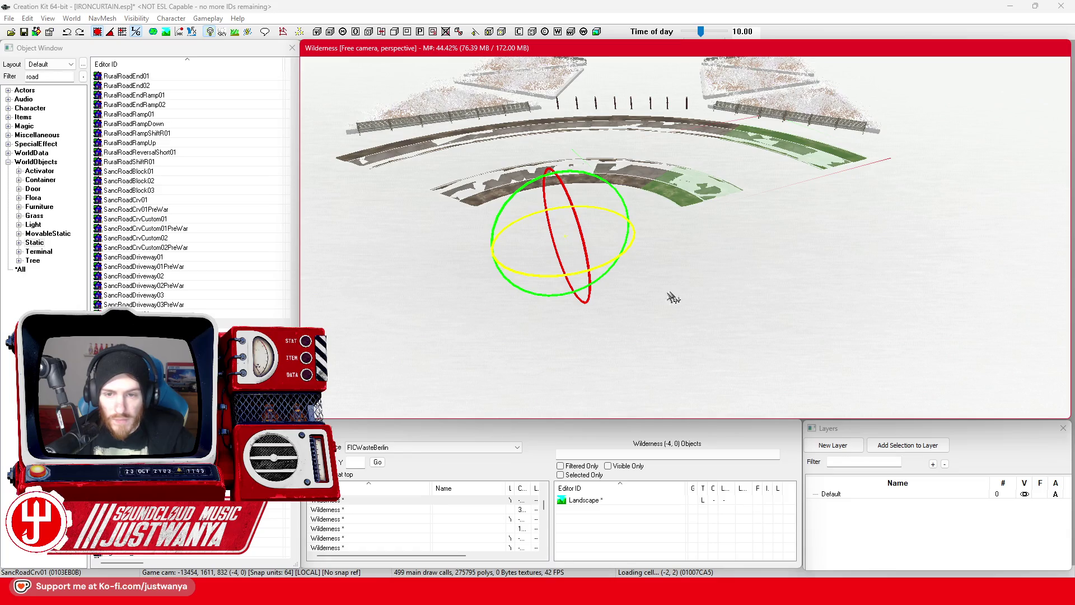
Spin the curved road piece until its sections close into concentric rings, then return to move mode
mouse_move(550, 277)
mouse_down()
mouse_move(588, 277)
mouse_move(569, 283)
mouse_move(580, 283)
mouse_move(616, 267)
mouse_move(553, 273)
mouse_move(553, 260)
mouse_move(548, 273)
mouse_move(548, 263)
mouse_up()
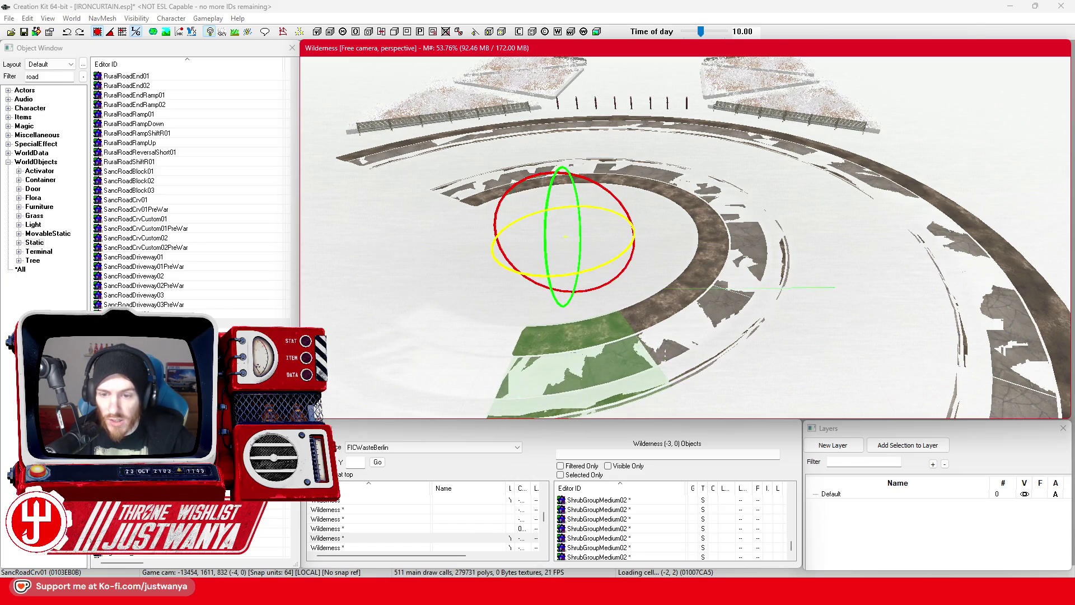
scroll(607, 363, up, 5)
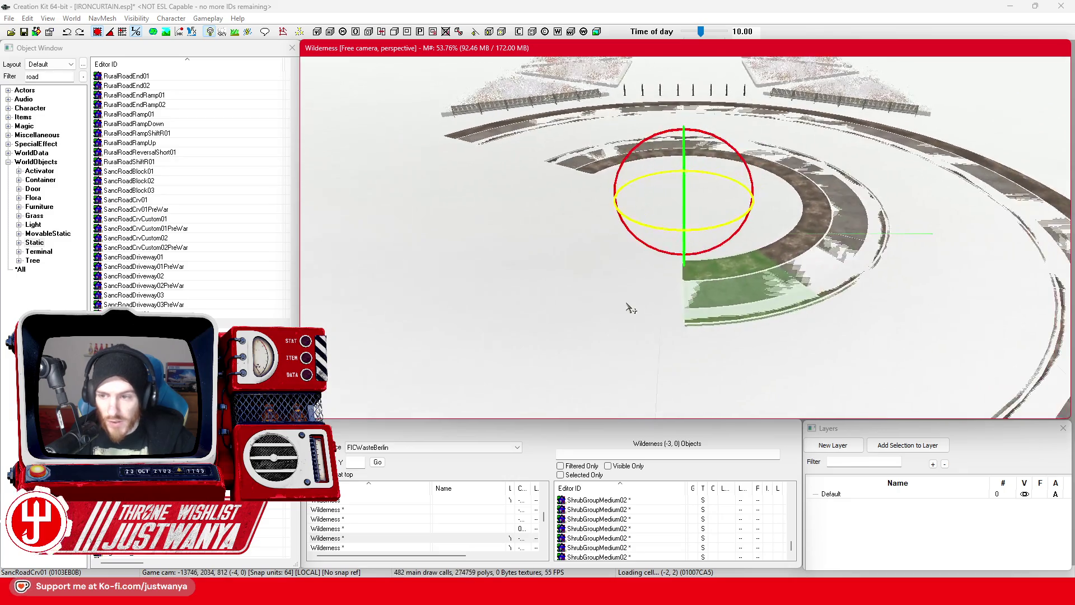
drag(704, 220, 664, 220)
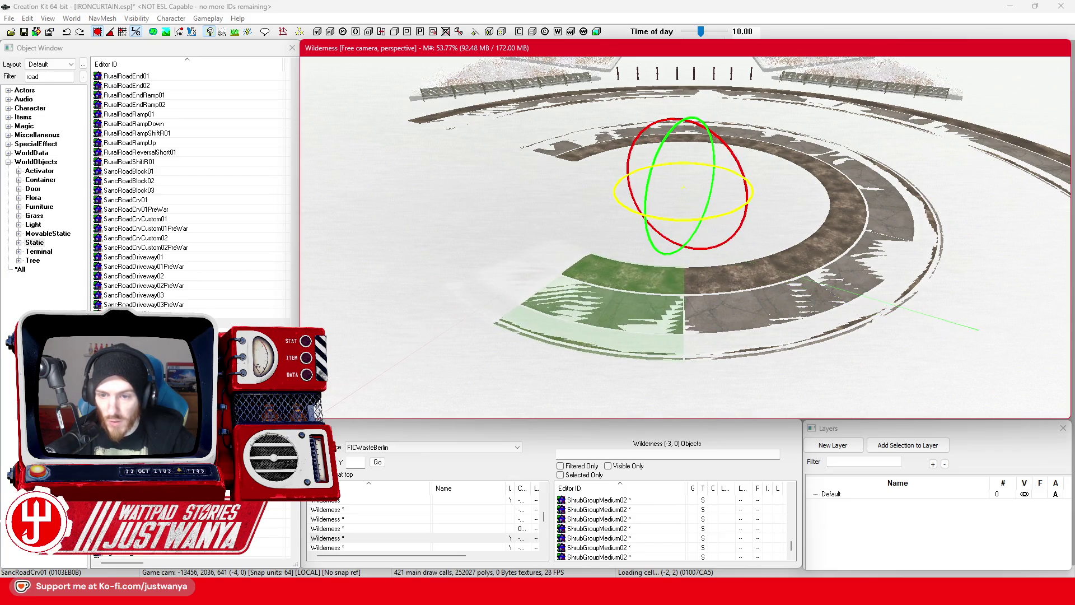
drag(682, 224, 641, 225)
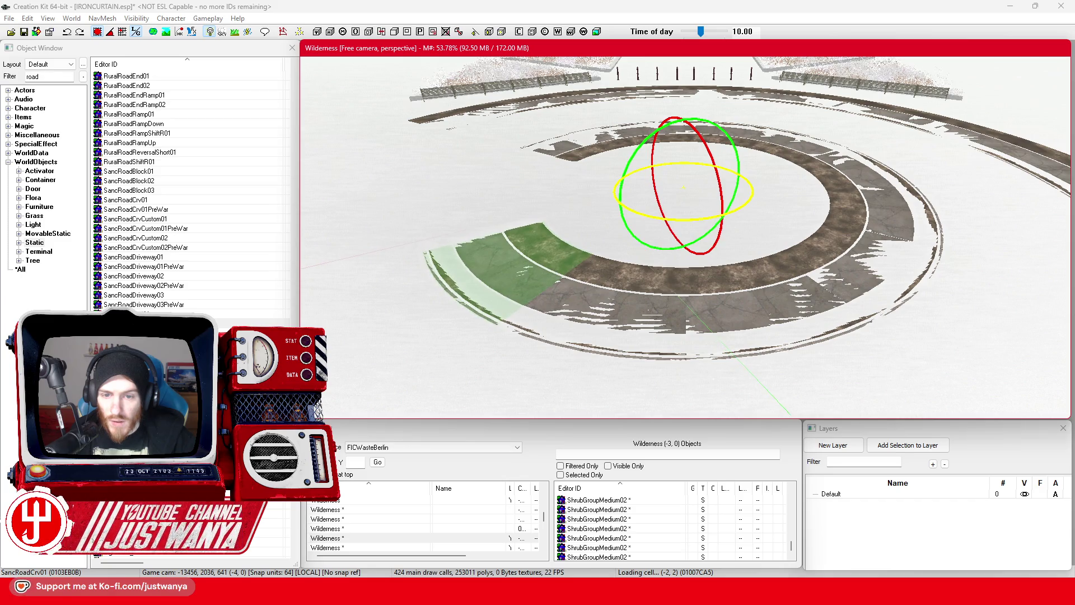
mouse_move(657, 219)
mouse_down()
mouse_move(694, 220)
mouse_move(659, 208)
mouse_move(669, 264)
mouse_move(703, 247)
mouse_move(706, 255)
mouse_move(703, 230)
mouse_move(628, 206)
mouse_move(634, 223)
mouse_up()
key(w)
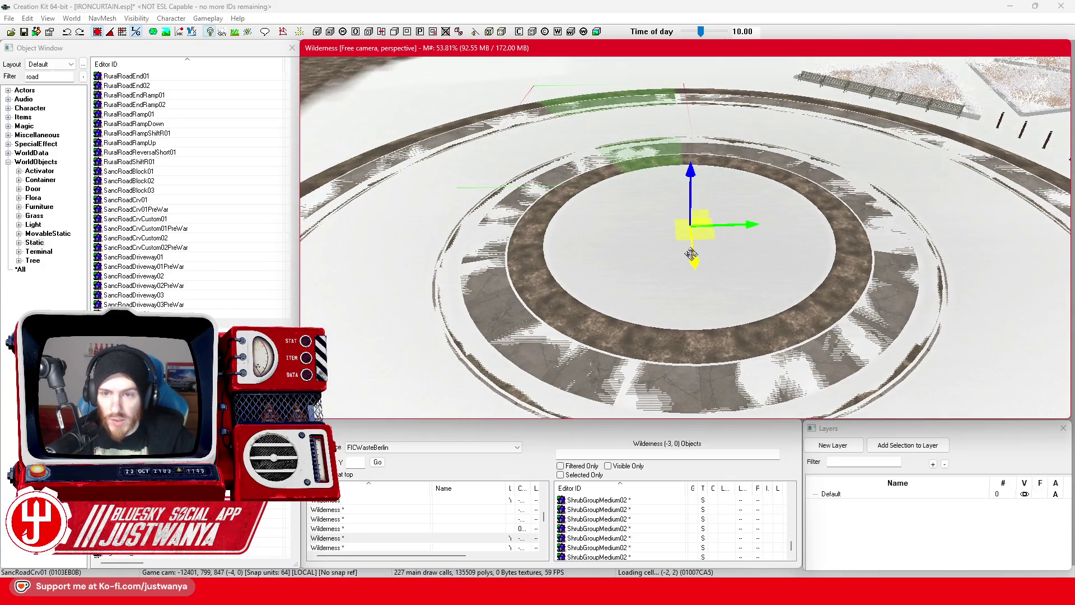
scroll(601, 267, down, 5)
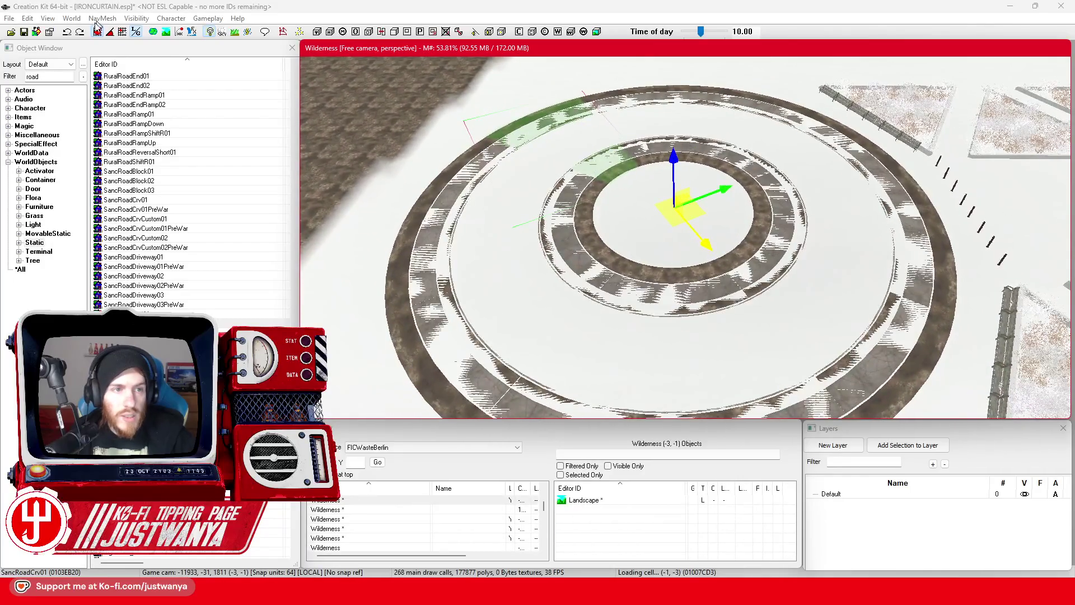
Save the plugin and open Landscape Editing with an edit radius of 2
click(22, 34)
click(72, 18)
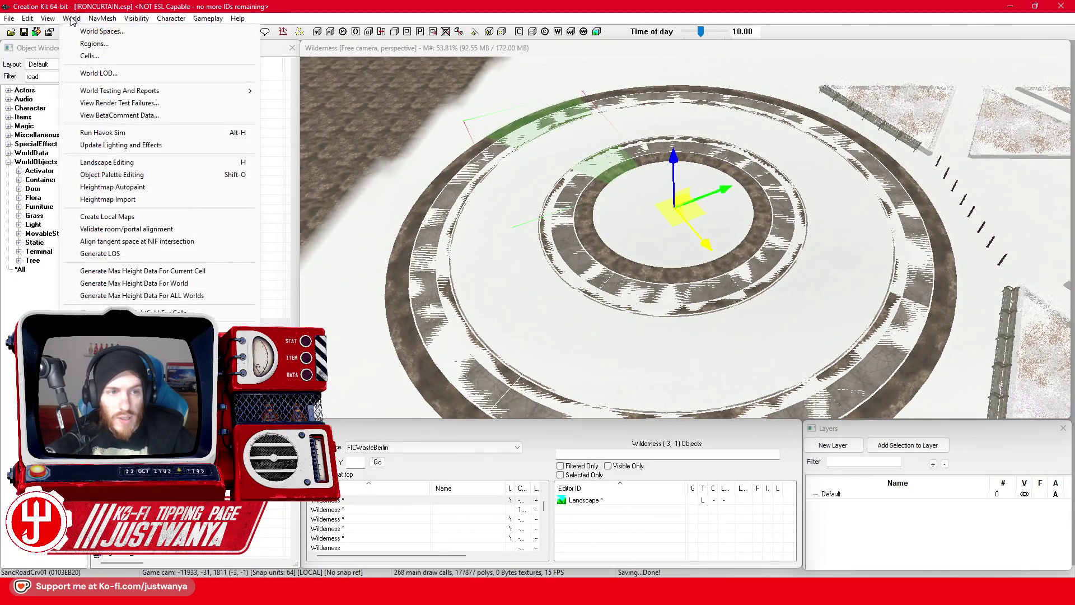
click(162, 162)
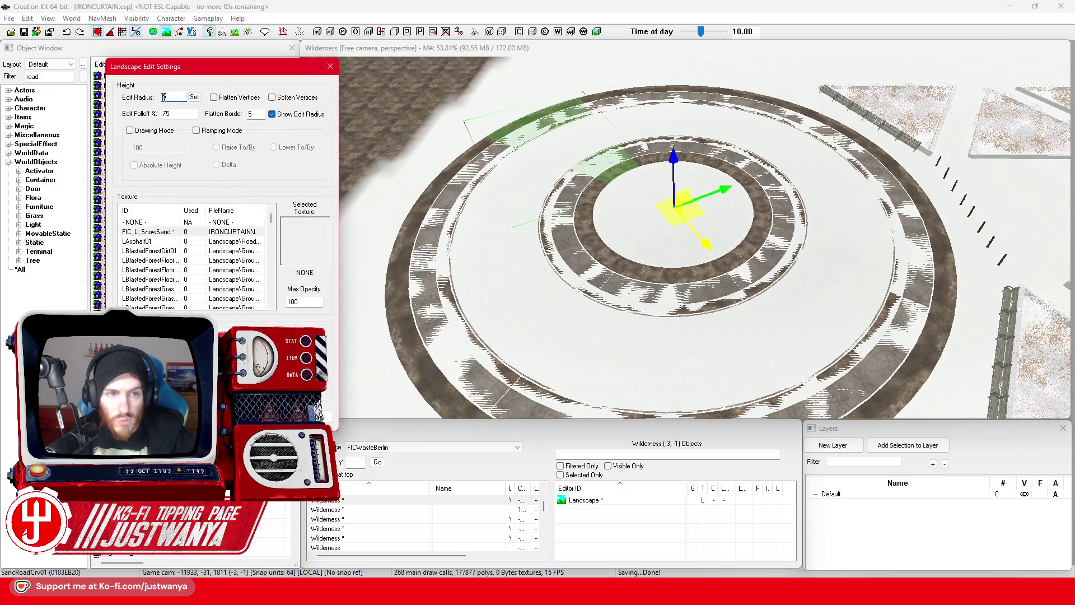
text(1)
click(194, 97)
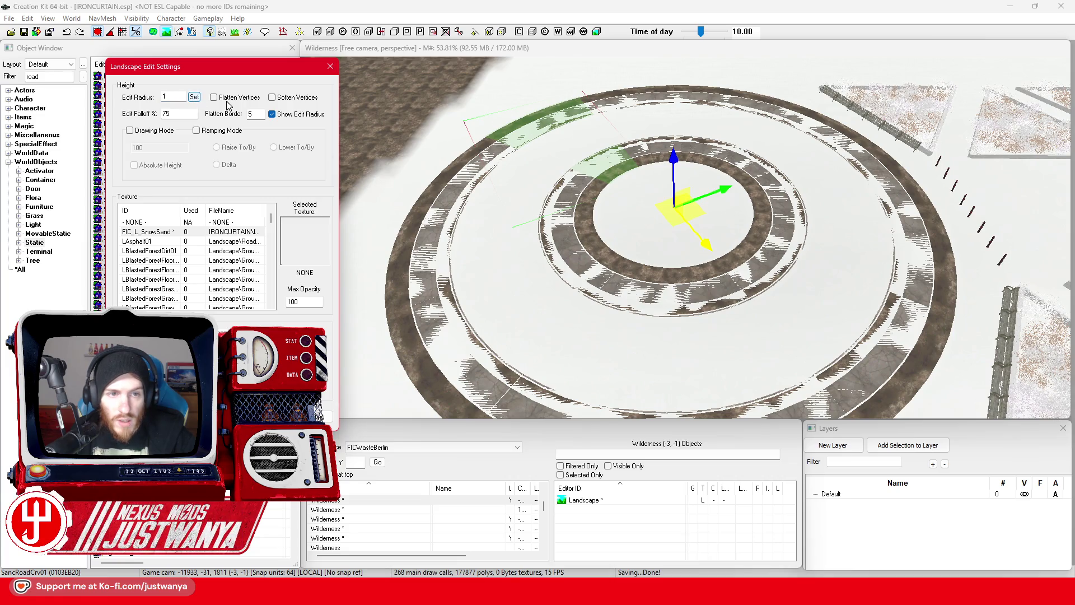
scroll(492, 246, up, 2)
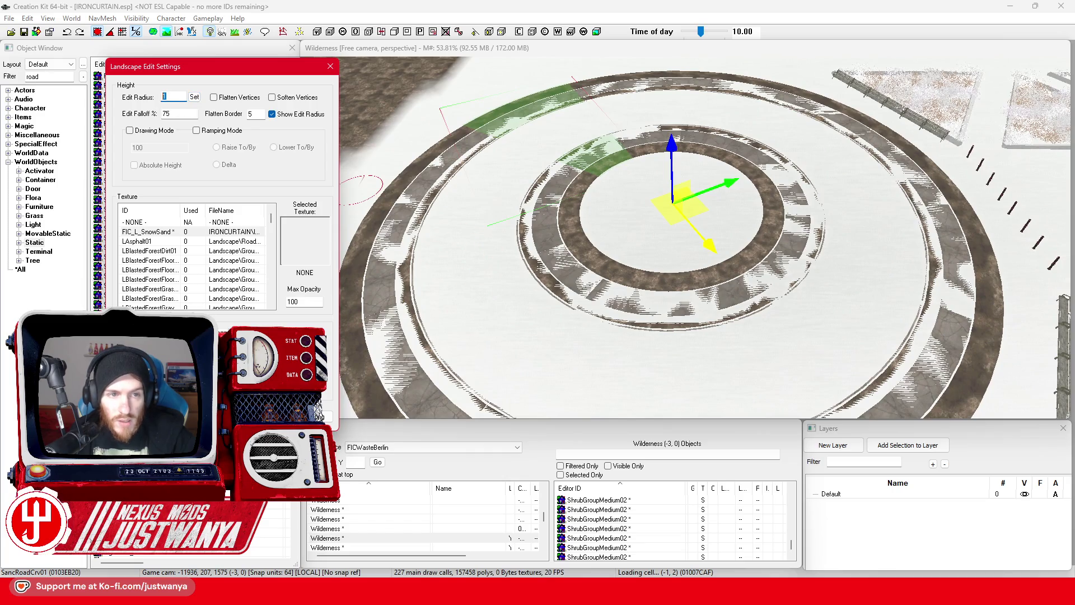
click(174, 97)
text(2)
click(195, 97)
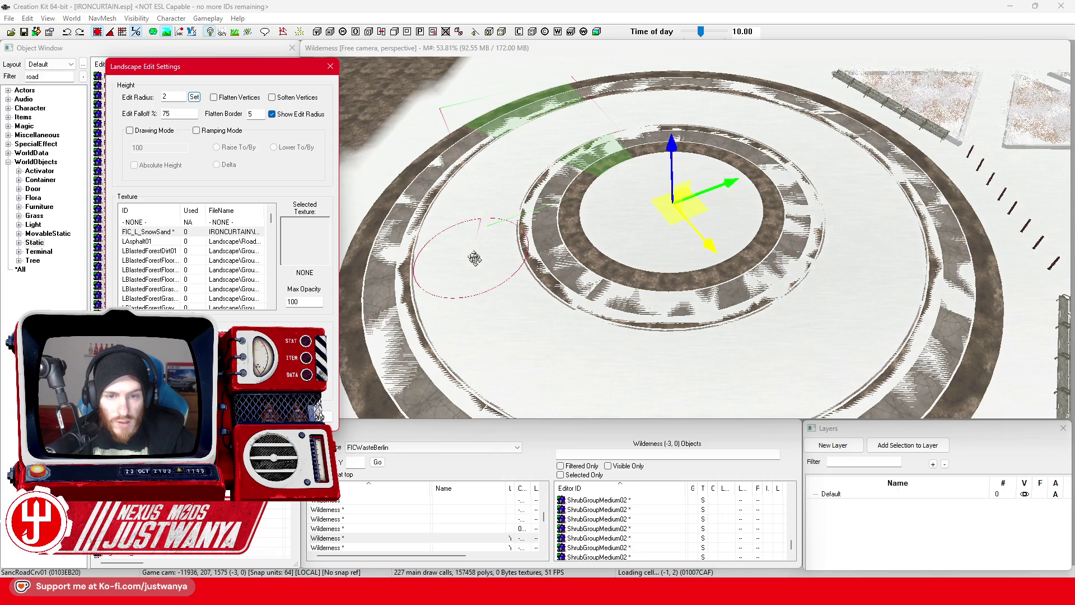
Paint large patches of grey paved ground texture beside the ring
key(shift)
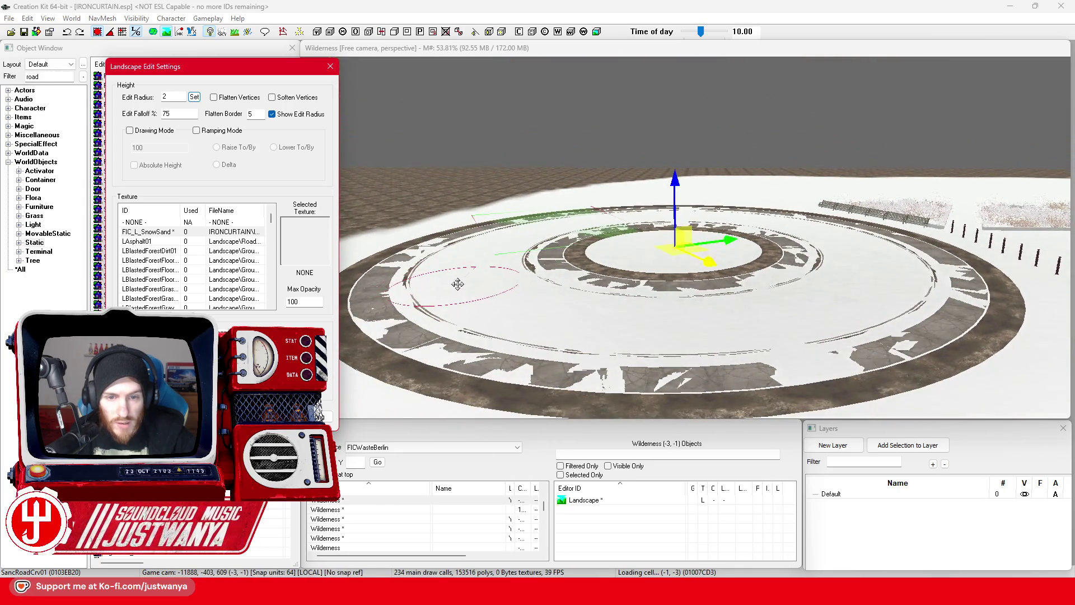
click(459, 284)
mouse_move(496, 270)
mouse_down()
mouse_move(509, 306)
mouse_move(444, 305)
mouse_move(418, 324)
mouse_move(476, 348)
mouse_move(560, 348)
mouse_move(587, 313)
mouse_move(643, 319)
mouse_move(642, 339)
mouse_move(678, 373)
mouse_move(727, 346)
mouse_move(806, 355)
mouse_move(759, 334)
mouse_move(729, 349)
mouse_up()
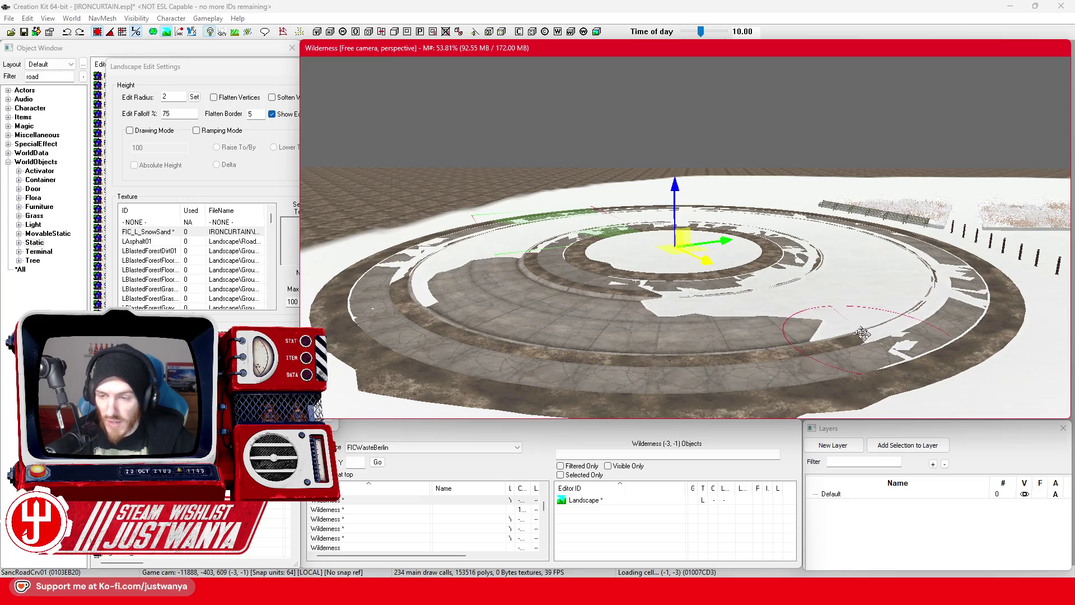
Paint road texture over the white snow strips on the outer and inner rings
drag(862, 334, 841, 320)
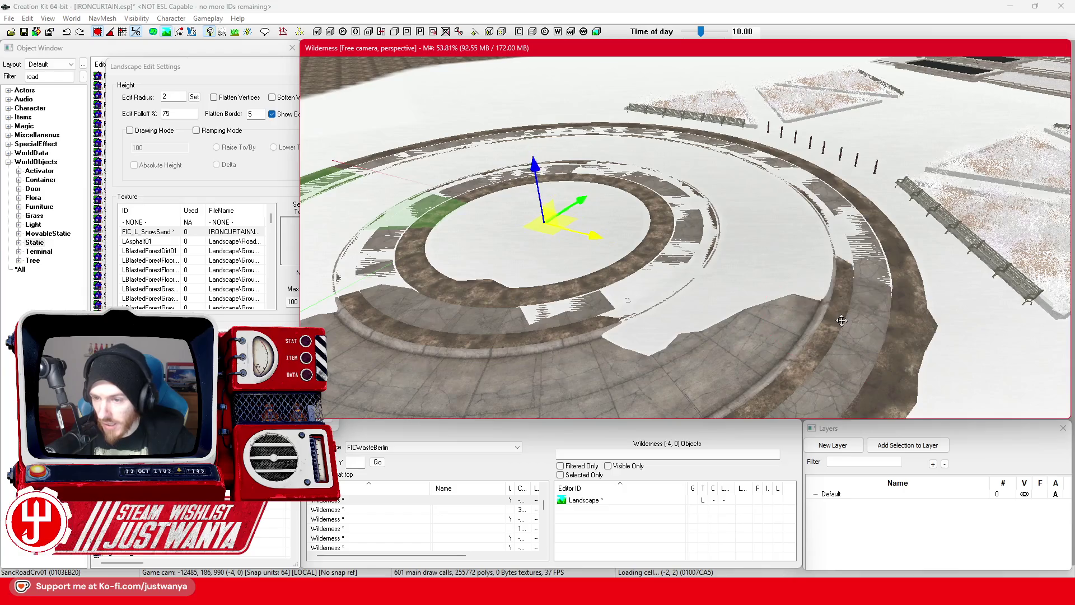
click(845, 275)
click(823, 221)
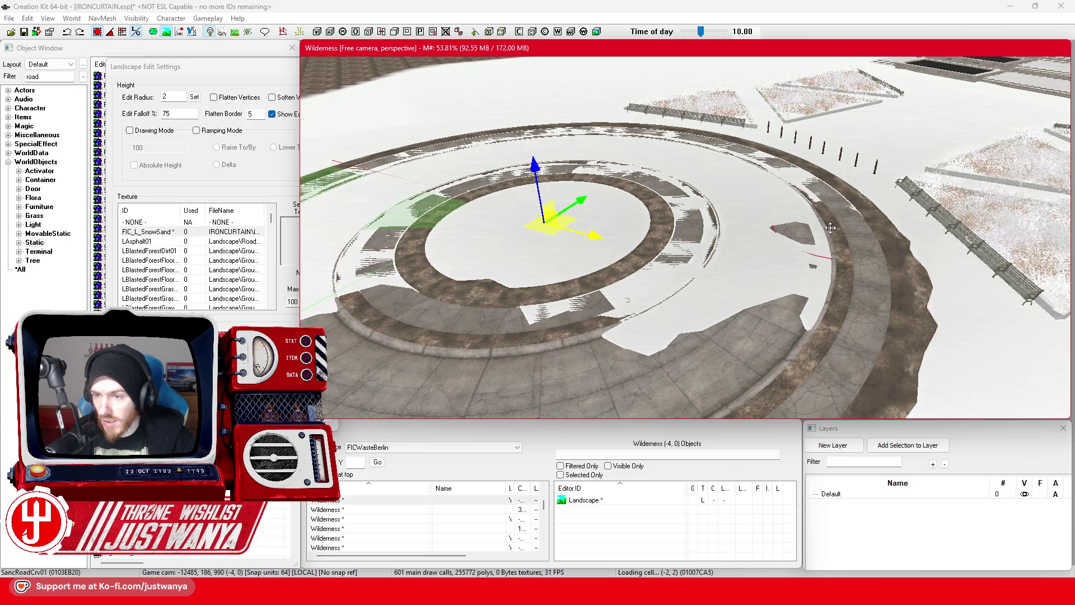
click(811, 207)
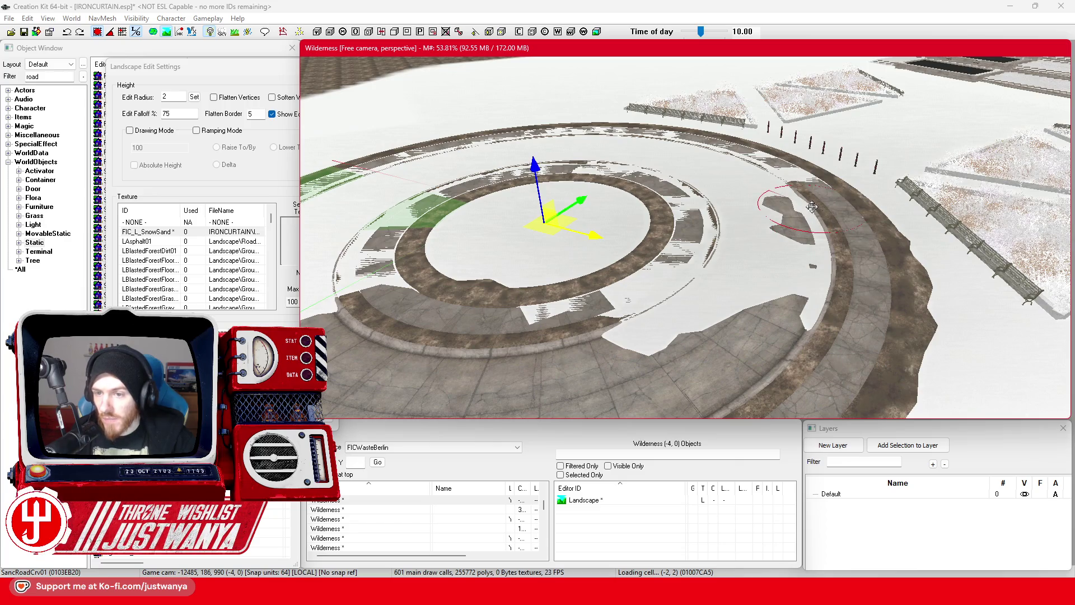
drag(855, 301, 739, 280)
scroll(739, 280, up, 3)
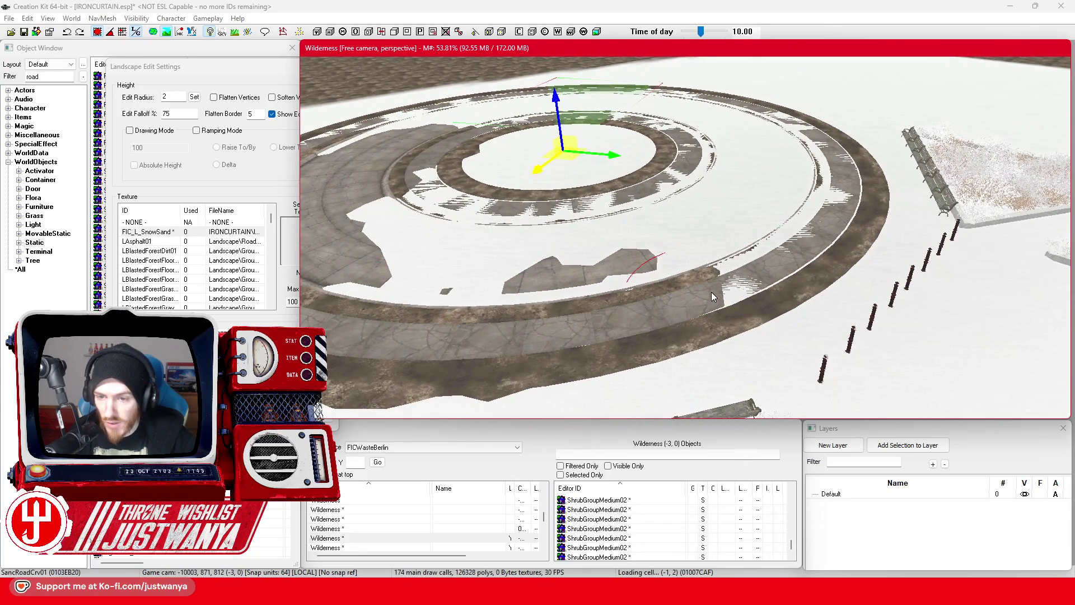
click(772, 240)
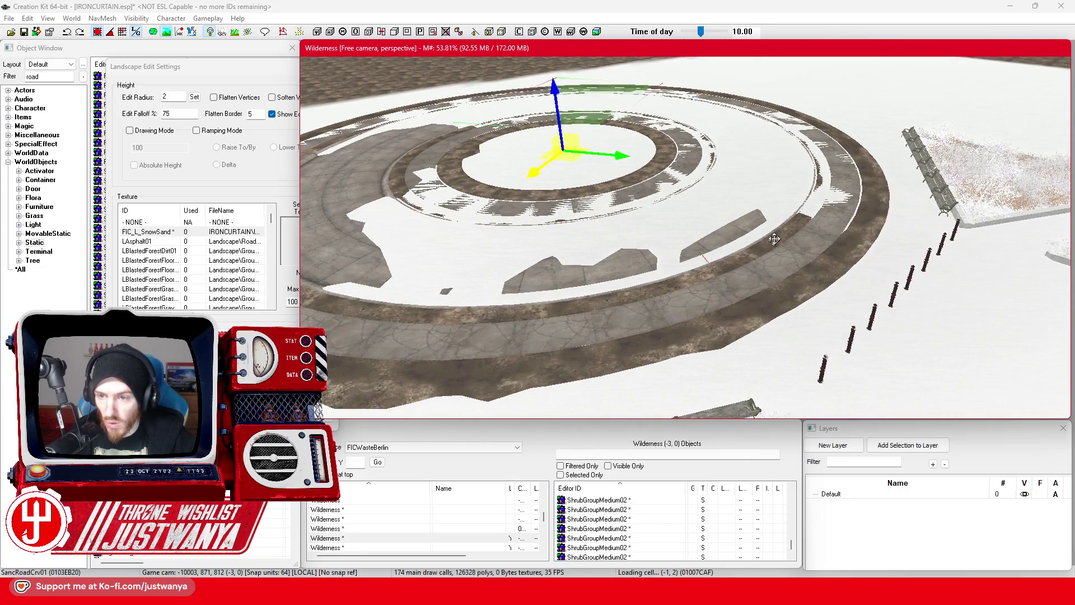
click(802, 202)
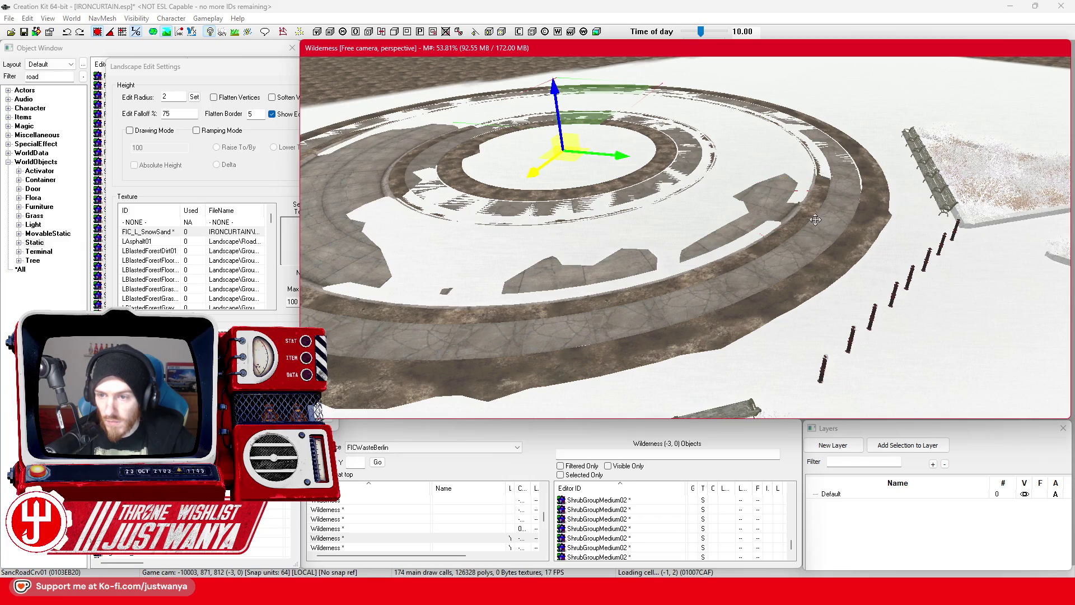
click(828, 181)
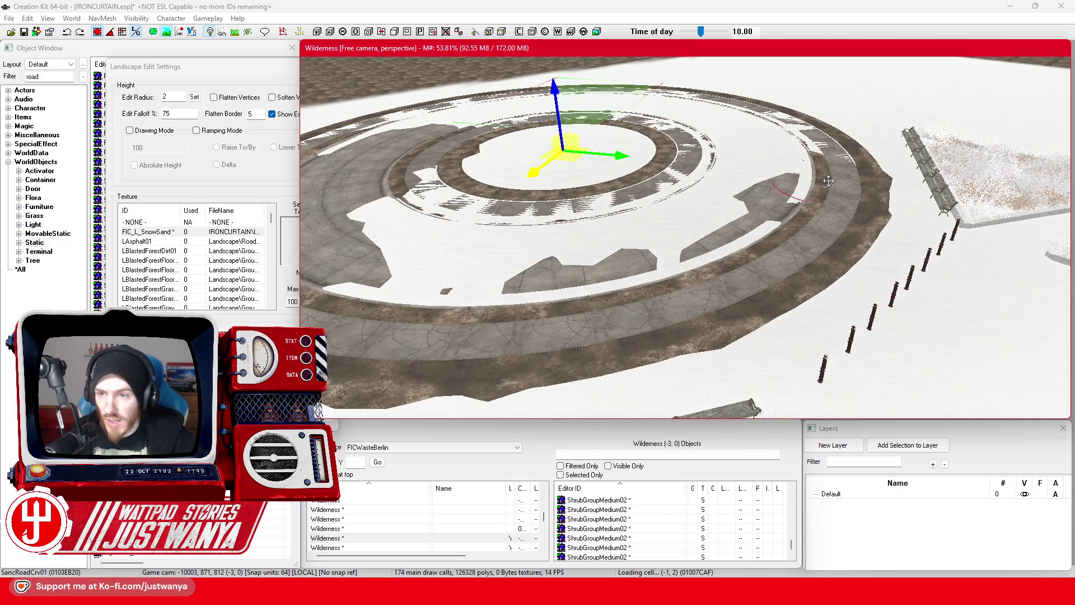
click(825, 155)
drag(825, 156, 743, 110)
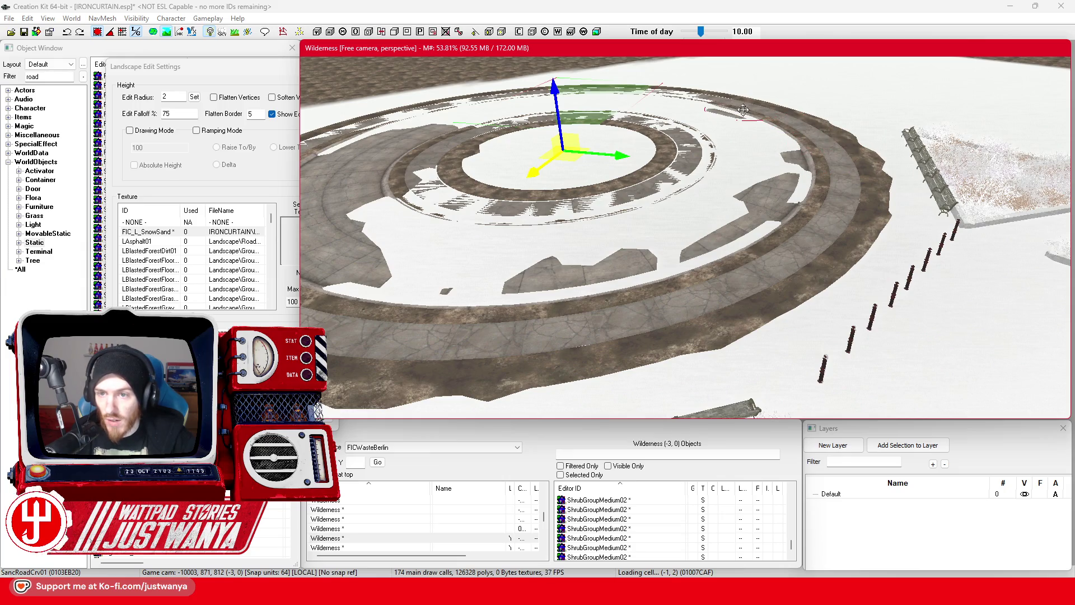
click(757, 136)
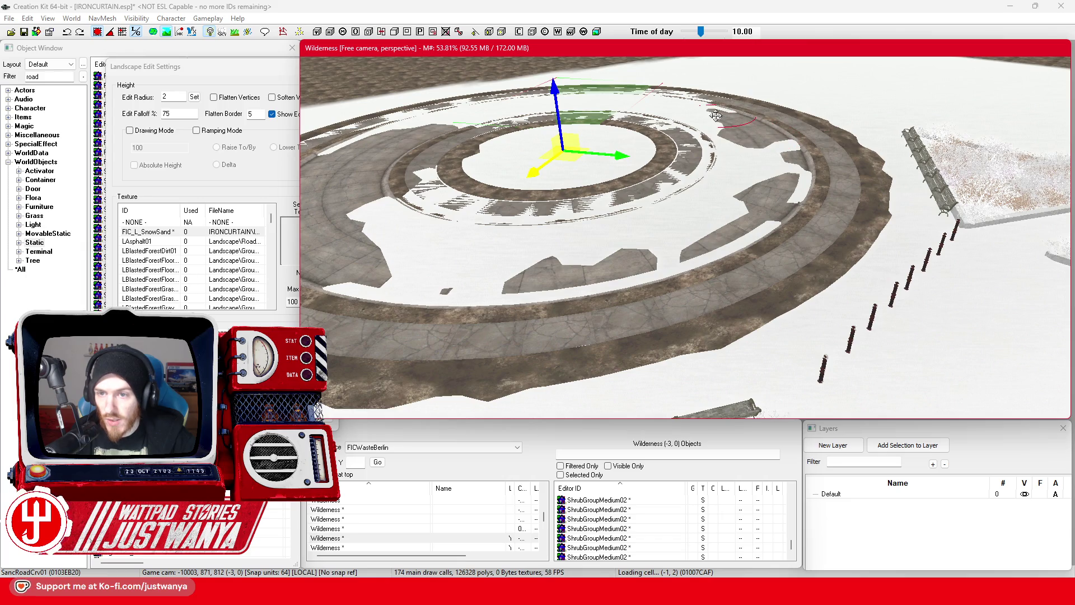
Cover the remaining white gaps below and around the inner circle with road texture
mouse_move(715, 115)
mouse_down()
mouse_move(745, 154)
mouse_move(662, 188)
mouse_move(728, 219)
mouse_move(698, 221)
mouse_move(711, 244)
mouse_move(653, 271)
mouse_up()
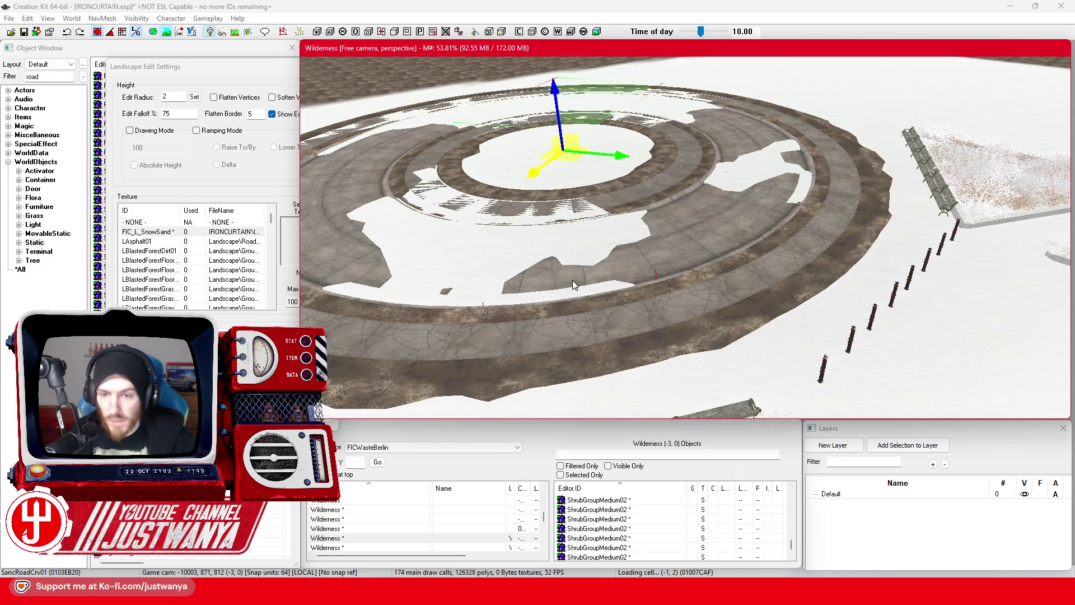
drag(574, 285, 575, 283)
mouse_move(445, 285)
mouse_down()
mouse_move(386, 284)
mouse_move(377, 249)
mouse_move(363, 264)
mouse_move(387, 215)
mouse_move(412, 197)
mouse_move(462, 220)
mouse_up()
mouse_move(451, 174)
mouse_down()
mouse_move(476, 168)
mouse_move(529, 235)
mouse_move(559, 235)
mouse_move(767, 193)
mouse_move(759, 185)
mouse_move(779, 199)
mouse_move(770, 150)
mouse_move(783, 148)
mouse_up()
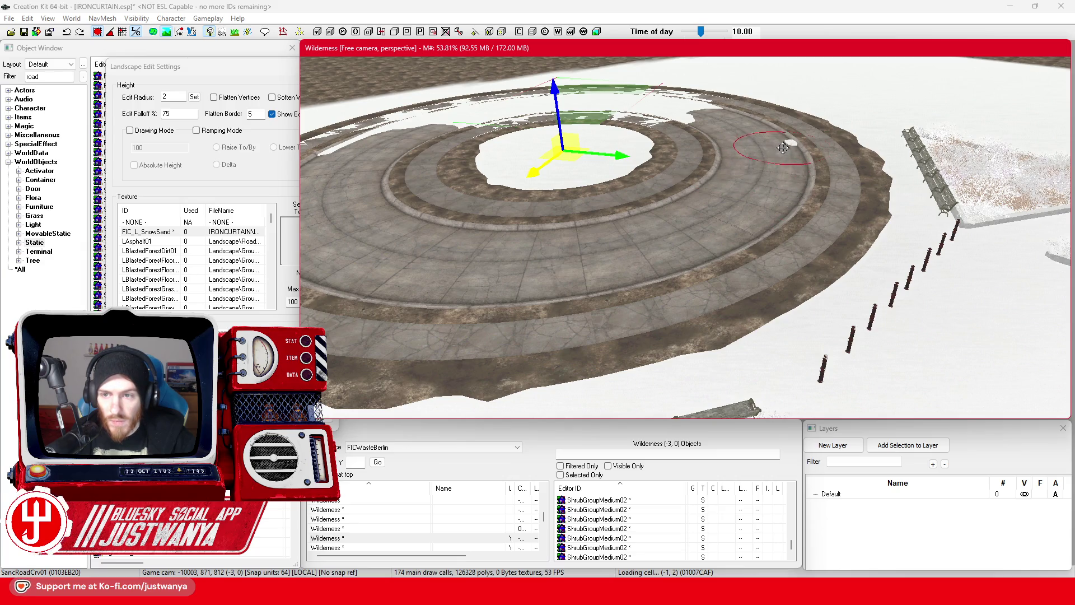
drag(577, 250, 666, 317)
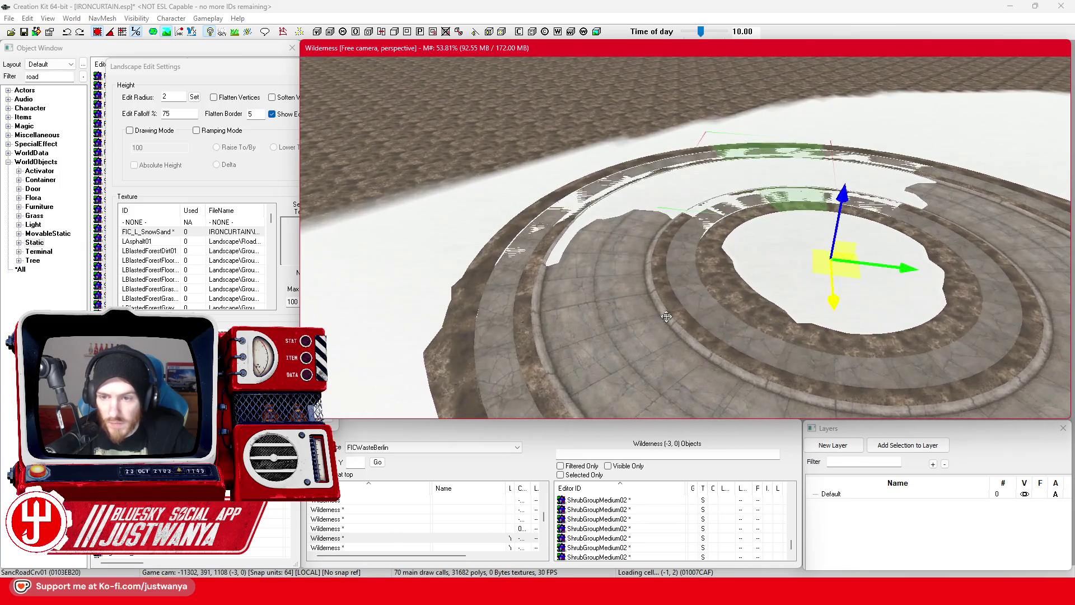
scroll(666, 317, up, 2)
mouse_move(907, 296)
mouse_down()
mouse_move(927, 247)
mouse_move(766, 221)
mouse_move(753, 255)
mouse_move(781, 289)
mouse_move(789, 260)
mouse_up()
mouse_move(520, 267)
mouse_down()
mouse_move(627, 184)
mouse_move(739, 153)
mouse_move(924, 183)
mouse_move(870, 193)
mouse_move(806, 171)
mouse_move(753, 176)
mouse_move(714, 199)
mouse_move(669, 196)
mouse_move(698, 183)
mouse_up()
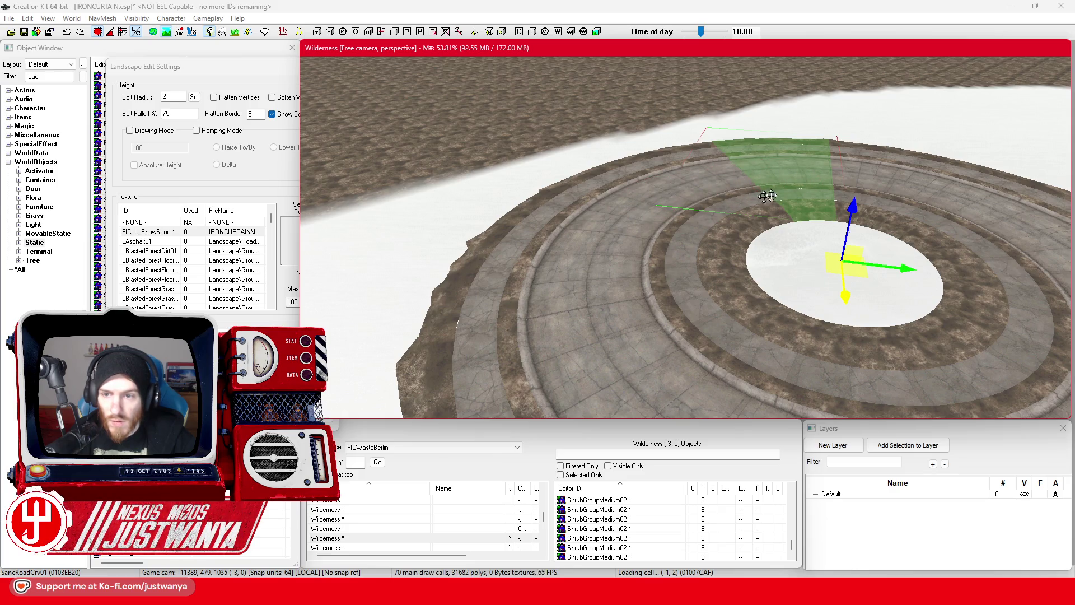
mouse_move(579, 351)
mouse_down()
mouse_move(611, 260)
mouse_move(607, 235)
mouse_move(457, 230)
mouse_move(543, 278)
mouse_up()
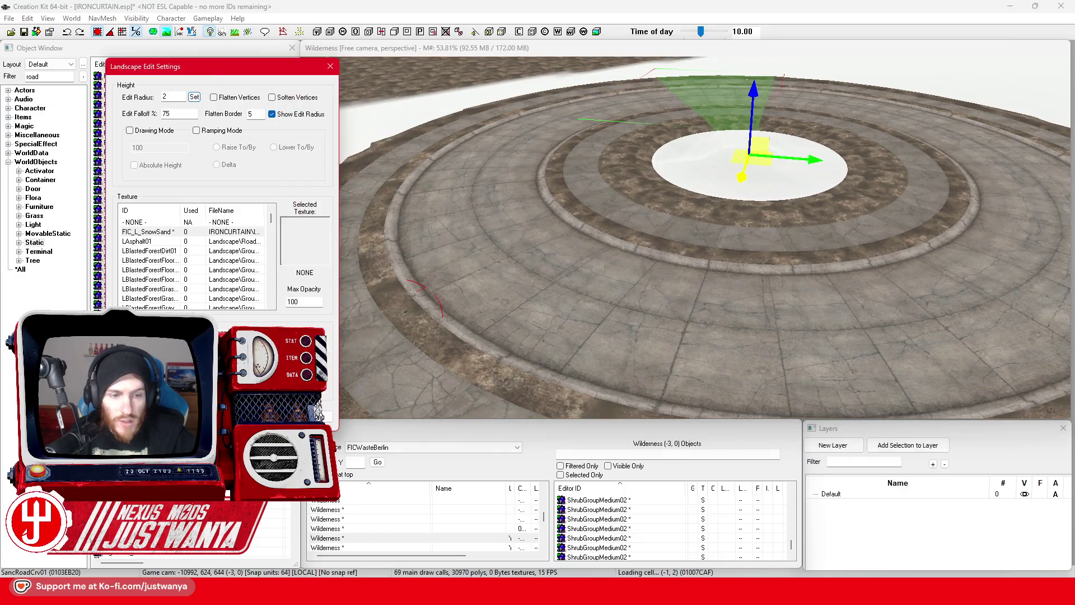
Leave landscape painting and Ctrl-select the curved road pieces around the ring
key(h)
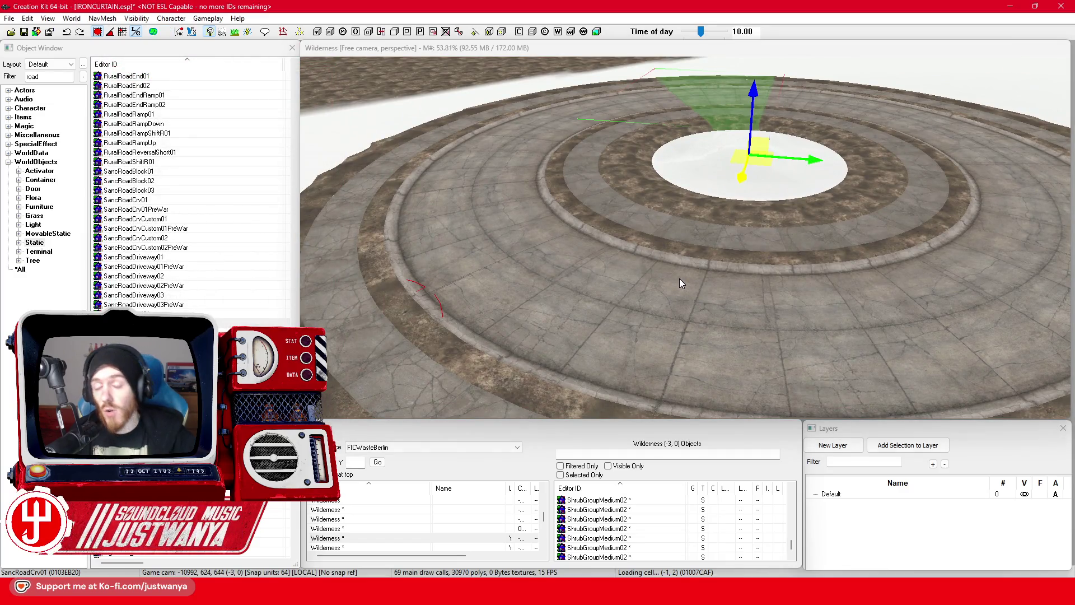
click(683, 284)
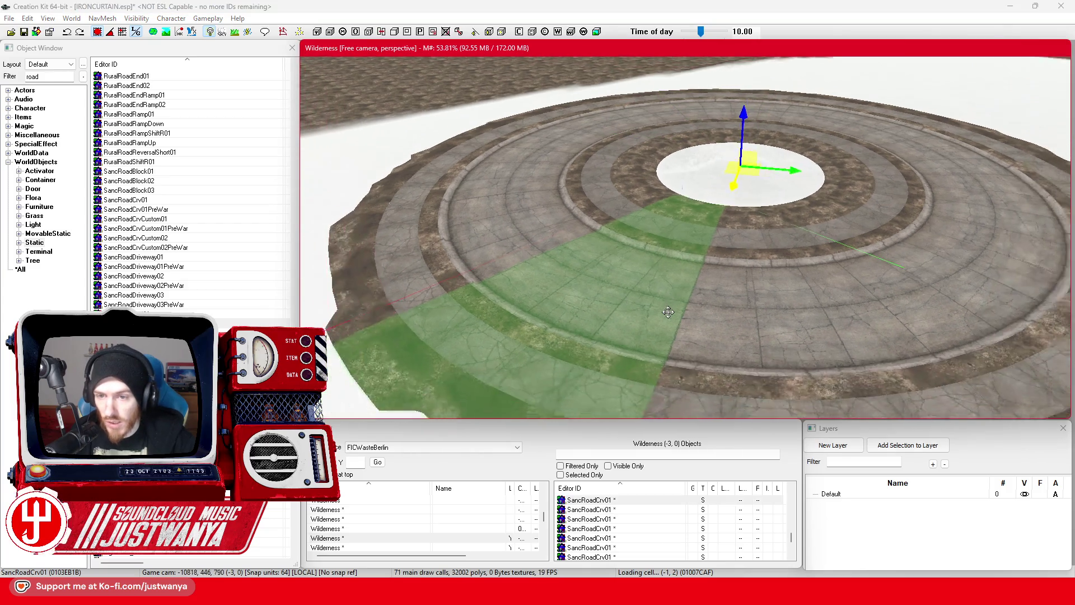
ctrl+click(870, 270)
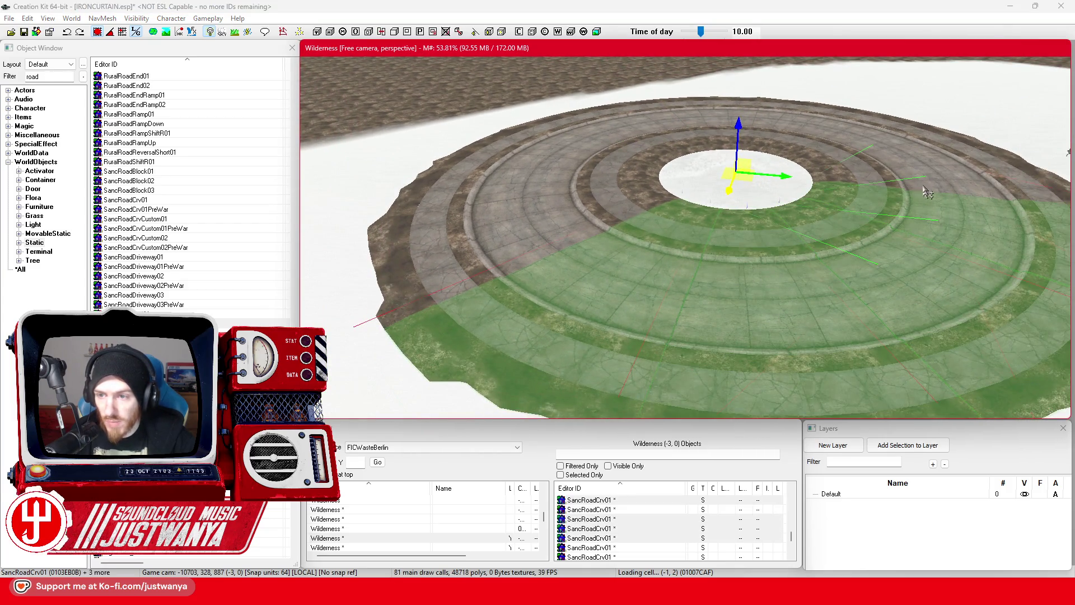
ctrl+click(911, 159)
ctrl+click(842, 126)
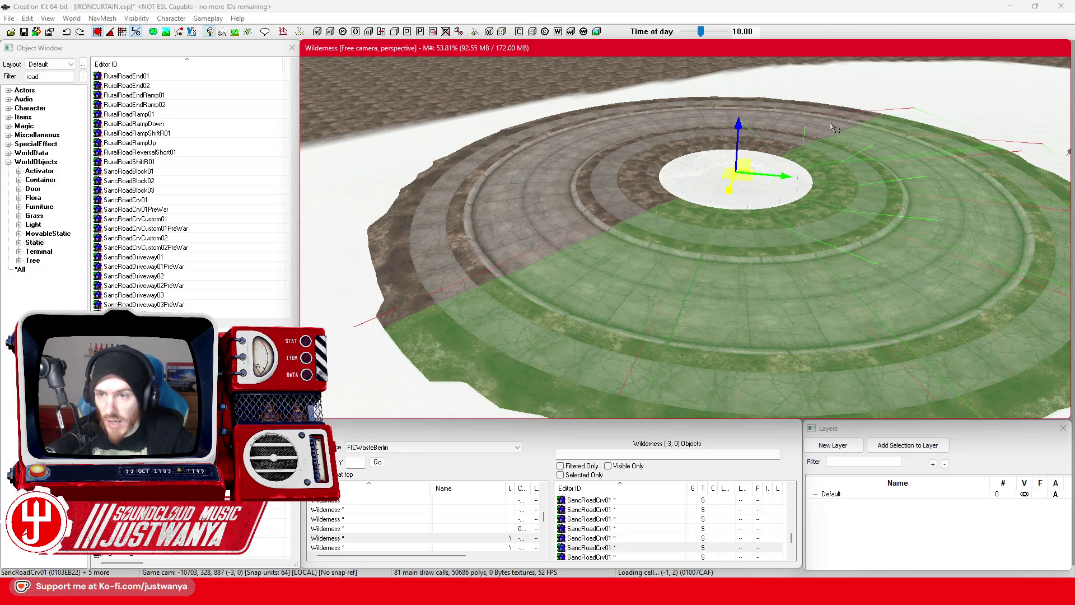
ctrl+click(807, 131)
ctrl+click(695, 133)
ctrl+click(730, 103)
ctrl+click(639, 115)
ctrl+click(660, 163)
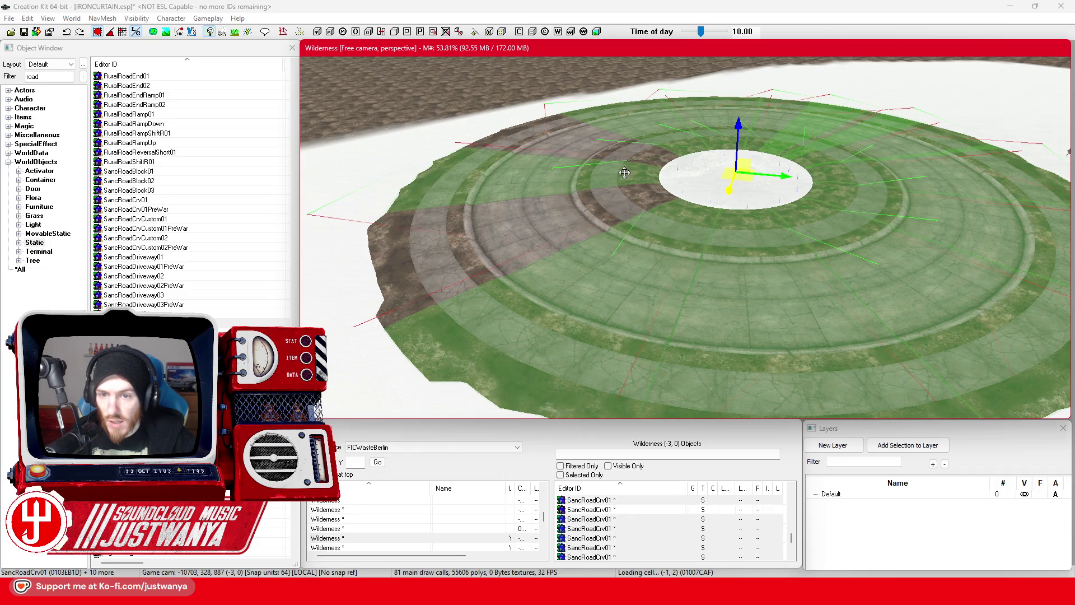
ctrl+click(621, 151)
ctrl+click(575, 234)
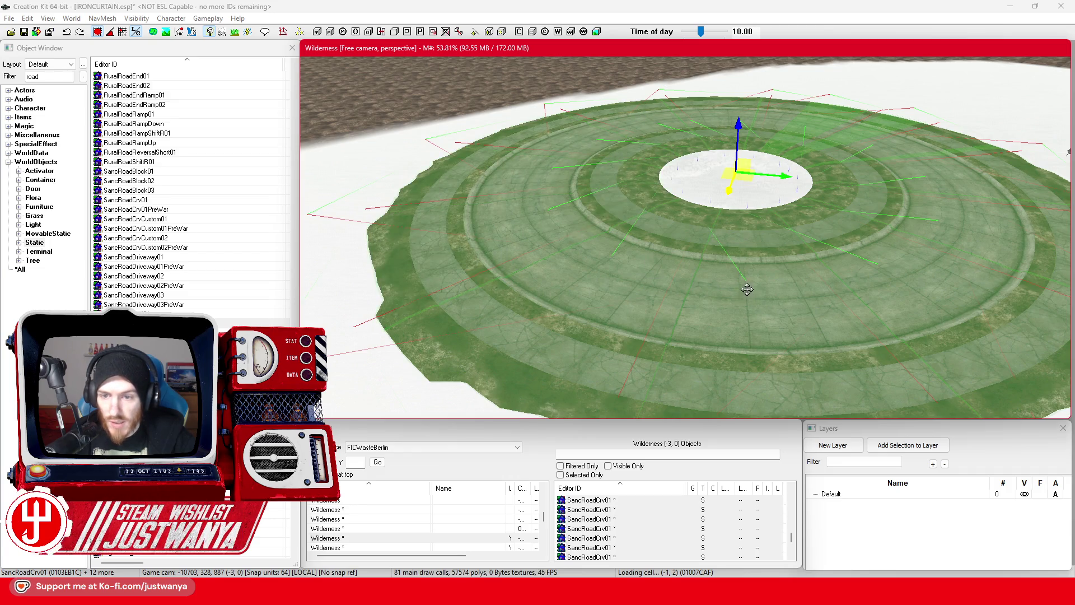
Orbit around the platform and undo the last change
scroll(747, 289, up, 10)
mouse_move(710, 278)
mouse_down()
mouse_move(688, 221)
mouse_move(694, 187)
mouse_up()
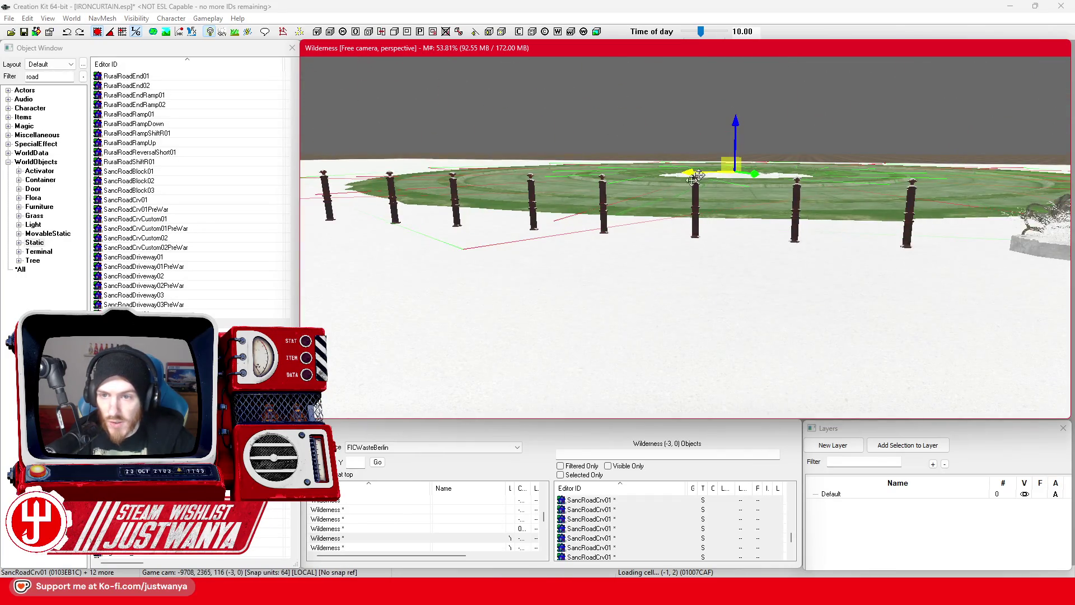
drag(732, 50, 736, 128)
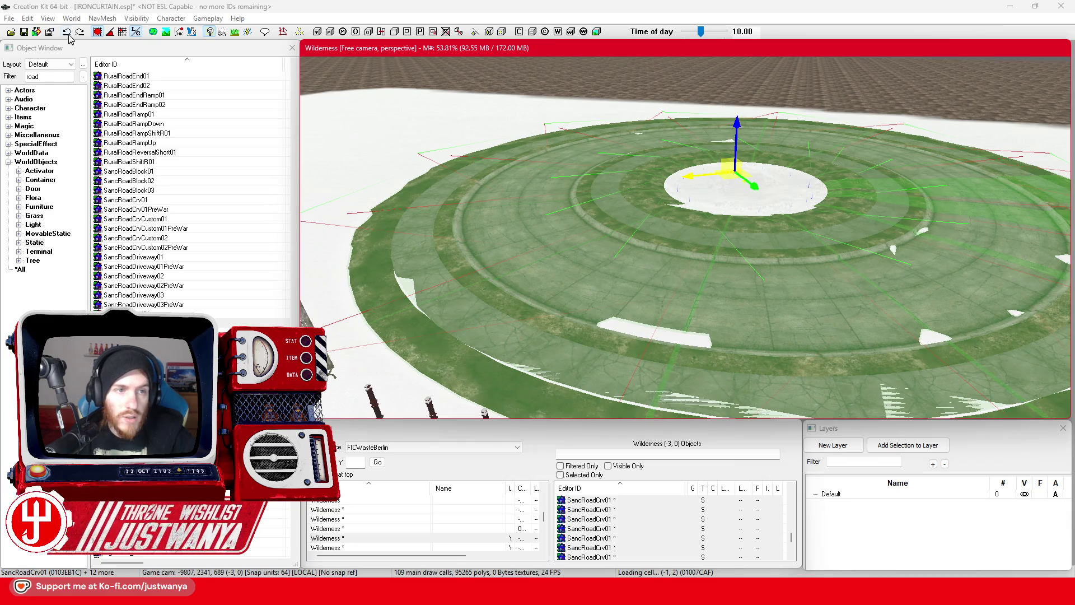
click(97, 32)
drag(701, 146, 737, 120)
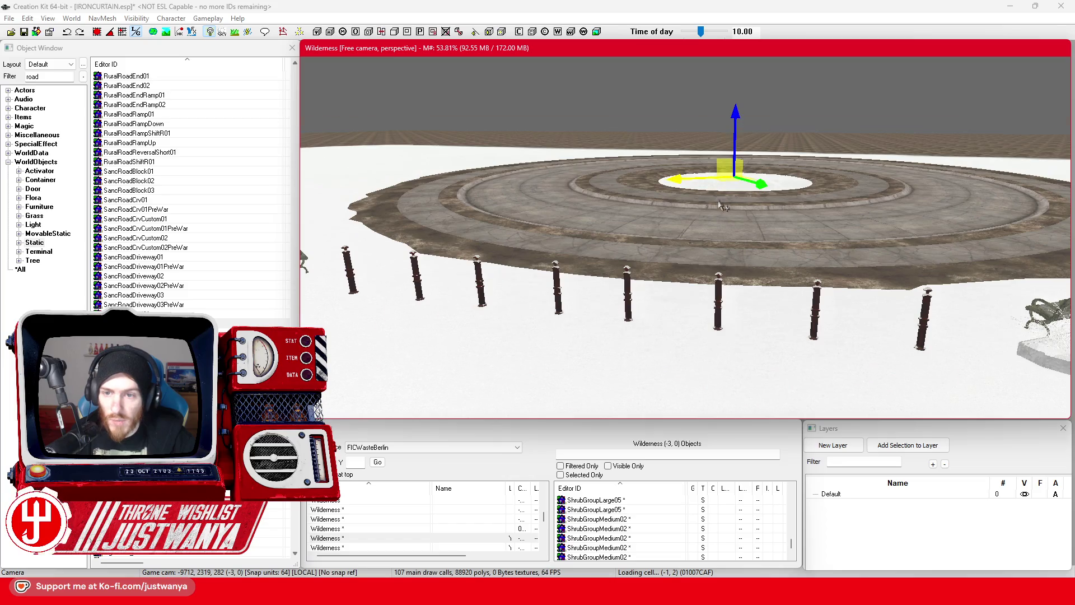
drag(721, 206, 716, 255)
Reselect all thirteen SancRoadCrv01 segments around the ring
click(686, 302)
scroll(688, 302, down, 3)
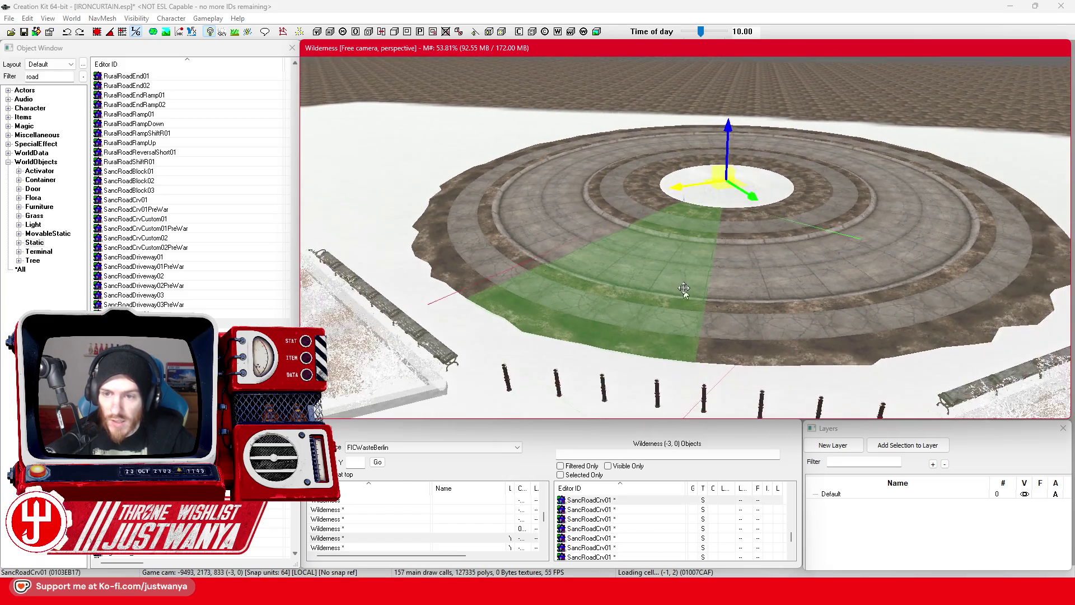
ctrl+click(740, 309)
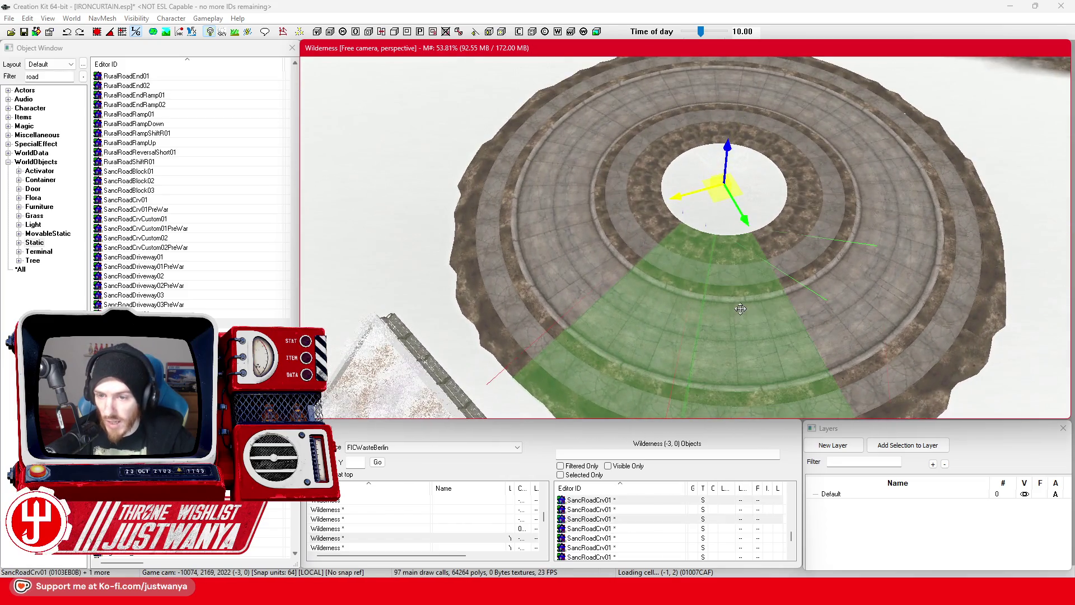
ctrl+click(830, 328)
ctrl+click(918, 282)
ctrl+click(949, 210)
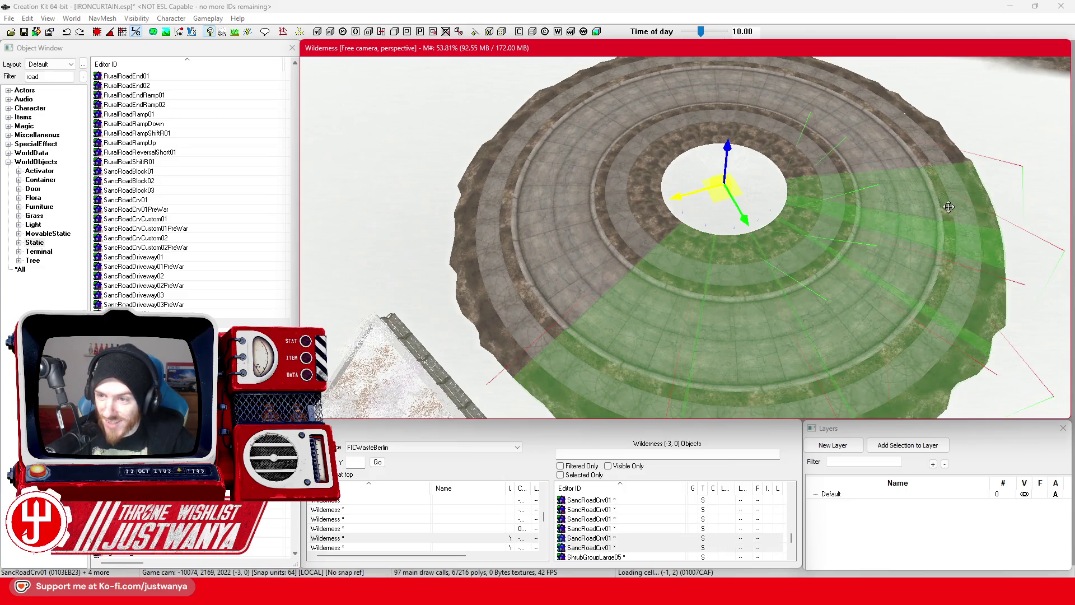
ctrl+click(921, 167)
ctrl+click(834, 120)
ctrl+click(771, 100)
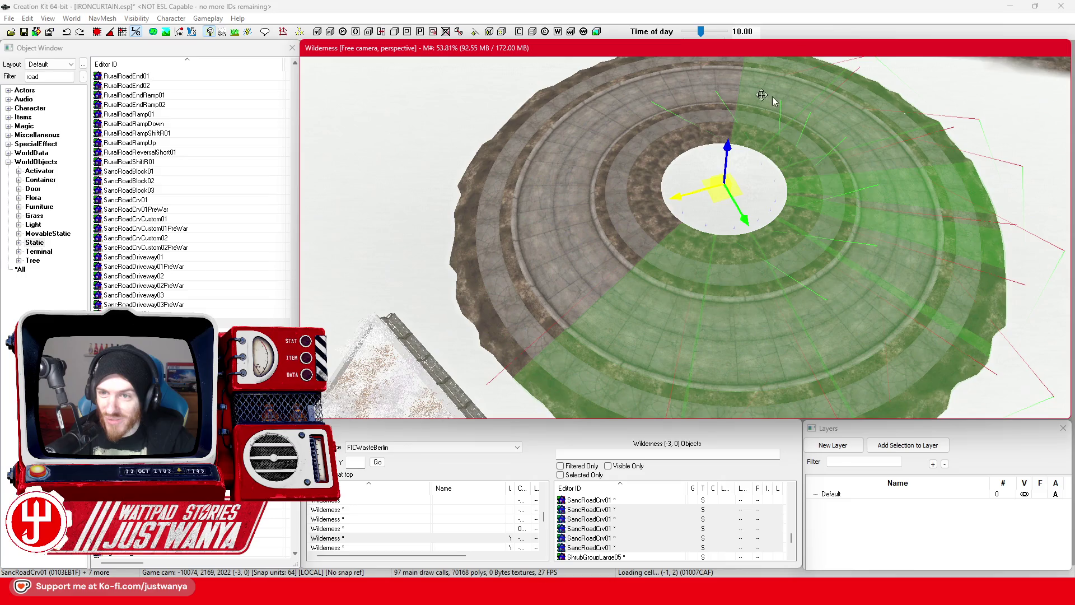
ctrl+click(702, 84)
ctrl+click(637, 104)
ctrl+click(549, 143)
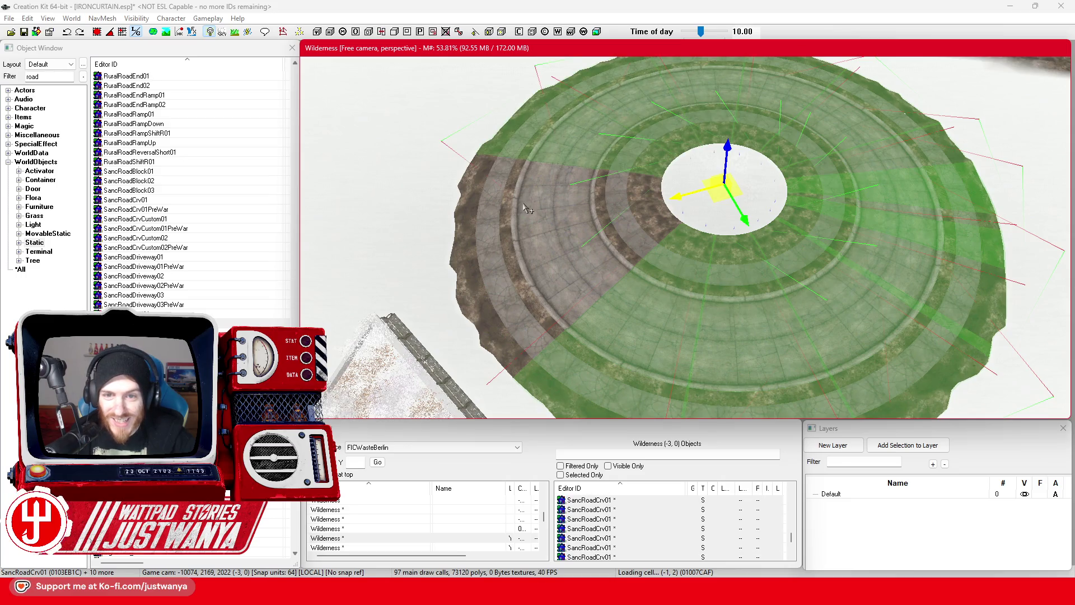
ctrl+click(524, 206)
ctrl+click(526, 313)
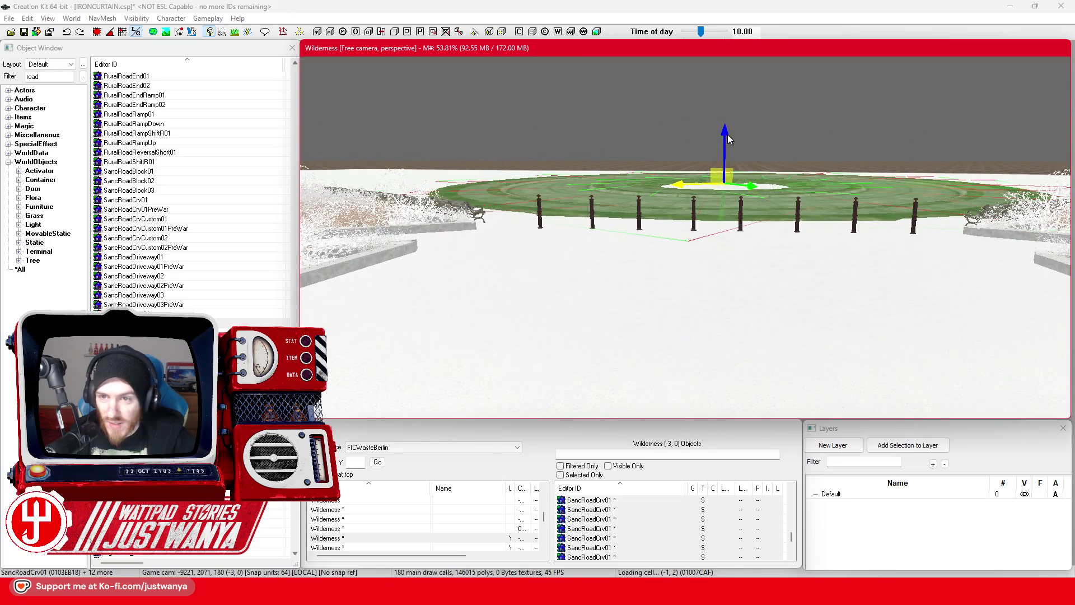
Shift the selected road ring slightly along Z, check it from above, and save the plugin
key(shift)
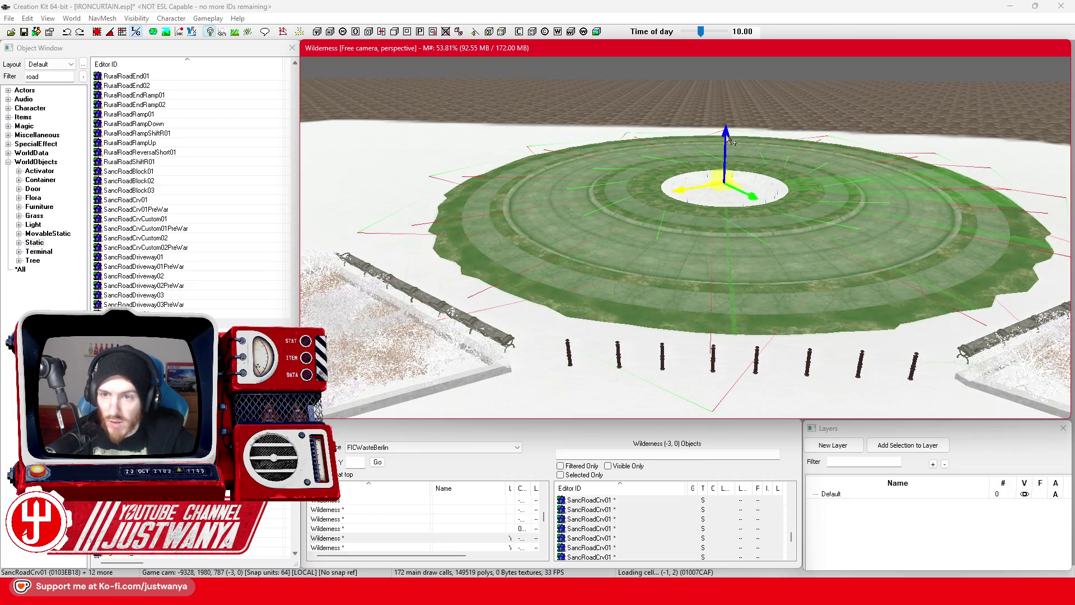
drag(726, 138, 726, 129)
key(t)
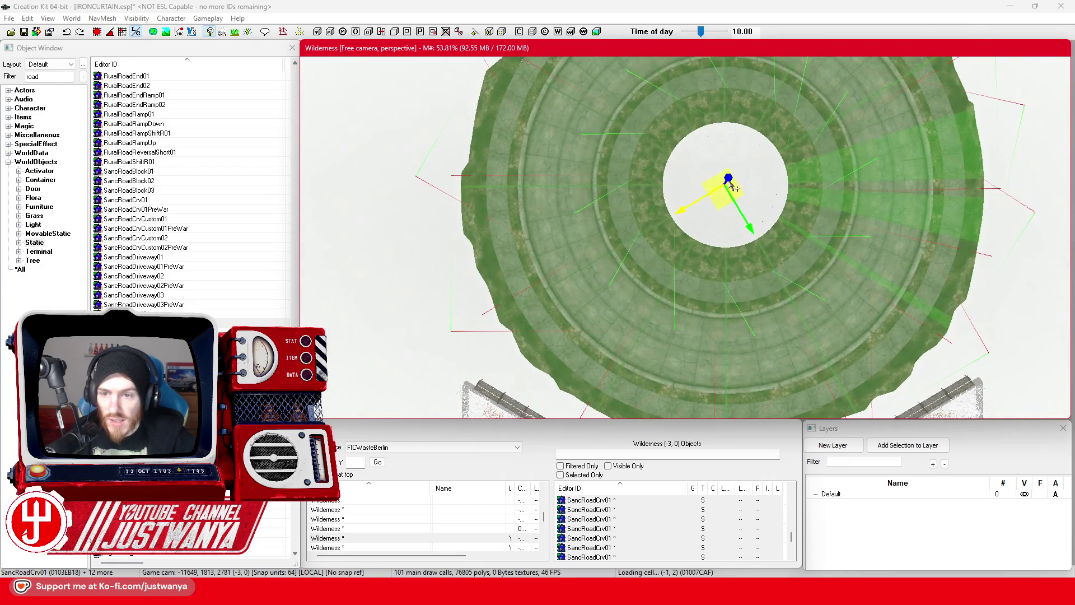
key(shift)
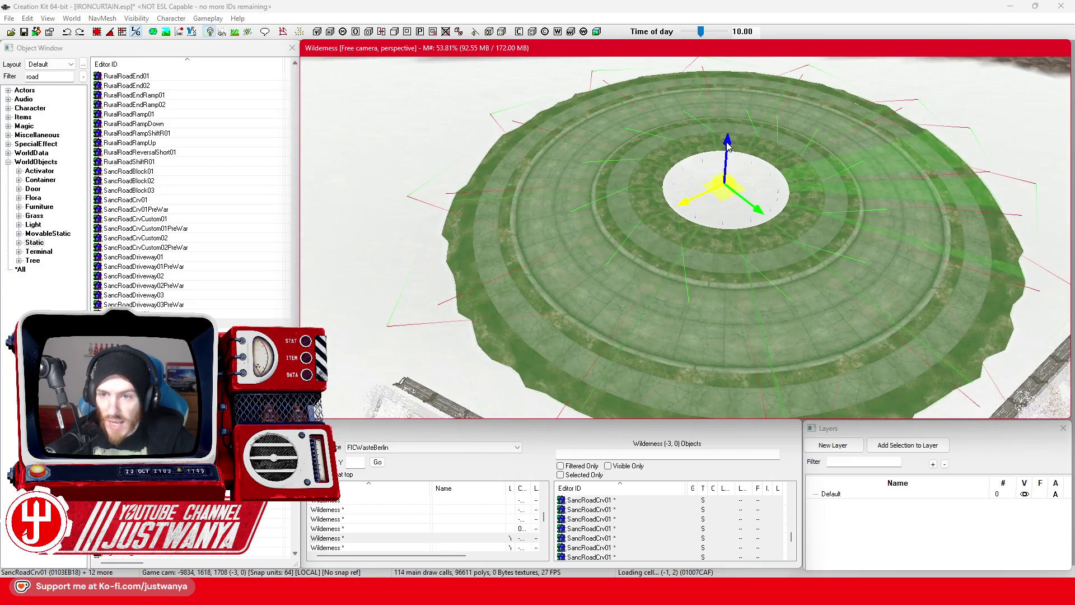
click(24, 32)
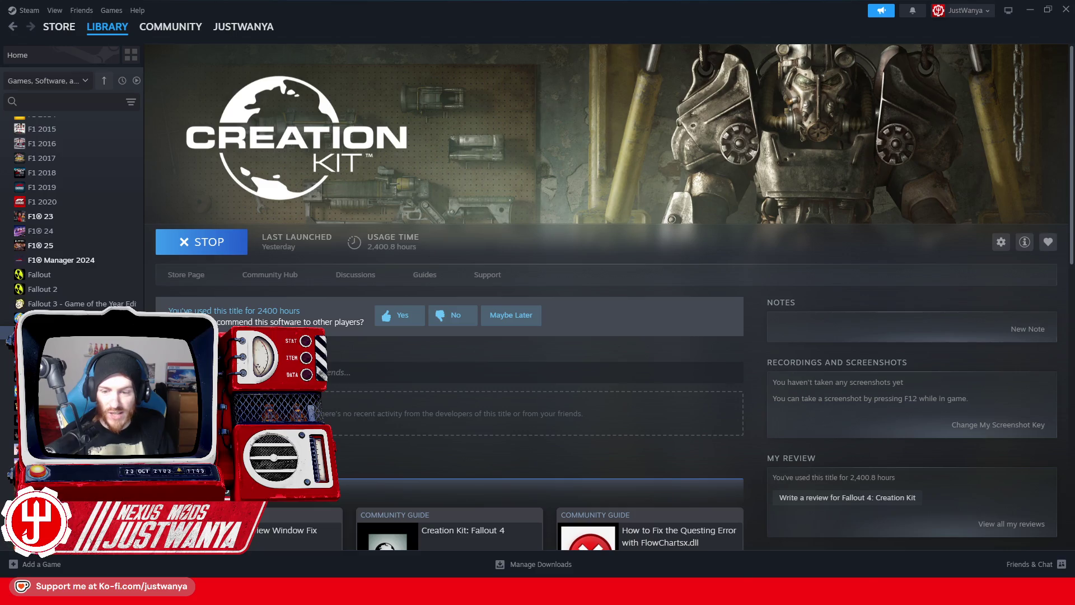
On Steam's Creation Kit library page, stop the running kit and relaunch it
click(828, 537)
click(597, 345)
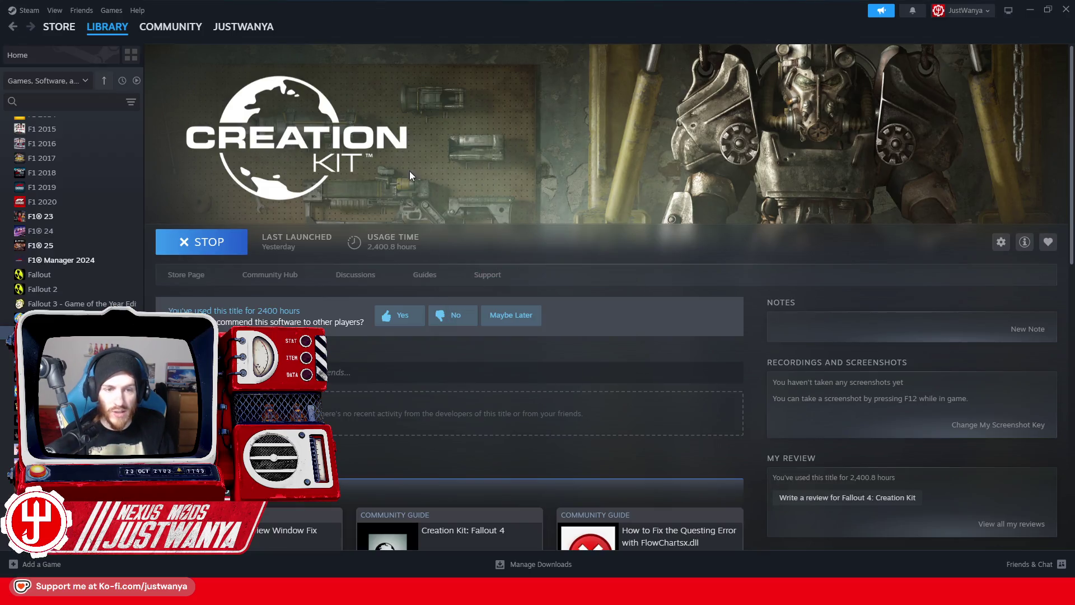
click(242, 239)
click(247, 237)
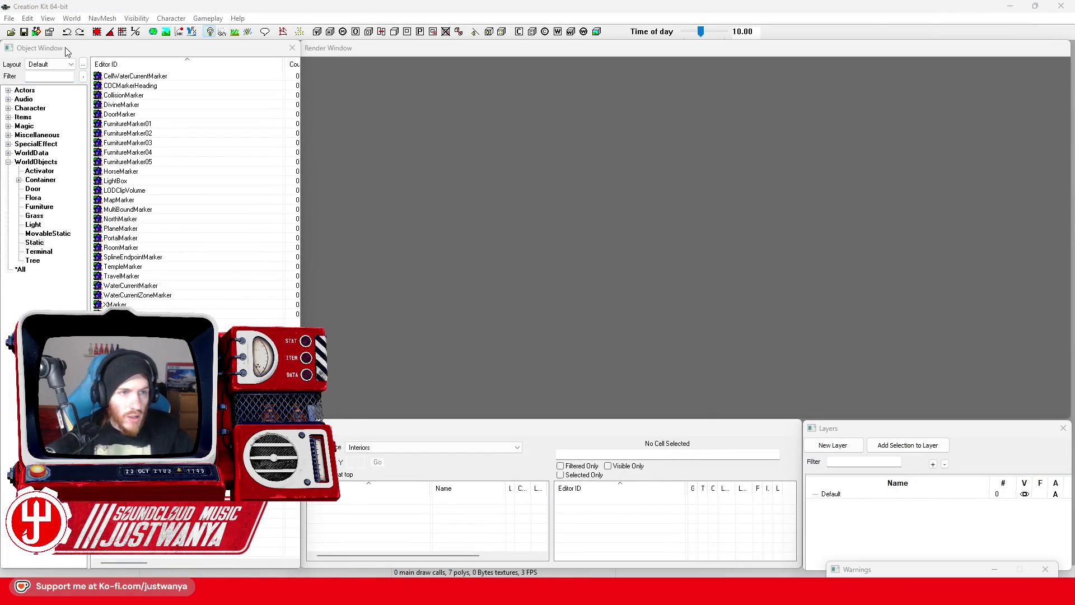
Load the game data with IRONCURTAIN.esp as the active file and dismiss the post-load warning
click(12, 32)
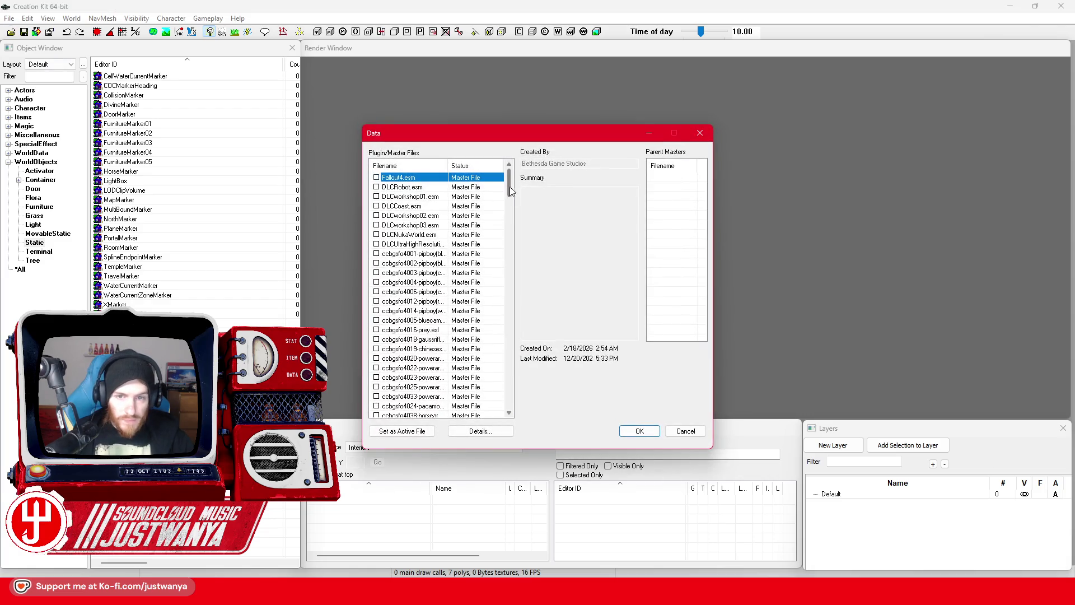
drag(510, 186, 522, 417)
click(412, 340)
click(401, 432)
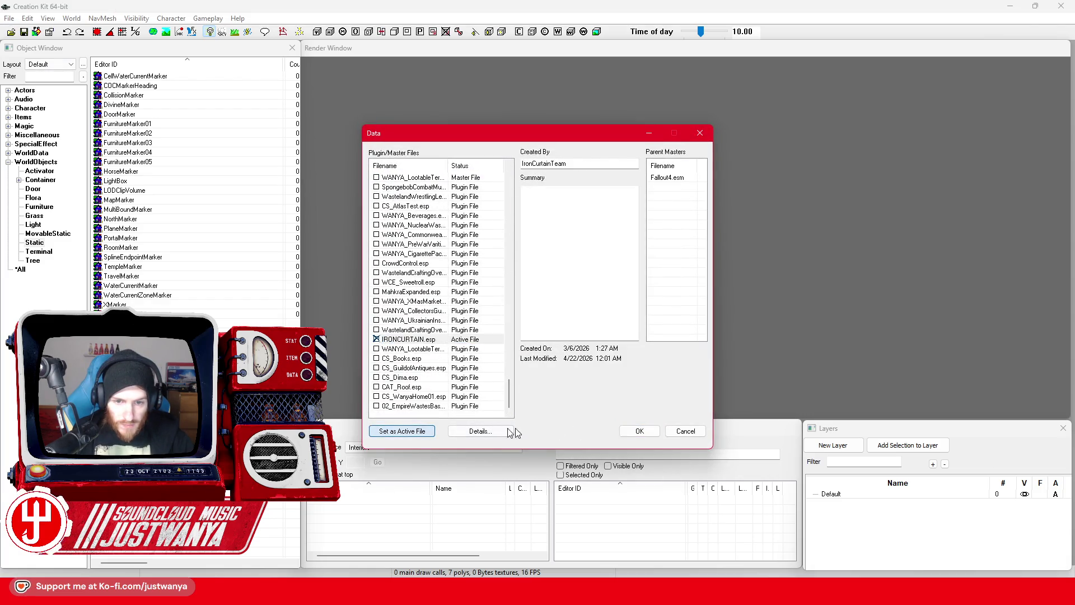
click(639, 430)
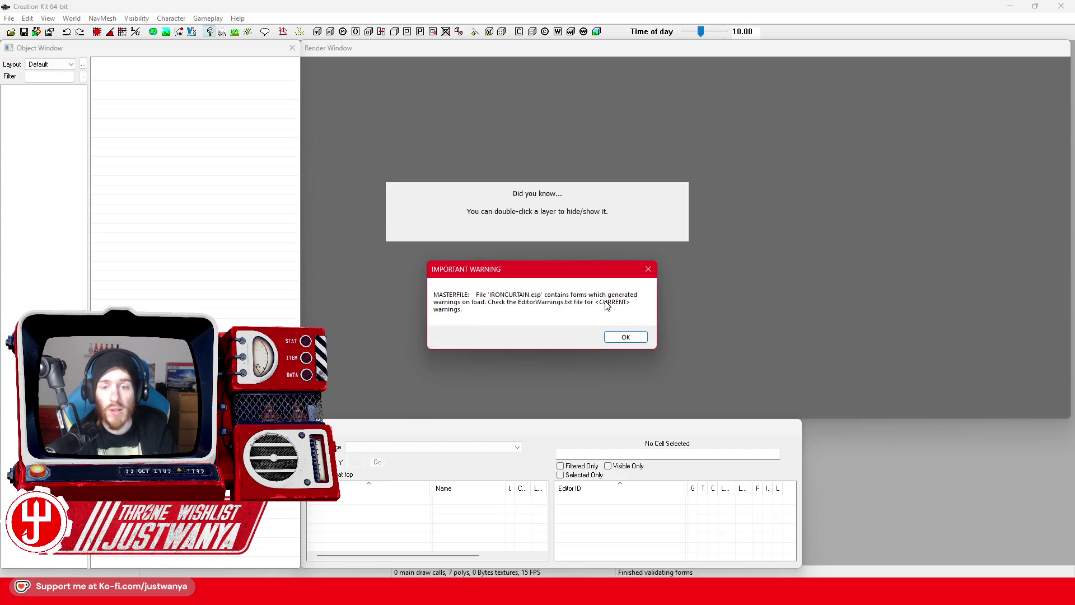
key(Return)
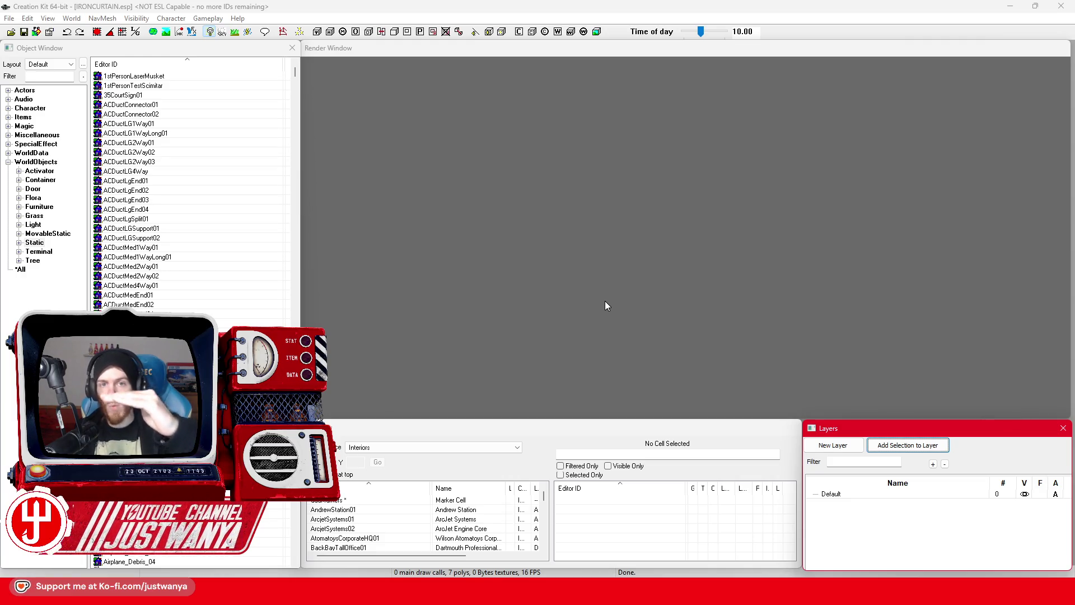
Load the FICTVTowerExt04 exterior cell from the Recent Cells list
click(482, 448)
click(434, 465)
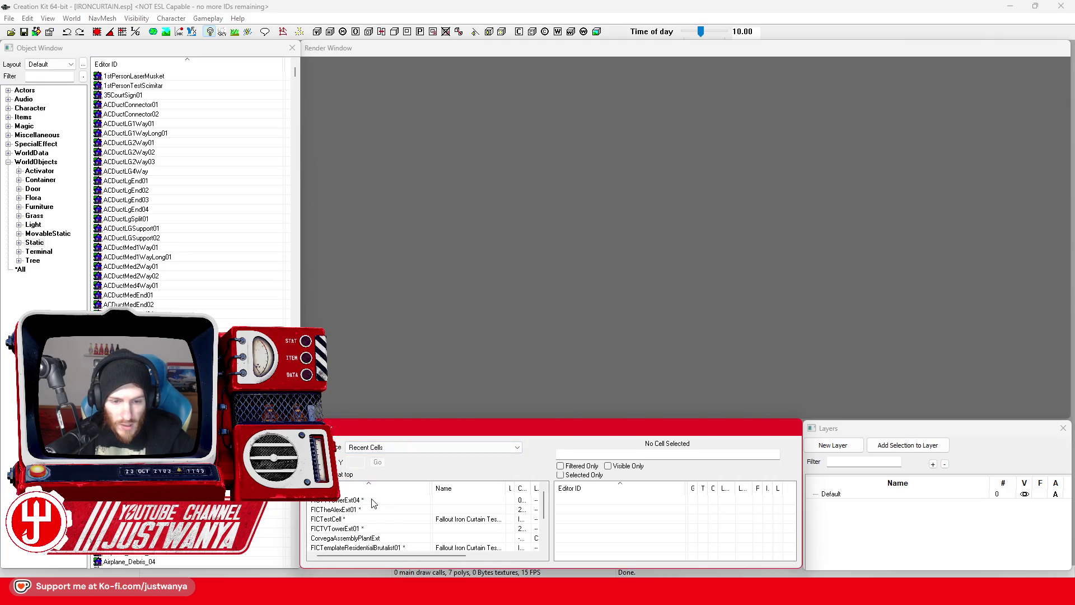
double_click(368, 499)
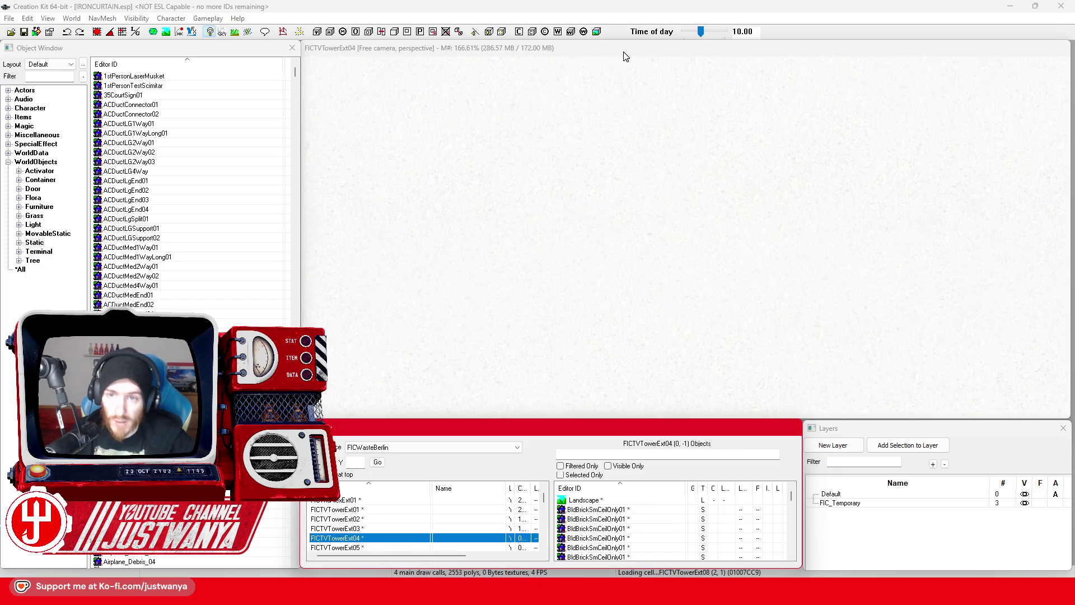
Fly the camera in close to the round ring structure in the render window
click(684, 256)
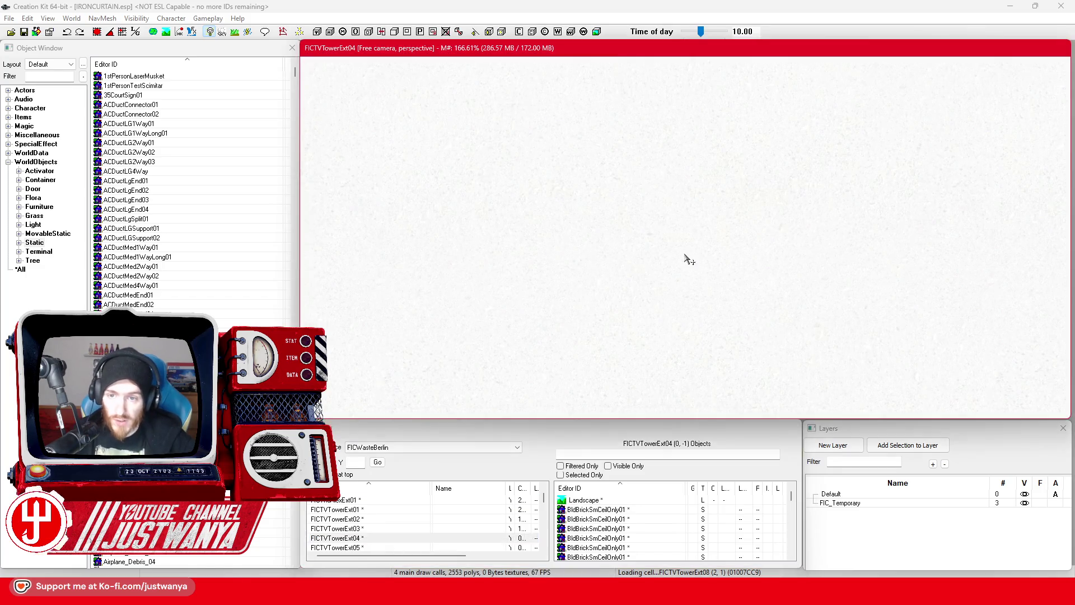
scroll(677, 291, down, 5)
scroll(677, 306, down, 6)
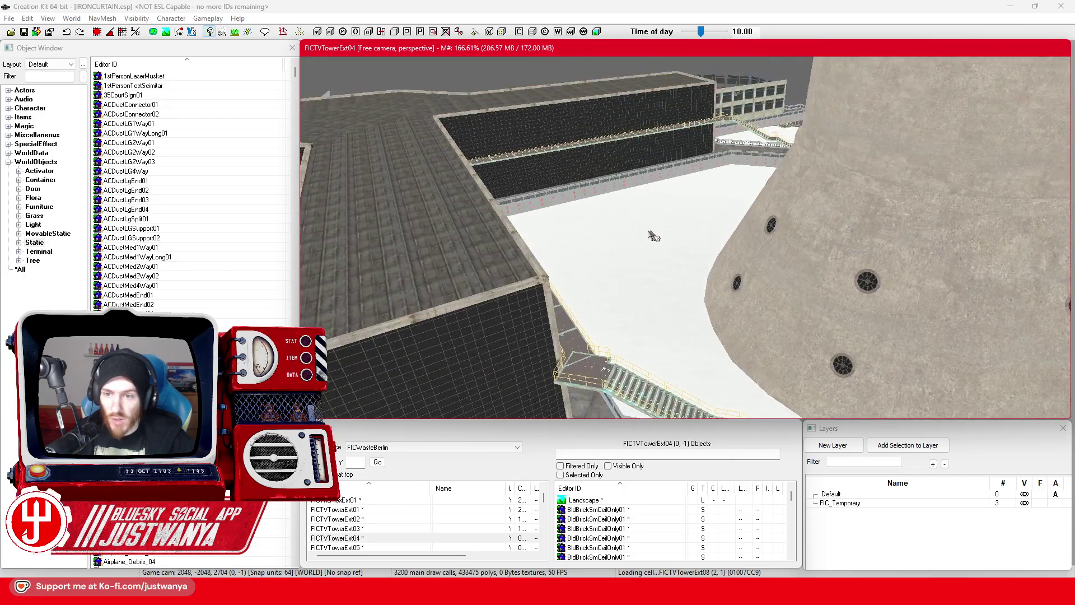
scroll(652, 235, down, 5)
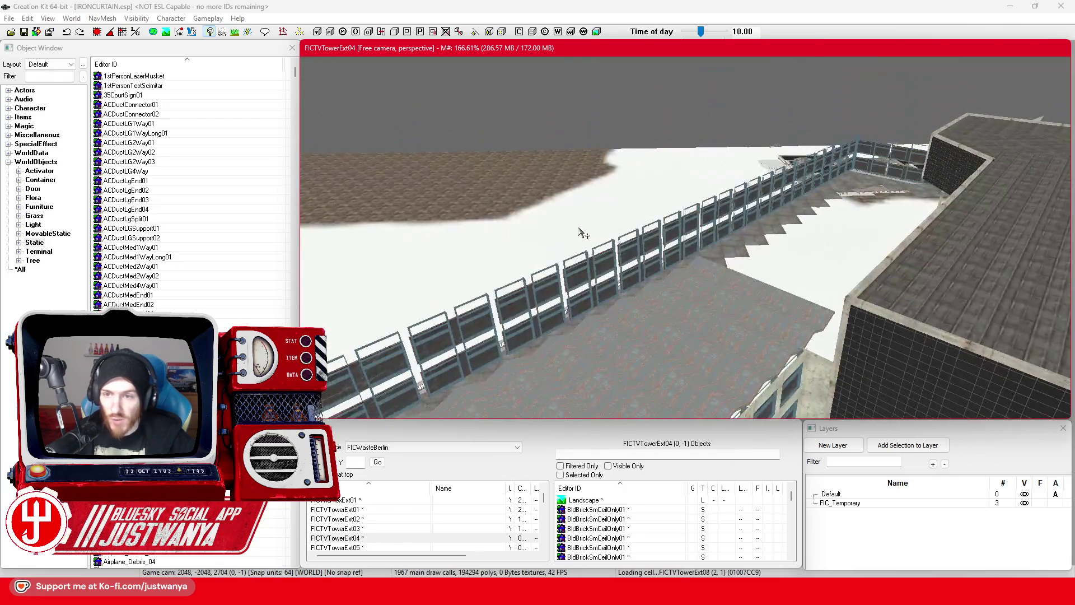
scroll(697, 321, up, 5)
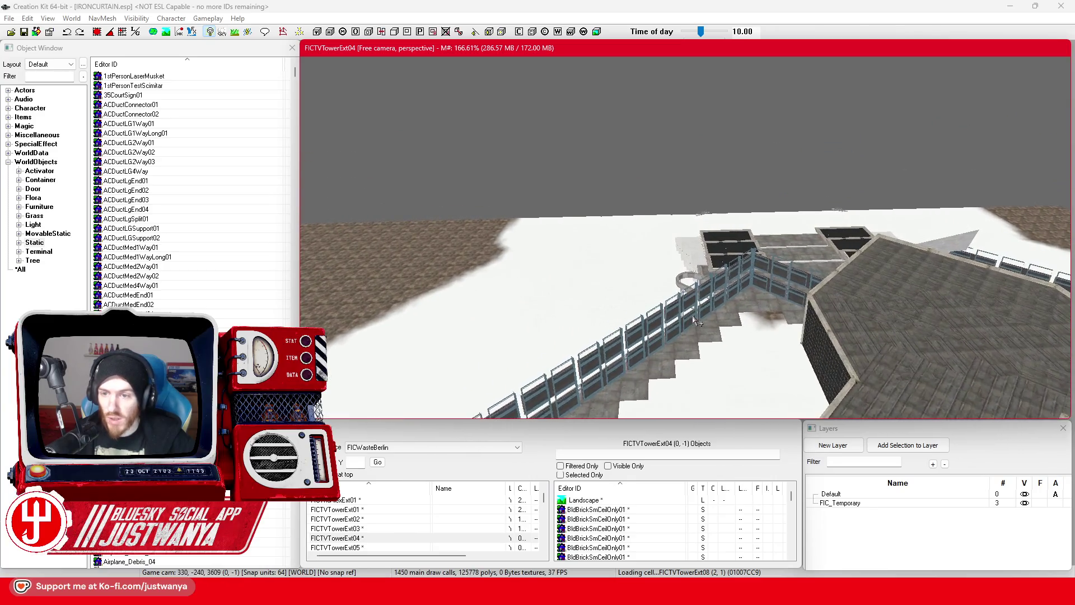
scroll(701, 323, down, 5)
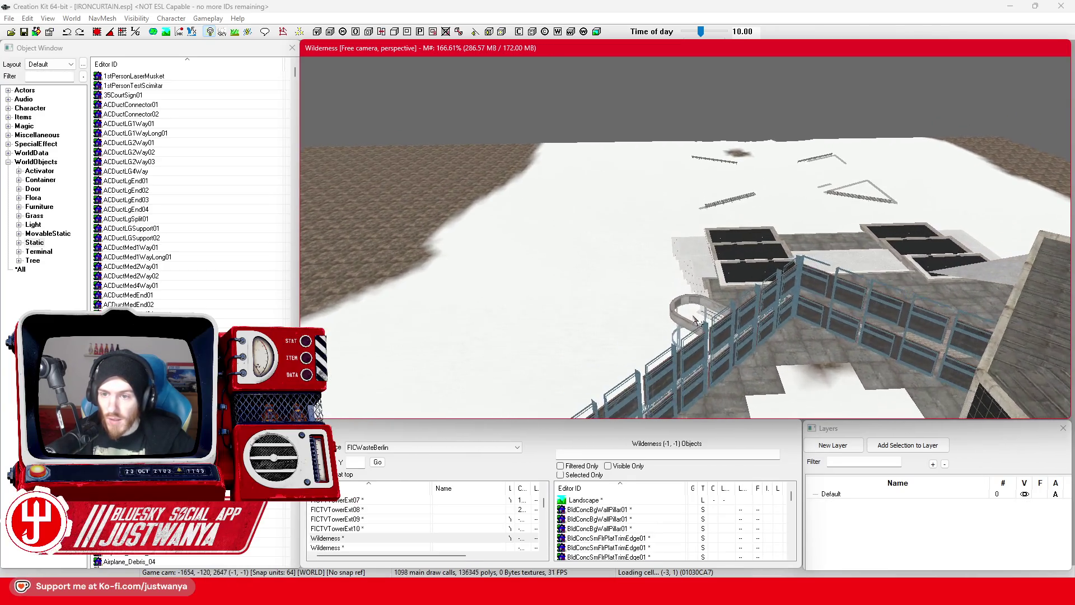
scroll(658, 300, up, 5)
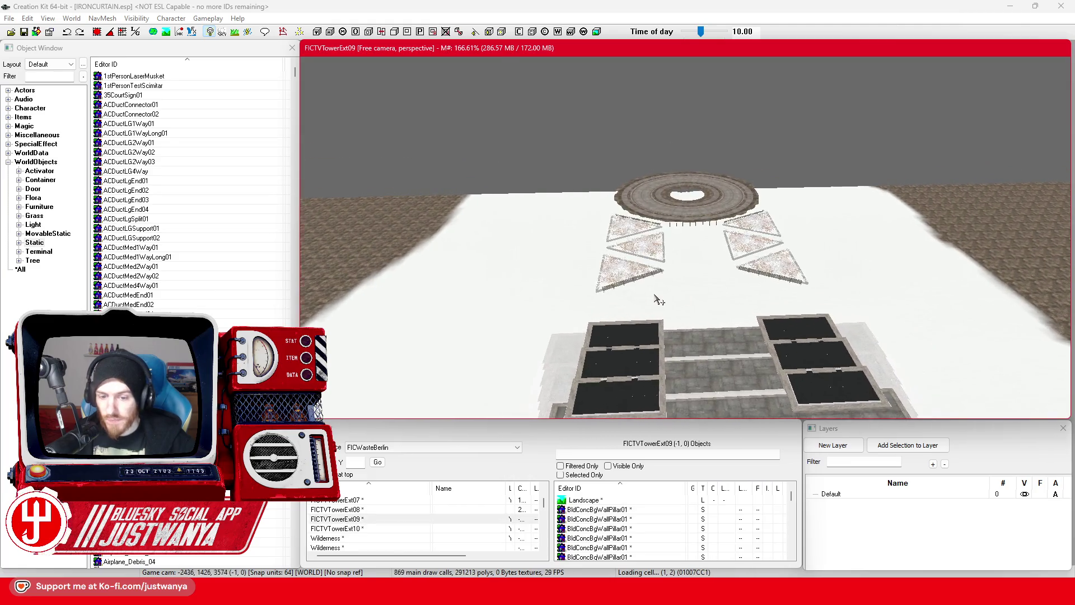
scroll(658, 301, up, 5)
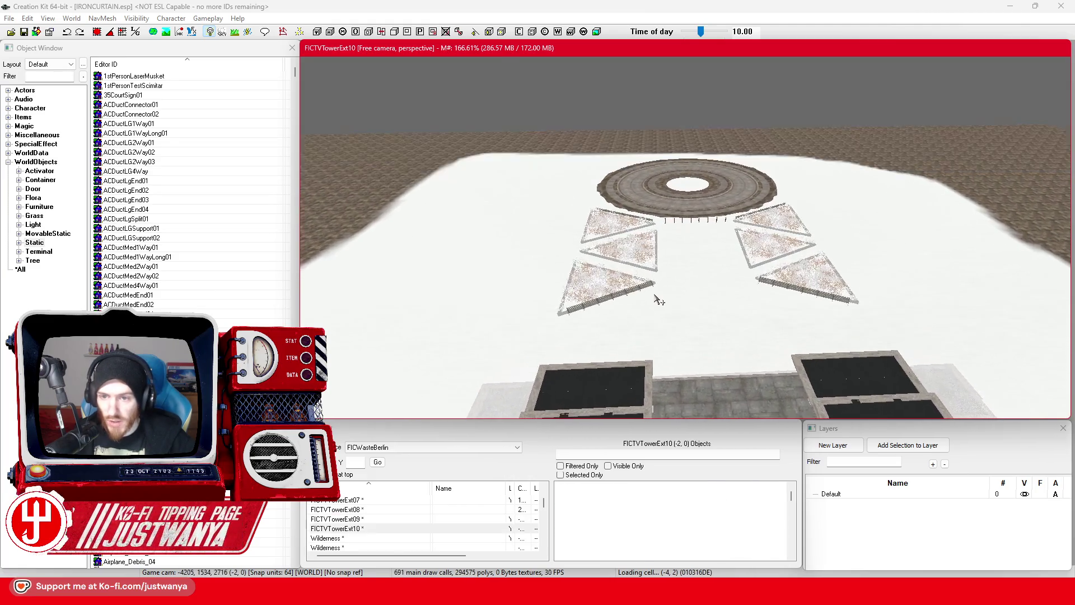
scroll(658, 300, up, 5)
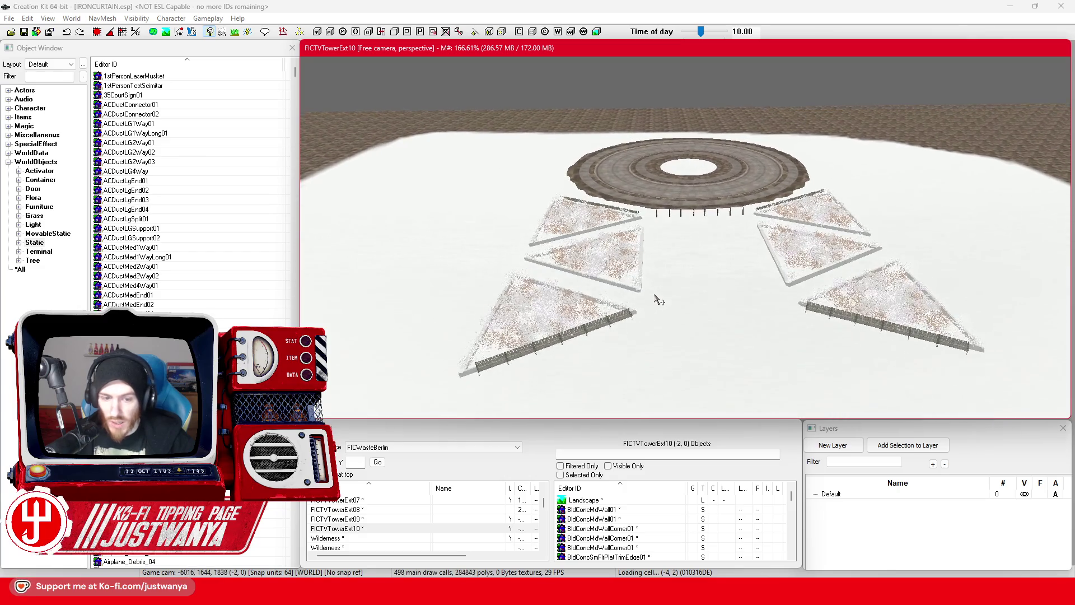
scroll(658, 300, up, 2)
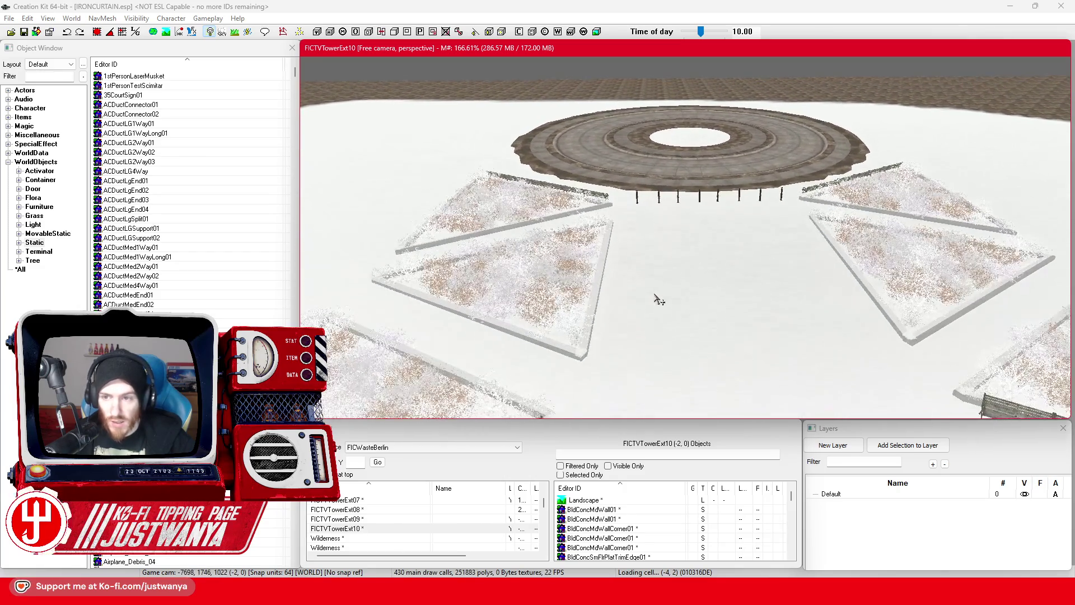
scroll(651, 331, up, 4)
scroll(649, 330, up, 5)
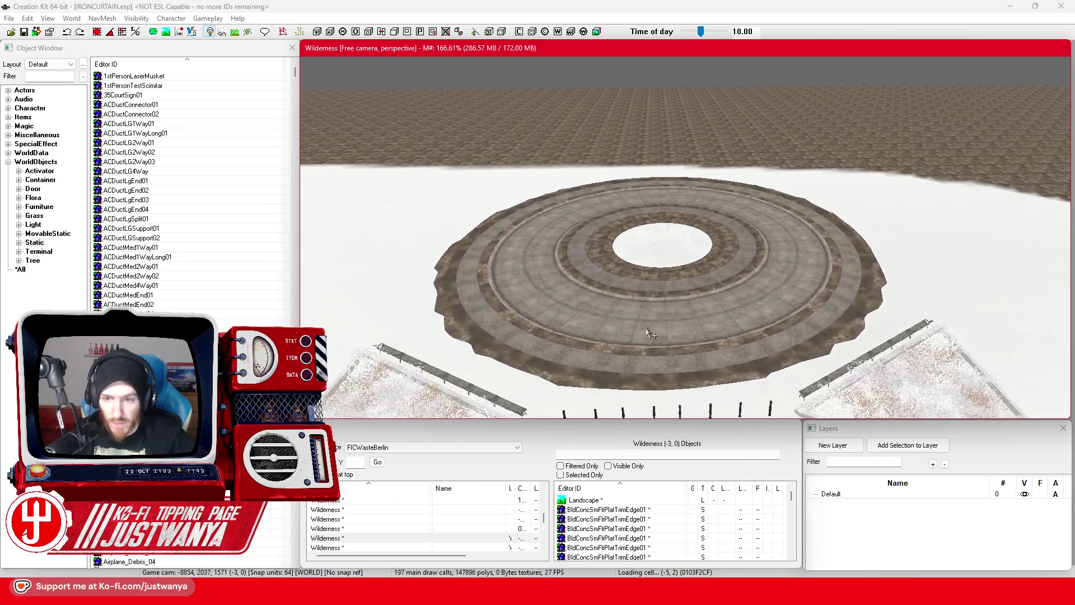
scroll(650, 322, up, 5)
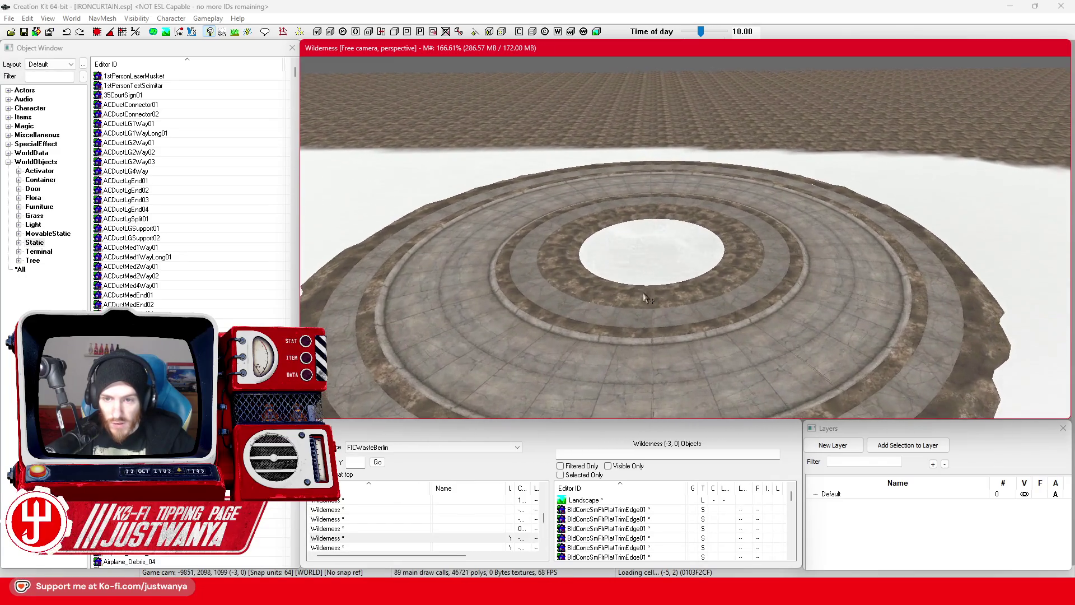
scroll(652, 348, up, 5)
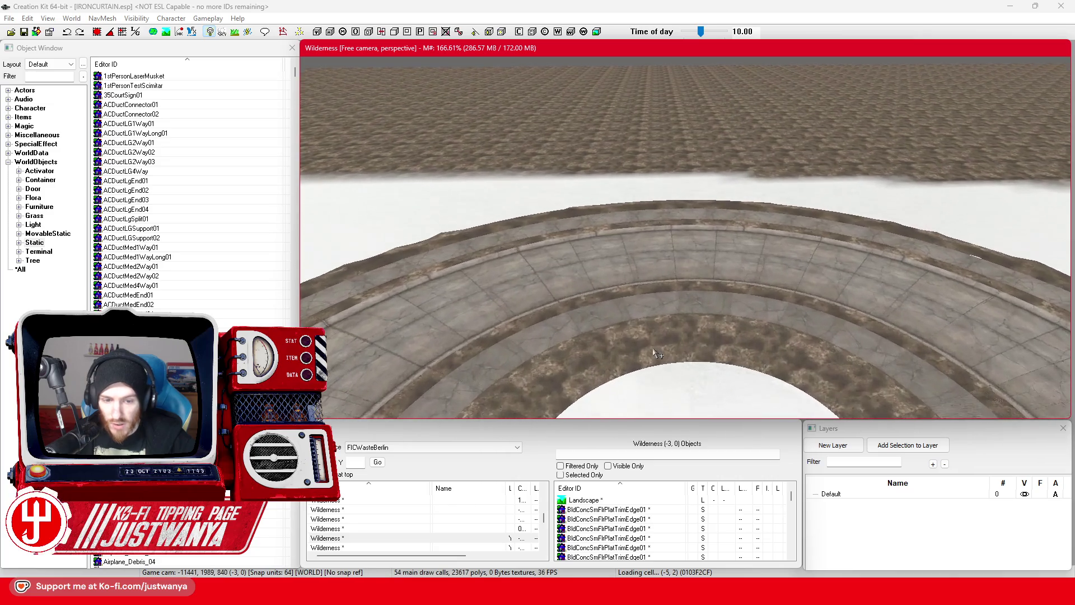
scroll(651, 314, up, 1)
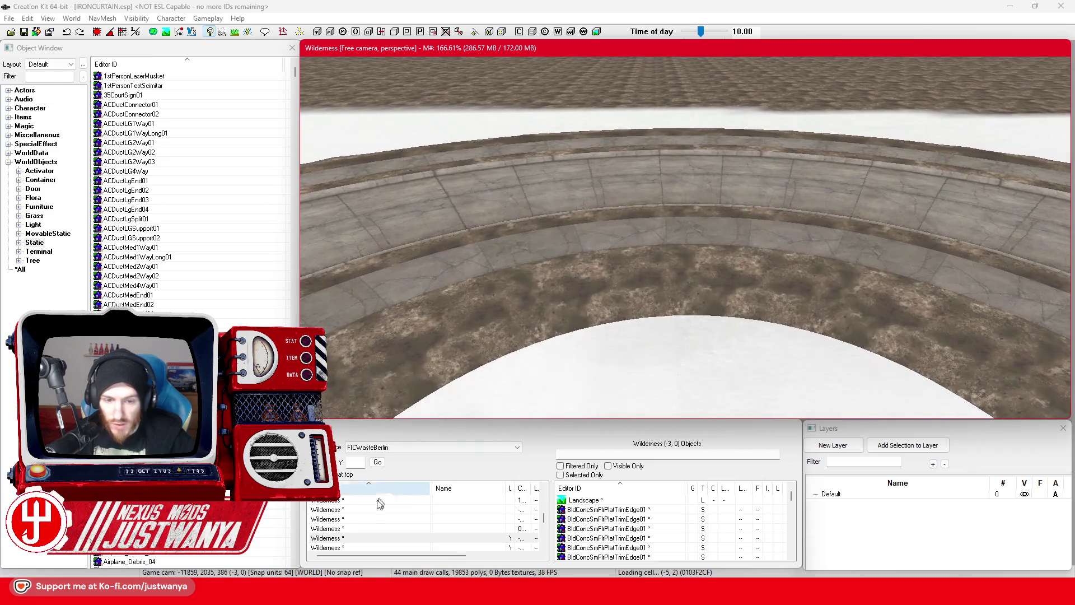
click(343, 538)
text(FICNeptuneFounta)
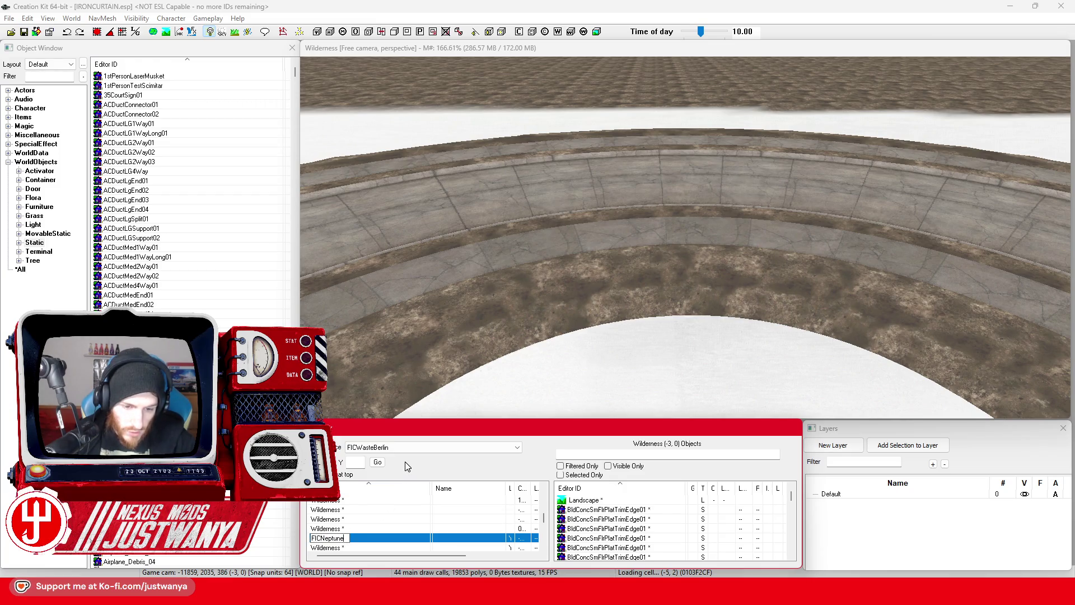
text(in01)
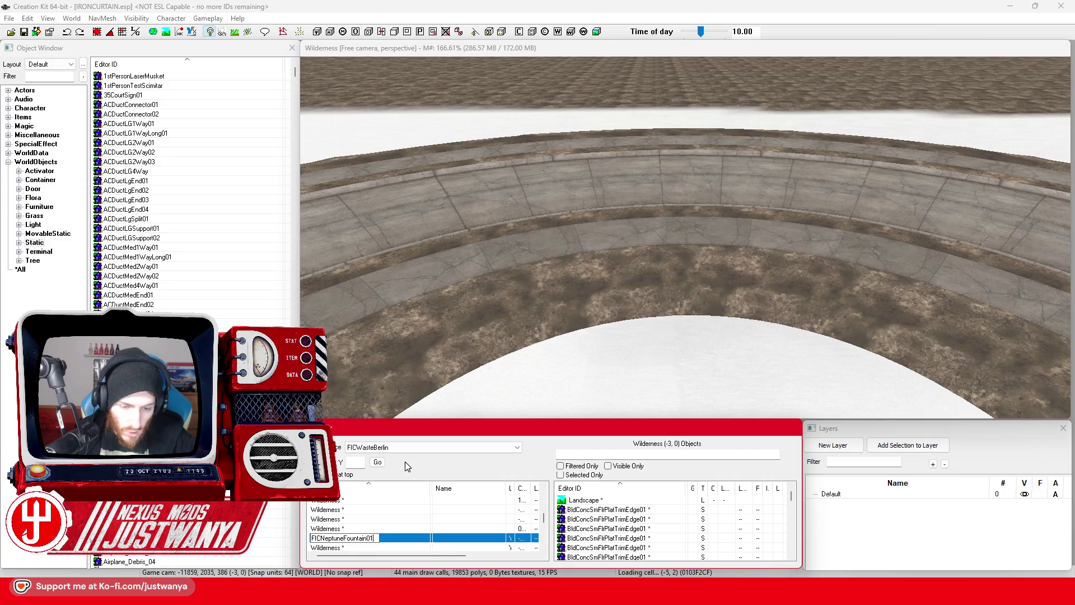
key(Return)
click(710, 306)
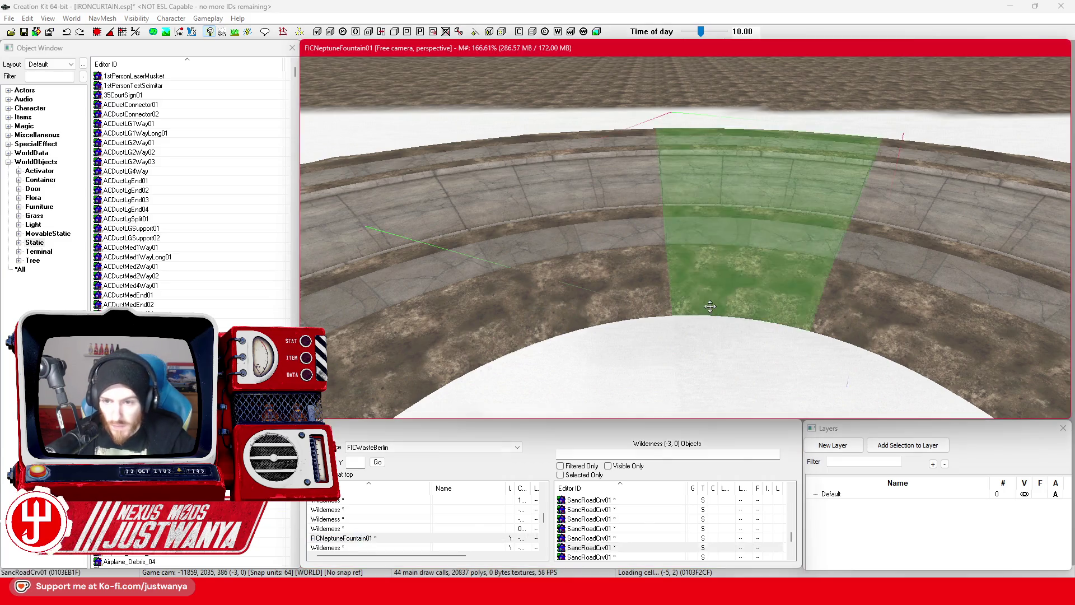
ctrl+click(617, 288)
ctrl+click(869, 315)
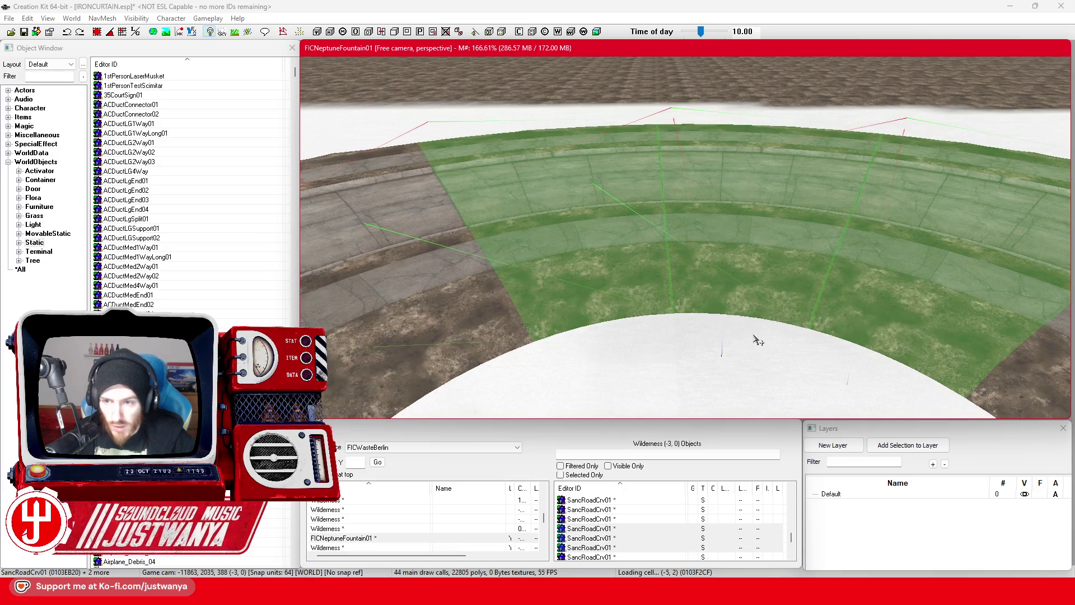
ctrl+click(792, 303)
ctrl+click(902, 343)
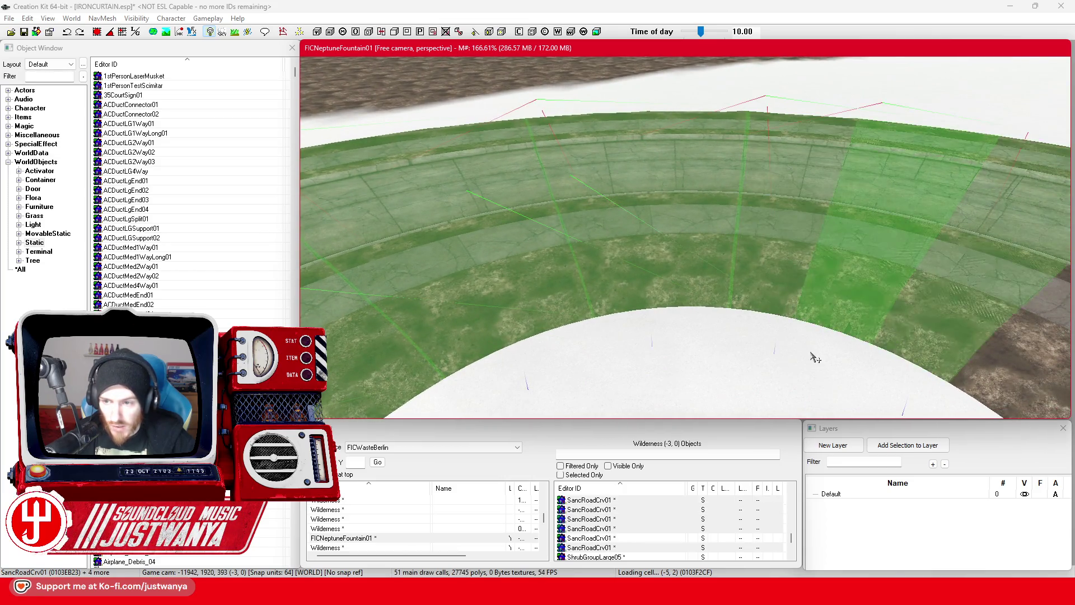
ctrl+click(756, 297)
ctrl+click(873, 336)
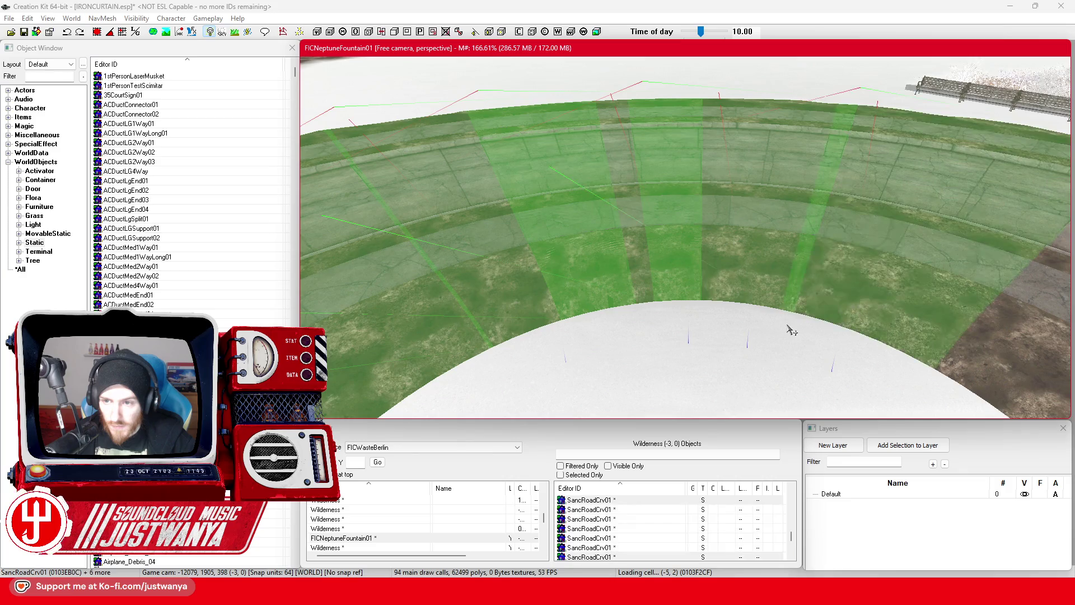
ctrl+click(755, 288)
ctrl+click(909, 317)
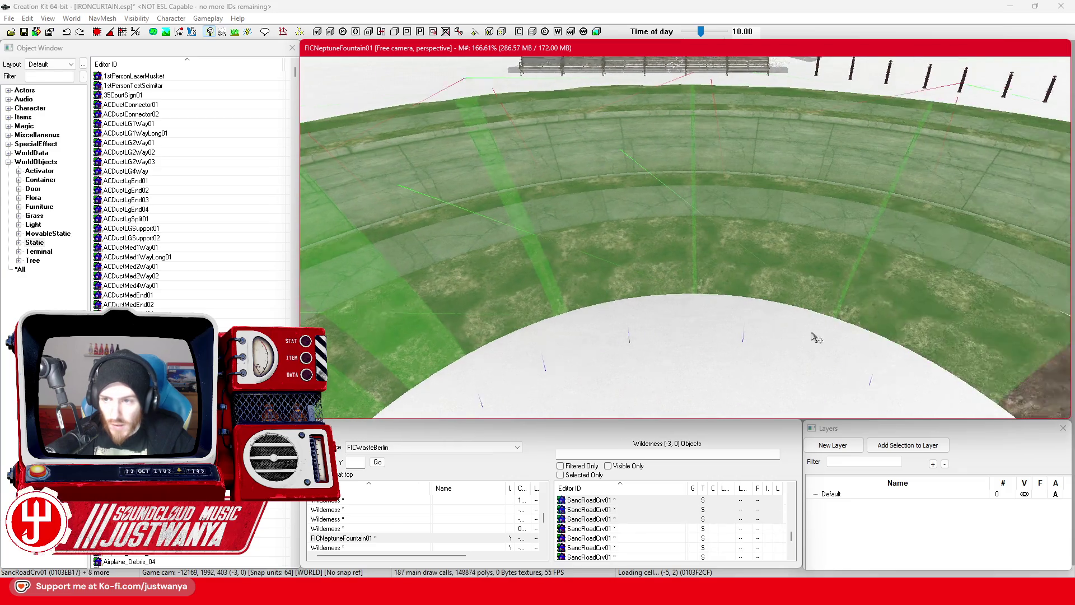
ctrl+click(819, 285)
ctrl+click(934, 314)
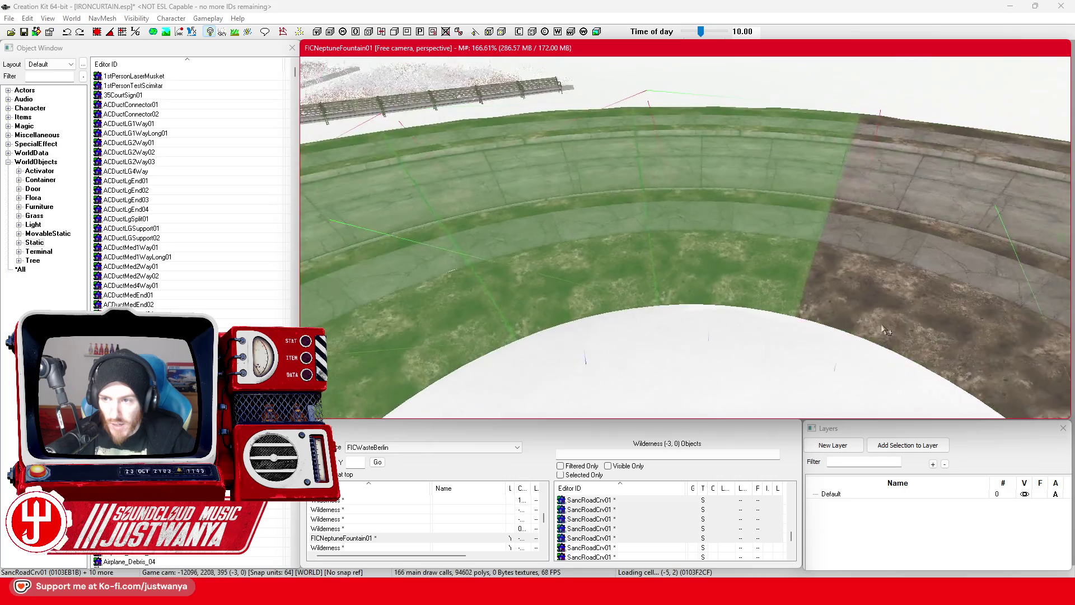
ctrl+click(752, 290)
ctrl+click(895, 319)
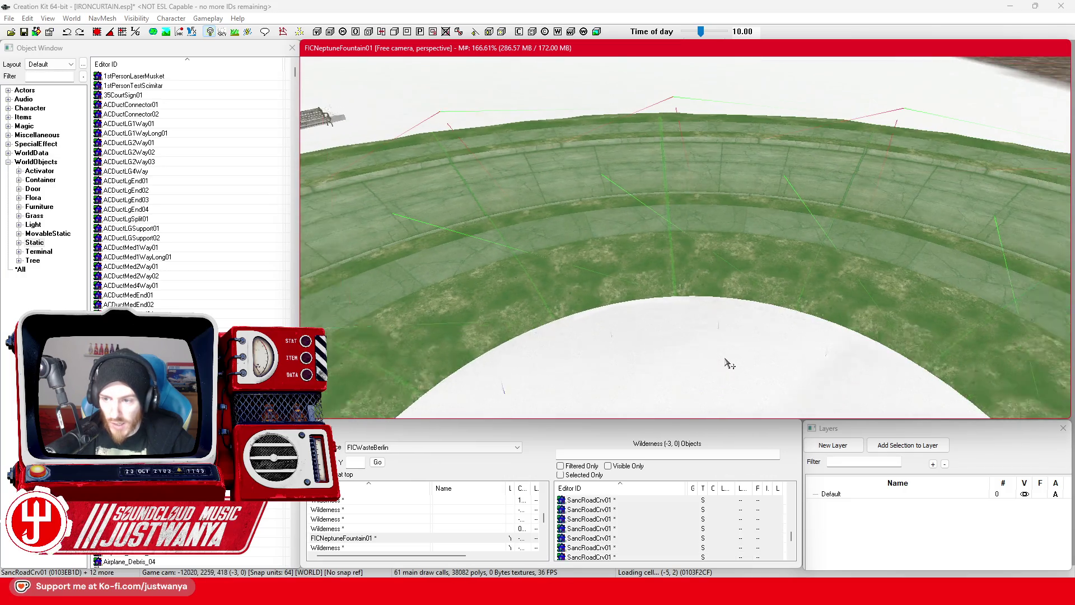
scroll(616, 375, down, 3)
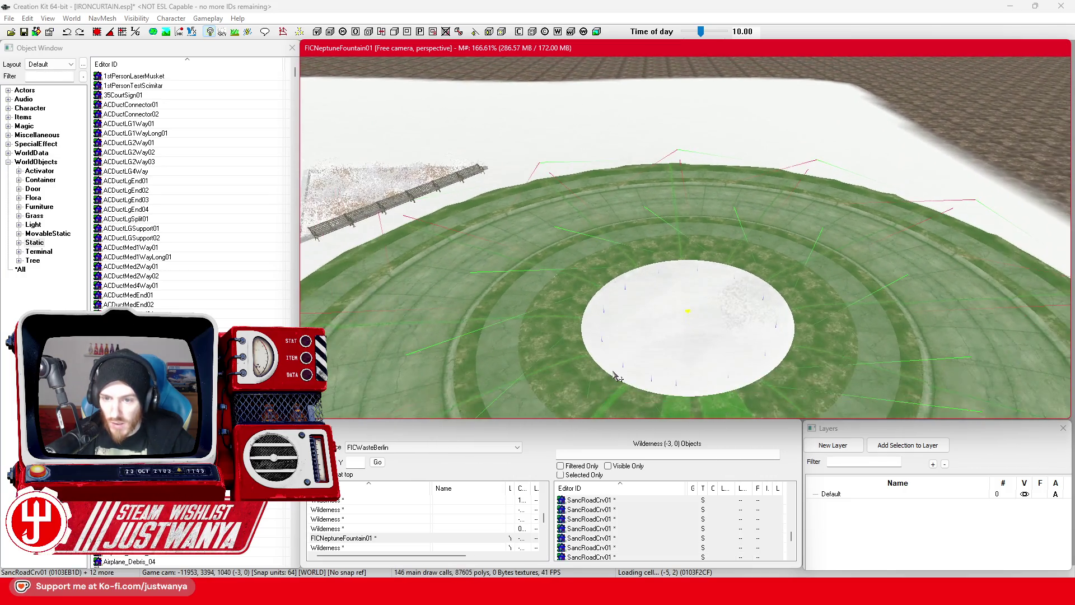
scroll(513, 349, down, 3)
drag(513, 349, 627, 292)
scroll(629, 292, up, 5)
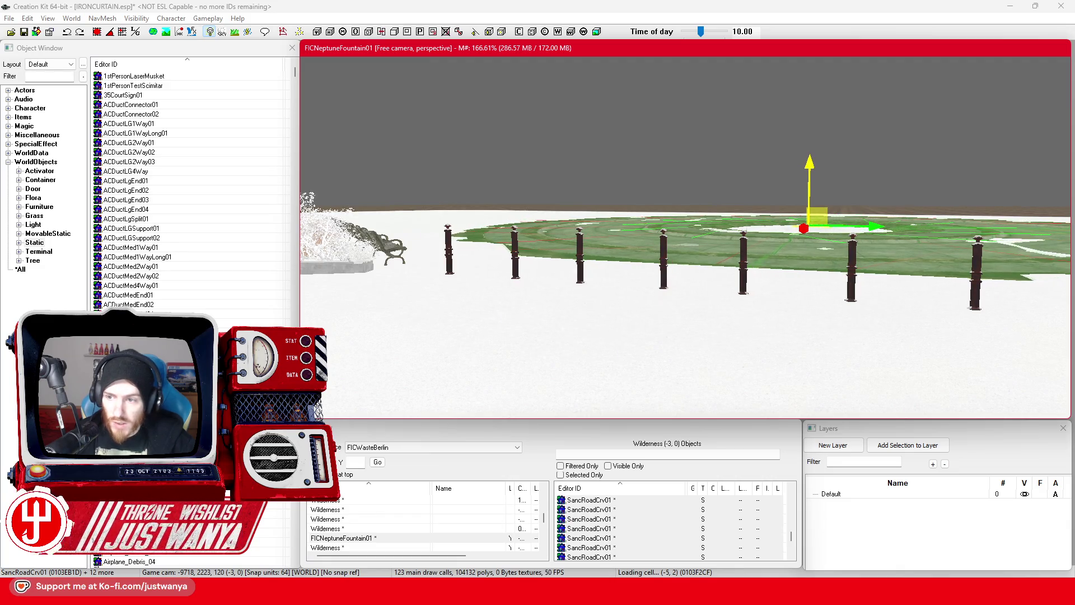
mouse_move(700, 201)
mouse_down()
mouse_move(671, 161)
mouse_move(639, 166)
mouse_up()
click(999, 384)
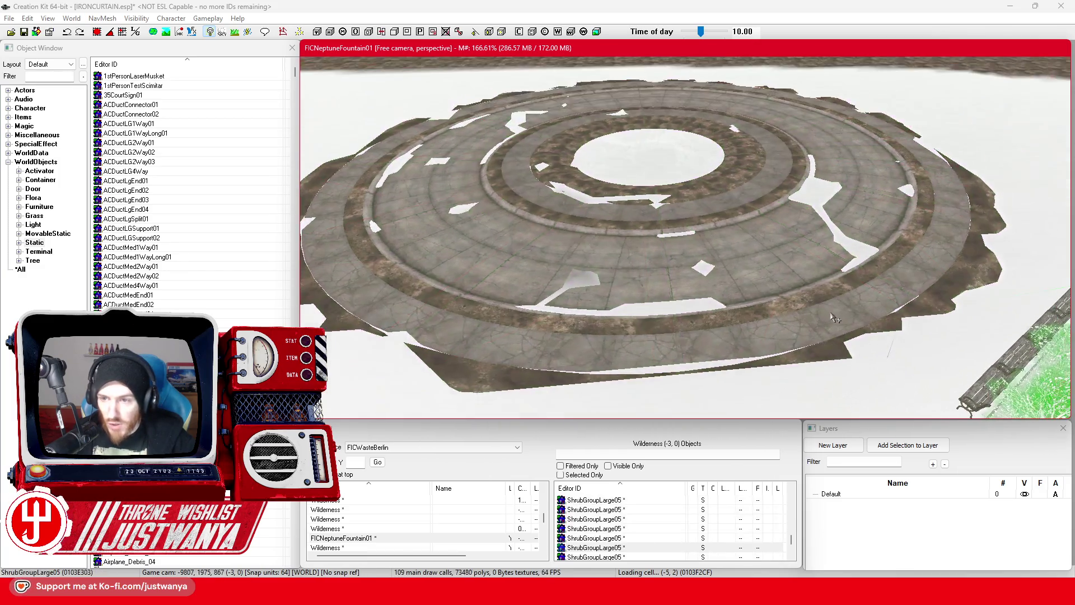
mouse_move(657, 291)
mouse_down()
mouse_move(697, 306)
mouse_move(724, 277)
mouse_up()
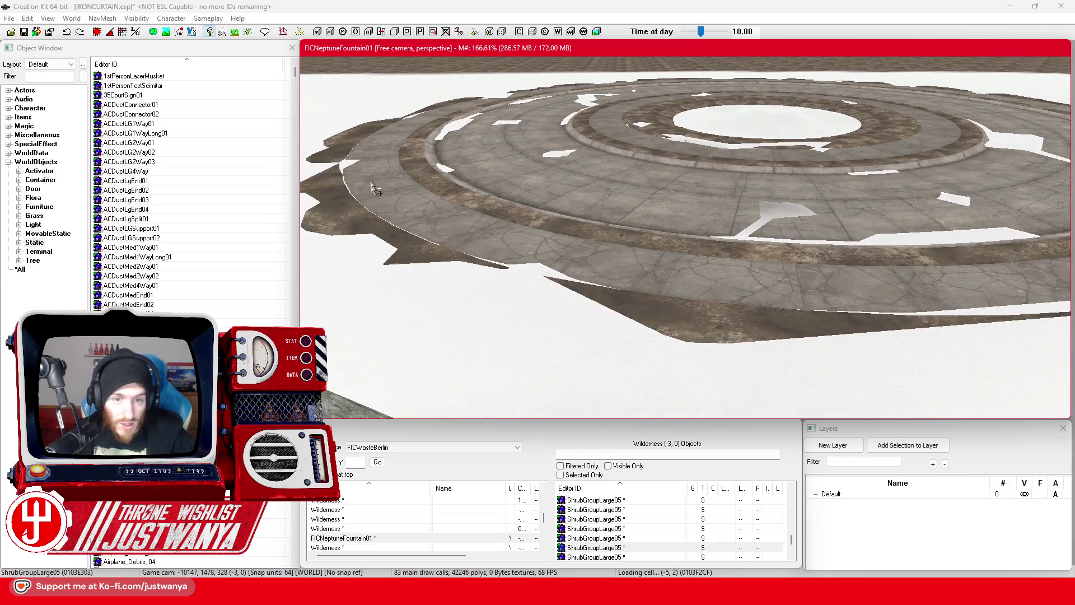
scroll(775, 257, down, 2)
drag(777, 258, 702, 287)
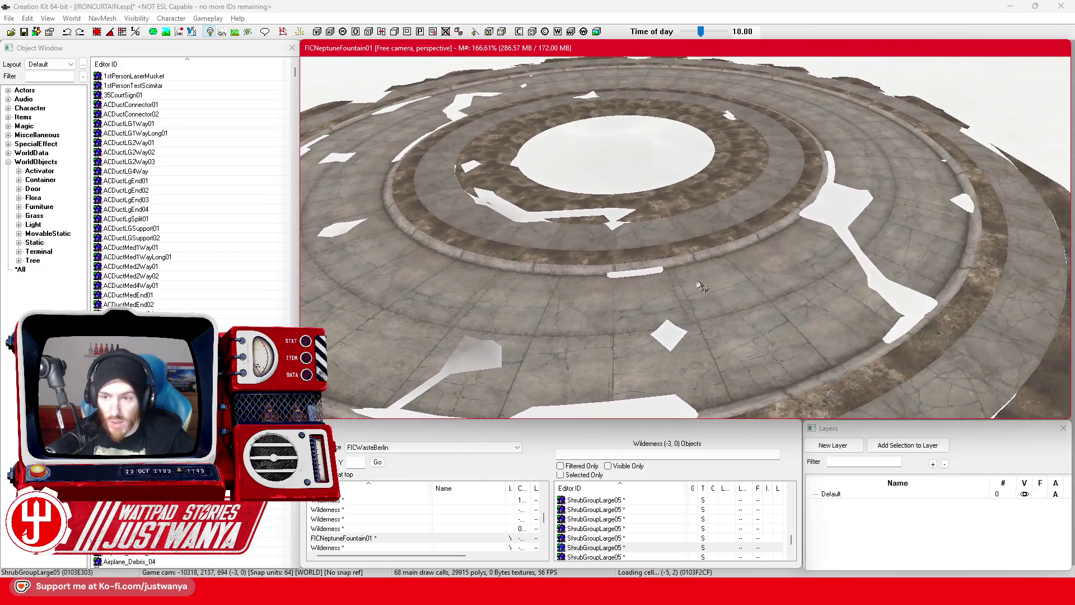
click(701, 286)
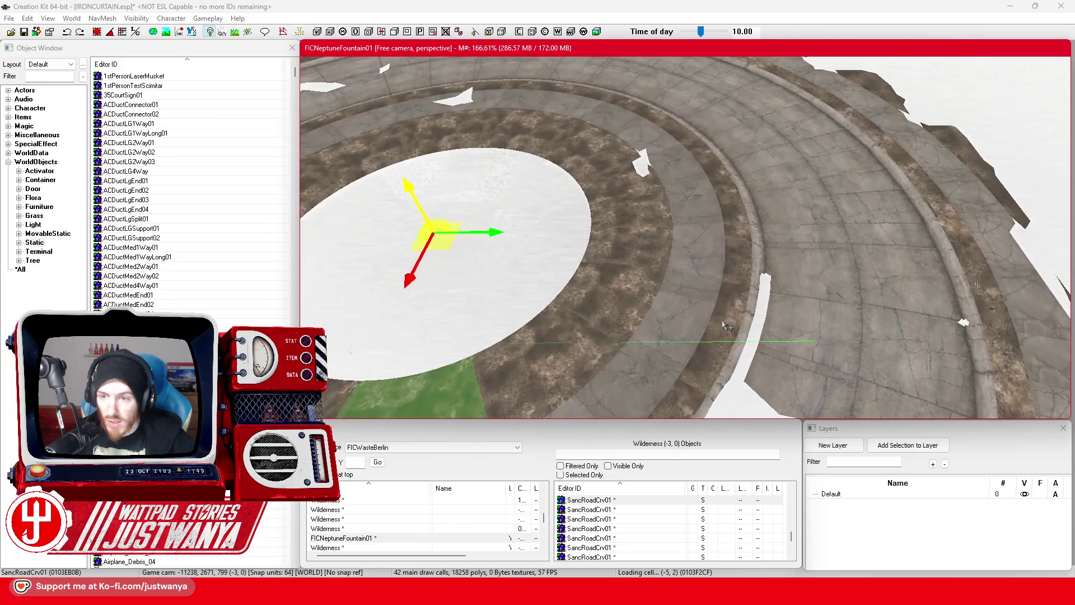
click(833, 234)
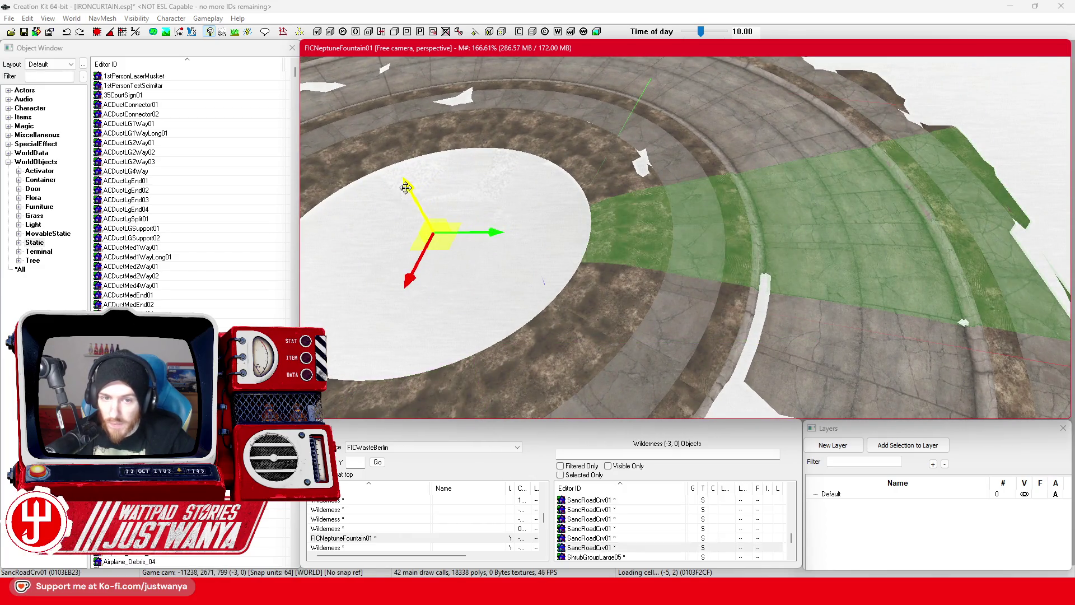
mouse_move(403, 174)
mouse_down()
mouse_move(707, 194)
mouse_move(569, 86)
mouse_up()
click(564, 248)
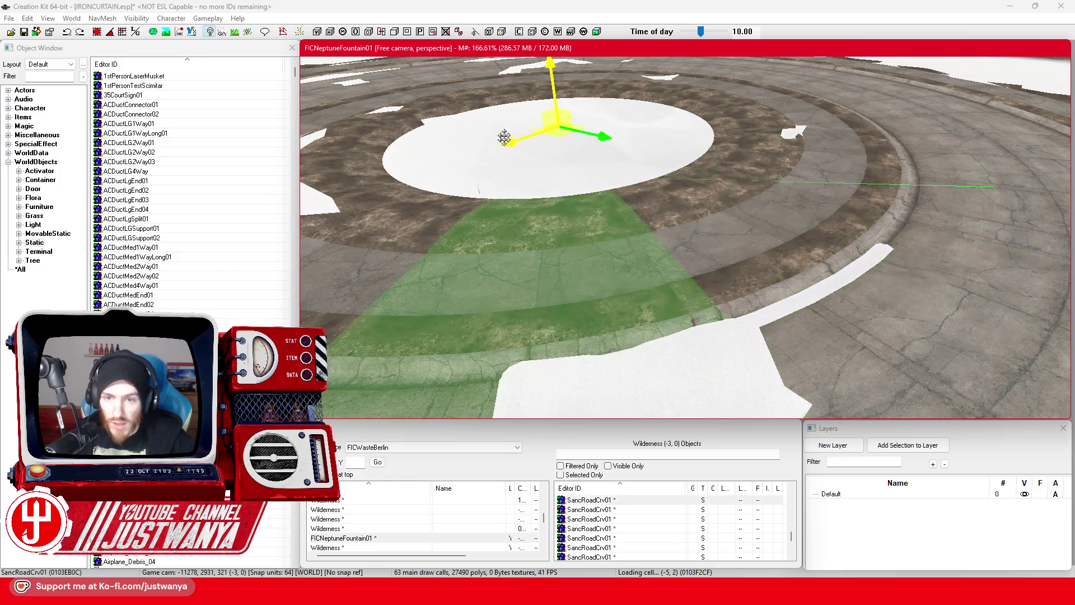
mouse_move(648, 145)
mouse_down()
mouse_move(684, 201)
mouse_move(482, 207)
mouse_move(650, 240)
mouse_move(593, 242)
mouse_move(658, 200)
mouse_move(688, 208)
mouse_move(660, 229)
mouse_move(390, 221)
mouse_move(702, 281)
mouse_up()
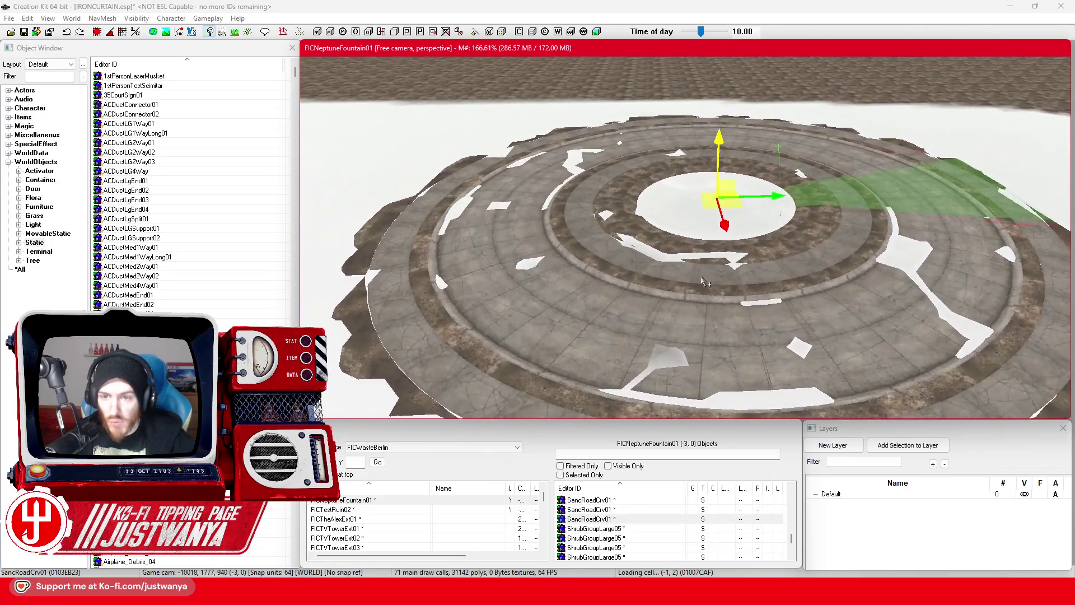
scroll(703, 281, up, 3)
Filter the Object Window for 'Fountain' and drop FountainBase01 into the plaza
click(50, 76)
text(Fountain)
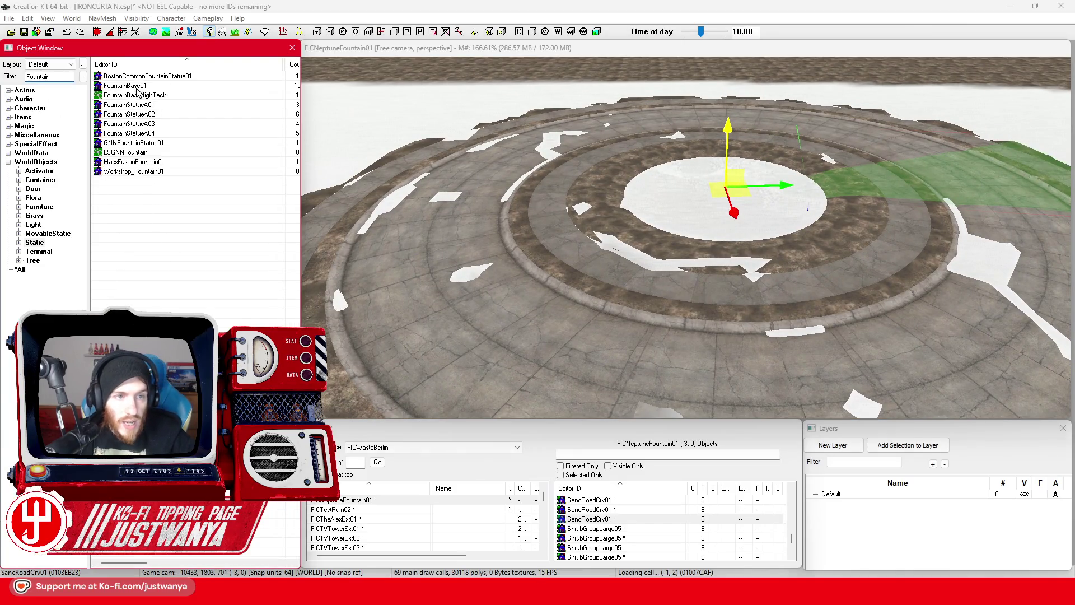
drag(137, 91, 348, 141)
mouse_move(638, 226)
mouse_down()
mouse_move(639, 215)
mouse_move(659, 240)
mouse_move(706, 250)
mouse_up()
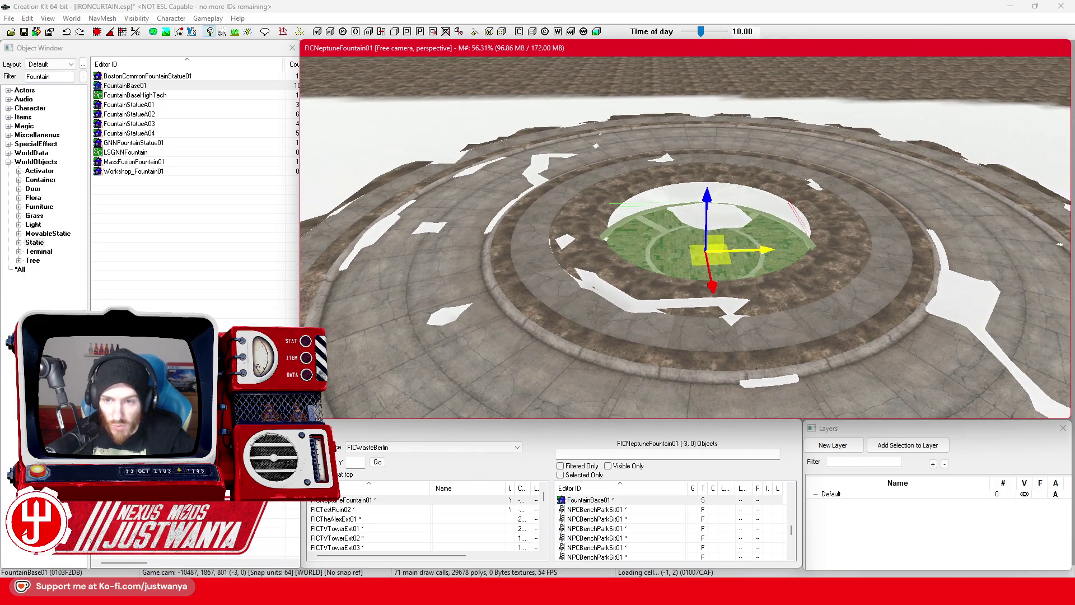
Centre the basin in the plaza, raise it on Z, then check the Street View reference
mouse_move(707, 296)
mouse_down()
mouse_move(703, 234)
mouse_move(715, 234)
mouse_up()
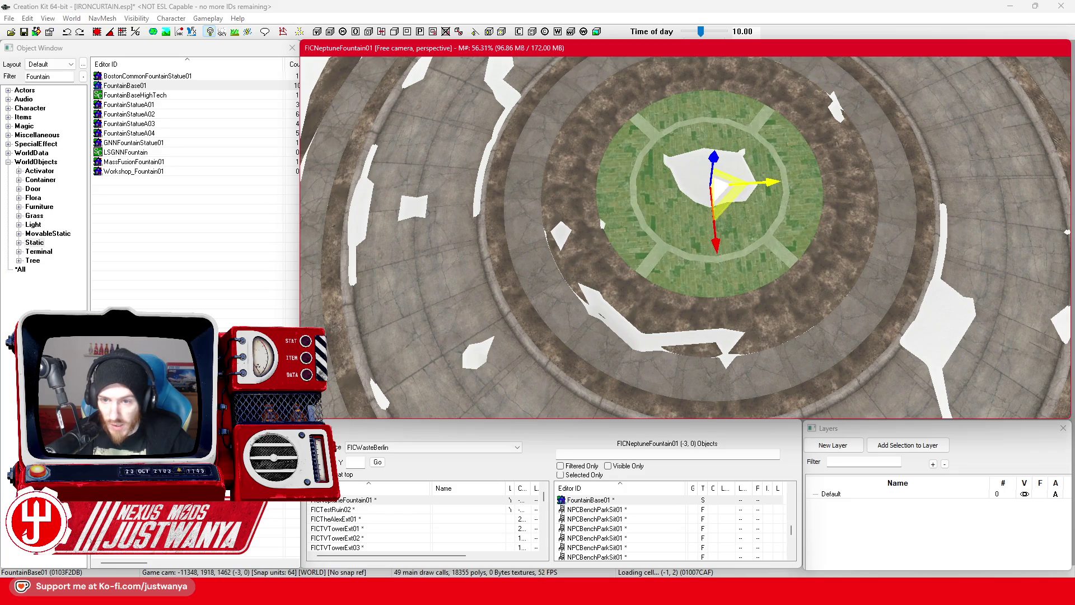
mouse_move(714, 158)
mouse_down()
mouse_move(713, 126)
mouse_move(713, 140)
mouse_up()
drag(709, 195, 669, 269)
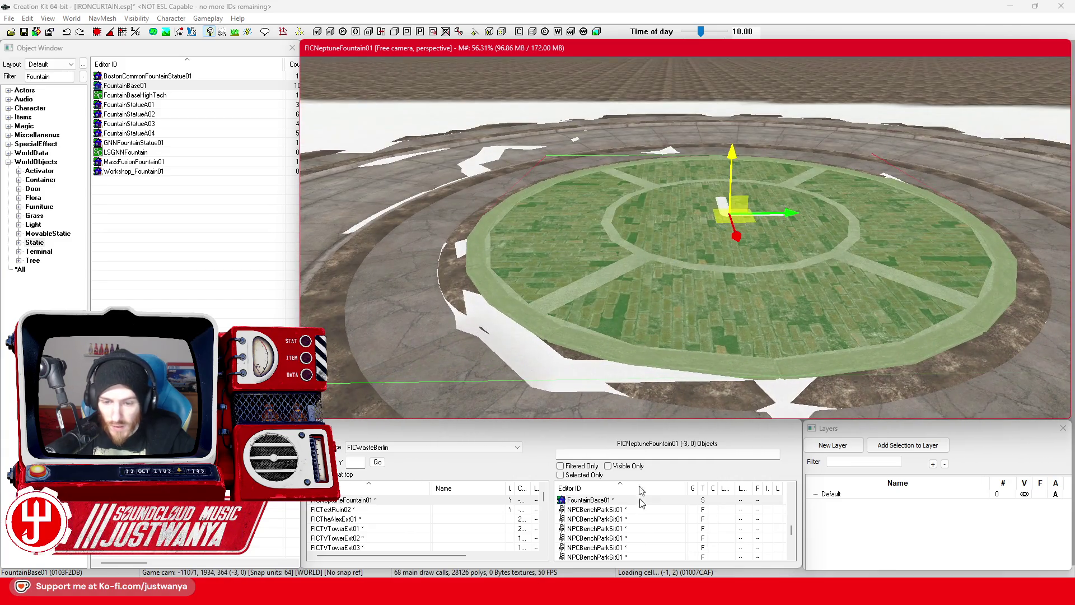
click(601, 594)
scroll(560, 355, down, 10)
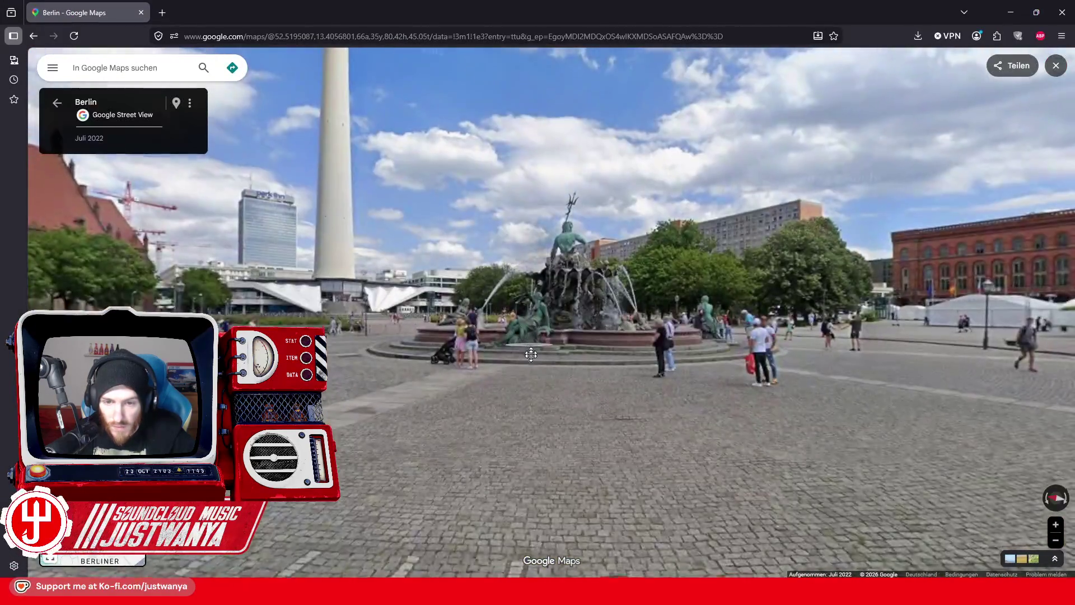
Rotate and tilt the 3D aerial view of Neptunbrunnen, then return to Creation Kit
scroll(545, 353, up, 5)
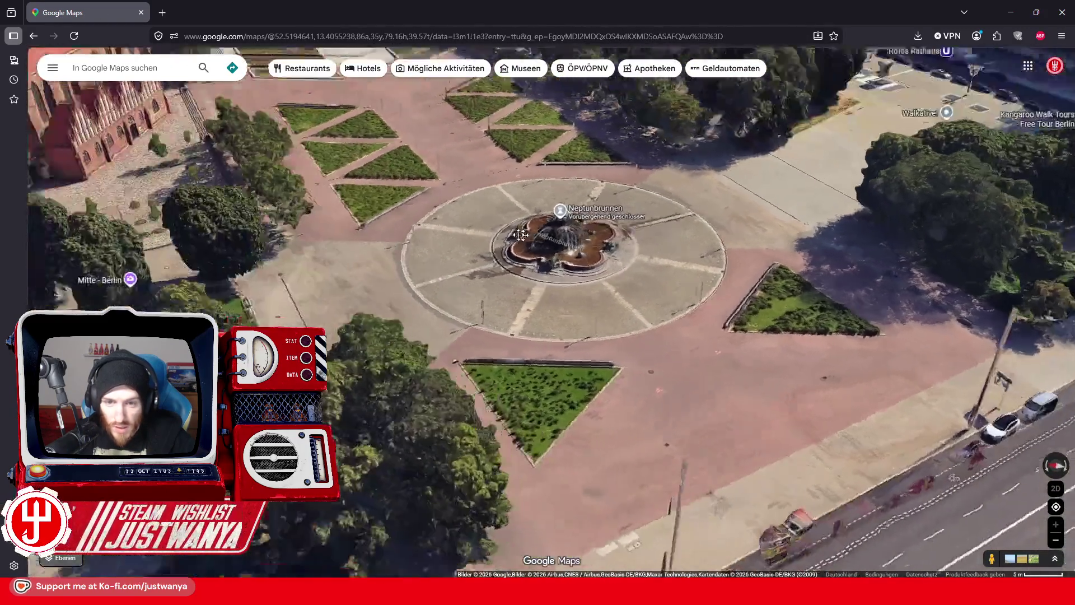
scroll(380, 231, down, 3)
mouse_move(380, 231)
mouse_down()
mouse_move(497, 421)
mouse_move(552, 334)
mouse_move(617, 294)
mouse_up()
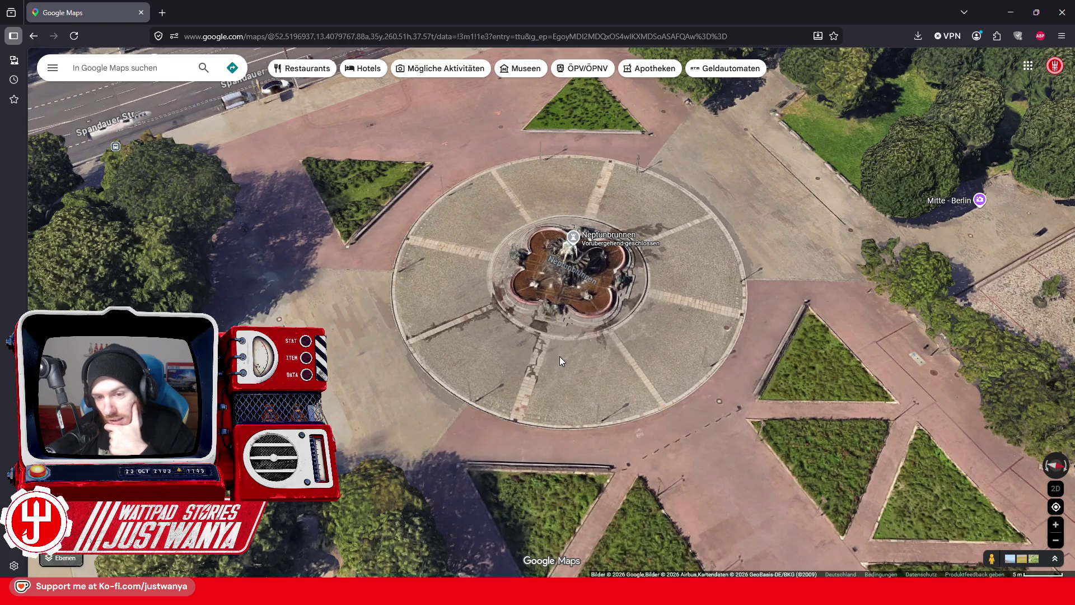
click(1010, 13)
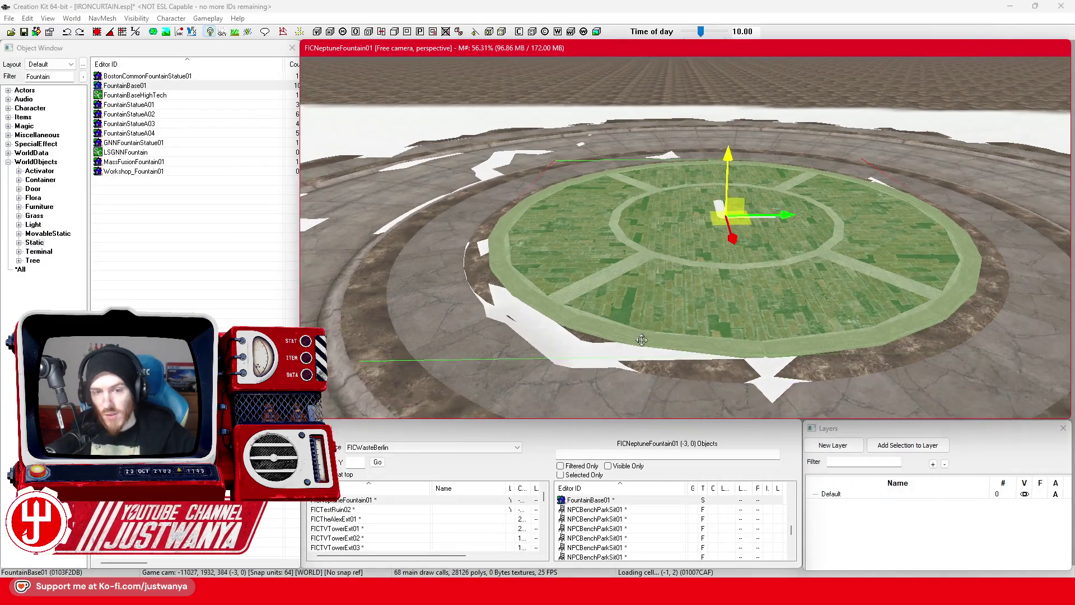
Scale FountainBase01 up so it fills much more of the central plaza ring
scroll(641, 340, down, 2)
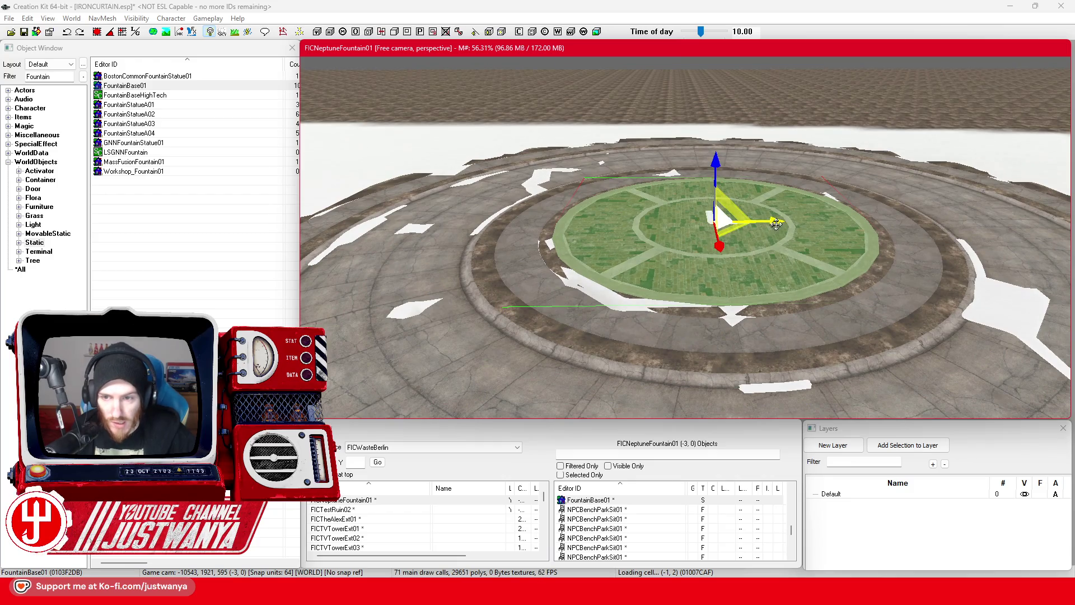
scroll(641, 340, up, 5)
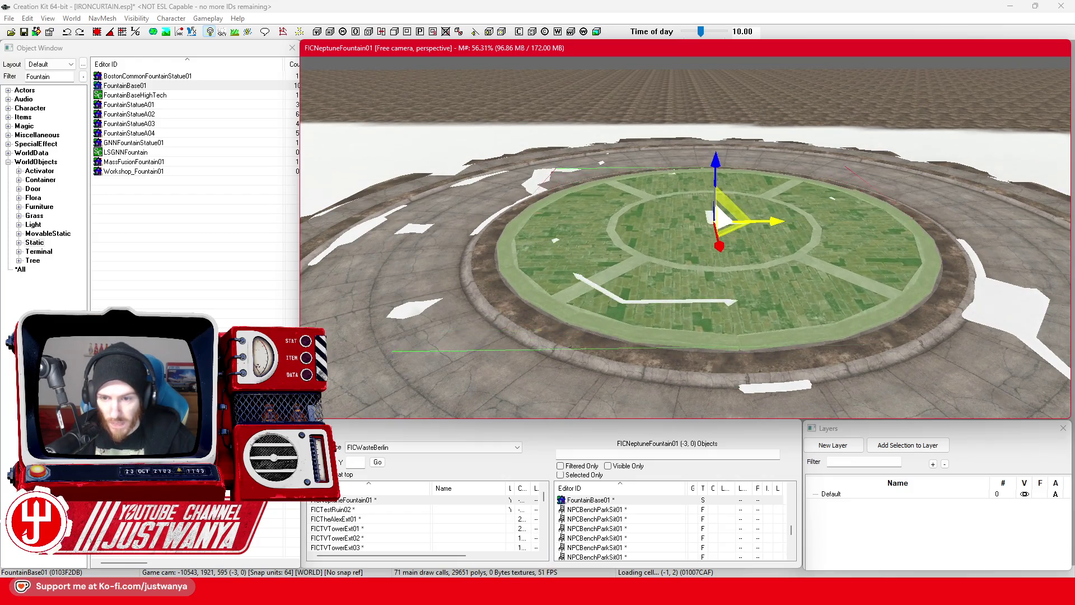
scroll(720, 277, up, 4)
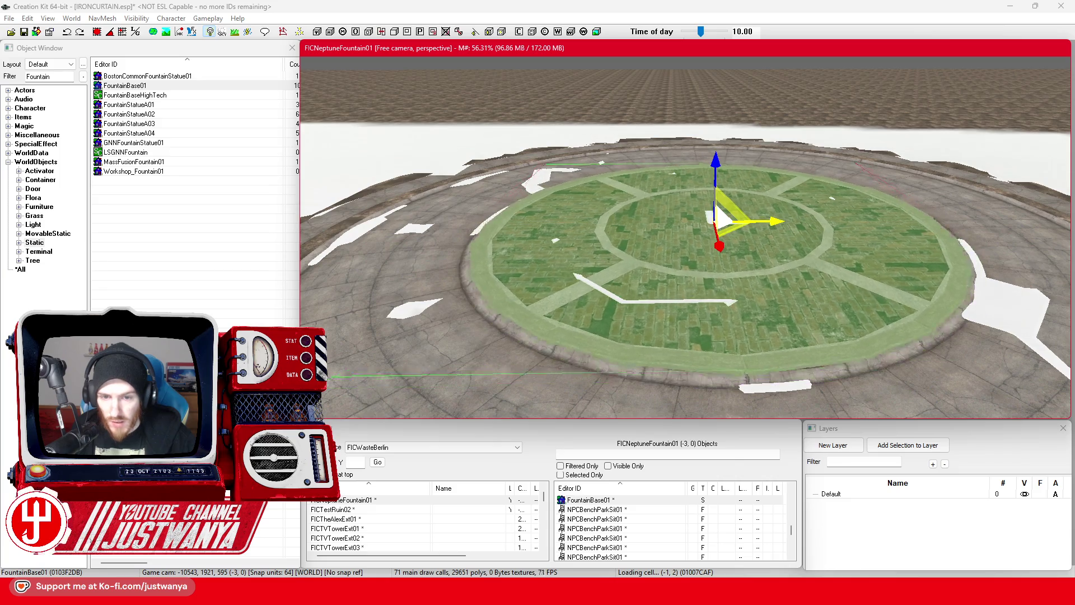
scroll(720, 277, up, 1)
Orbit around the enlarged basin from ground level to overhead to check it
key(shift)
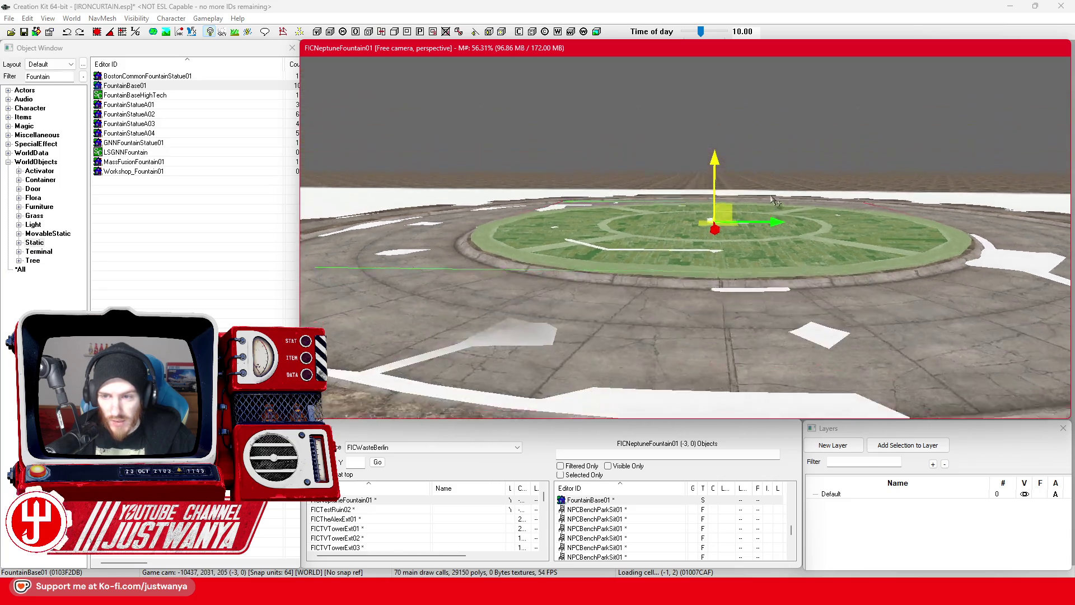
key(shift)
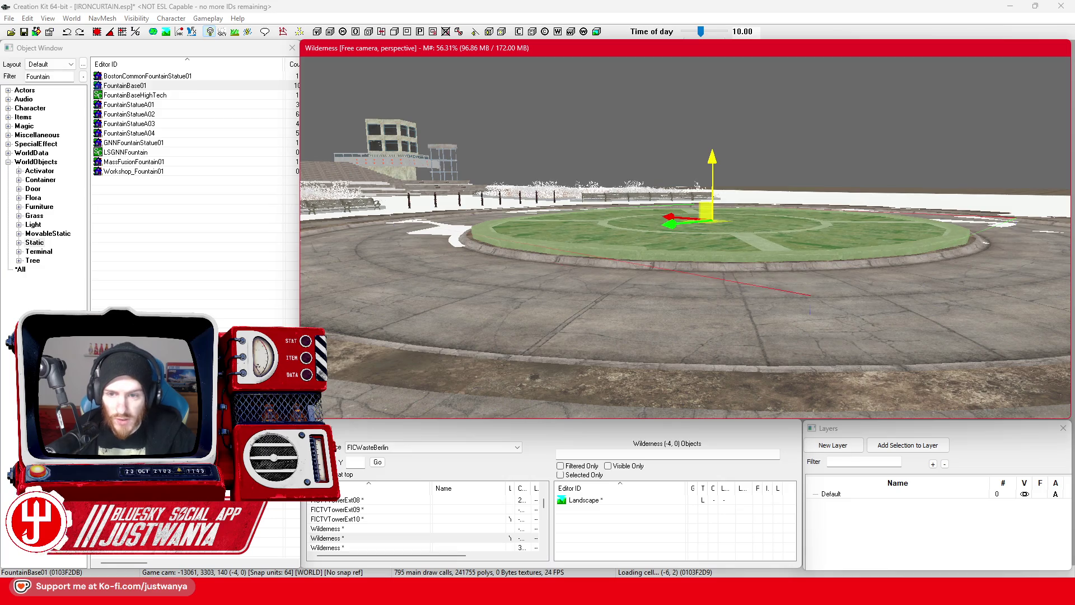
key(shift)
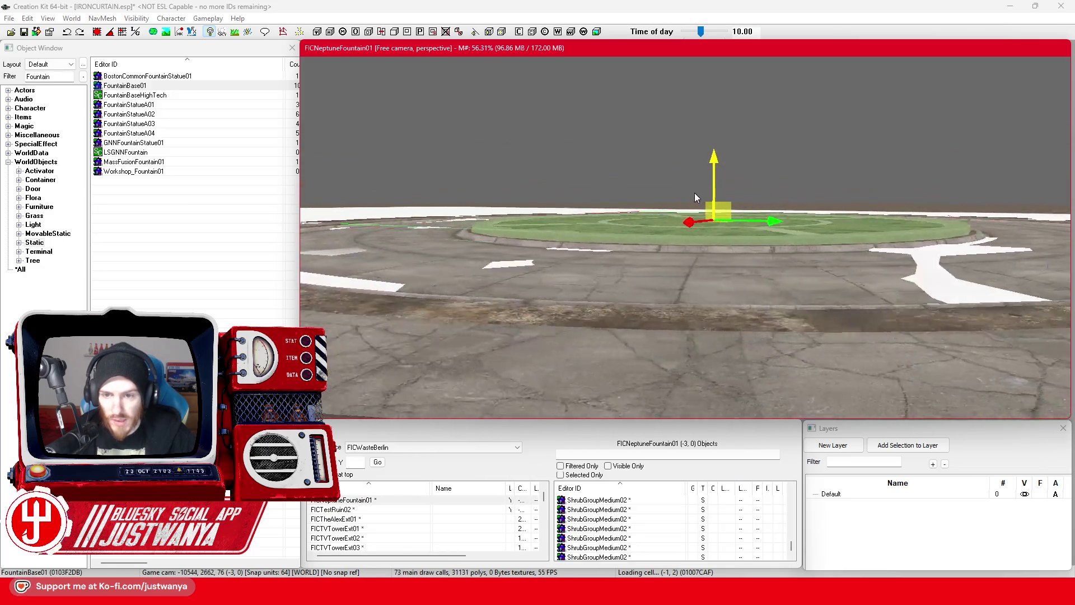
key(shift)
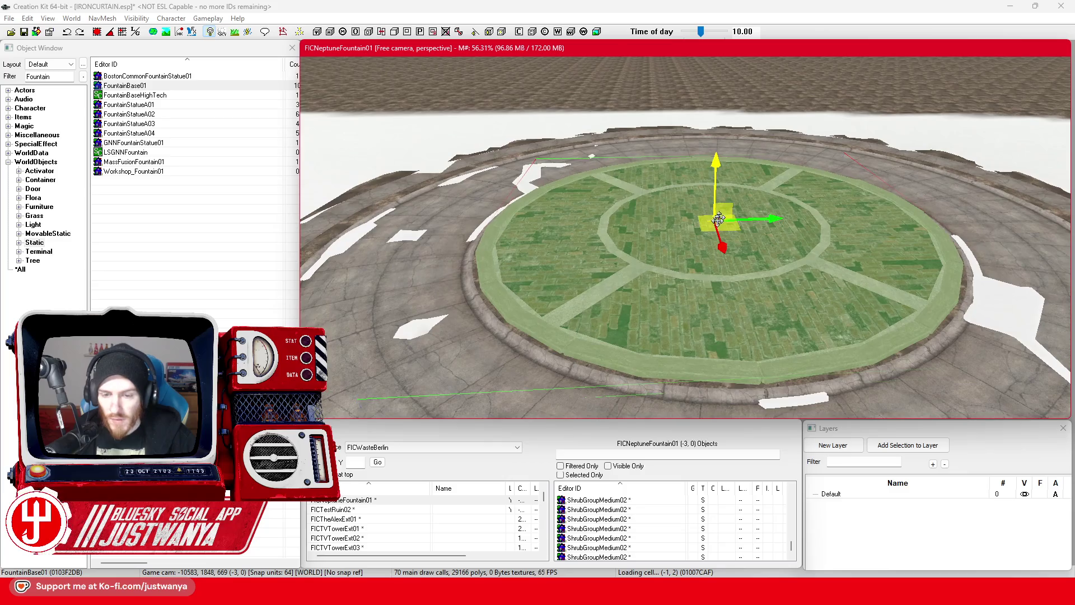
key(shift)
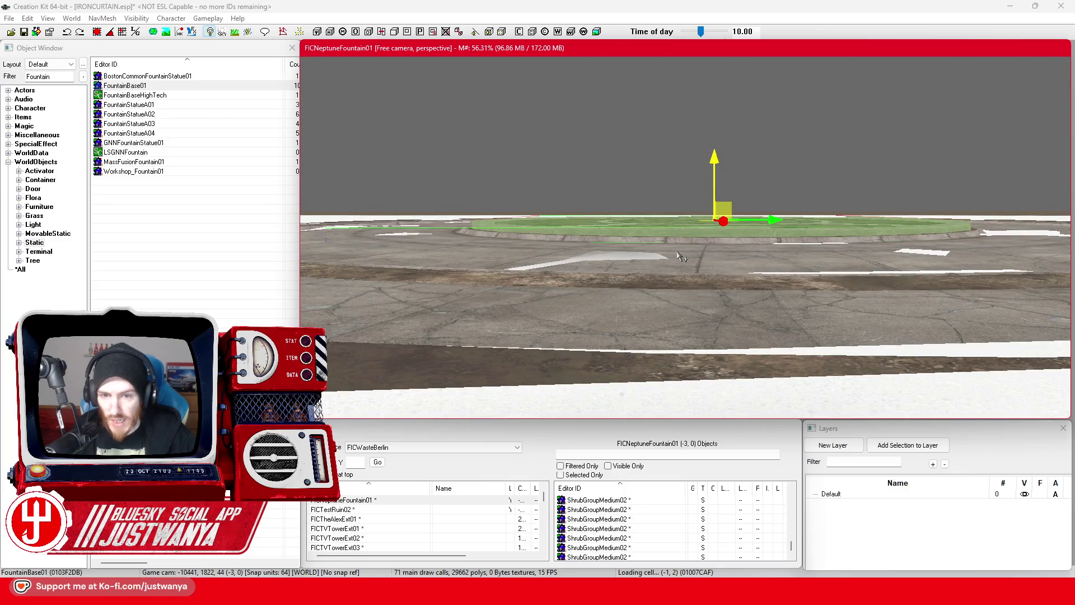
key(shift)
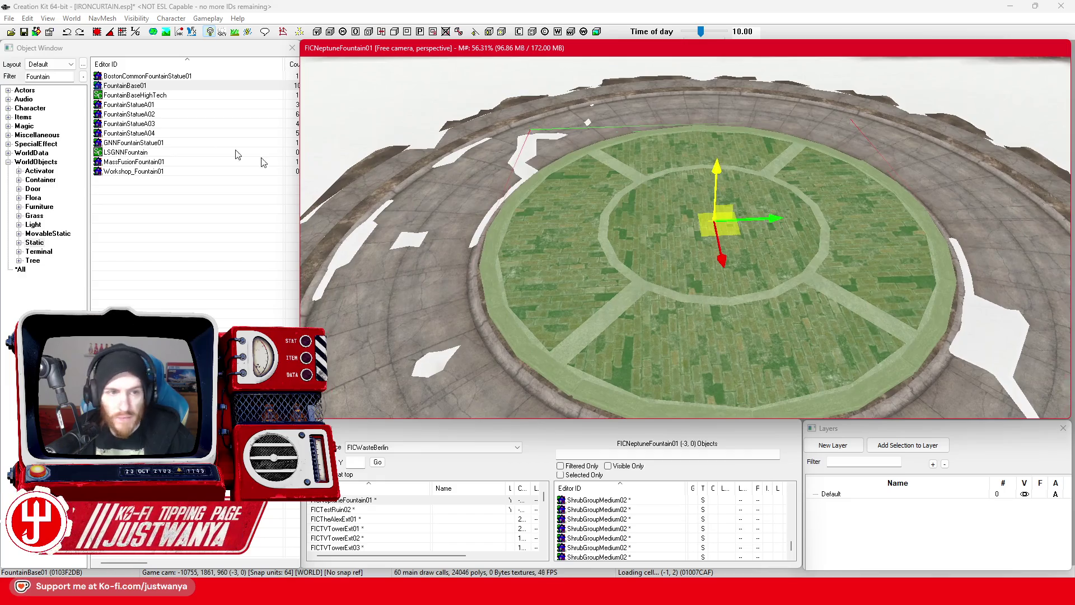
double_click(143, 106)
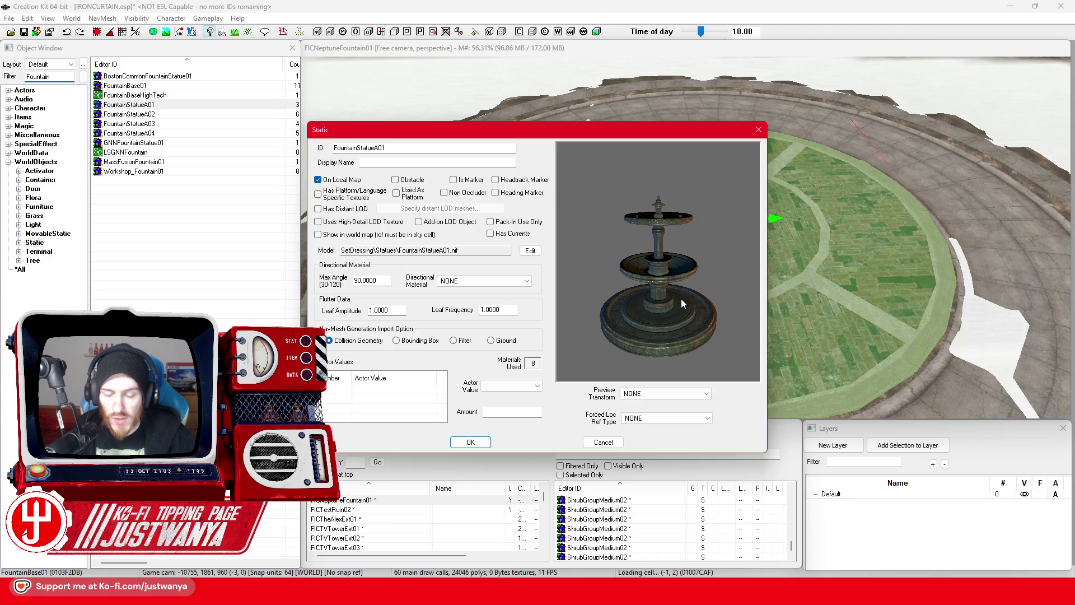
Preview FountainStatueA02, then place the two-tier fountain on the green basin
click(758, 130)
click(163, 114)
double_click(163, 119)
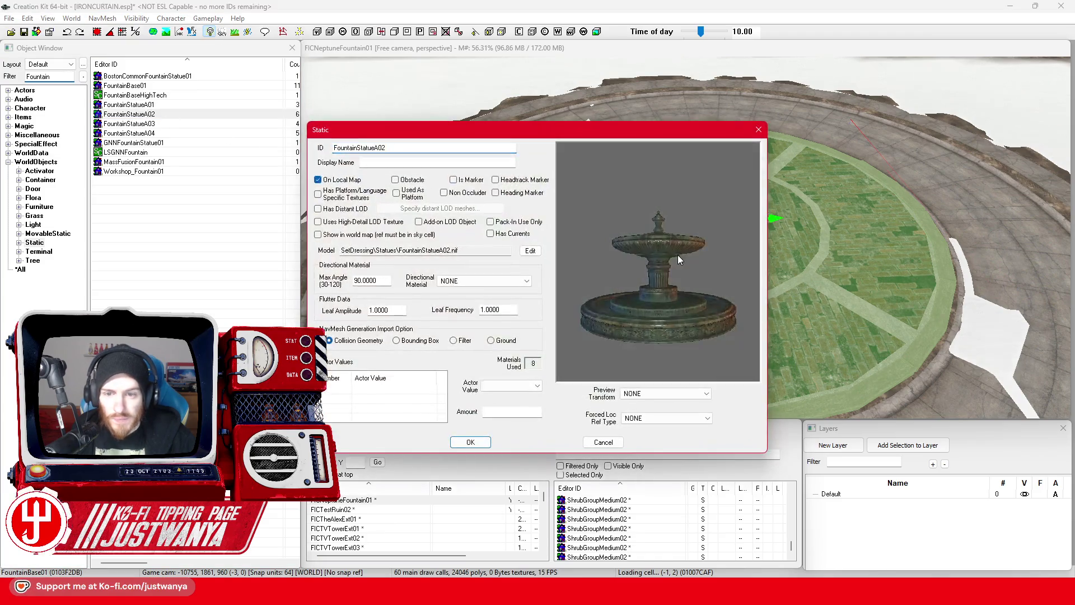
mouse_move(679, 283)
mouse_down()
mouse_move(680, 236)
mouse_move(684, 249)
mouse_up()
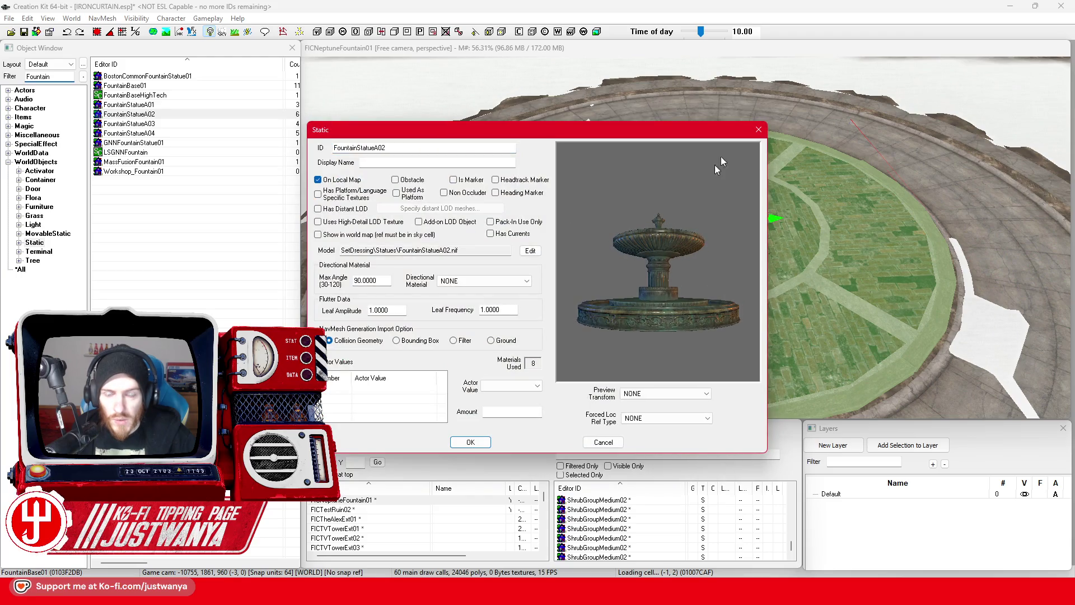
click(754, 132)
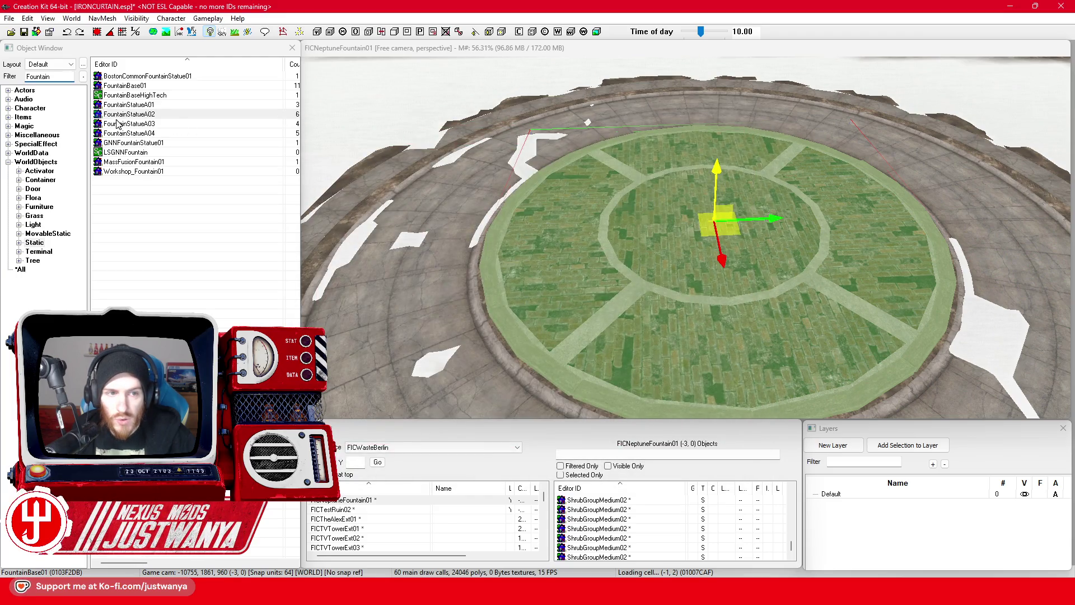
drag(124, 107, 667, 296)
drag(571, 324, 567, 320)
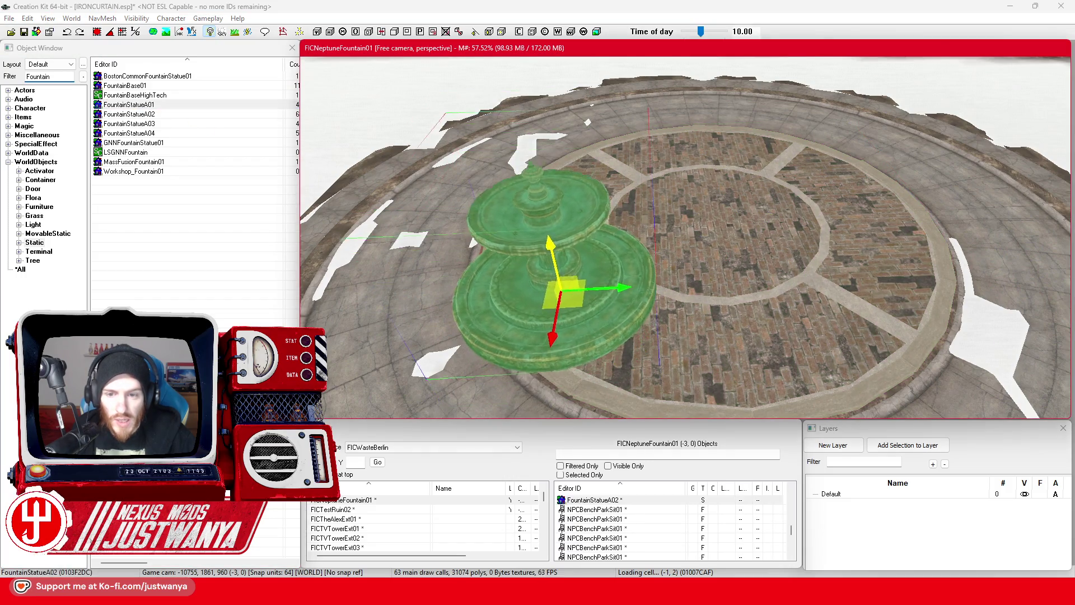
Undo the statue placement and preview the BostonCommonFountainStatue01 model without changes
key(ctrl+z)
key(shift)
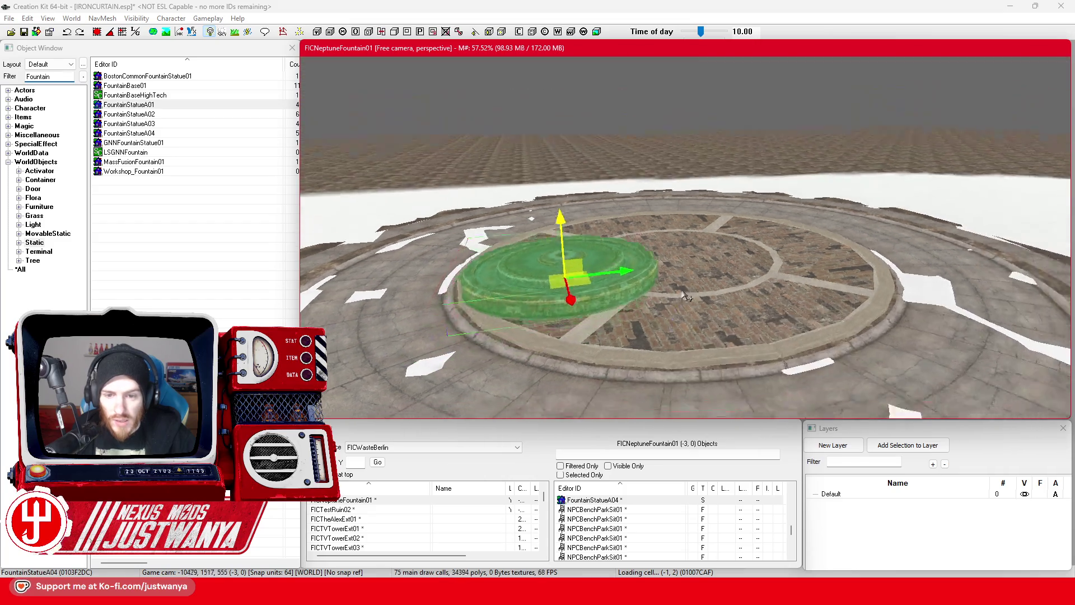
click(159, 77)
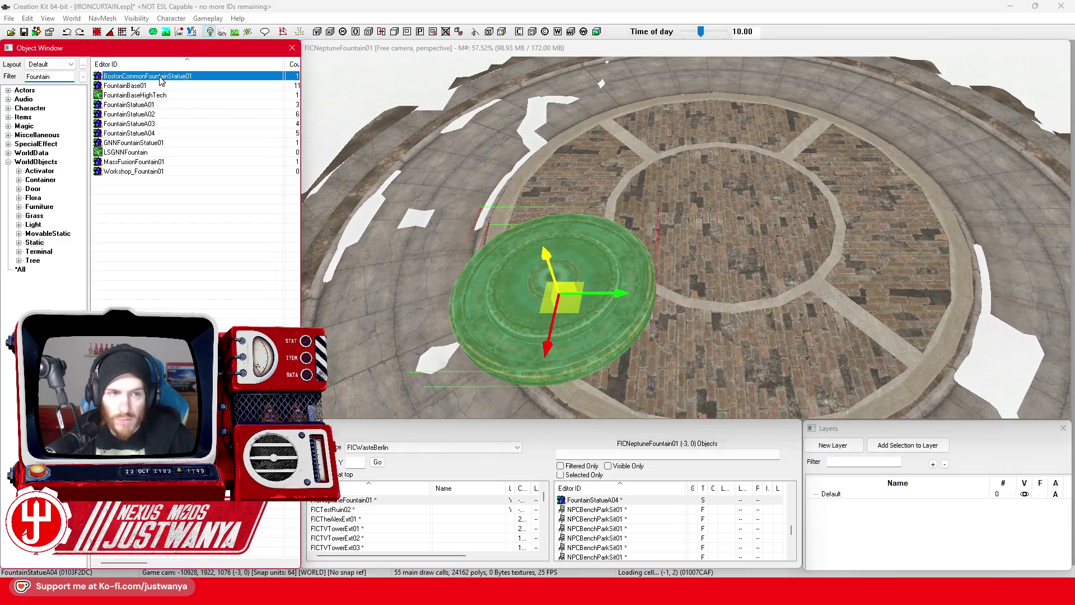
mouse_move(721, 253)
mouse_down()
mouse_move(714, 294)
mouse_move(663, 301)
mouse_move(685, 258)
mouse_move(680, 242)
mouse_move(684, 273)
mouse_move(656, 343)
mouse_move(655, 281)
mouse_move(629, 307)
mouse_up()
scroll(663, 301, up, 3)
scroll(684, 273, down, 5)
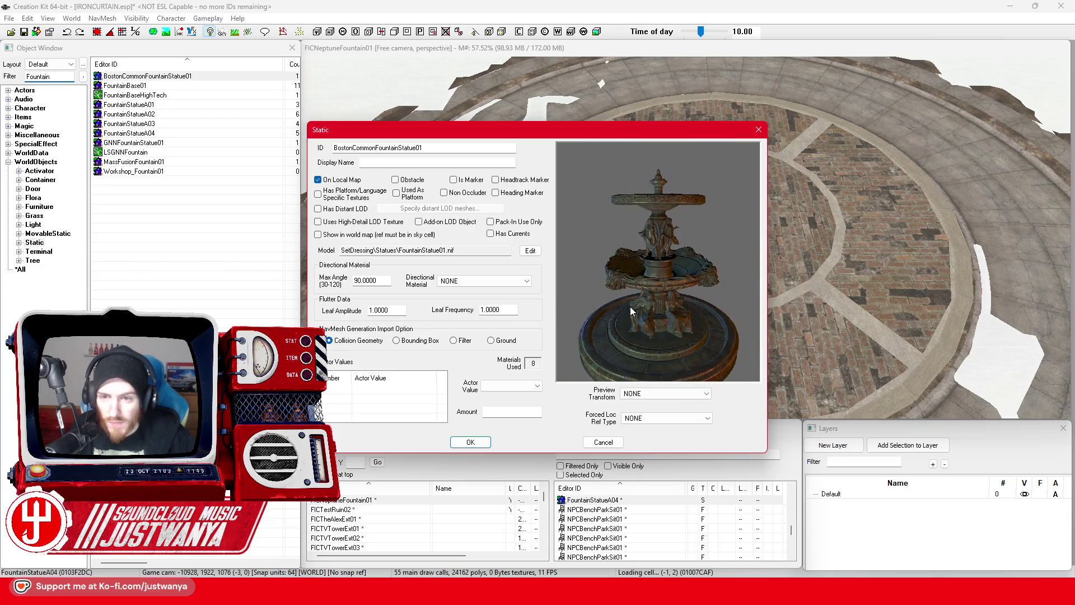
click(758, 130)
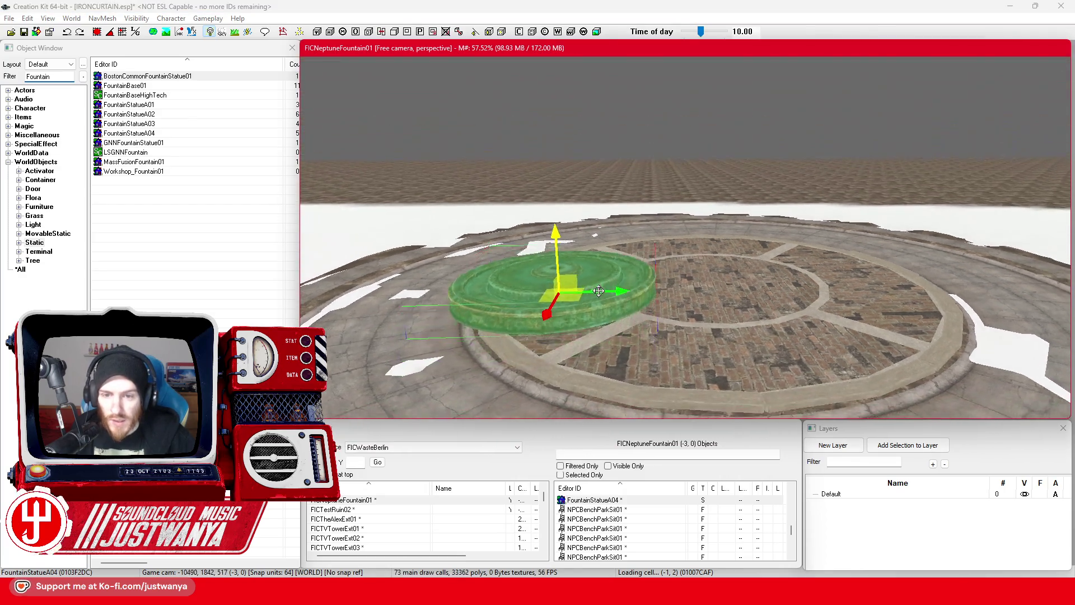
Drag the green basin's Z arrow down to sink it into the plaza floor
scroll(569, 295, down, 3)
mouse_move(569, 296)
mouse_down()
mouse_move(672, 280)
mouse_move(734, 301)
mouse_move(748, 222)
mouse_up()
scroll(689, 276, up, 3)
drag(737, 162, 733, 252)
Duplicate the basin three times and arrange the copies in a two-by-two grid
key(ctrl+d)
drag(725, 324, 725, 157)
click(728, 240)
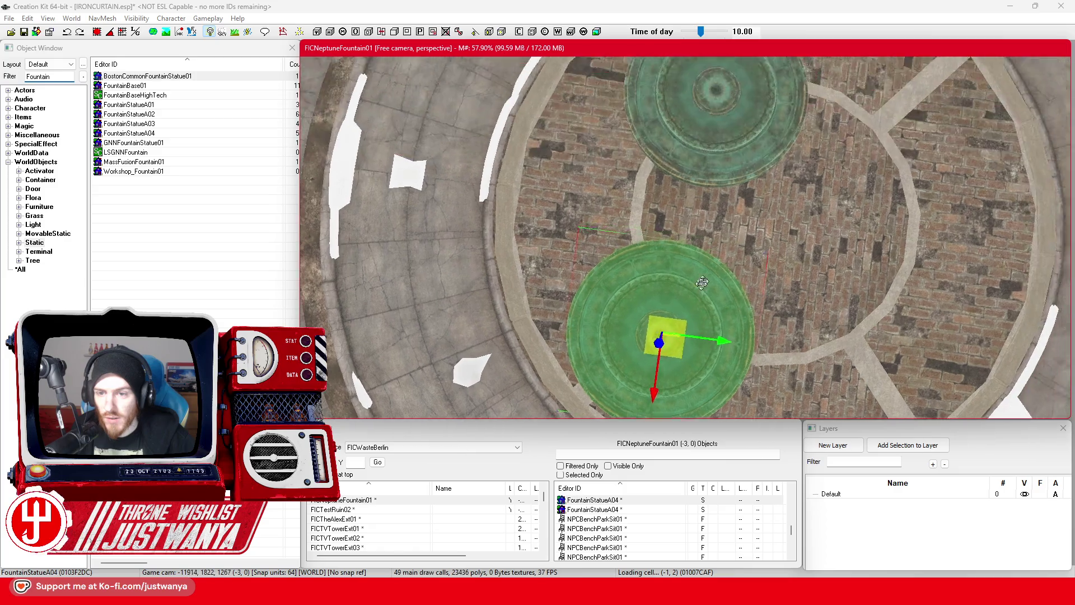
click(655, 241)
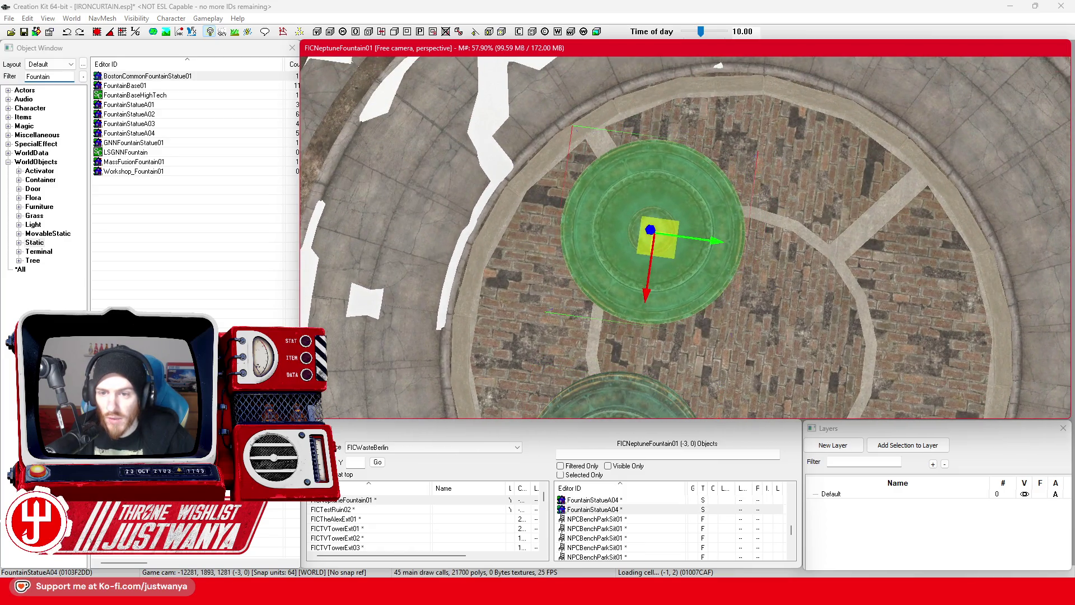
key(ctrl+d)
drag(672, 244, 861, 269)
key(ctrl+d)
drag(780, 108, 756, 355)
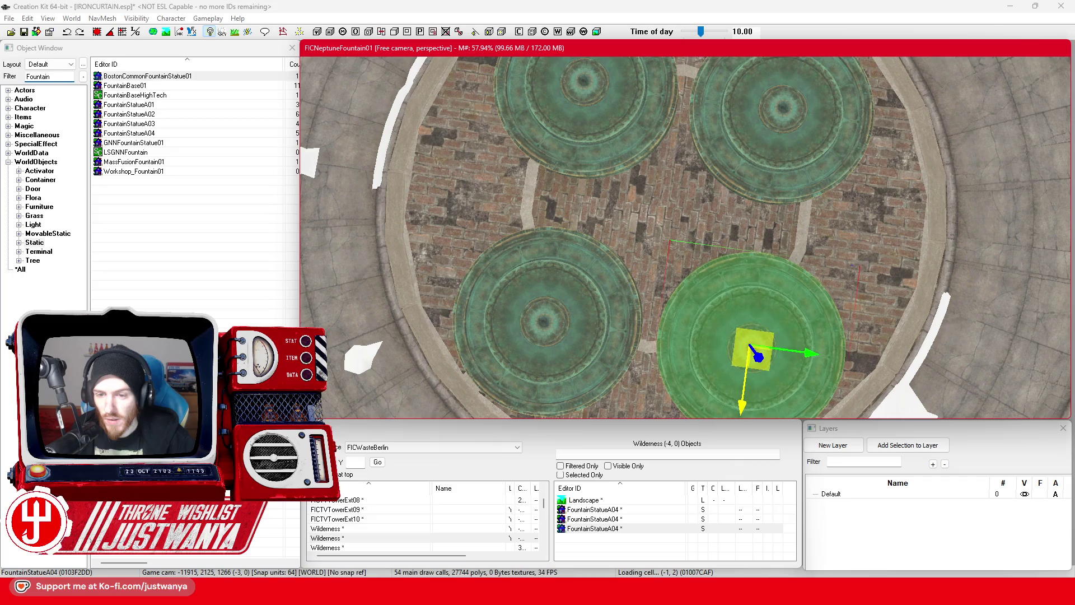
Select all four basins and scale them together, enlarging then shrinking them back
ctrl+click(536, 294)
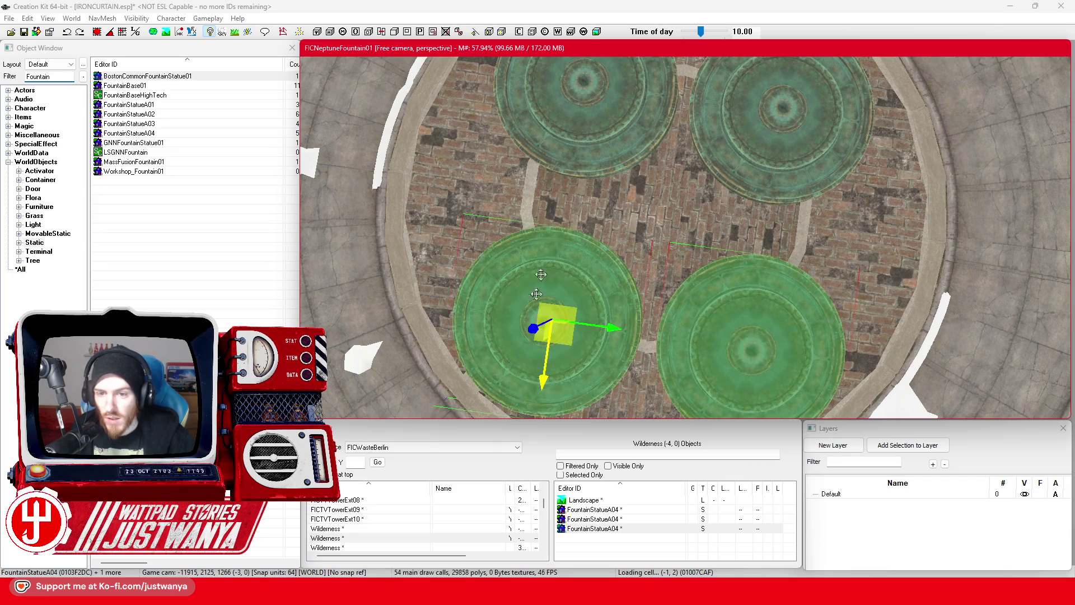
ctrl+click(590, 126)
ctrl+click(787, 157)
mouse_move(841, 127)
mouse_down()
mouse_move(880, 87)
mouse_move(843, 114)
mouse_up()
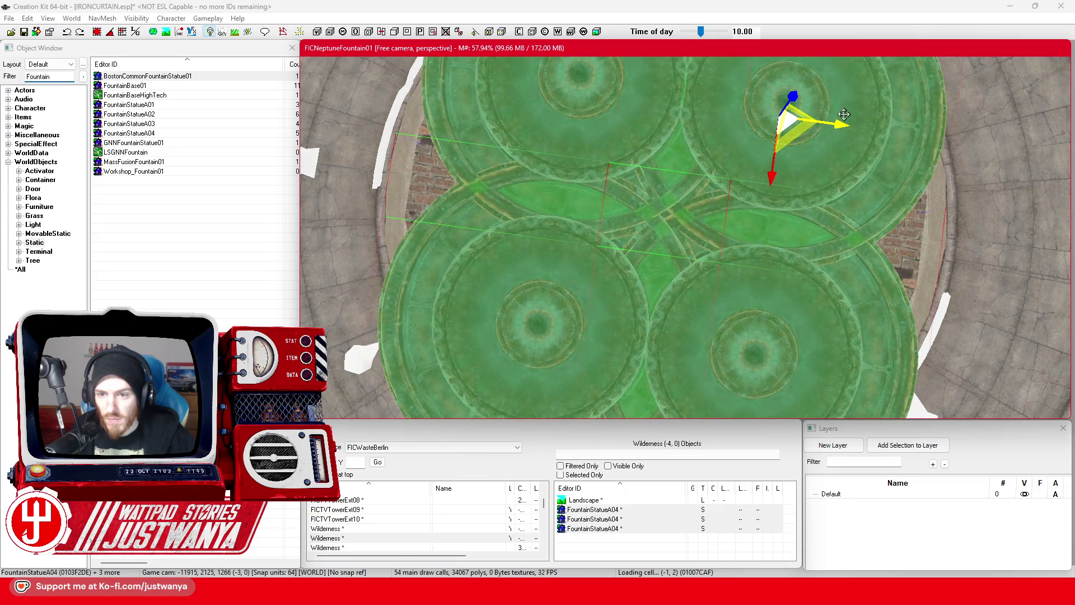
scroll(700, 211, up, 5)
mouse_move(676, 256)
mouse_down()
mouse_move(680, 266)
mouse_move(701, 227)
mouse_up()
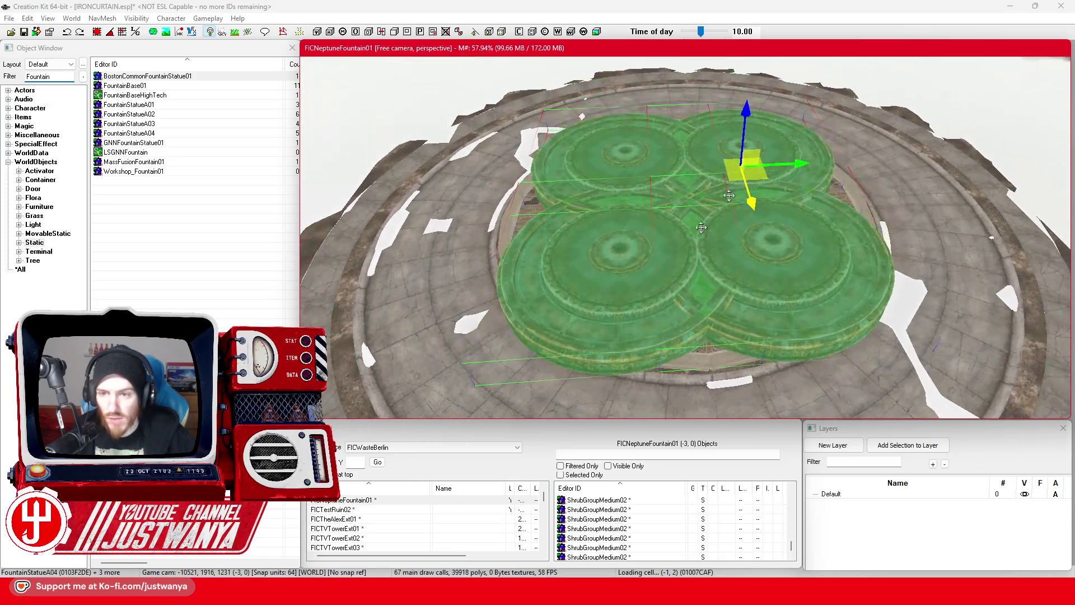
drag(747, 114, 748, 147)
From top view, nudge the top pair toward the bottom pair and shift all four up-left
key(t)
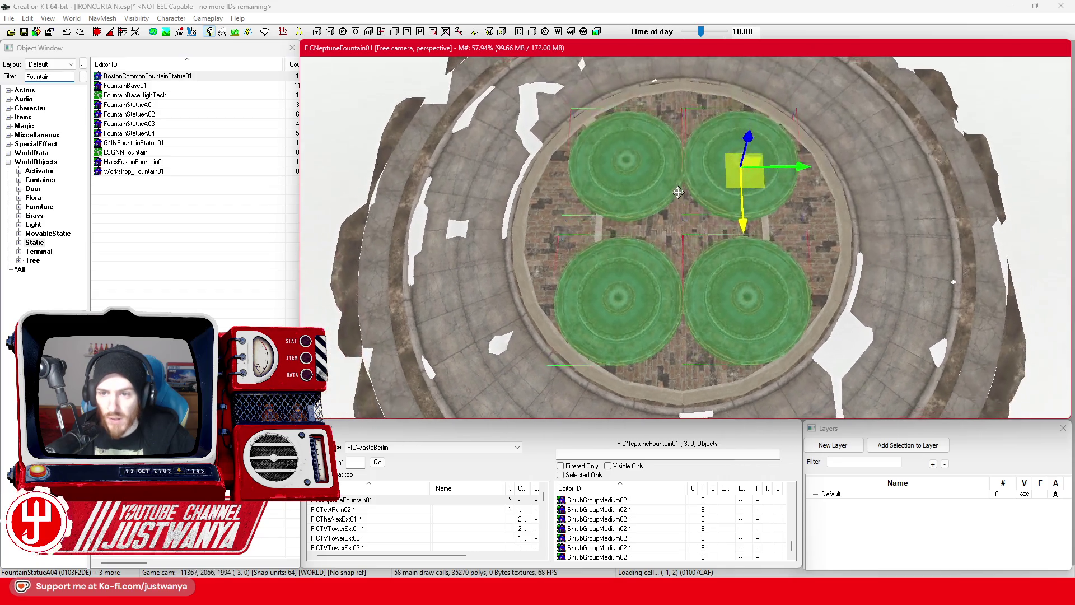
click(626, 165)
ctrl+click(743, 218)
drag(744, 225, 744, 242)
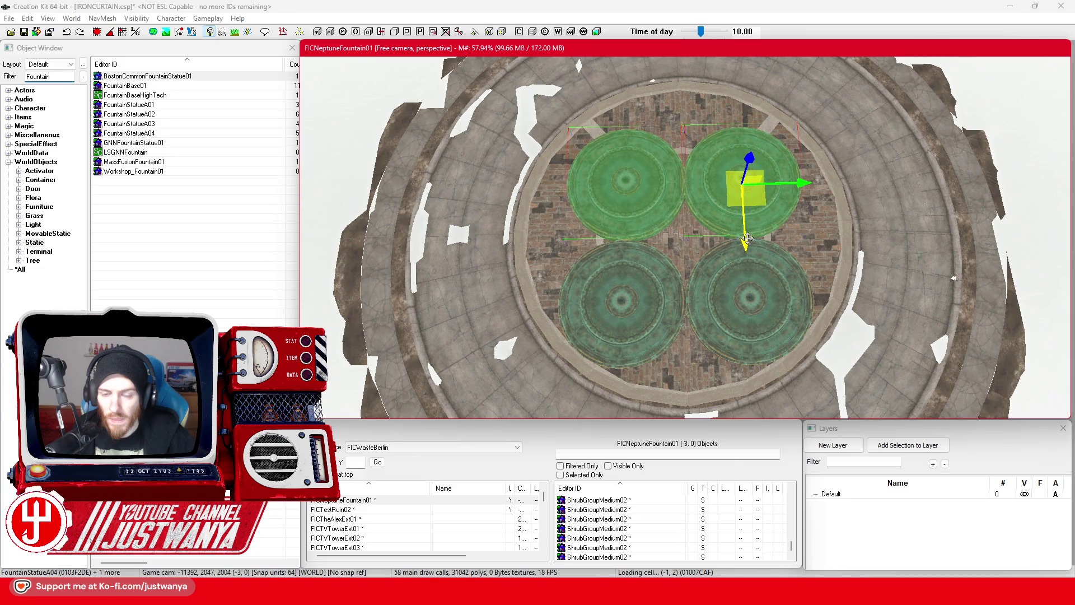
ctrl+click(619, 307)
ctrl+click(750, 307)
drag(751, 362, 752, 352)
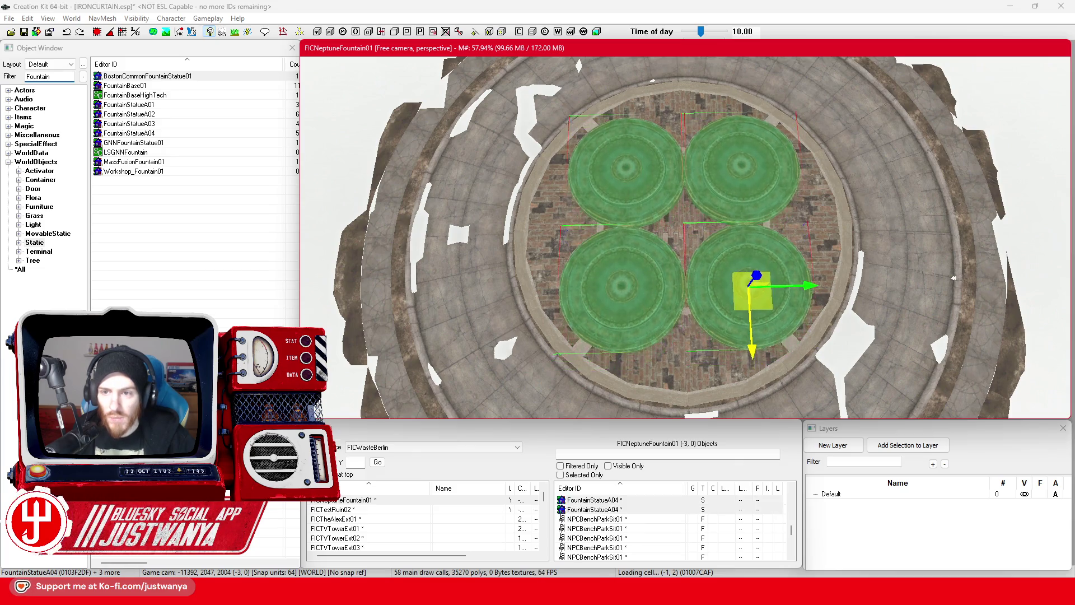
drag(812, 287, 828, 284)
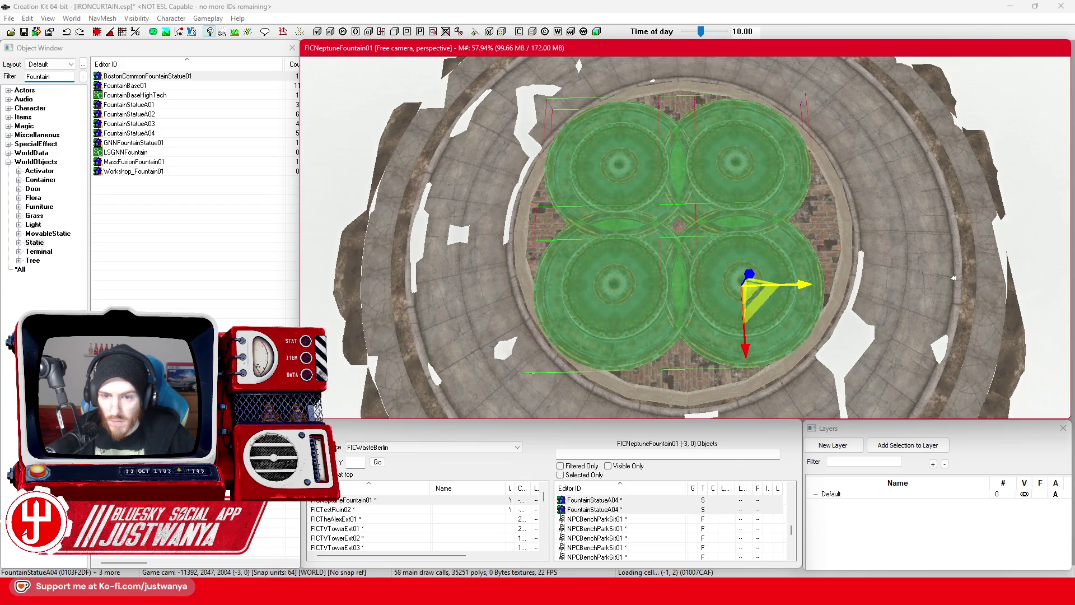
Orbit between low side and overhead views to inspect the four overlapping basins
key(shift)
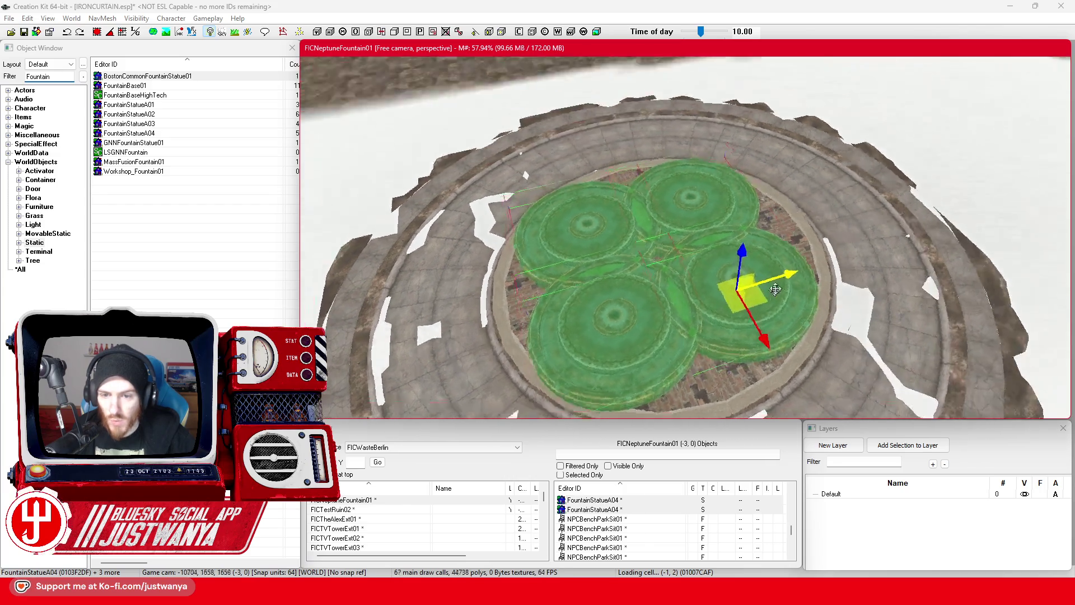
key(shift)
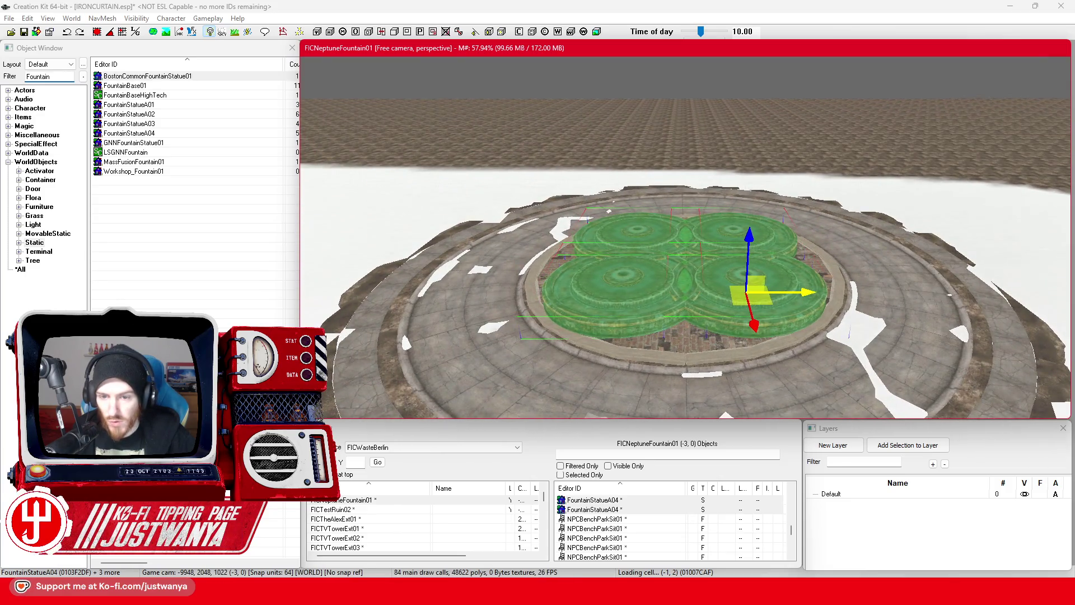
key(shift)
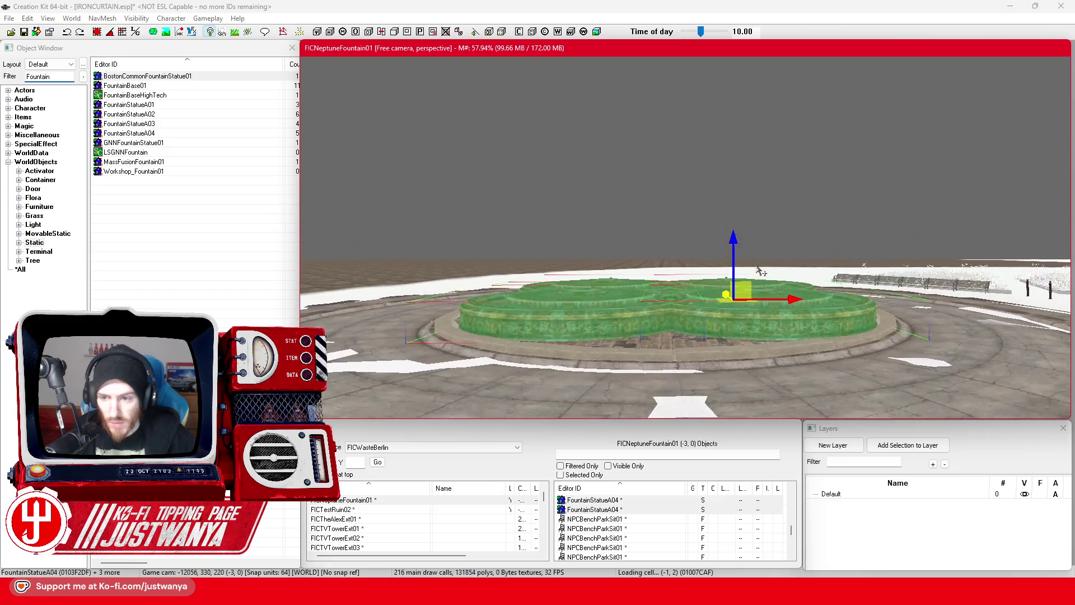
key(shift)
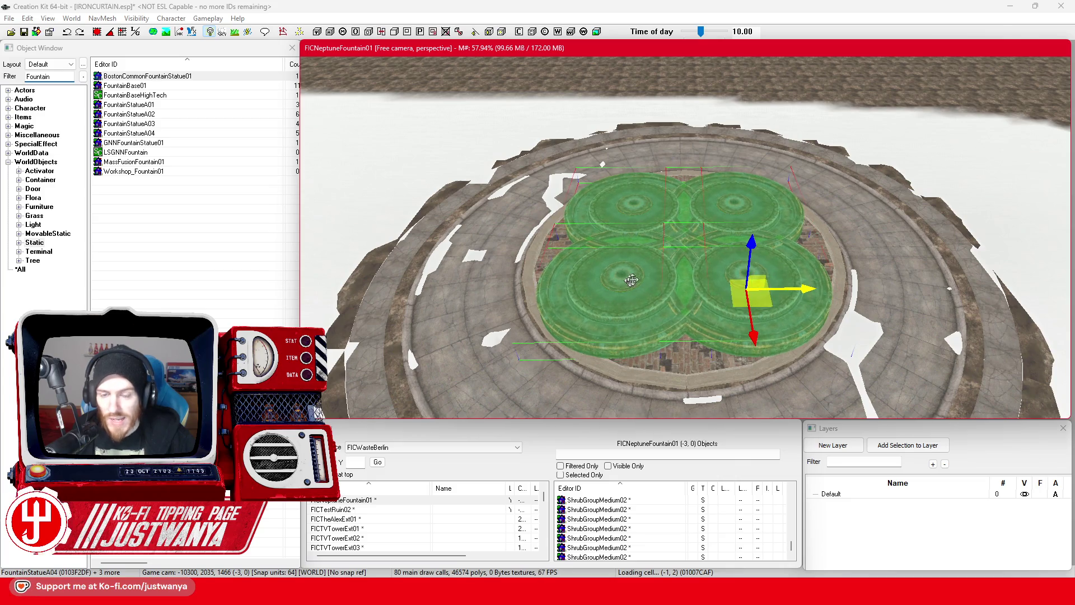
key(shift)
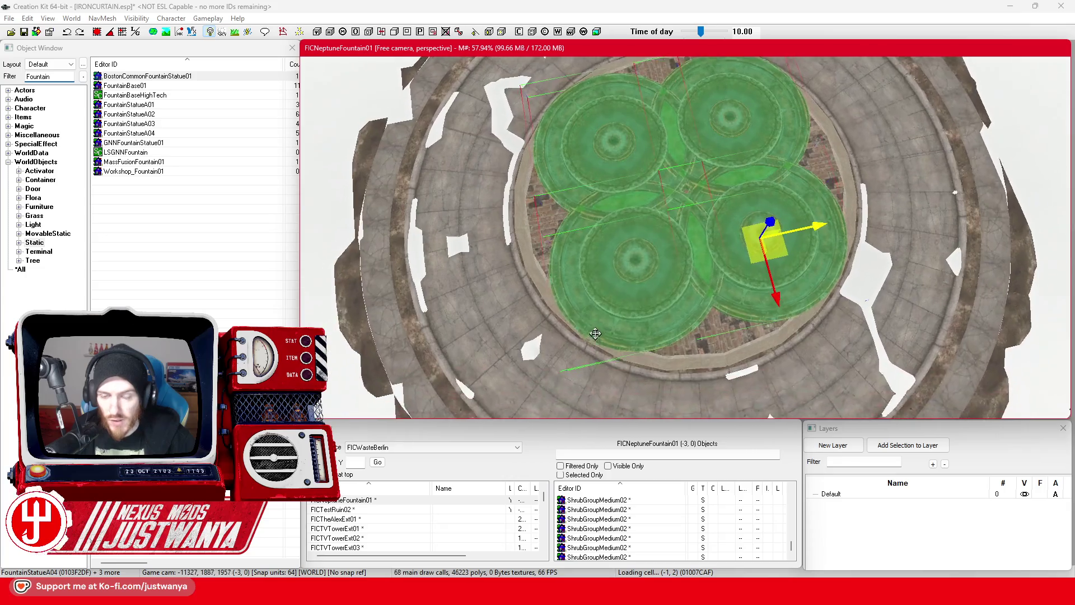
scroll(604, 325, up, 5)
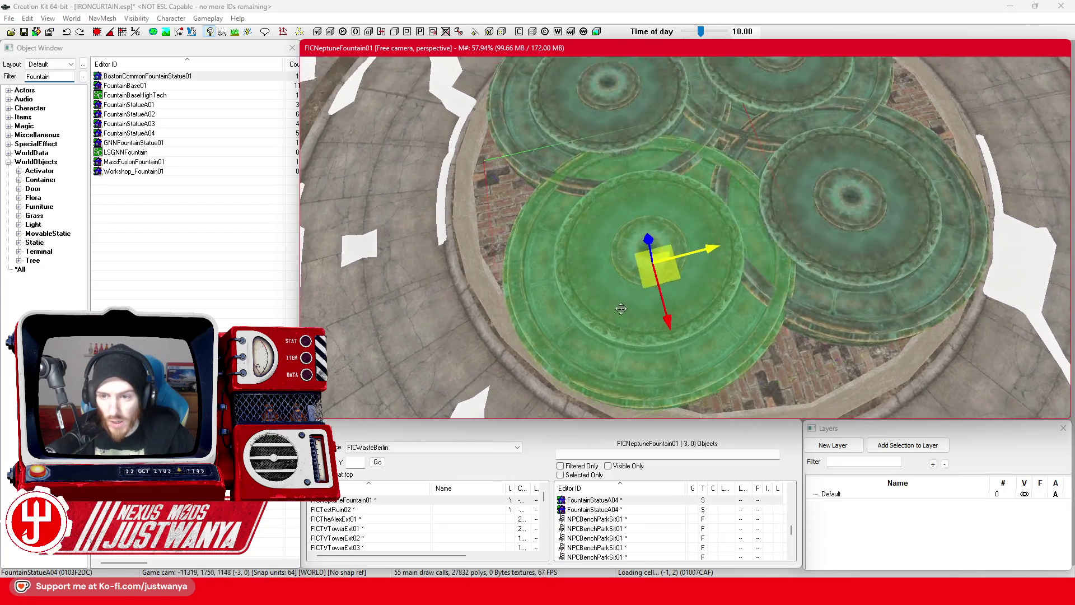
Check the clover fountain from below and overhead, then save IRONCURTAIN.esp
key(shift)
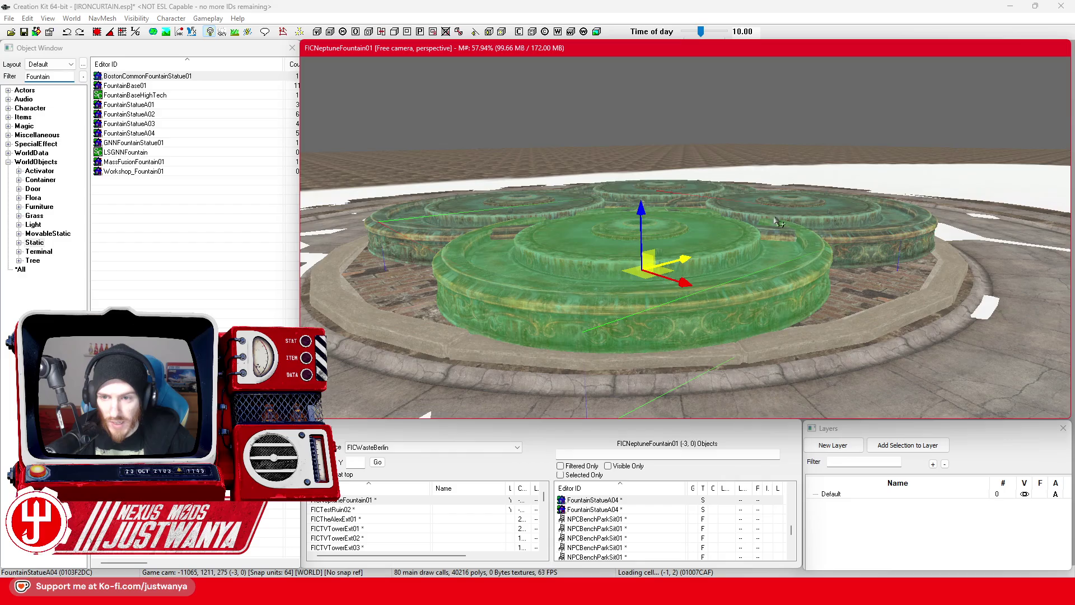
key(shift)
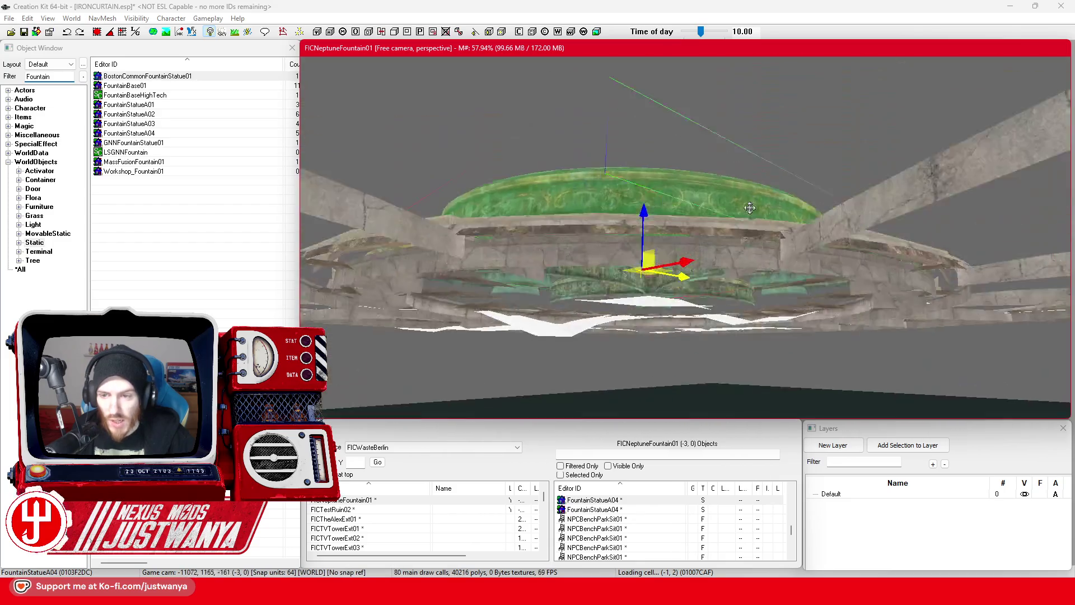
key(shift)
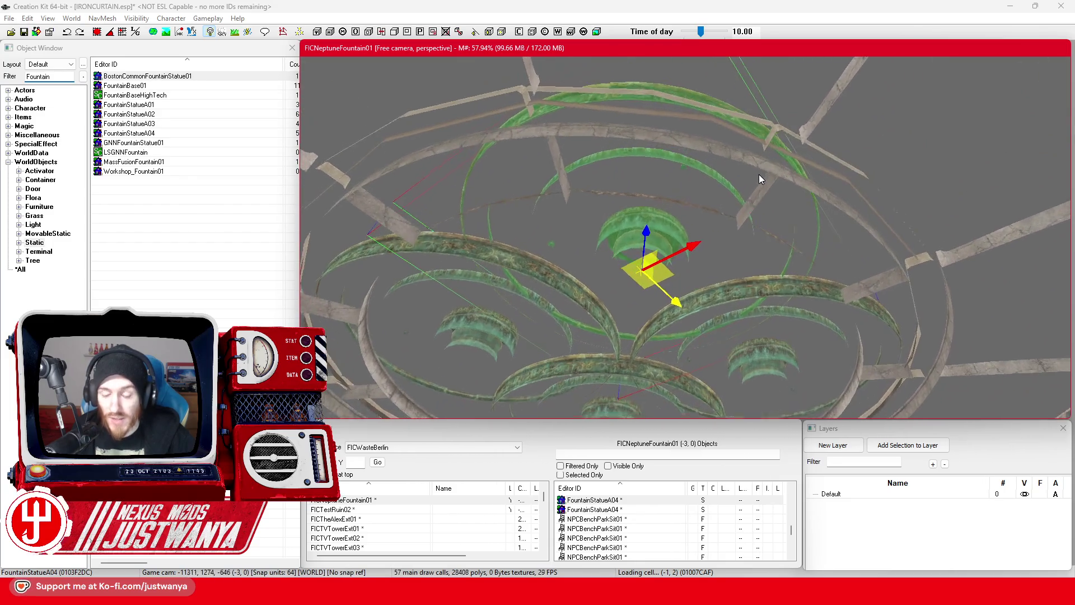
key(shift)
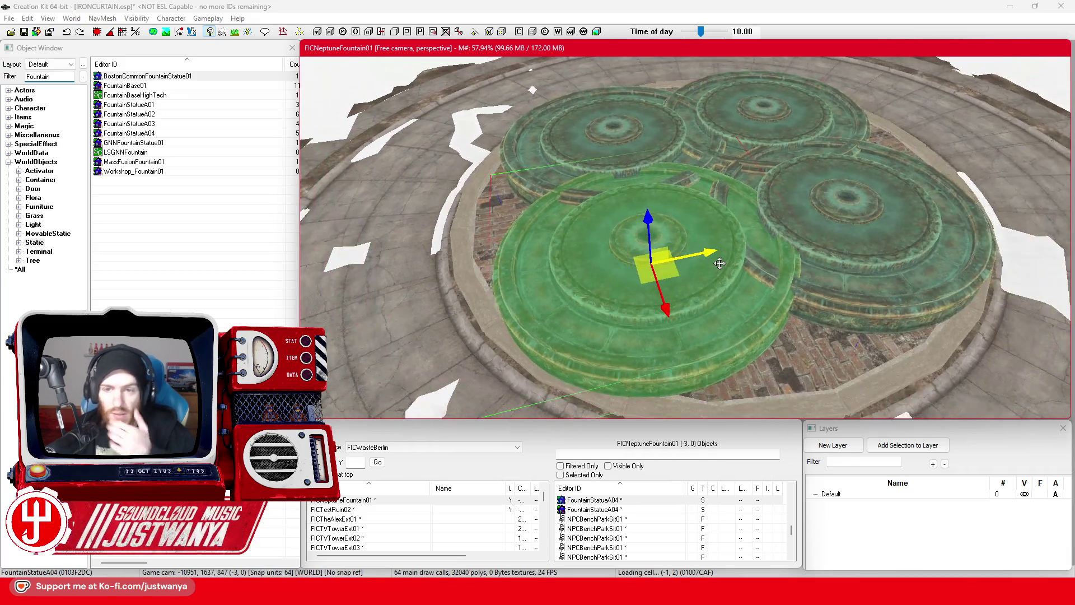
key(shift)
click(24, 33)
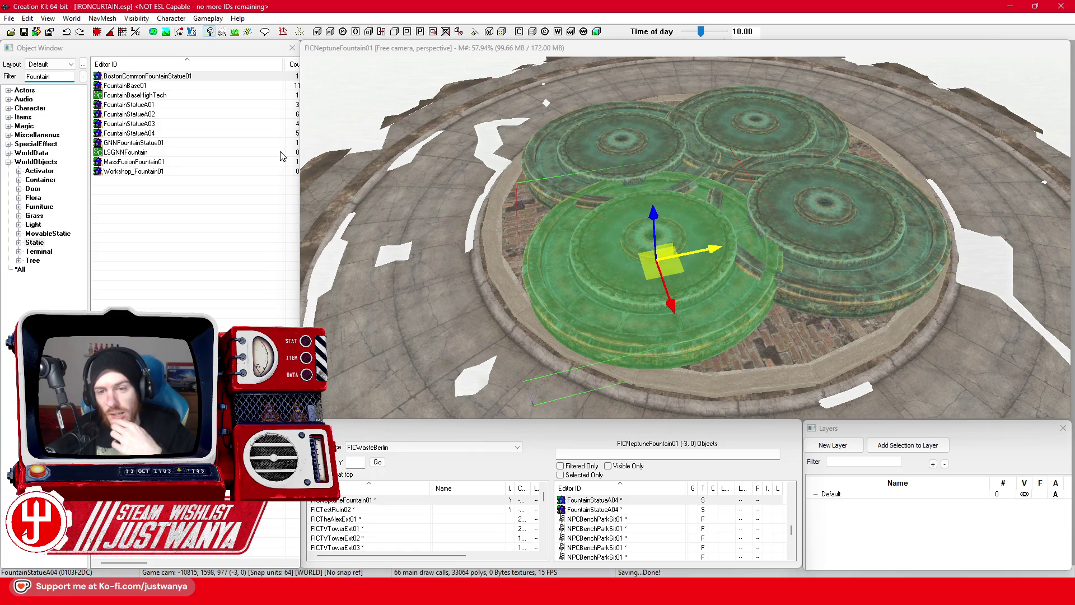
double_click(165, 151)
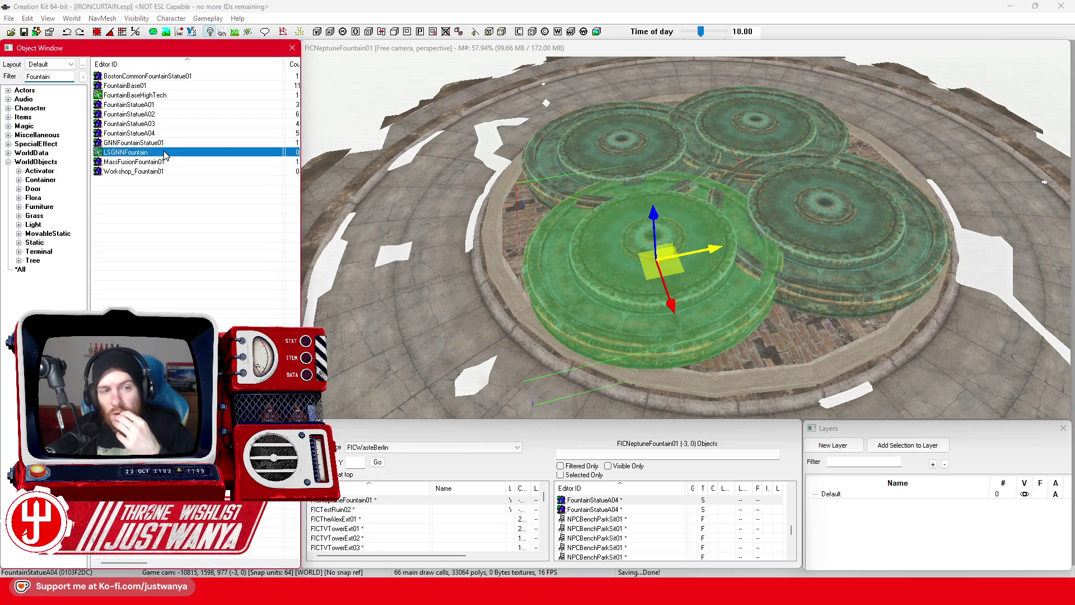
mouse_move(646, 266)
mouse_down()
mouse_move(654, 317)
mouse_move(649, 278)
mouse_move(689, 284)
mouse_move(608, 298)
mouse_move(629, 284)
mouse_move(661, 302)
mouse_up()
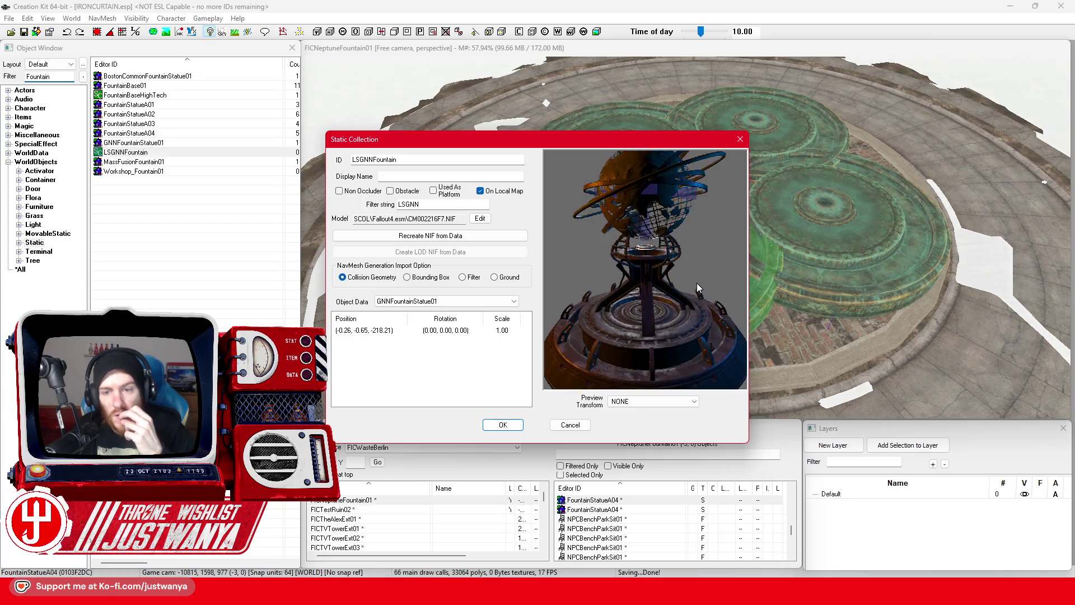
scroll(646, 265, down, 2)
mouse_move(646, 266)
mouse_down()
mouse_move(789, 282)
mouse_move(934, 278)
mouse_move(642, 295)
mouse_move(691, 264)
mouse_up()
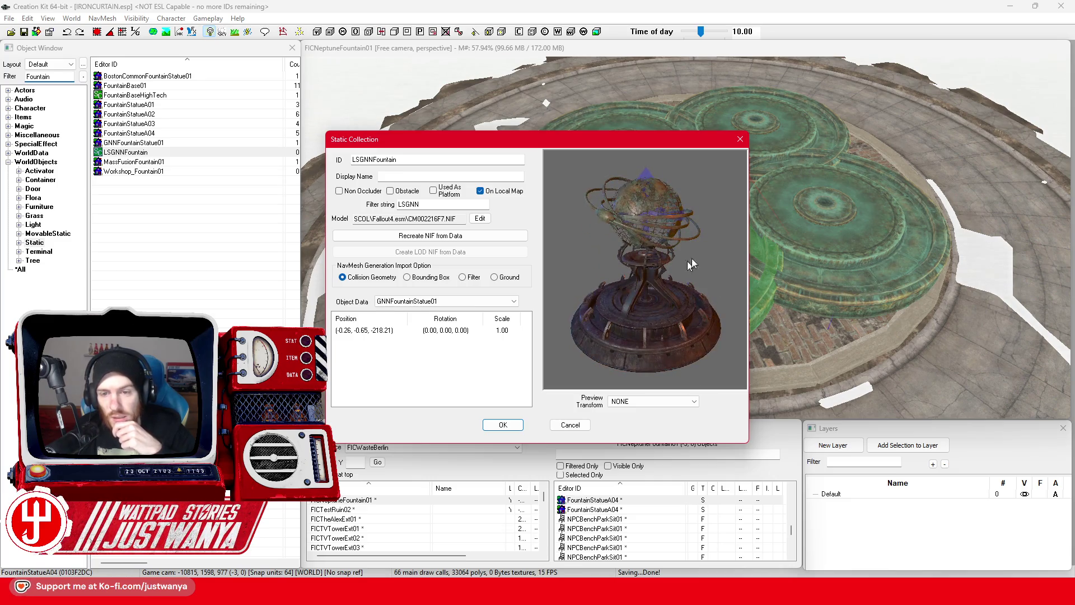
click(739, 139)
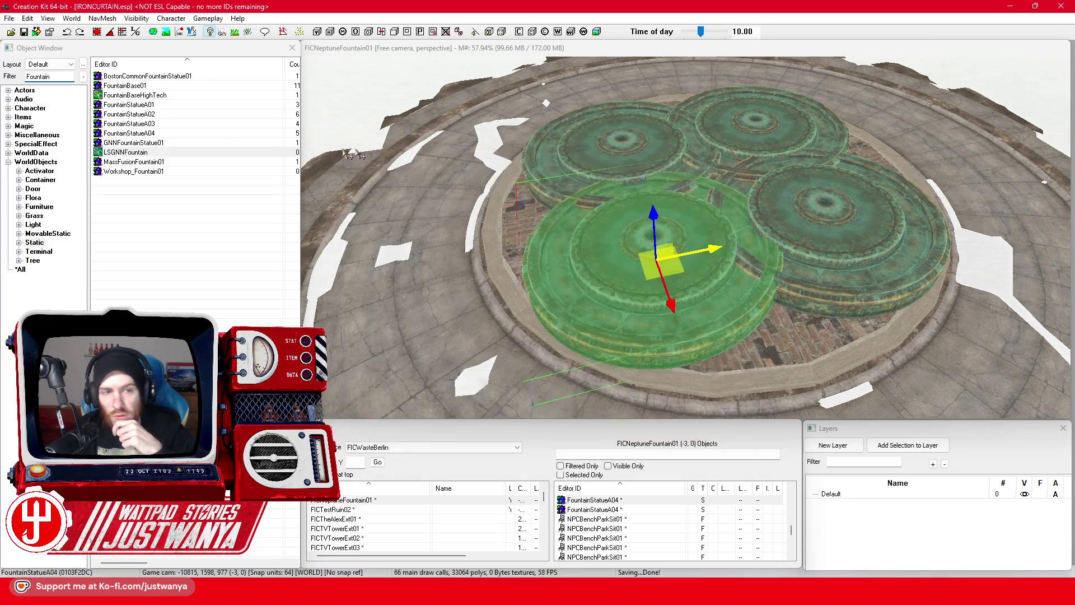
double_click(177, 146)
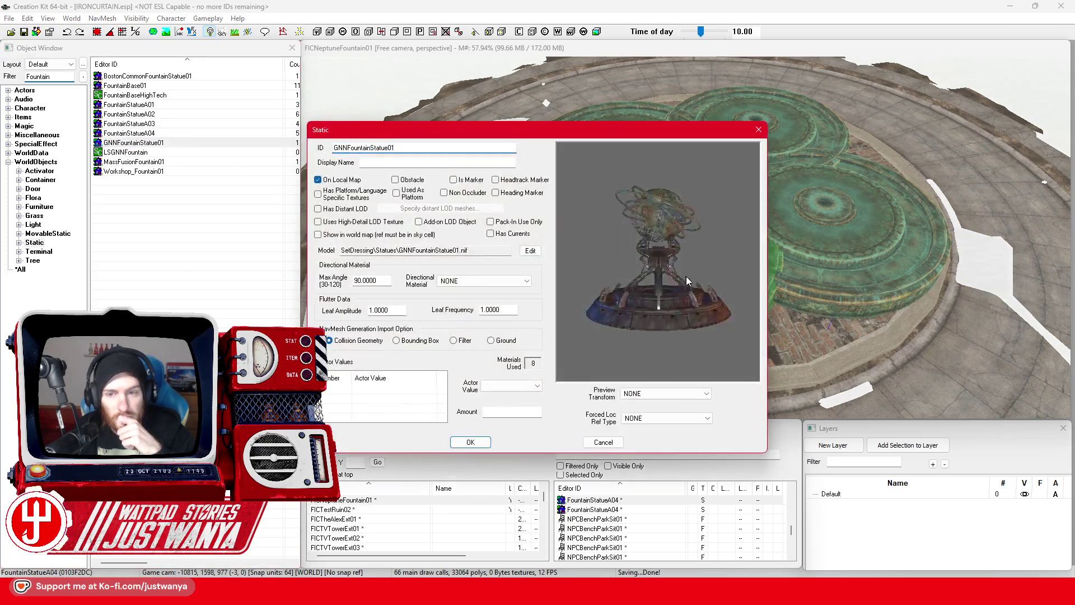
mouse_move(672, 305)
mouse_down()
mouse_move(618, 301)
mouse_move(650, 290)
mouse_move(663, 269)
mouse_up()
click(758, 131)
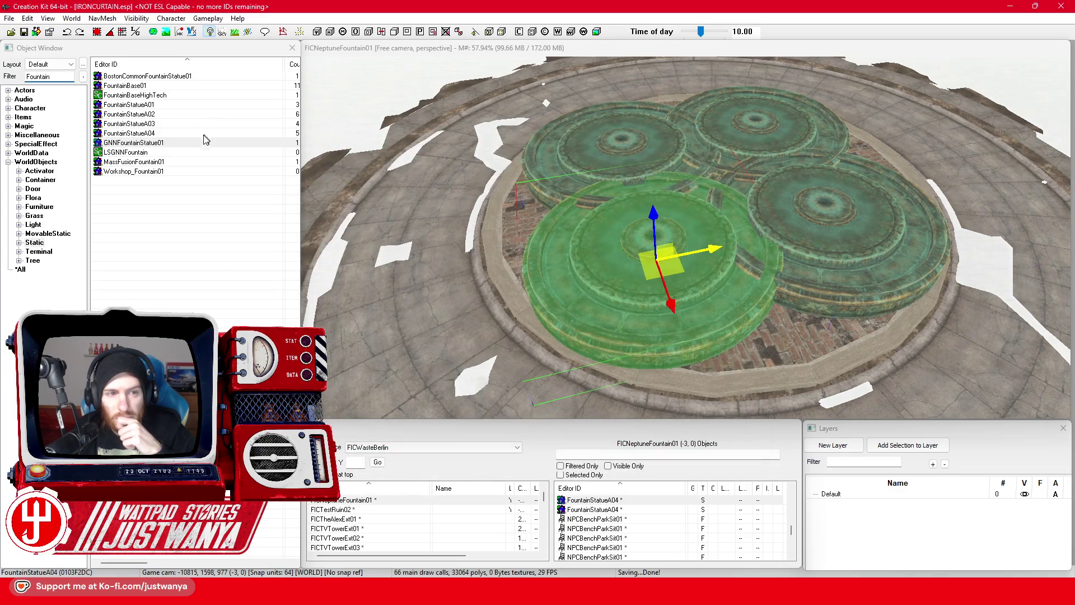
double_click(188, 163)
mouse_move(709, 265)
mouse_down()
mouse_move(694, 320)
mouse_move(682, 249)
mouse_up()
click(757, 130)
double_click(135, 171)
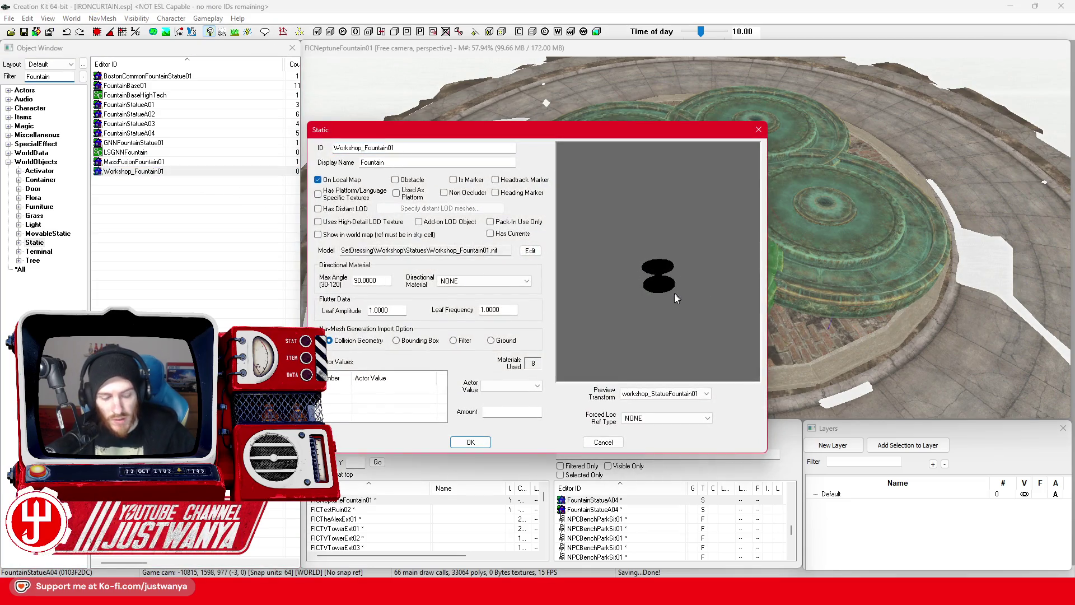
scroll(673, 296, up, 4)
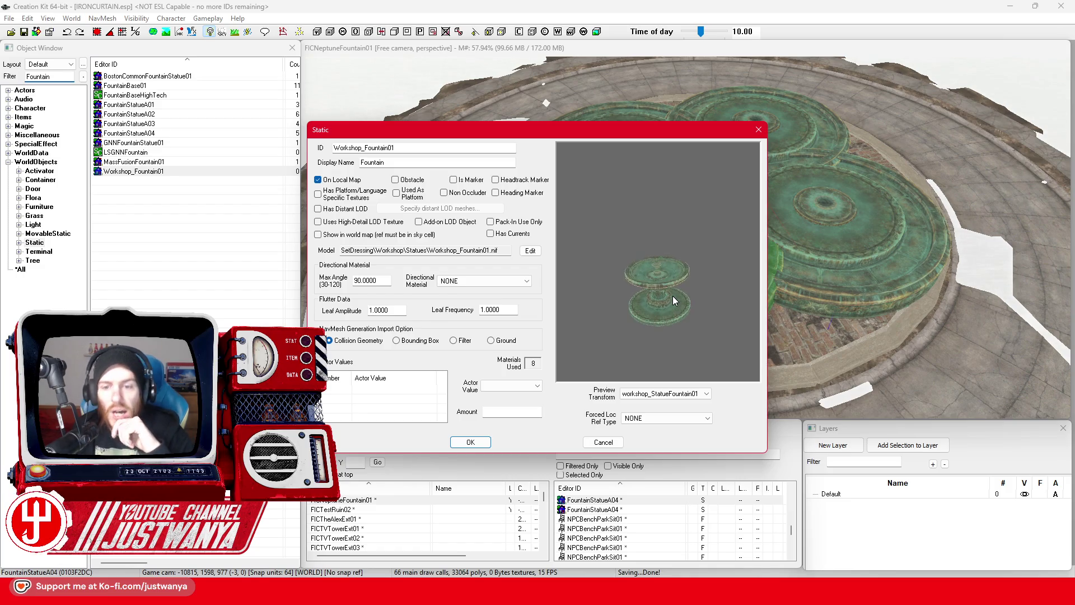
click(759, 130)
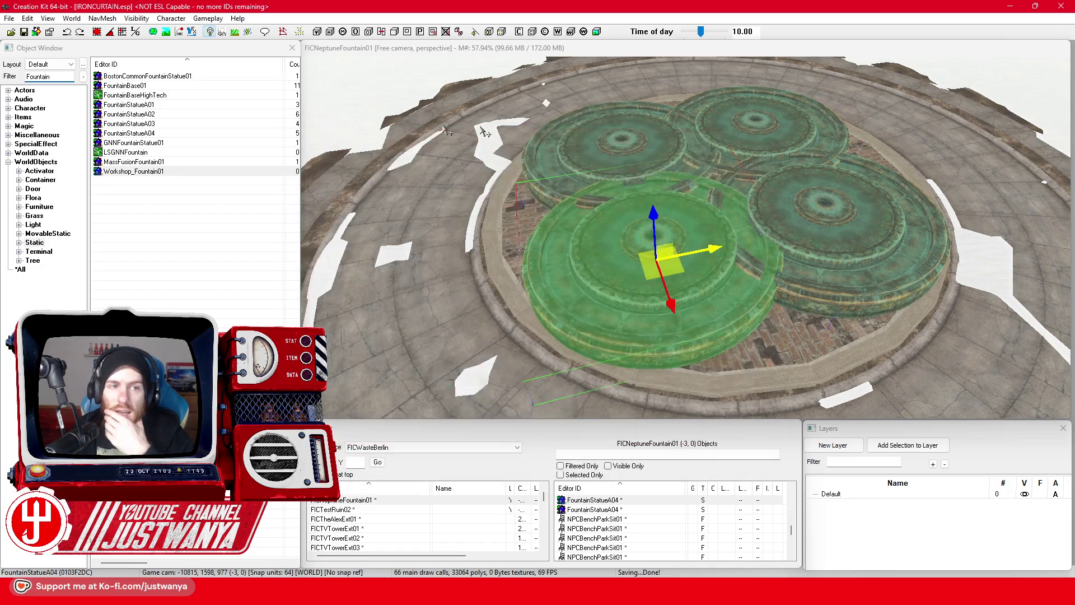
click(200, 77)
double_click(200, 77)
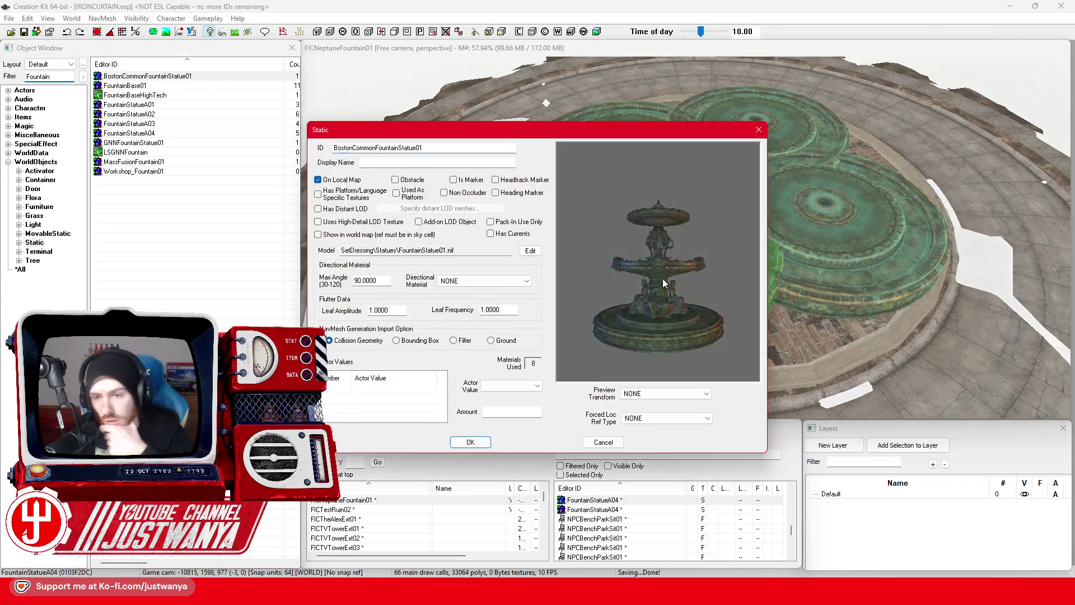
click(759, 130)
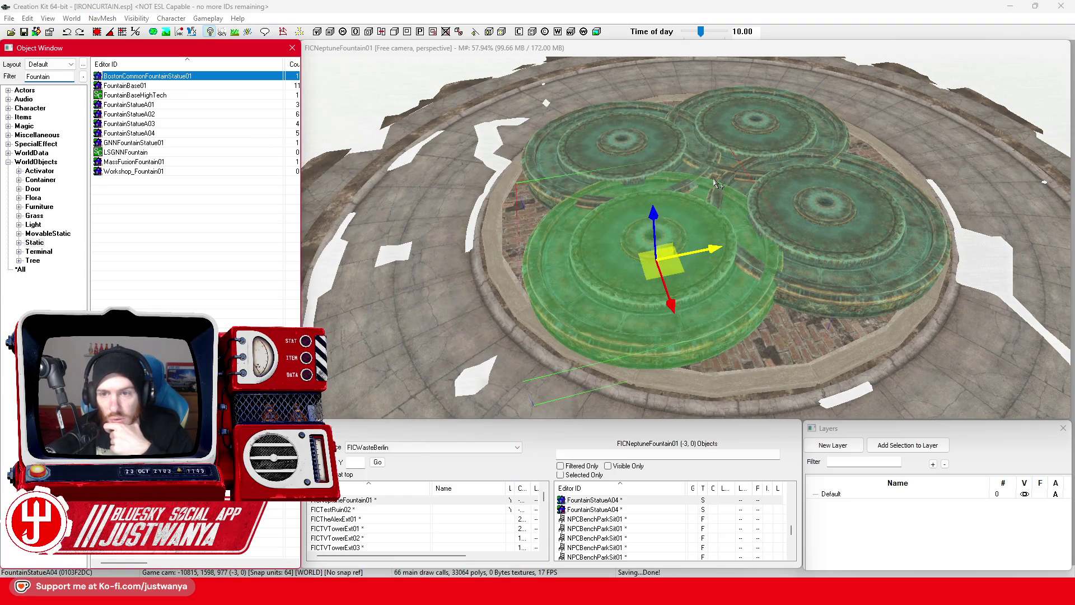
Drop BostonCommonFountainStatue01 into the plaza and raise it to the basin centre
drag(719, 185, 719, 186)
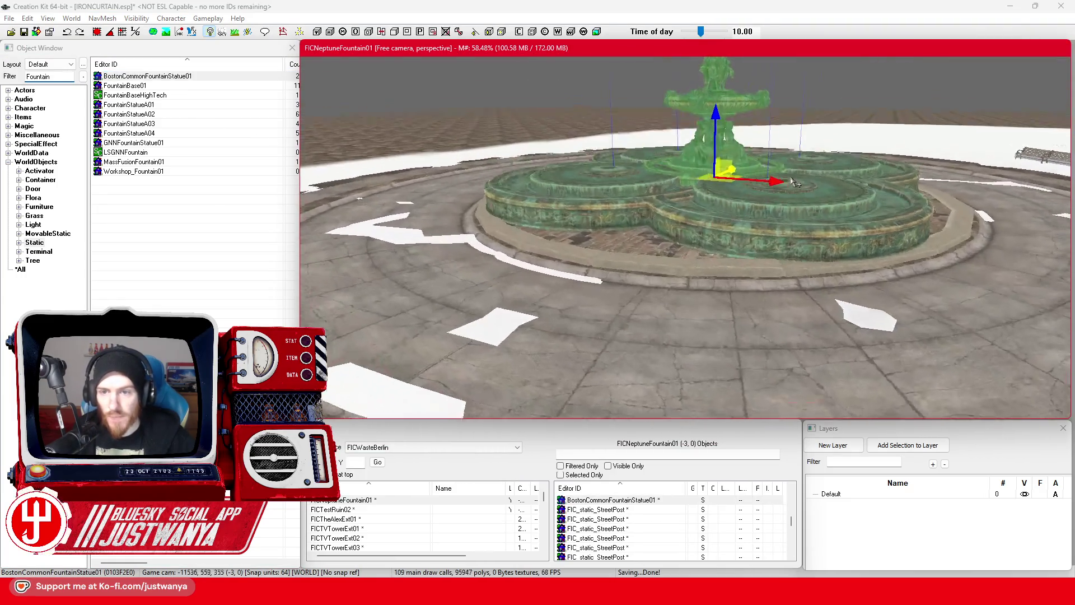
mouse_move(715, 139)
mouse_down()
mouse_move(716, 121)
mouse_move(716, 144)
mouse_up()
key(shift)
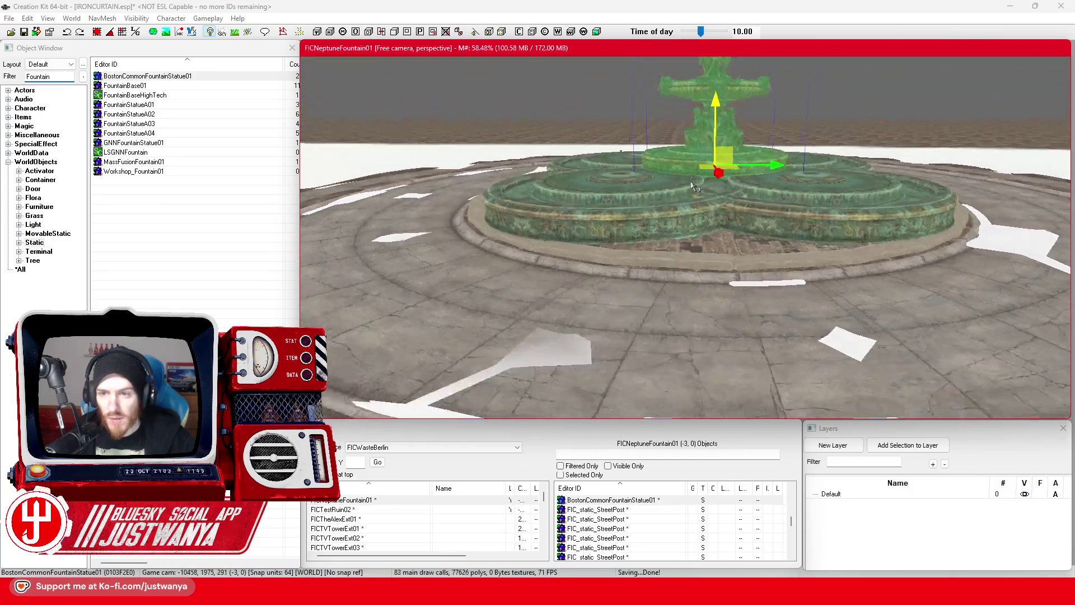
scroll(686, 200, up, 2)
key(shift)
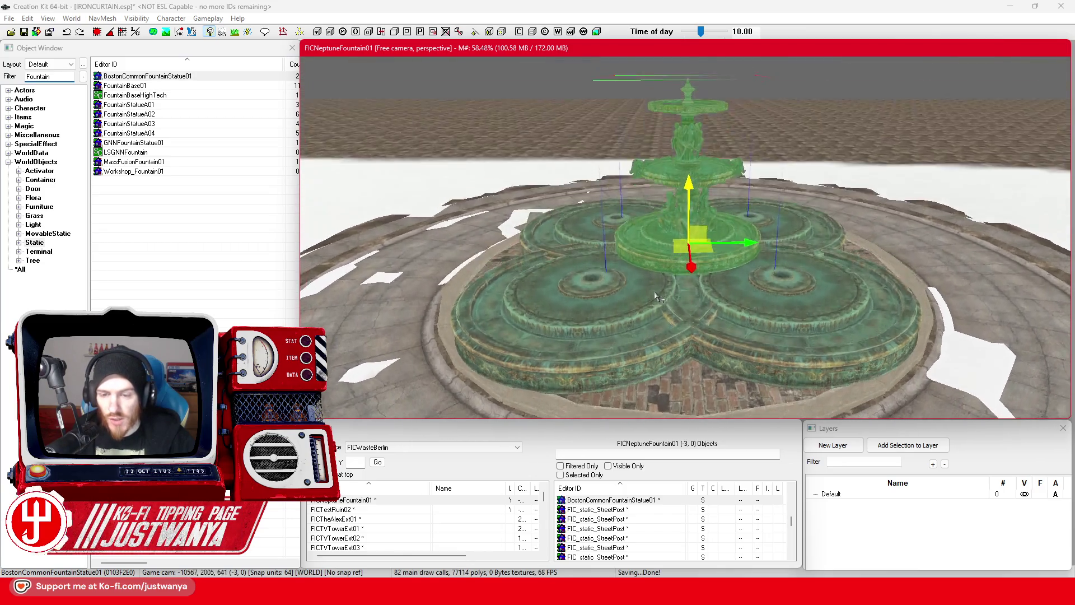
key(shift)
Select the left FountainStatueA04 basin and zoom in on the fountain
click(676, 280)
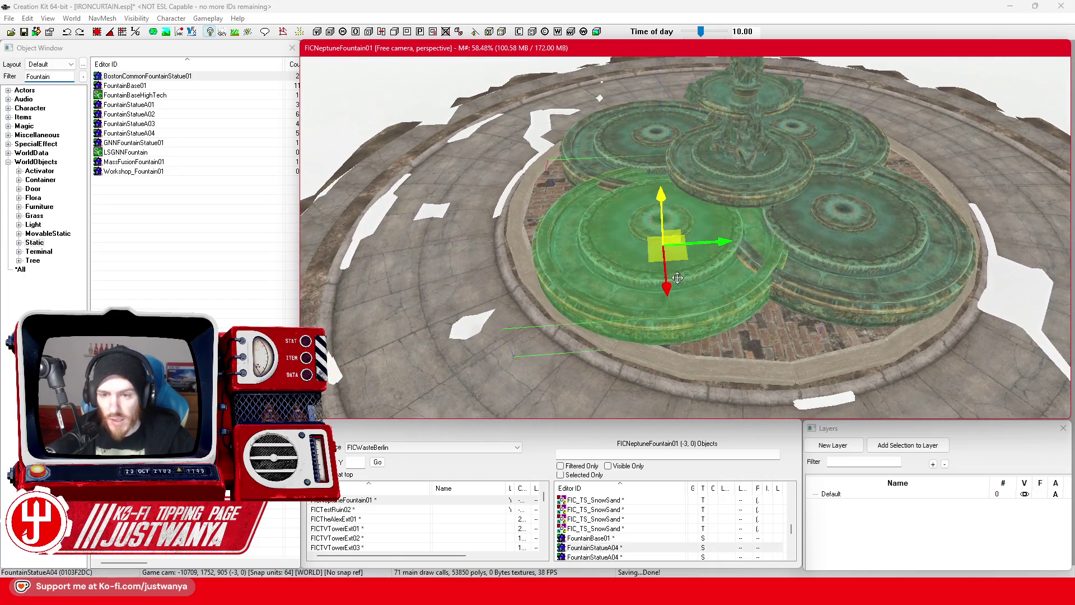
scroll(677, 284, up, 2)
scroll(682, 274, up, 2)
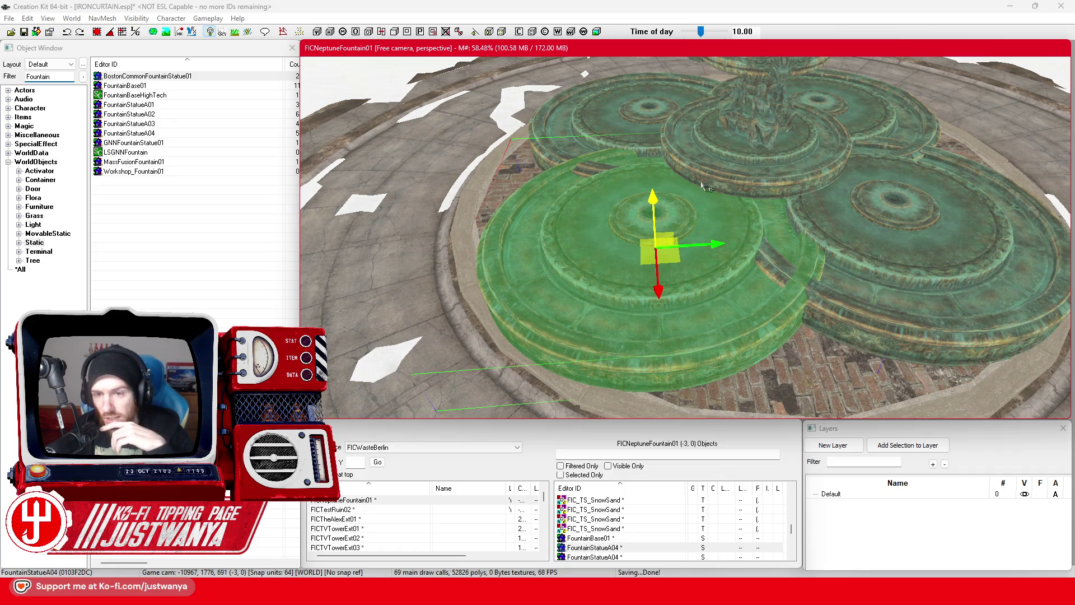
click(52, 45)
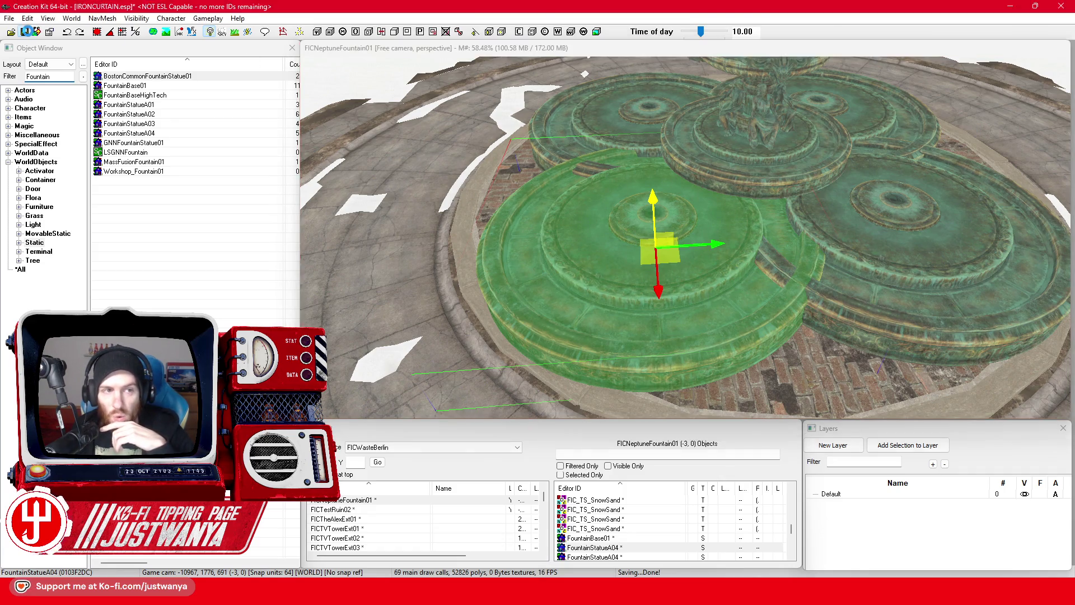
click(539, 303)
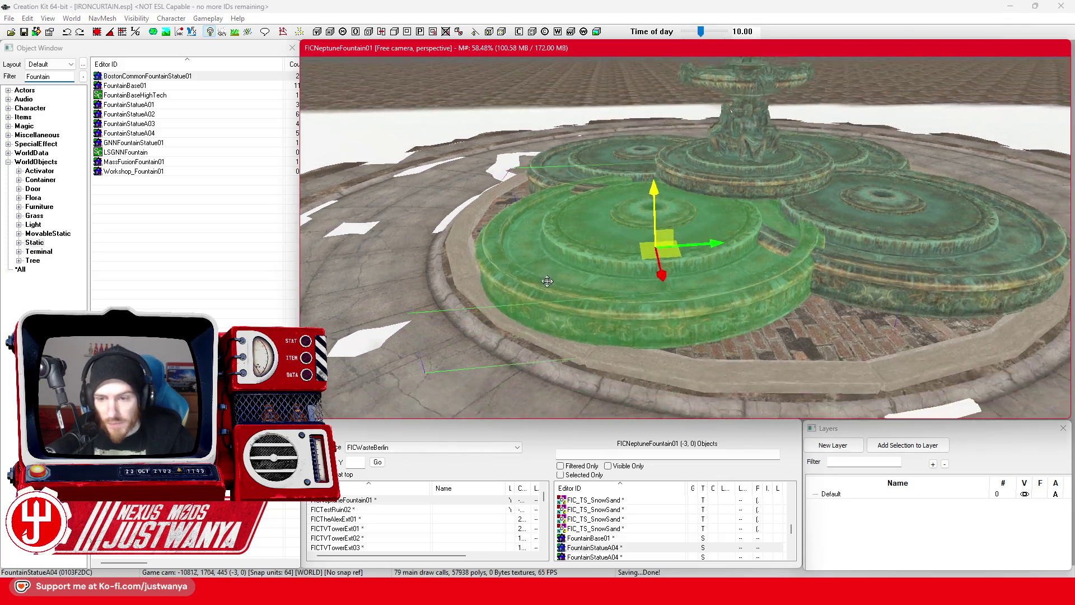
scroll(552, 265, up, 5)
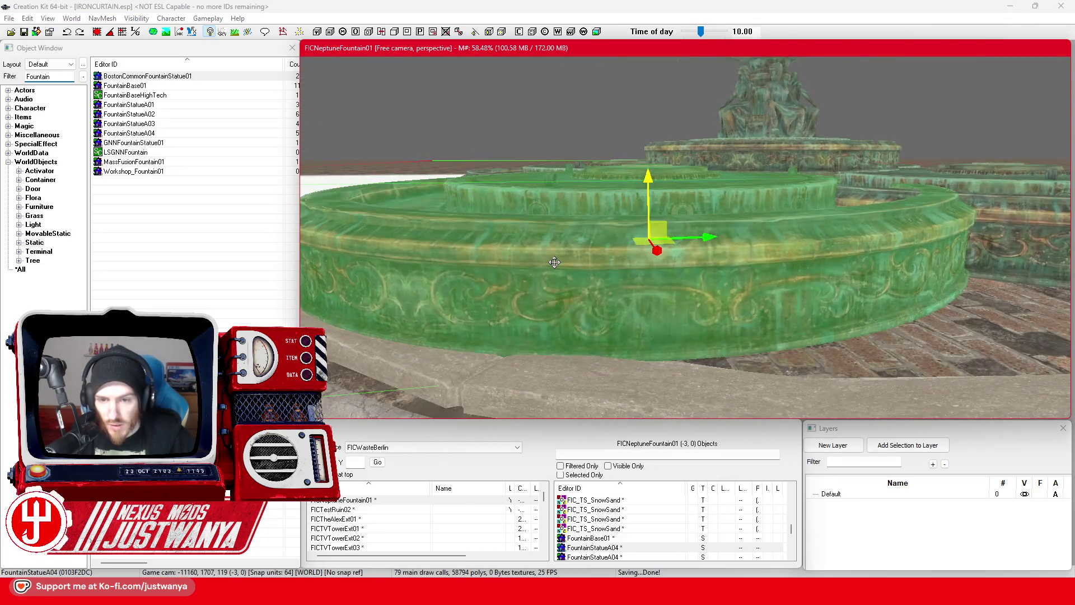
scroll(554, 280, up, 3)
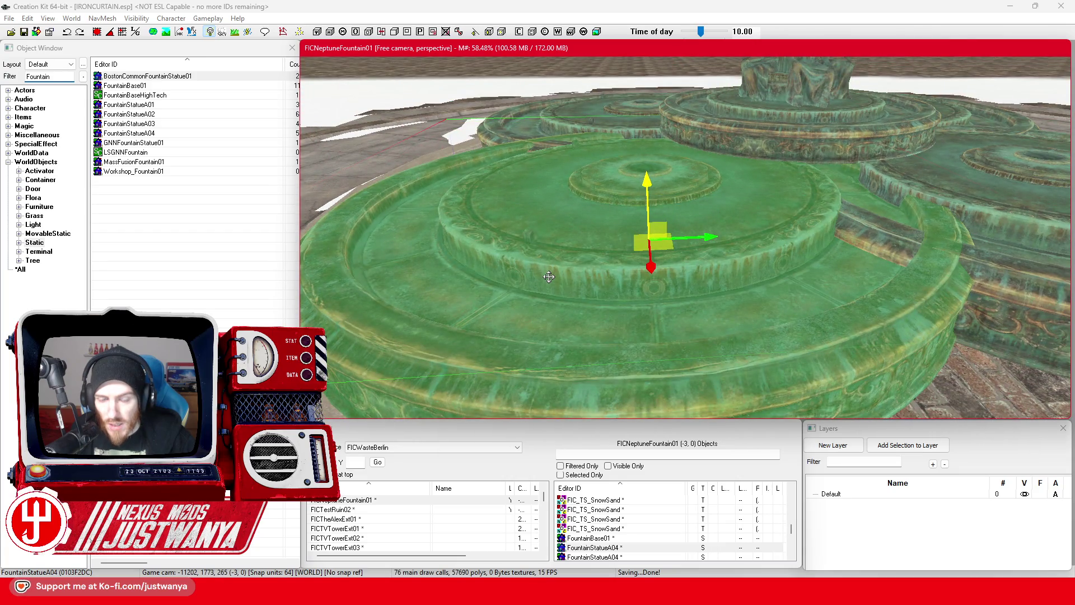
scroll(548, 276, down, 5)
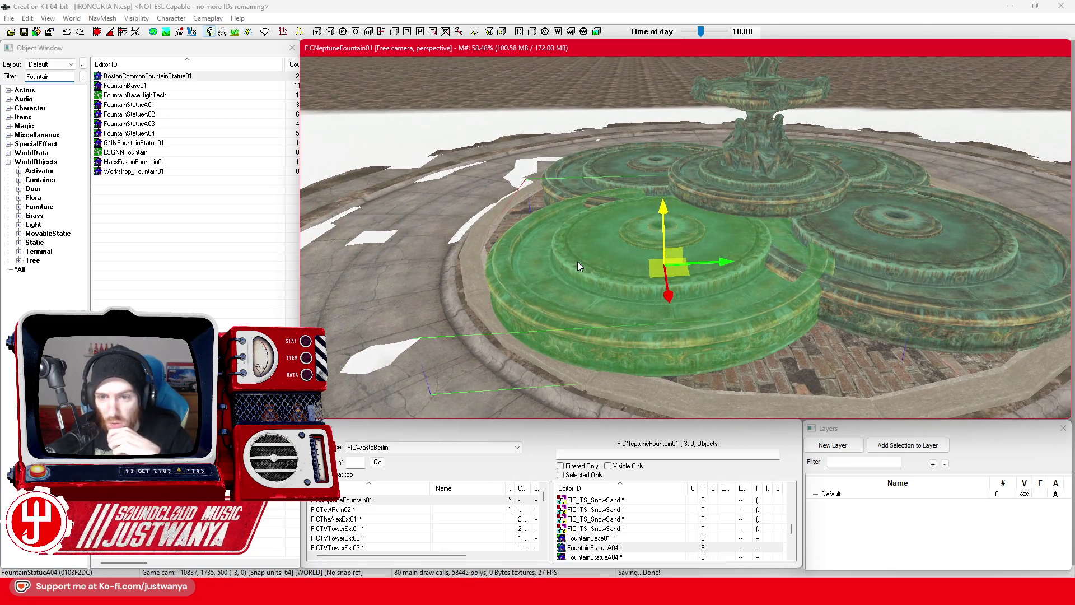
scroll(576, 261, up, 4)
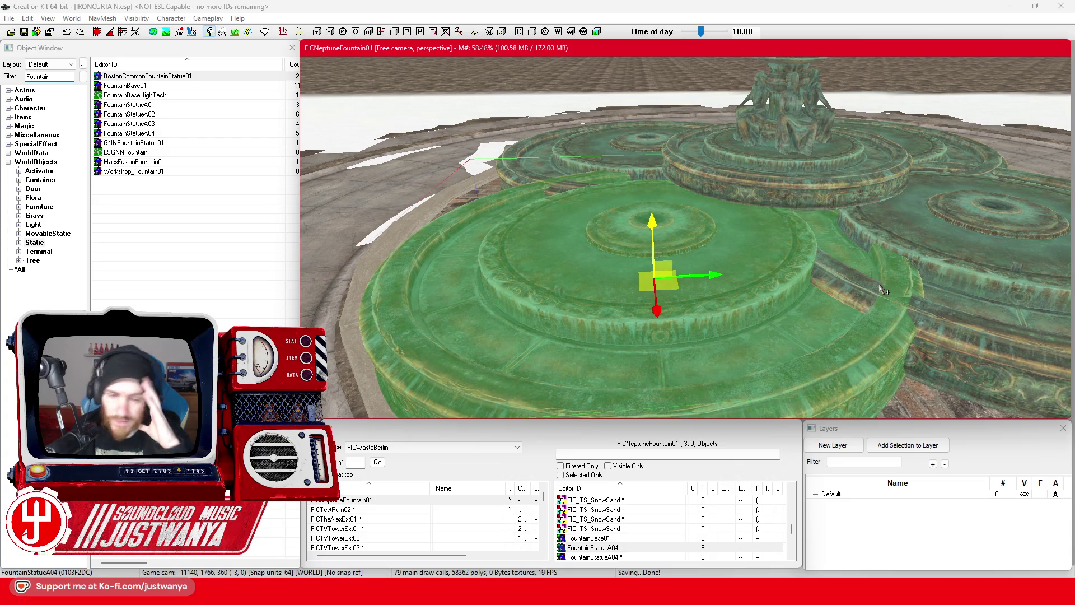
scroll(728, 313, down, 4)
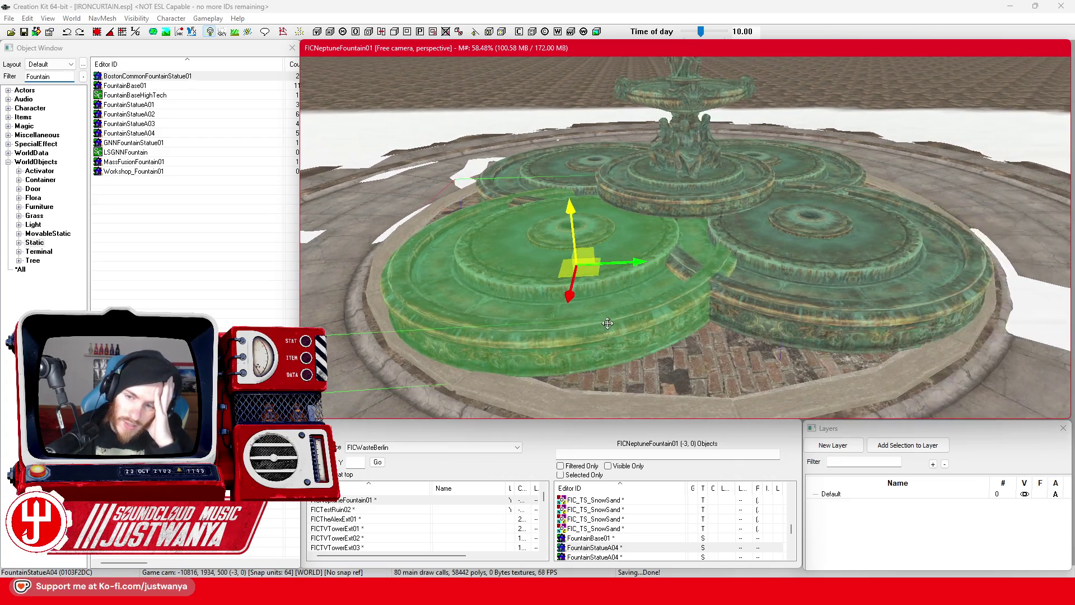
Slide and orbit the camera around the statue and left basin to inspect them
key(a)
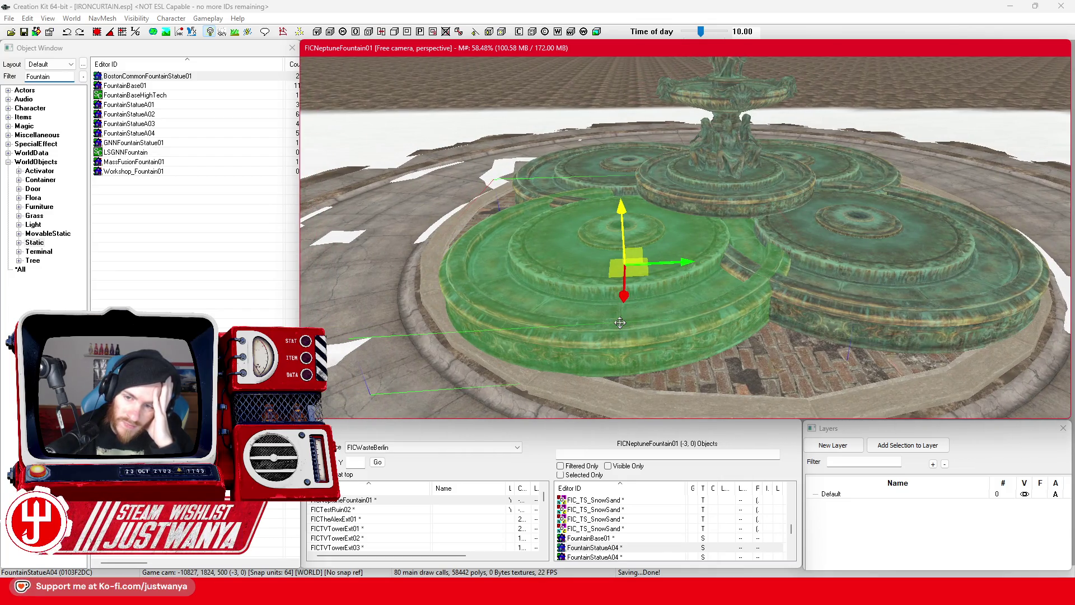
scroll(620, 322, down, 4)
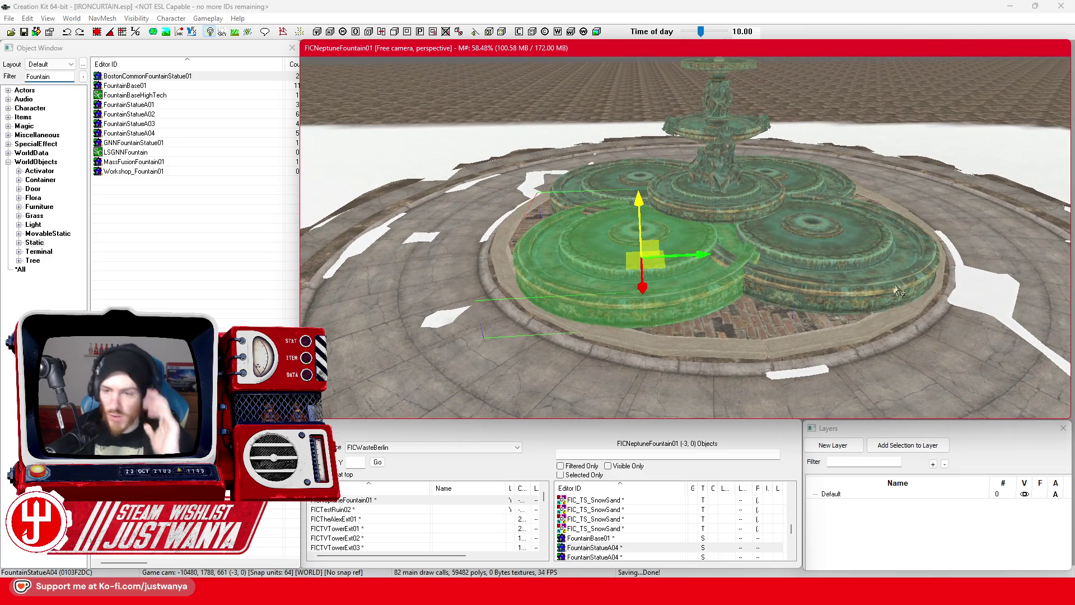
scroll(666, 300, up, 5)
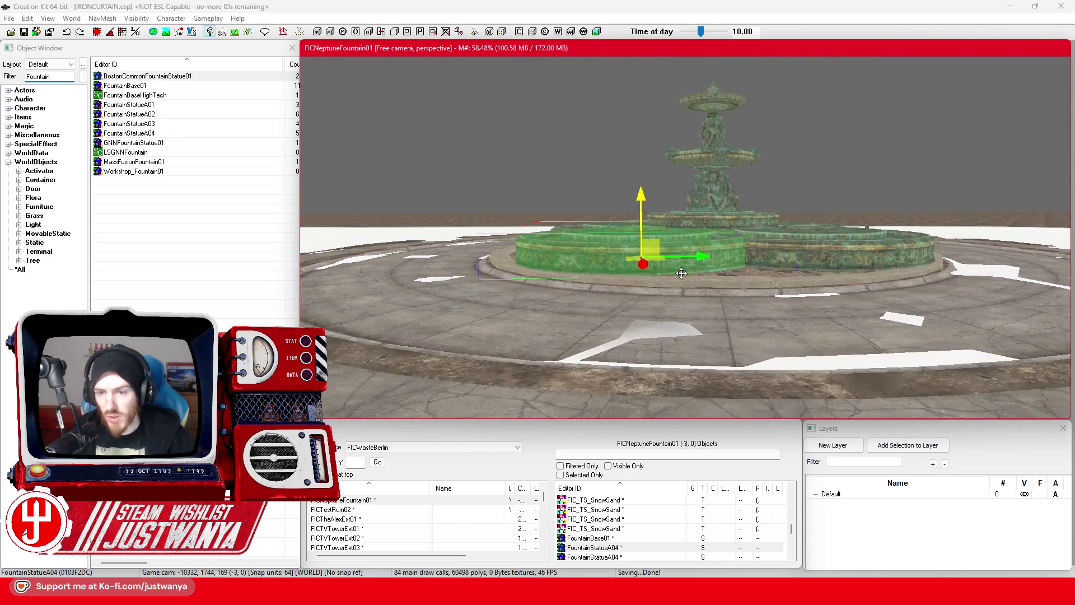
scroll(663, 291, down, 2)
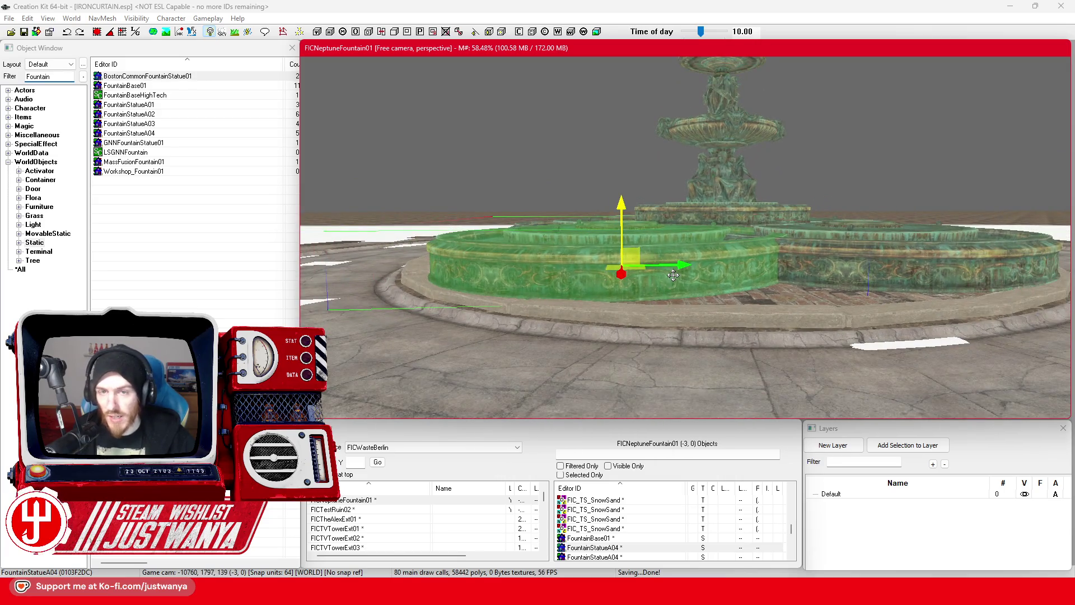
scroll(672, 277, down, 2)
key(shift)
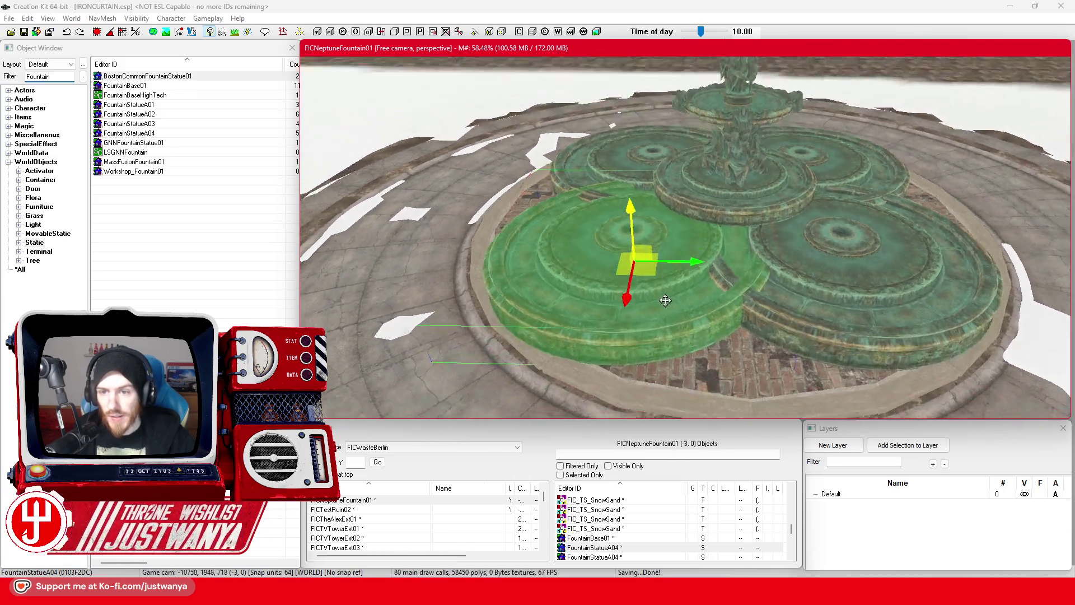
key(shift)
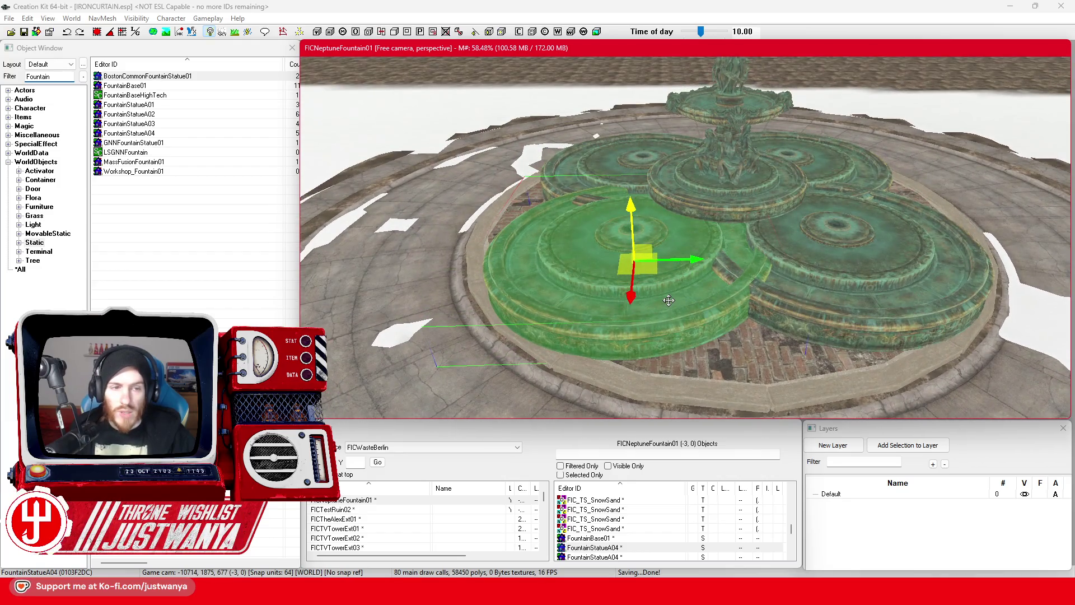
key(shift)
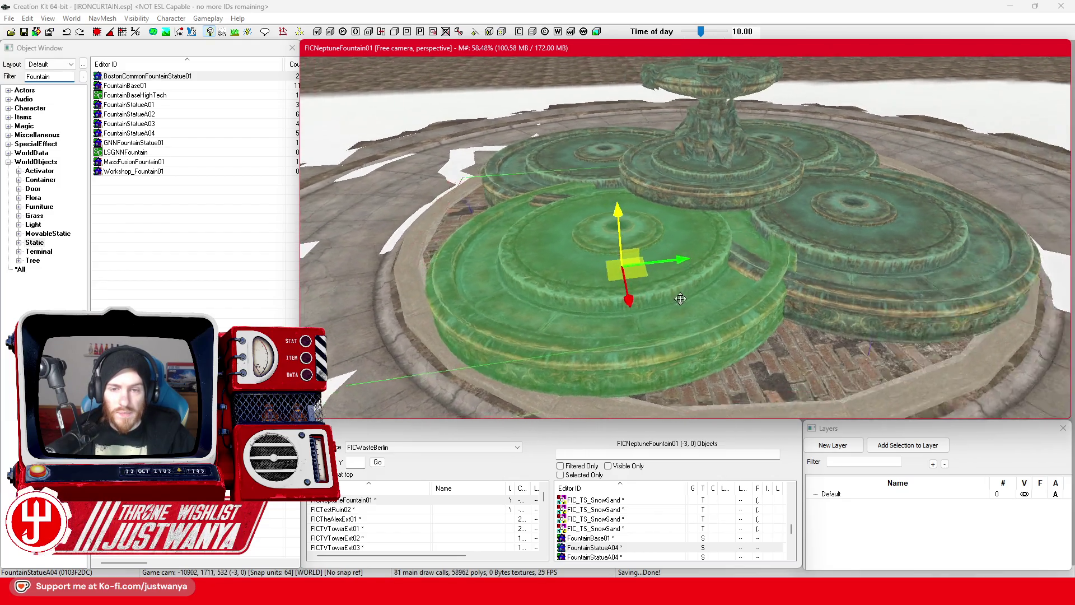
key(shift)
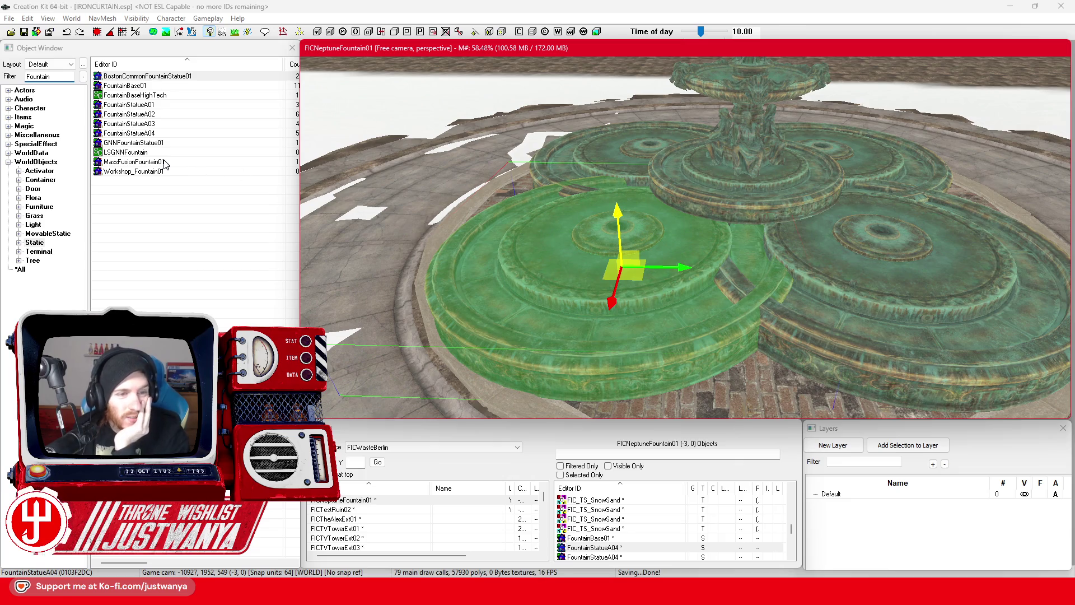
key(shift)
Switch to Google Maps and zoom the 3D aerial view onto Neptunbrunnen's four-lobed basin and plaza
mouse_move(600, 594)
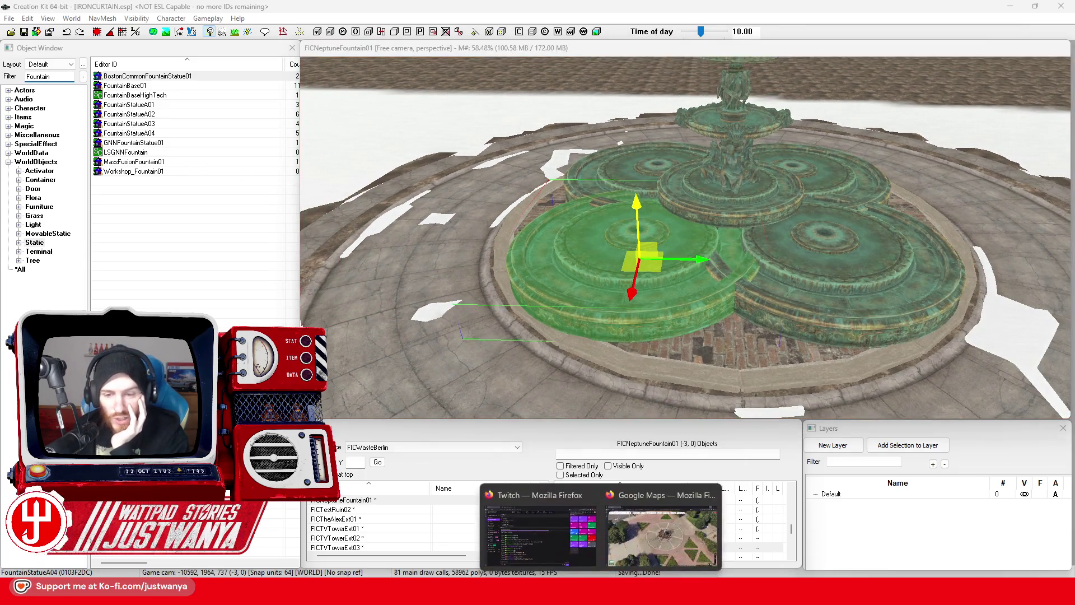
click(655, 519)
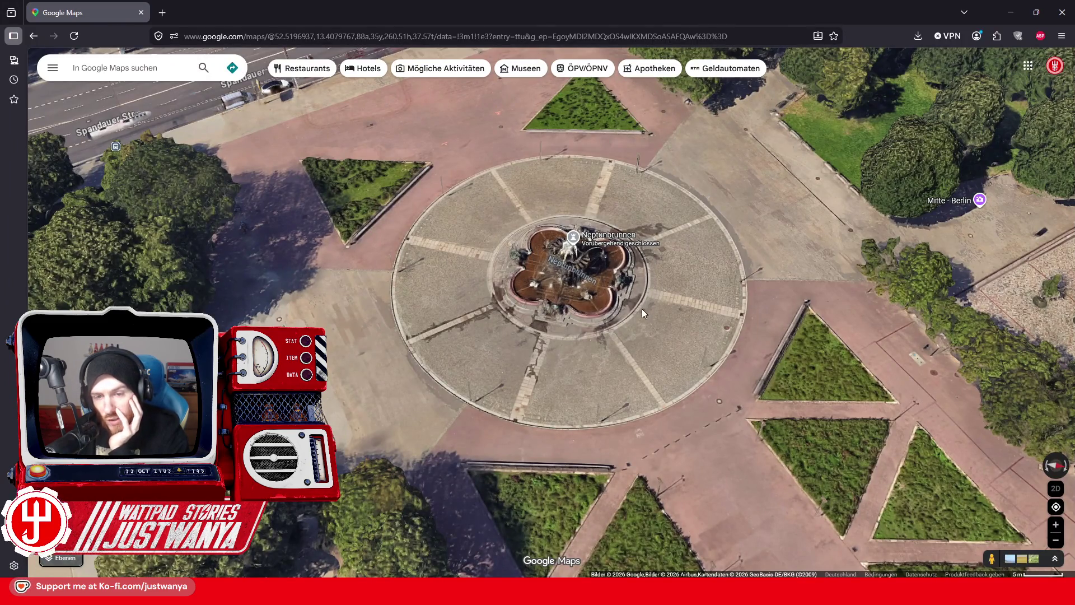
scroll(547, 287, up, 2)
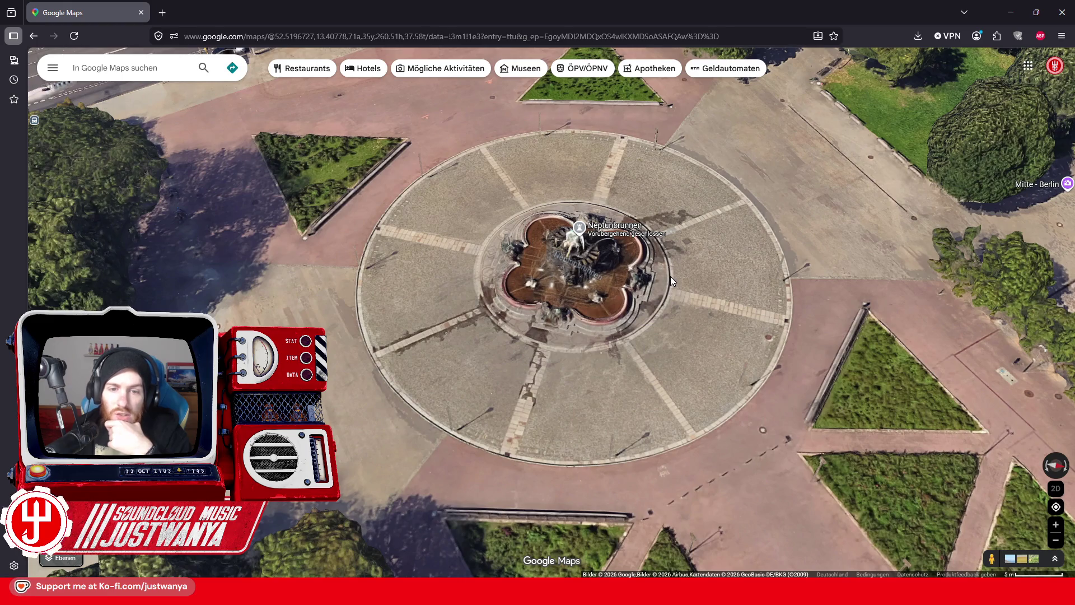
scroll(670, 277, down, 5)
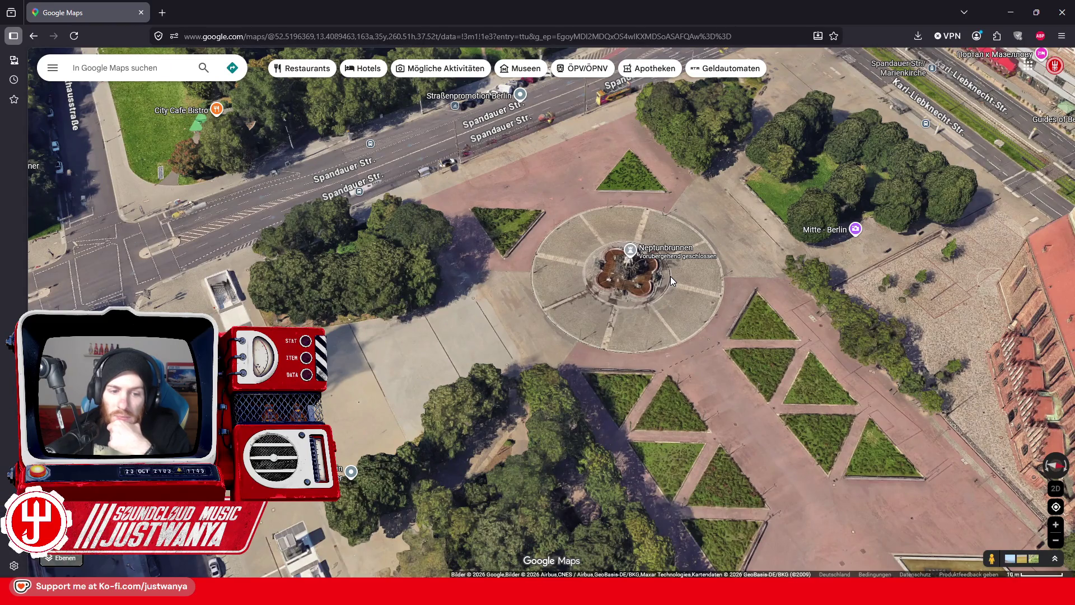
scroll(670, 277, up, 3)
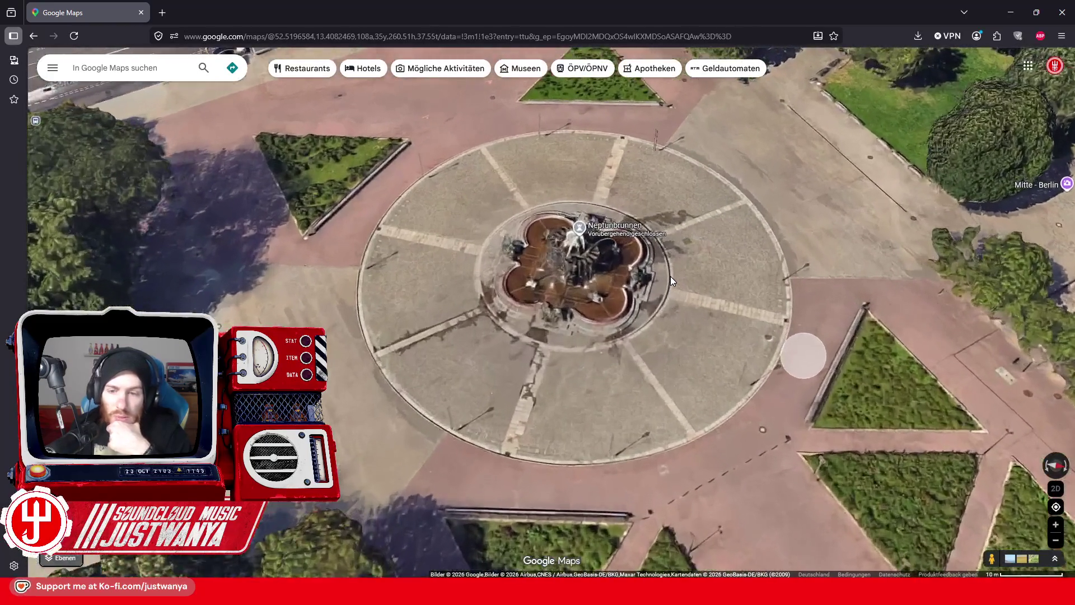
scroll(670, 277, up, 2)
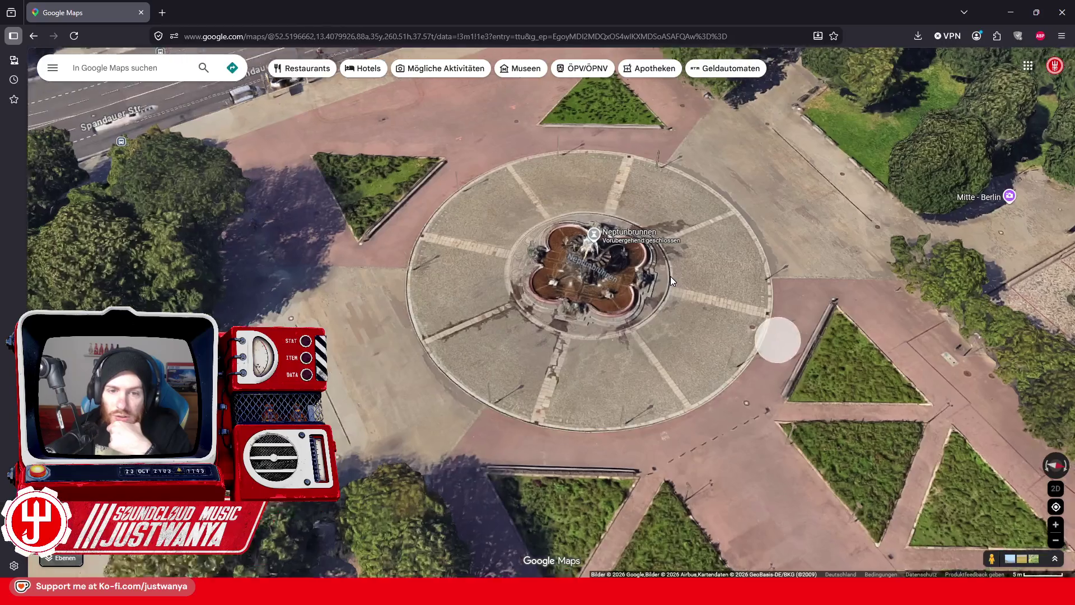
scroll(670, 277, up, 1)
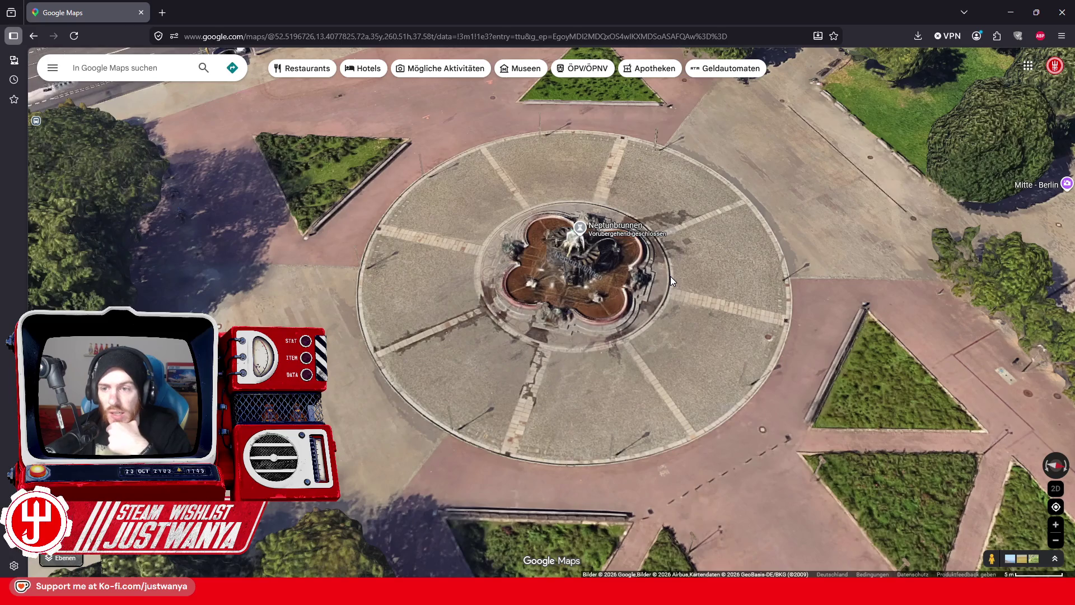
scroll(671, 276, down, 3)
scroll(670, 277, up, 2)
scroll(670, 276, up, 2)
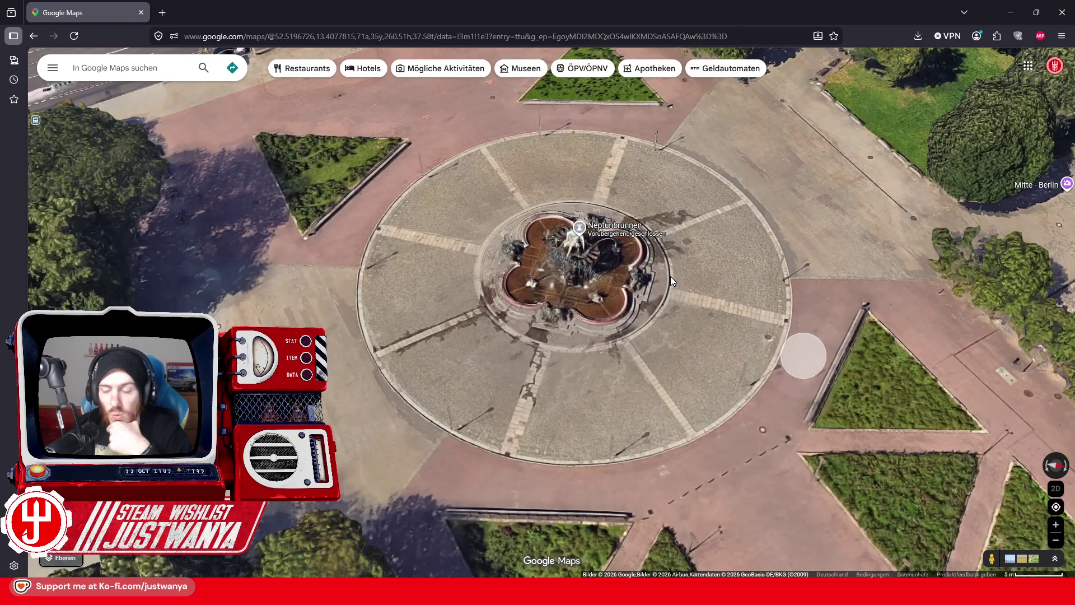
scroll(670, 276, down, 3)
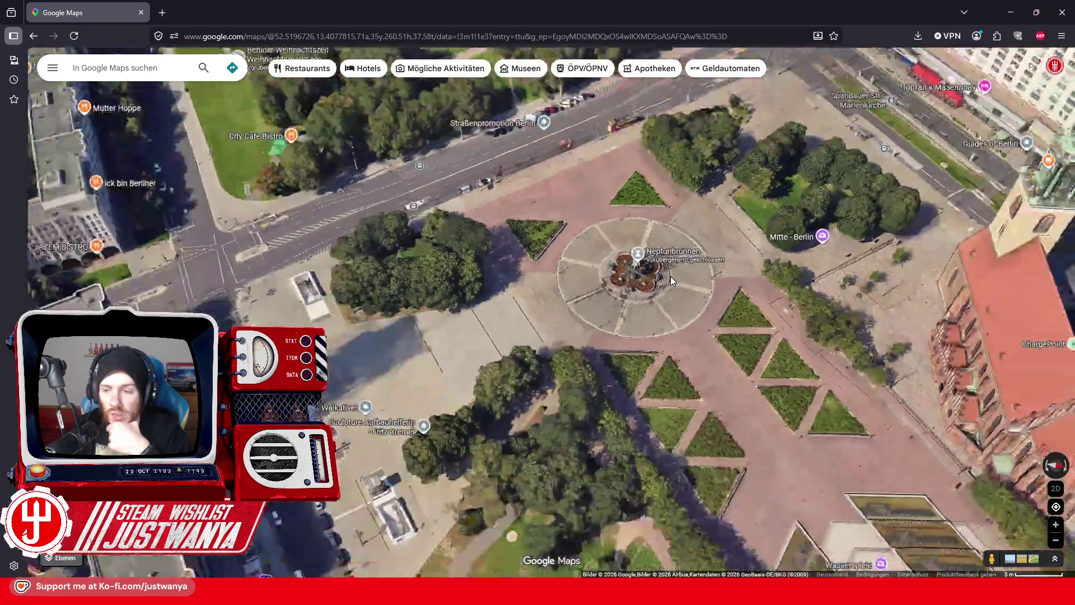
scroll(671, 276, up, 3)
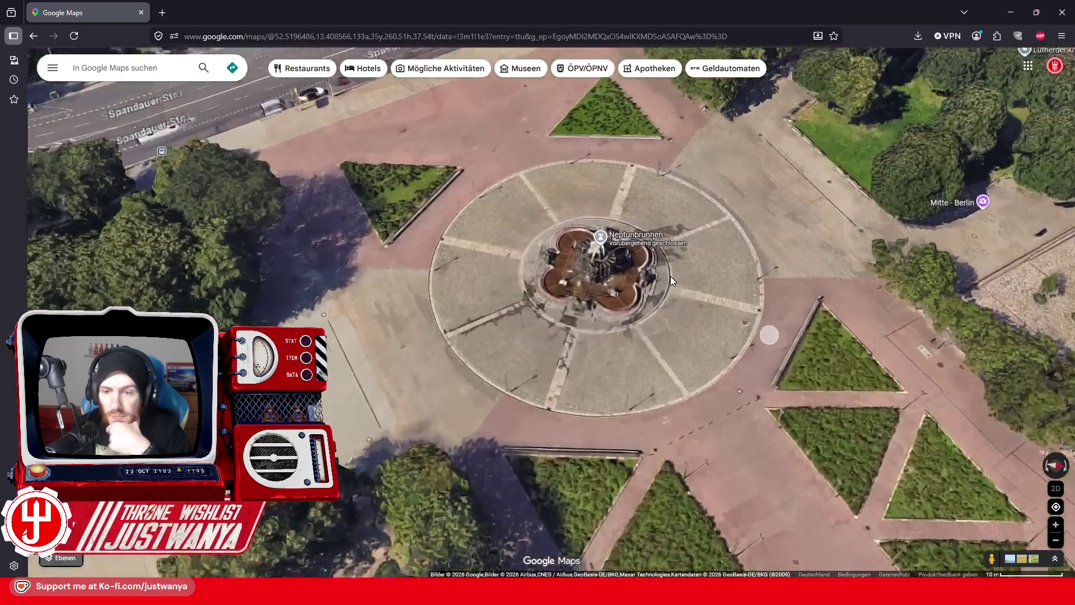
scroll(670, 277, up, 1)
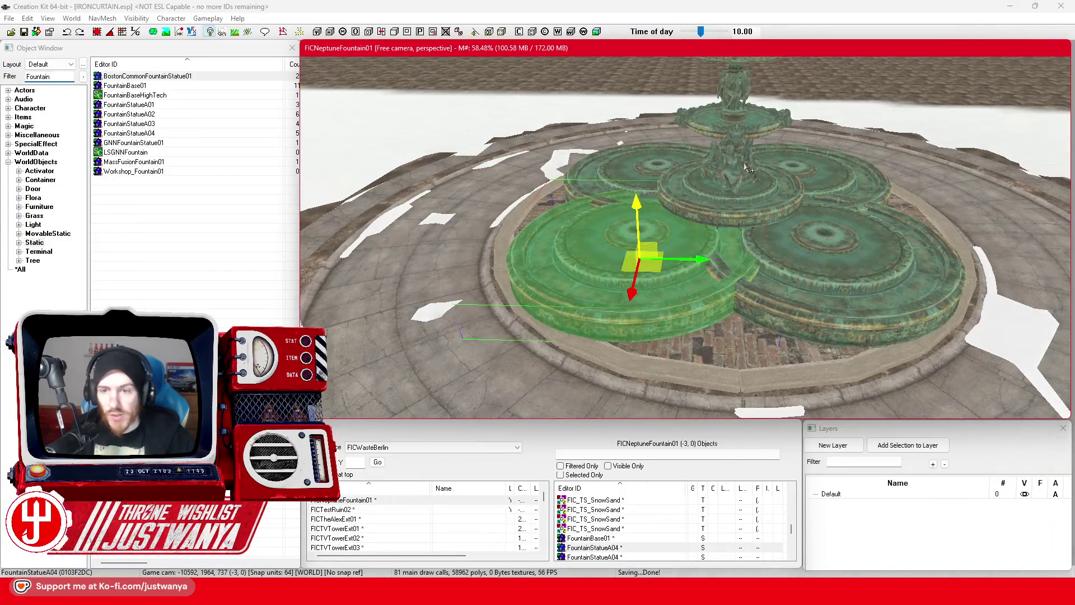
Select the four overlapping green basins together and delete them
click(748, 169)
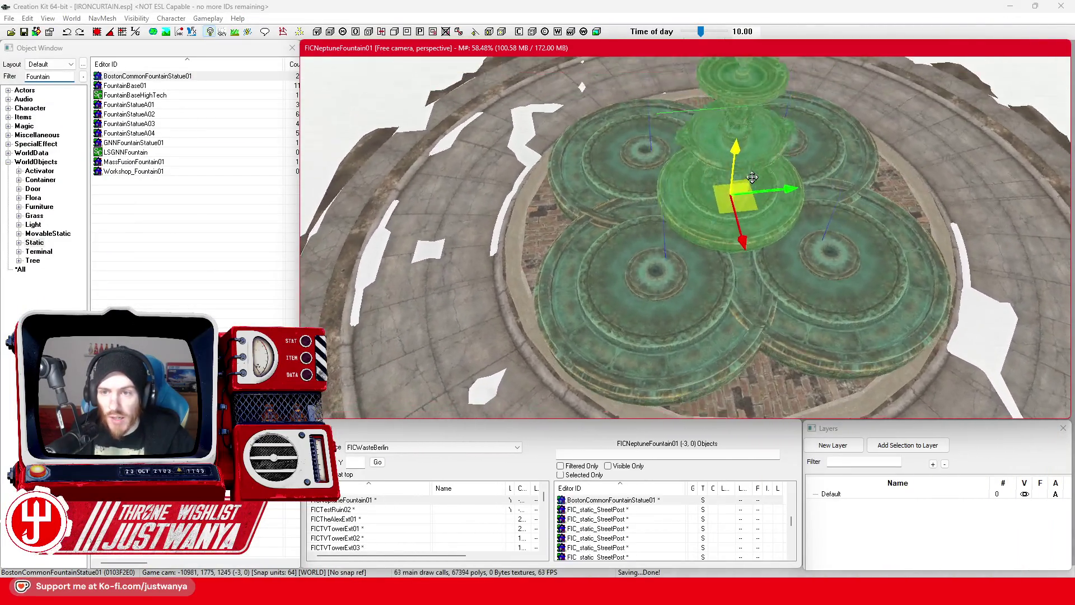
click(676, 281)
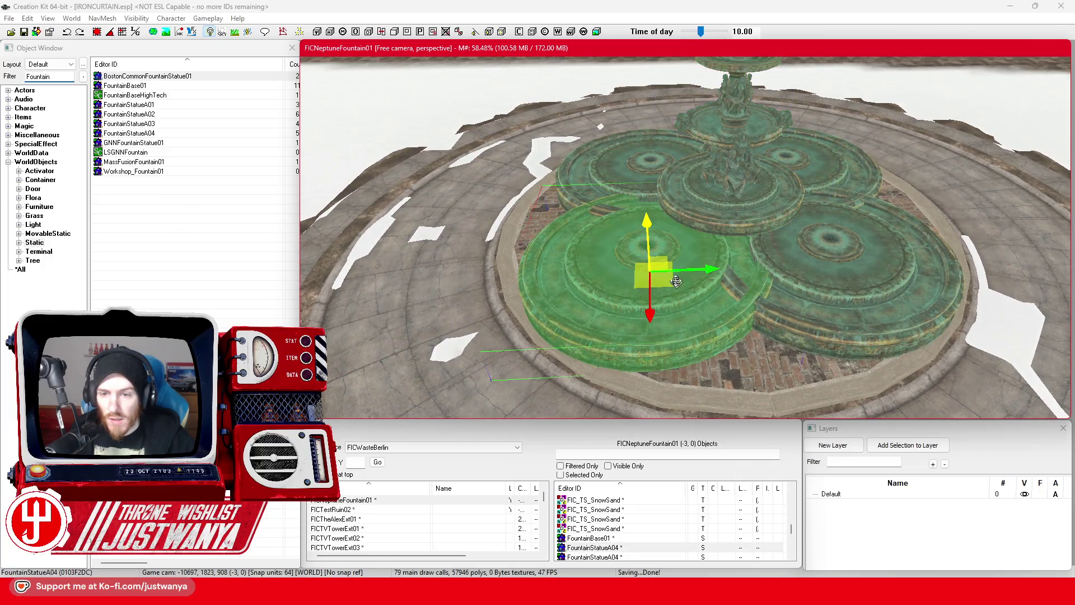
ctrl+click(641, 187)
ctrl+click(811, 163)
ctrl+click(849, 297)
key(Delete)
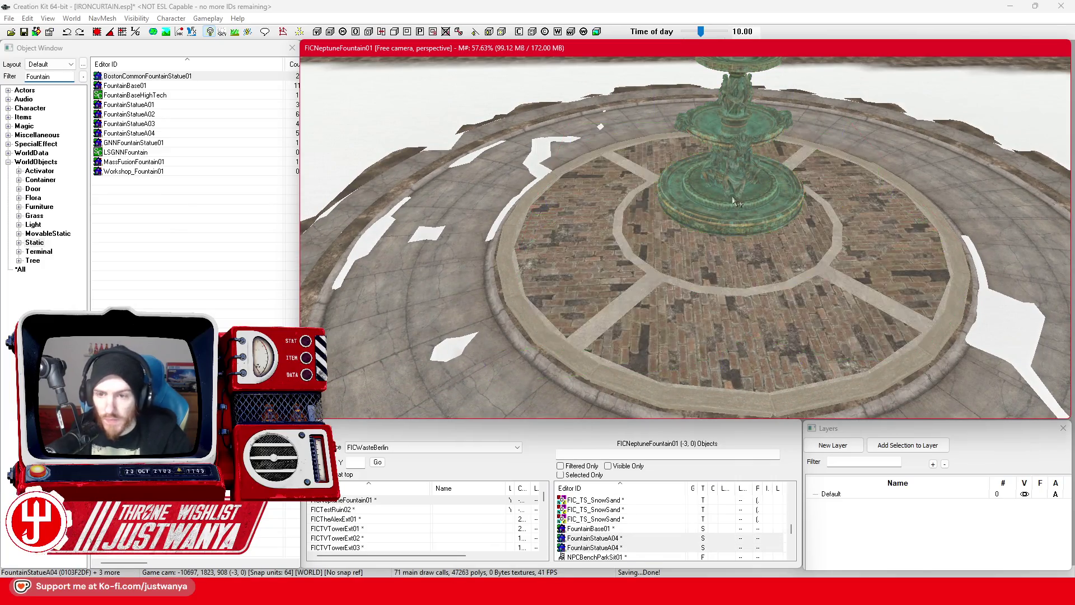
Scale up the tiered Boston Common fountain statue at the plaza centre
click(733, 200)
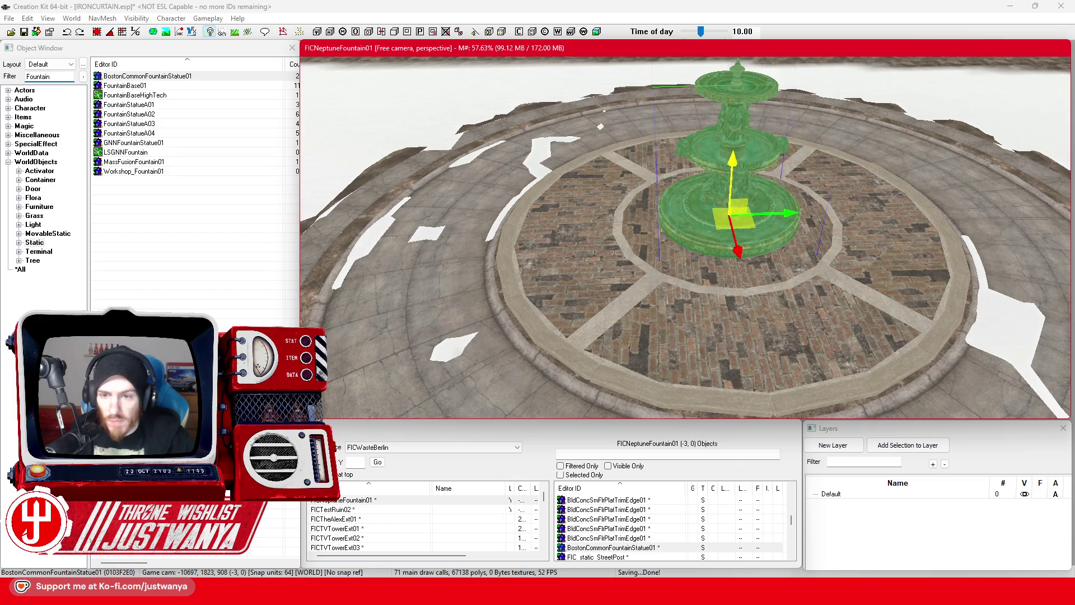
drag(733, 213, 784, 205)
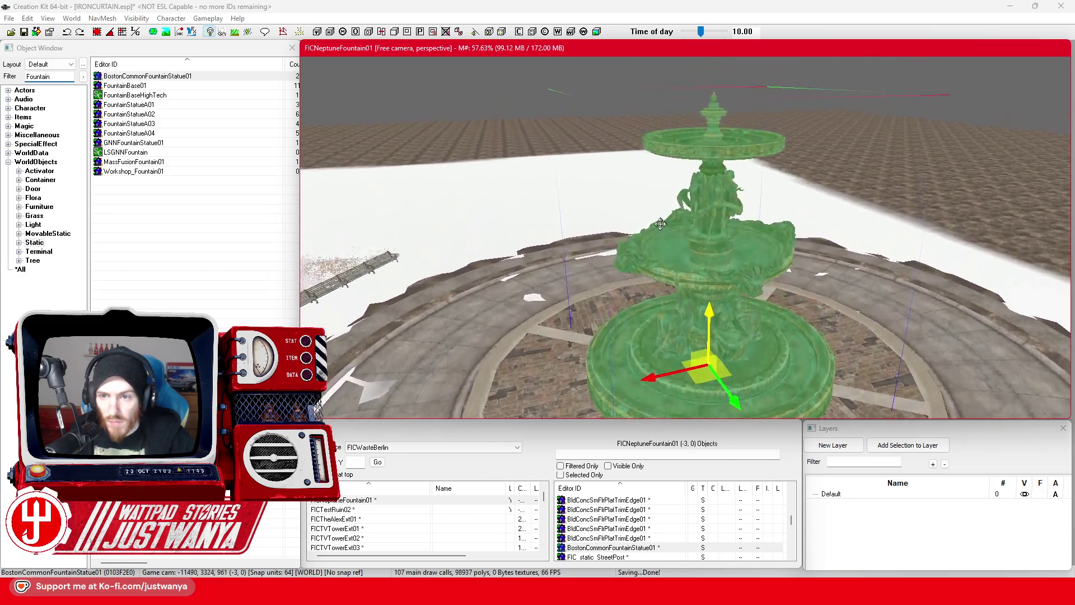
scroll(660, 224, up, 5)
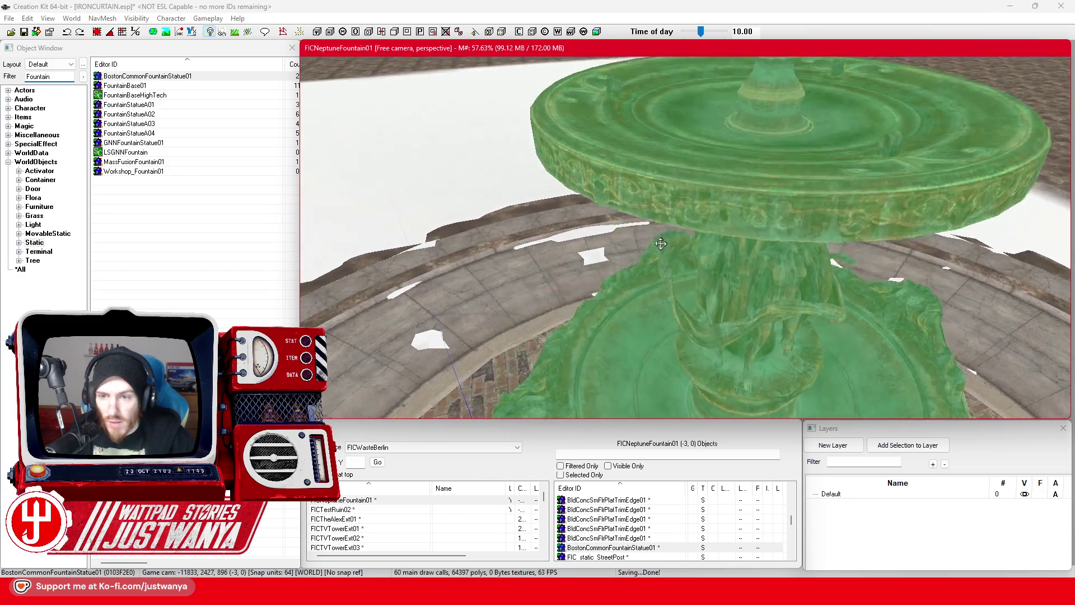
scroll(660, 243, down, 5)
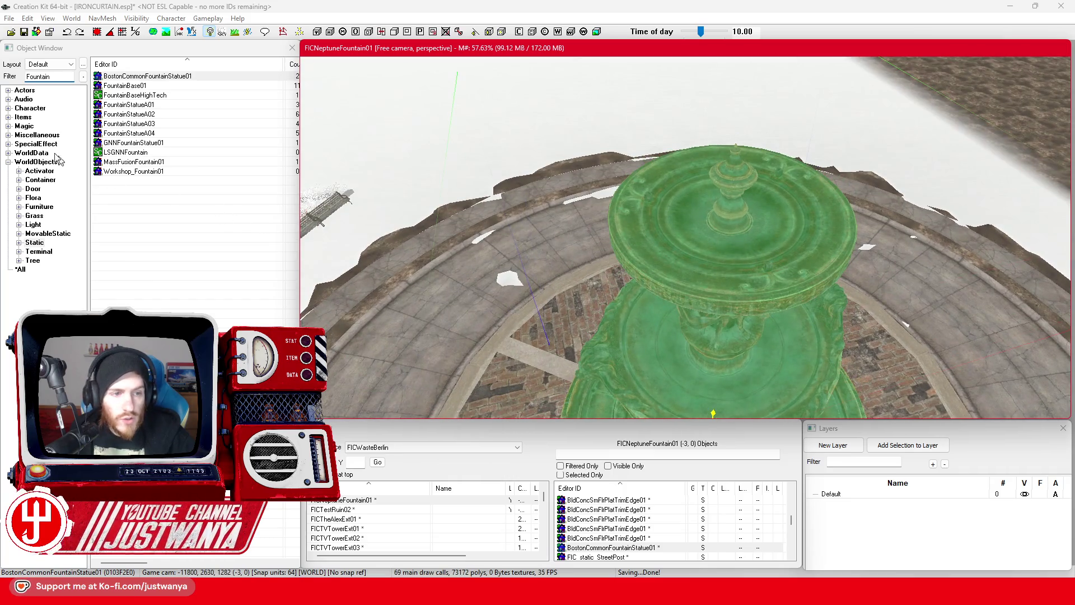
double_click(49, 76)
Filter the Object Window for 'sn' and drop a FIC_TS_SnowSand decal onto the fountain
text(snow)
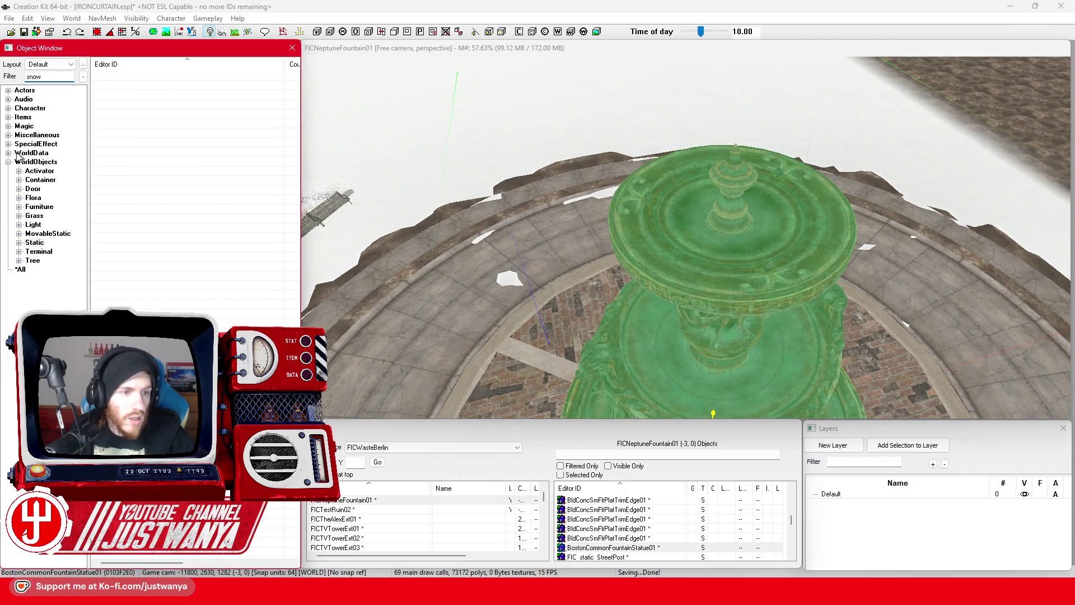
click(8, 144)
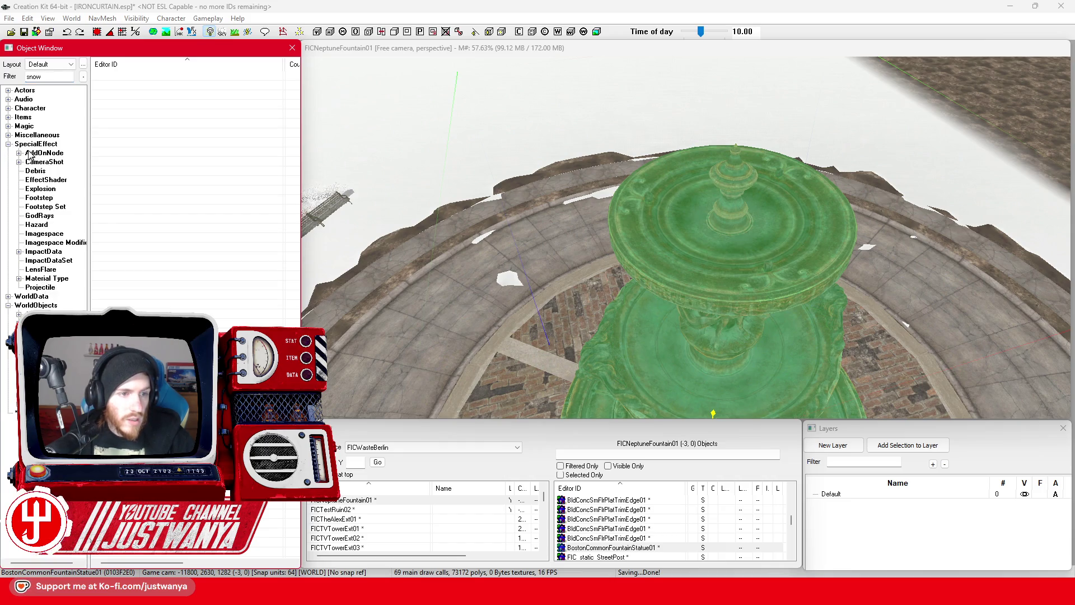
click(9, 136)
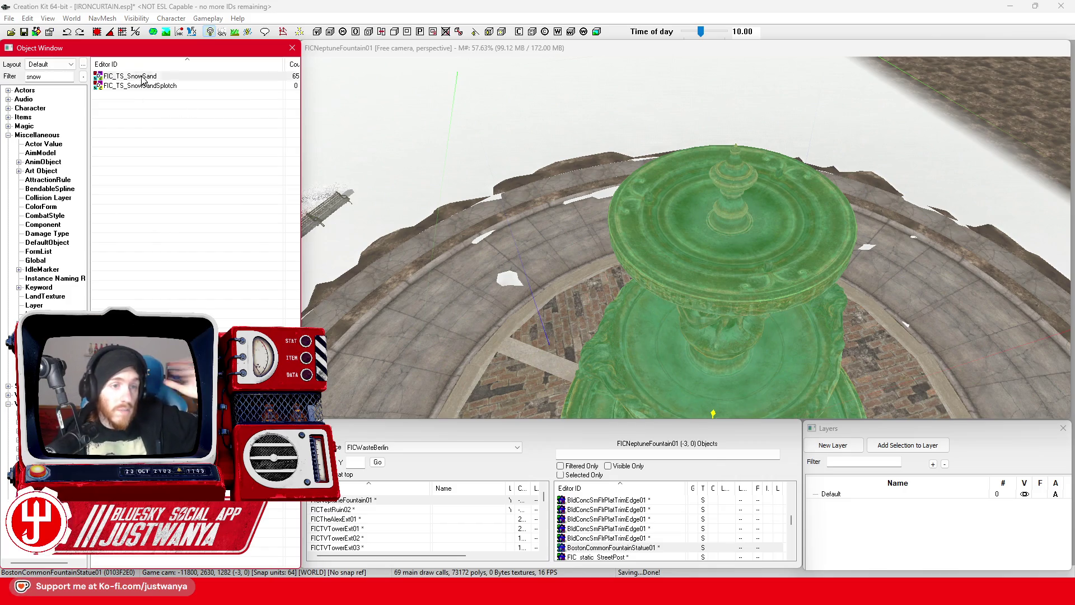
drag(737, 162, 734, 157)
scroll(739, 154, up, 5)
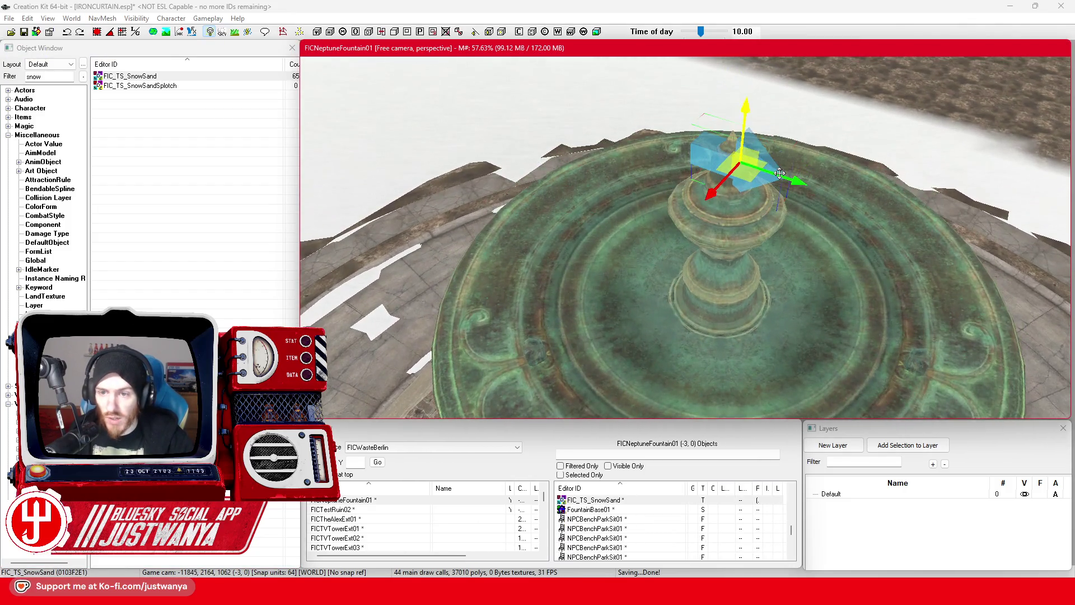
Rotate and lift the snow decal above the fountain, then enable Uses Box Primitive
key(e)
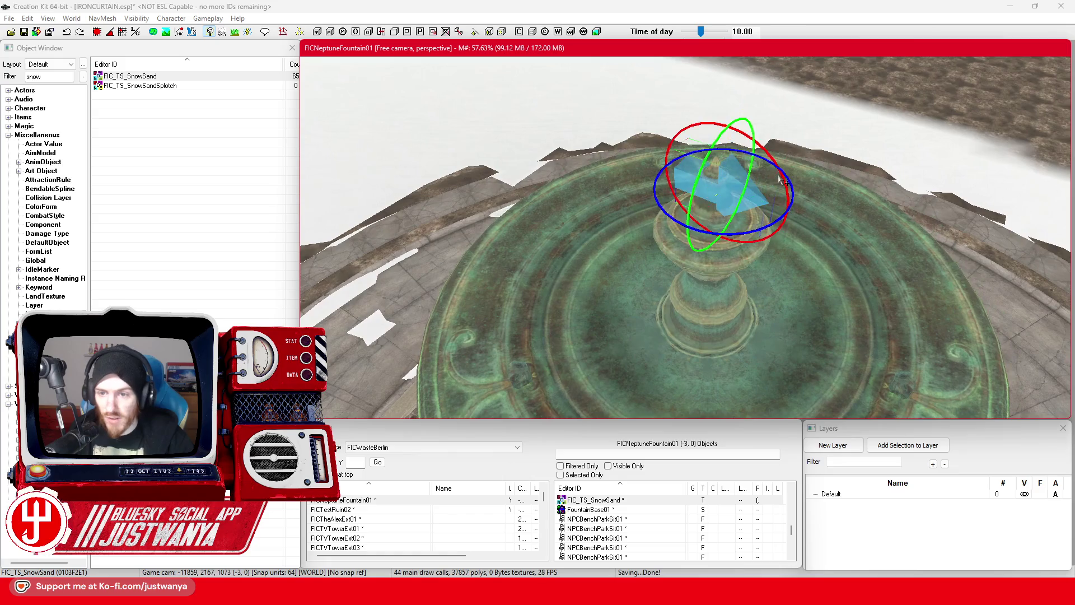
drag(669, 162, 697, 194)
key(w)
mouse_move(722, 128)
mouse_down()
mouse_move(727, 73)
mouse_move(719, 106)
mouse_move(748, 122)
mouse_move(680, 105)
mouse_up()
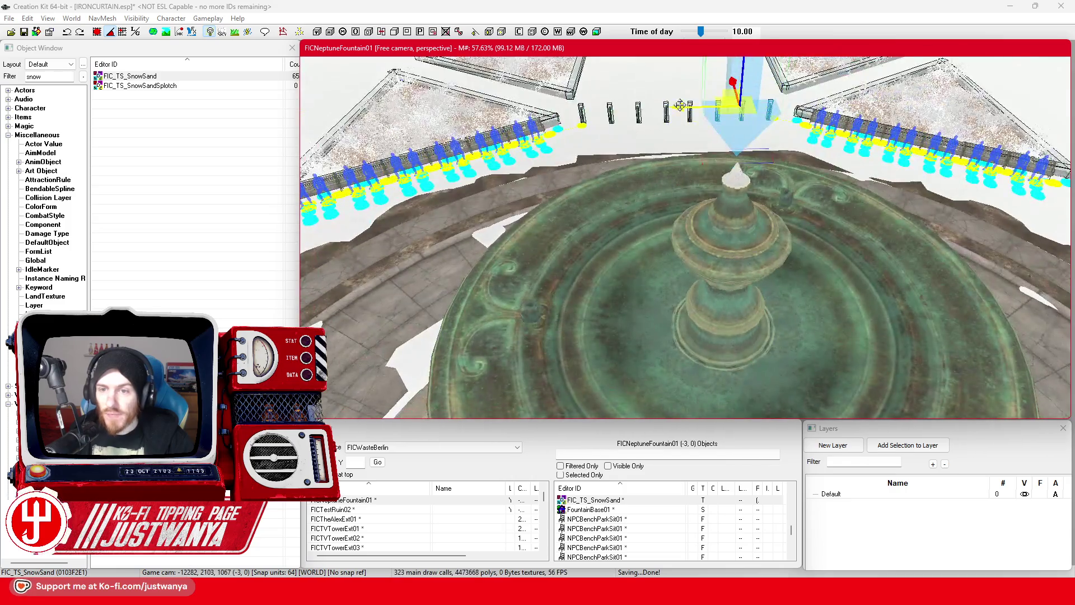
double_click(746, 131)
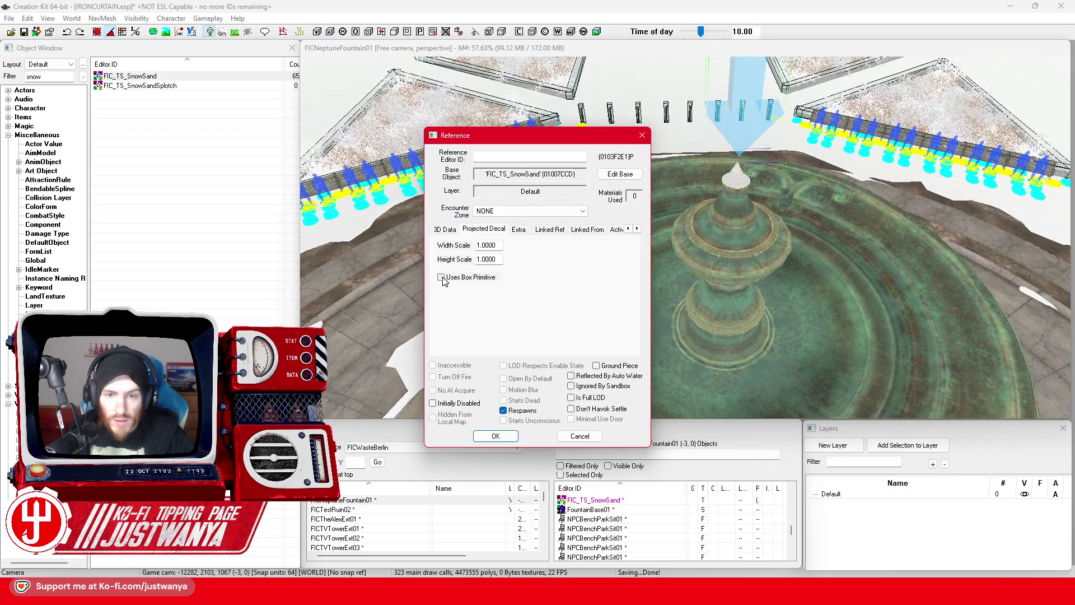
click(441, 277)
click(496, 435)
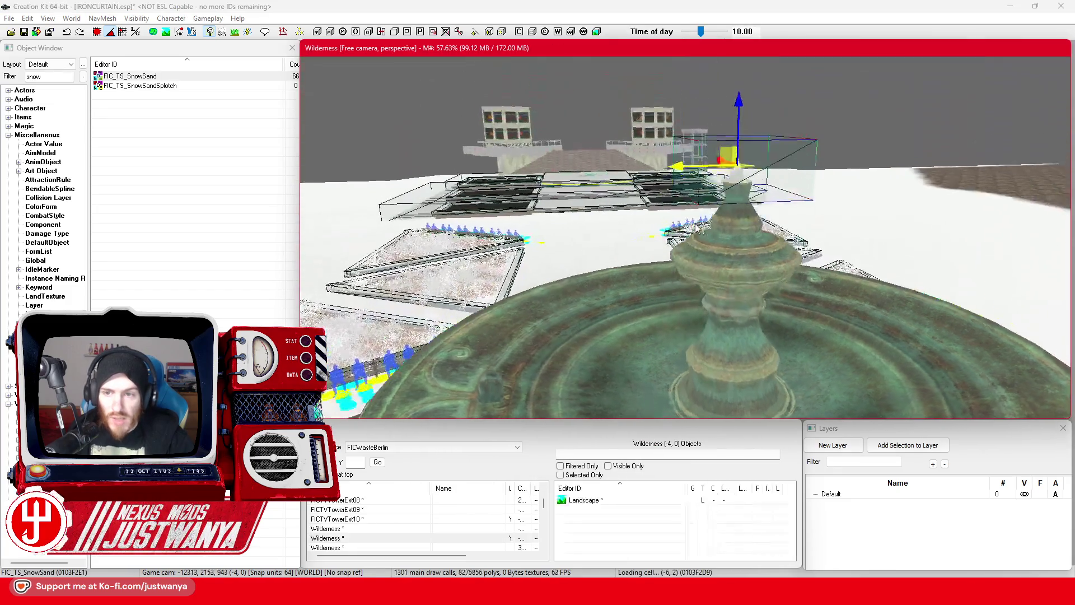
Lower the snow box onto the fountain's top tier and centre it there
key(q)
drag(733, 214, 734, 320)
key(shift)
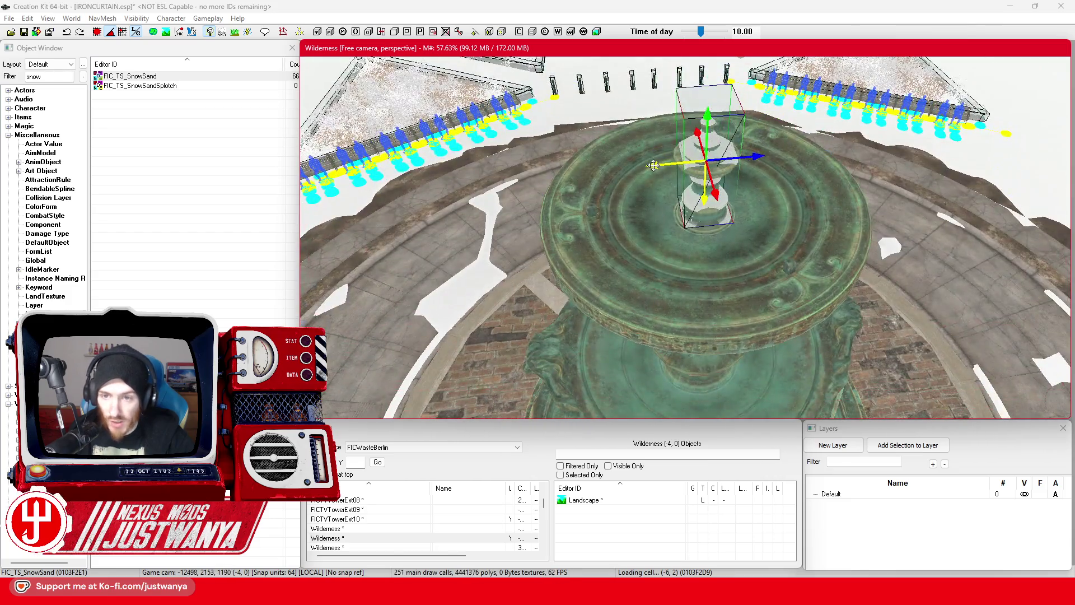
mouse_move(653, 165)
mouse_down()
mouse_move(579, 171)
mouse_move(574, 162)
mouse_up()
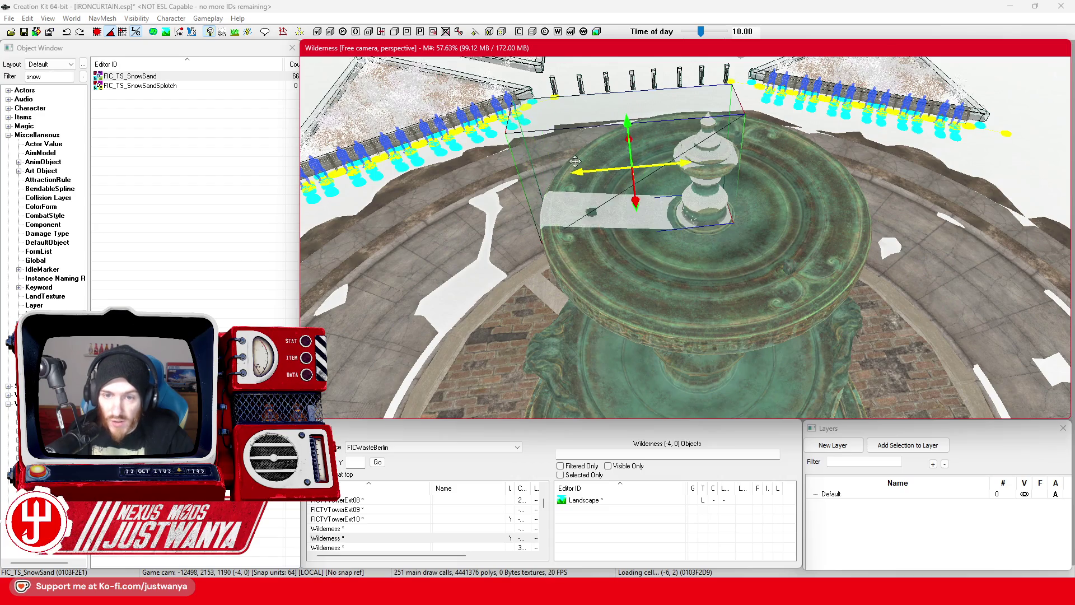
drag(694, 174, 581, 170)
key(shift)
key(shift)
drag(684, 170, 747, 167)
mouse_move(723, 201)
mouse_down()
mouse_move(723, 168)
mouse_move(781, 178)
mouse_move(781, 190)
mouse_move(783, 157)
mouse_move(785, 170)
mouse_up()
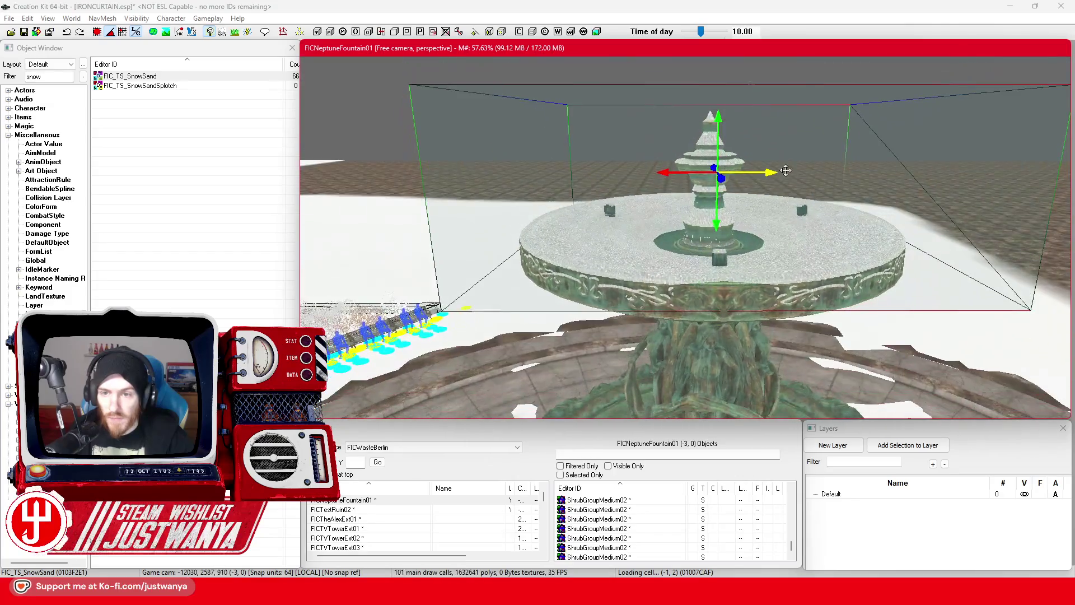
Lower the snow decal box onto the middle basin, nudge its height and turn it about its vertical axis
scroll(728, 238, up, 5)
scroll(728, 238, up, 4)
drag(768, 176, 768, 201)
drag(726, 104, 728, 257)
drag(729, 193, 729, 221)
mouse_move(689, 260)
mouse_down()
mouse_move(689, 272)
mouse_move(707, 257)
mouse_move(783, 301)
mouse_up()
drag(707, 271, 708, 274)
mouse_move(674, 235)
mouse_down()
mouse_move(826, 240)
mouse_move(790, 247)
mouse_move(811, 247)
mouse_move(773, 219)
mouse_move(777, 200)
mouse_up()
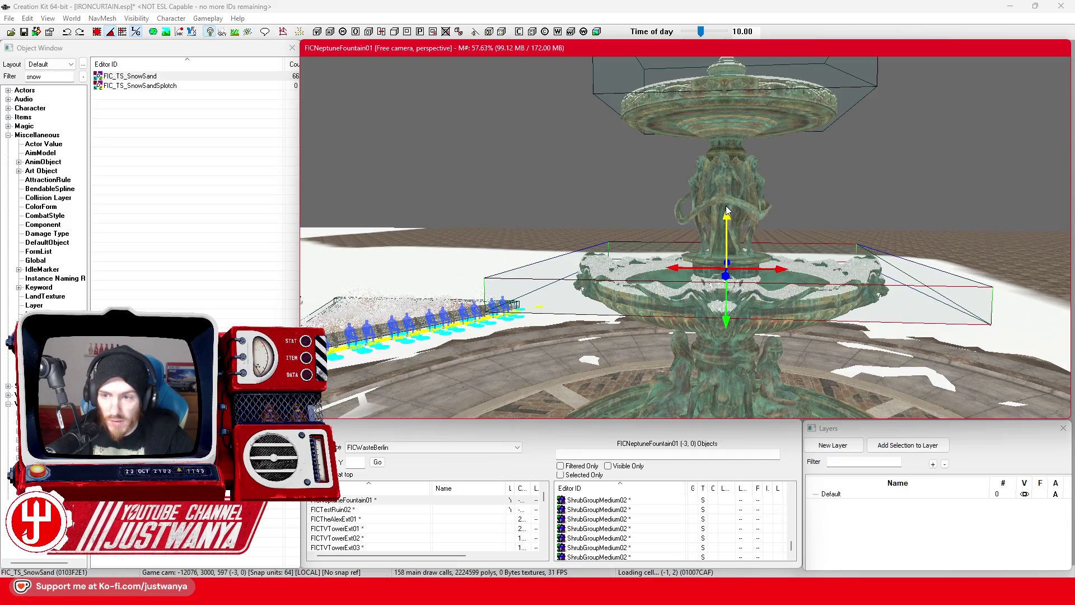
drag(727, 214, 728, 210)
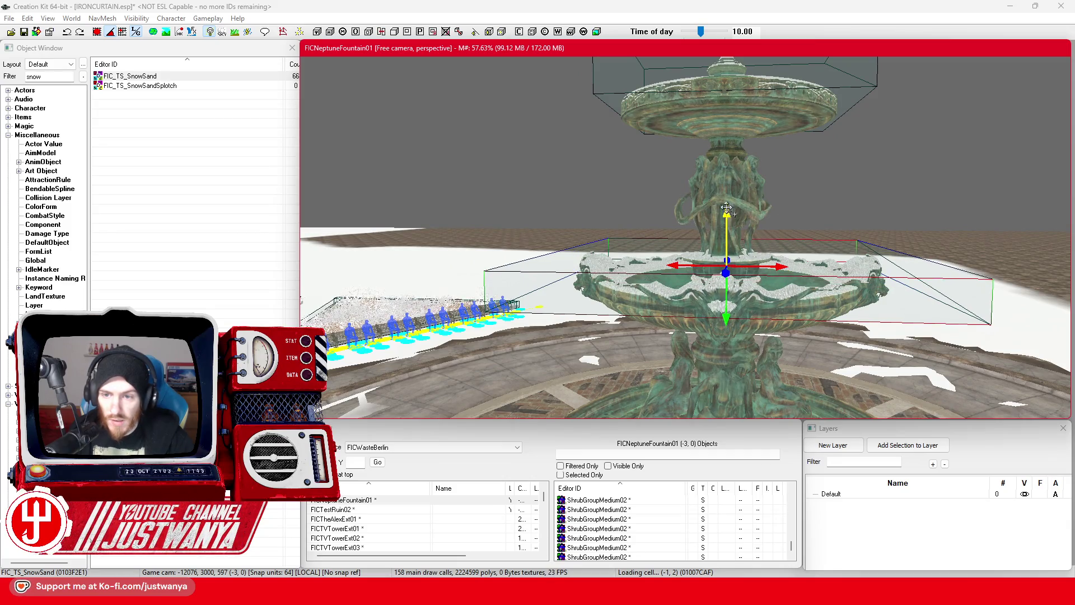
scroll(726, 208, up, 10)
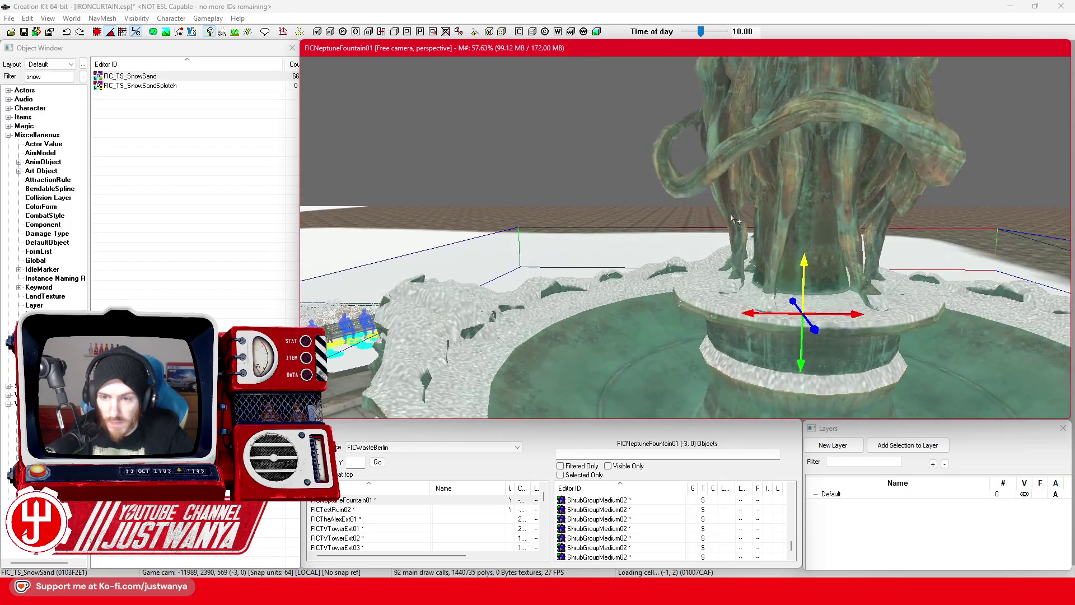
scroll(730, 292, down, 10)
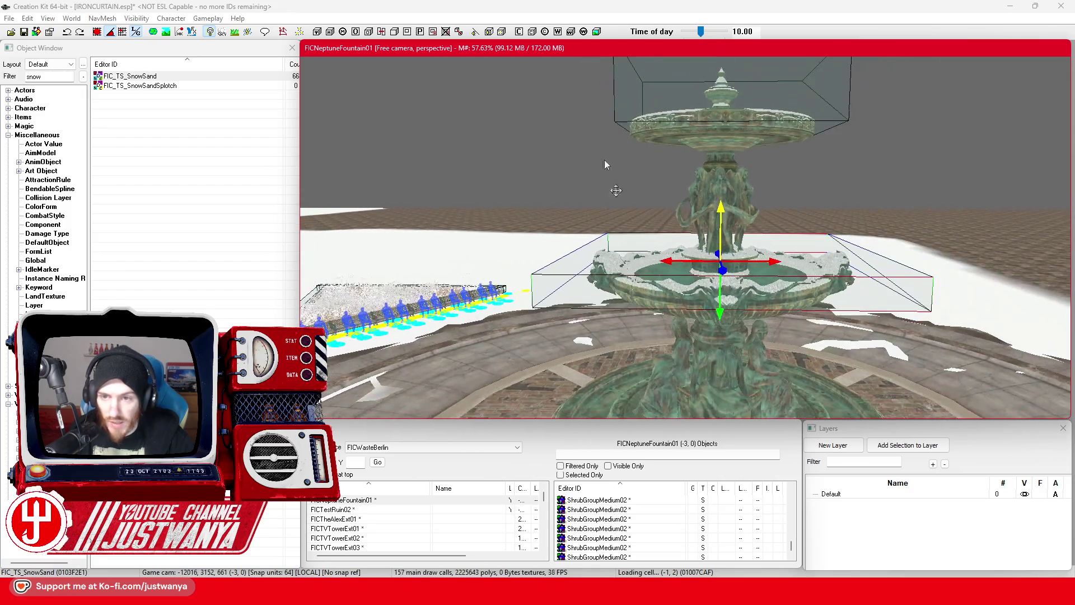
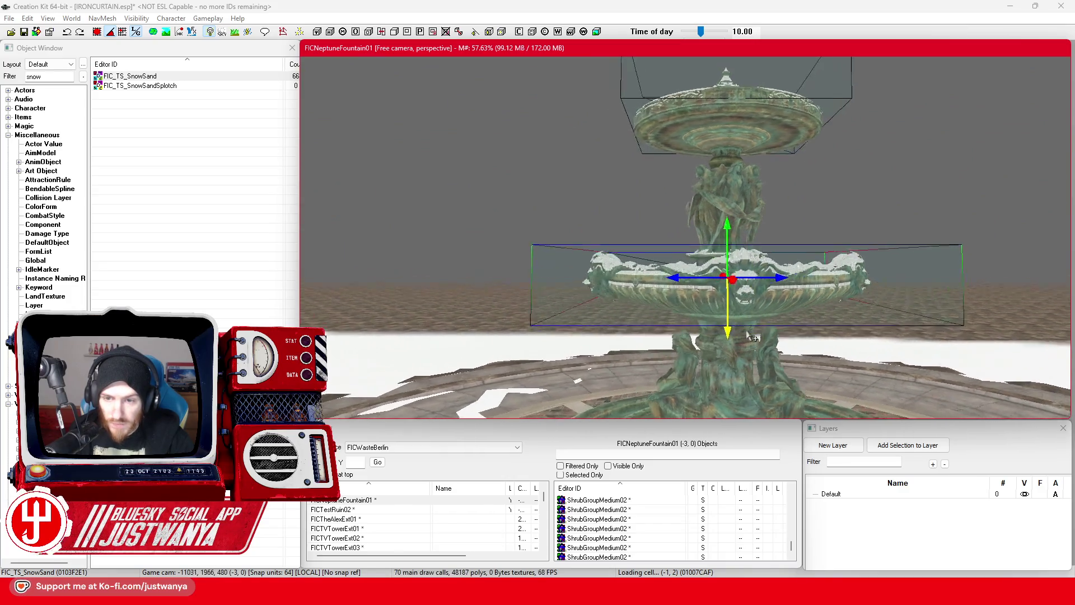
Raise the selected snow piece slightly, then view the fountain from above and the side
scroll(716, 333, up, 3)
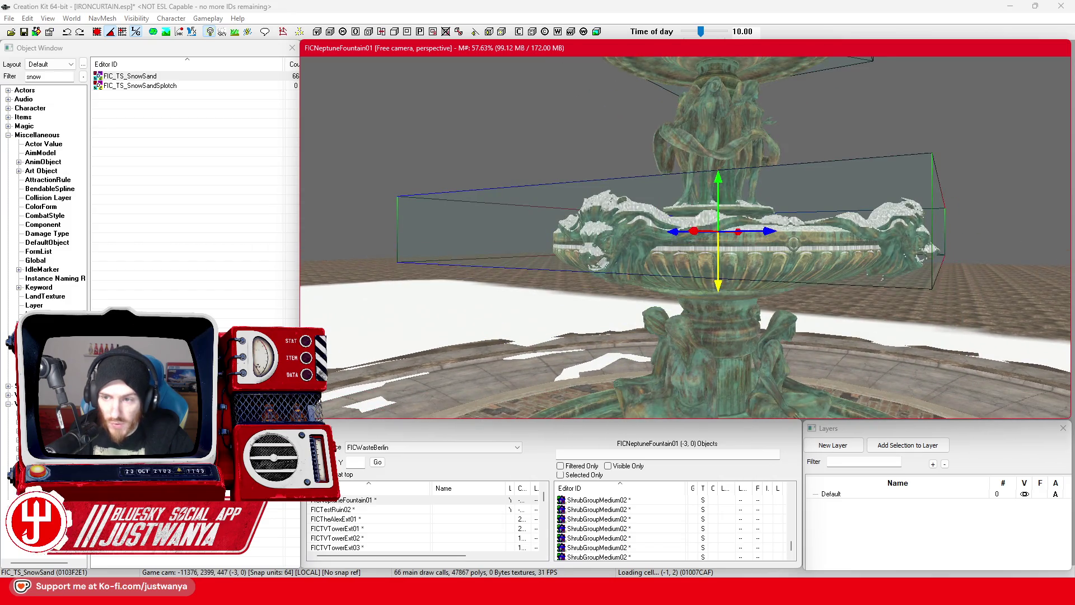
drag(717, 184, 718, 175)
scroll(718, 271, down, 5)
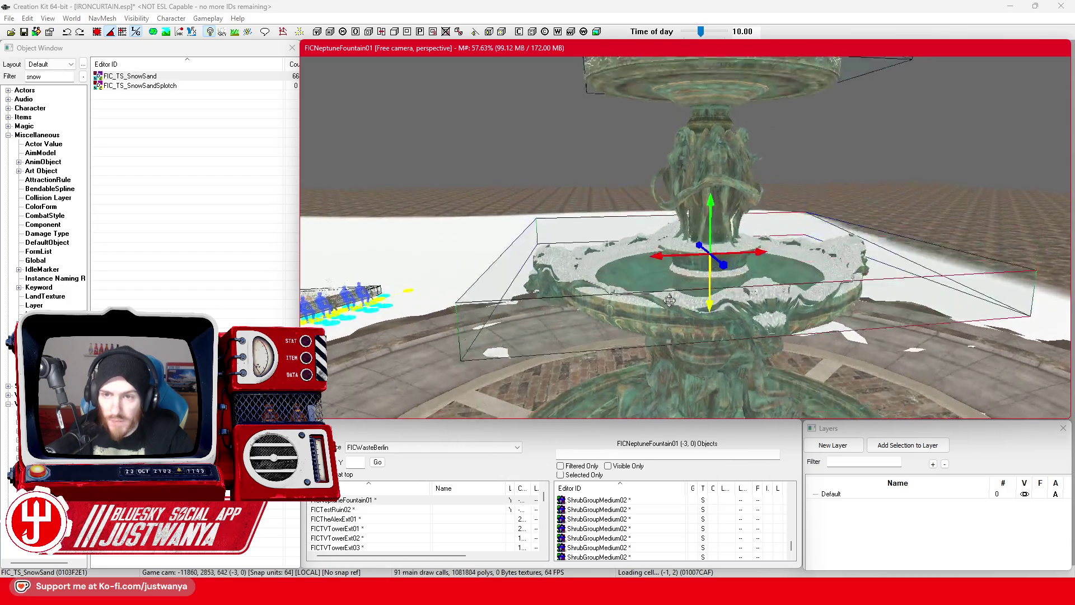
mouse_move(667, 318)
mouse_down()
mouse_move(568, 179)
mouse_move(544, 179)
mouse_up()
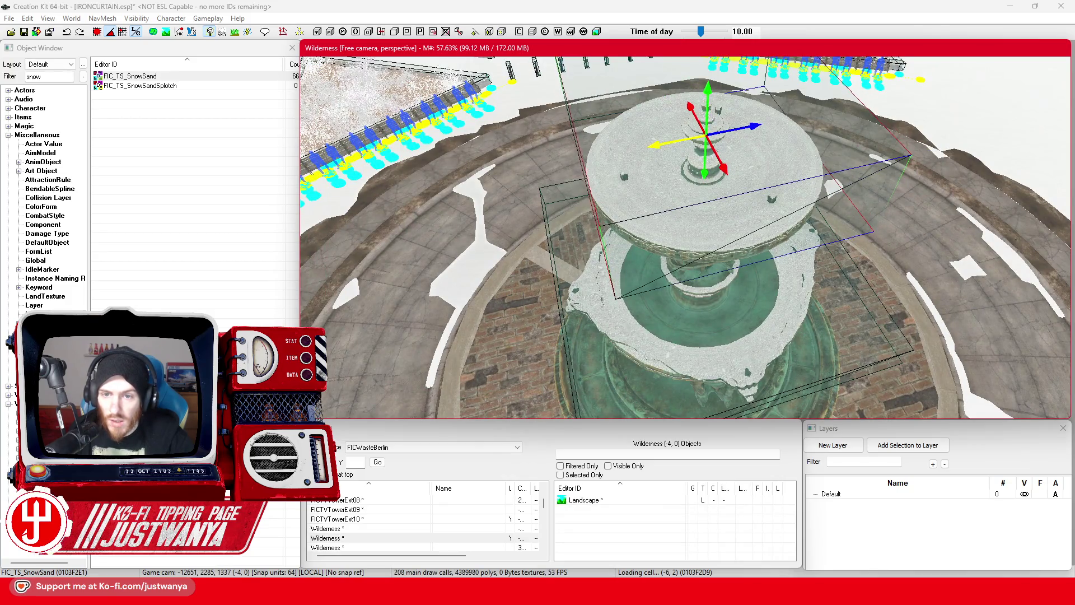
mouse_move(655, 133)
mouse_down()
mouse_move(601, 117)
mouse_move(739, 151)
mouse_move(731, 194)
mouse_up()
Select the wider snow patch on the upper bowl and drag it down onto the lower basin
click(730, 195)
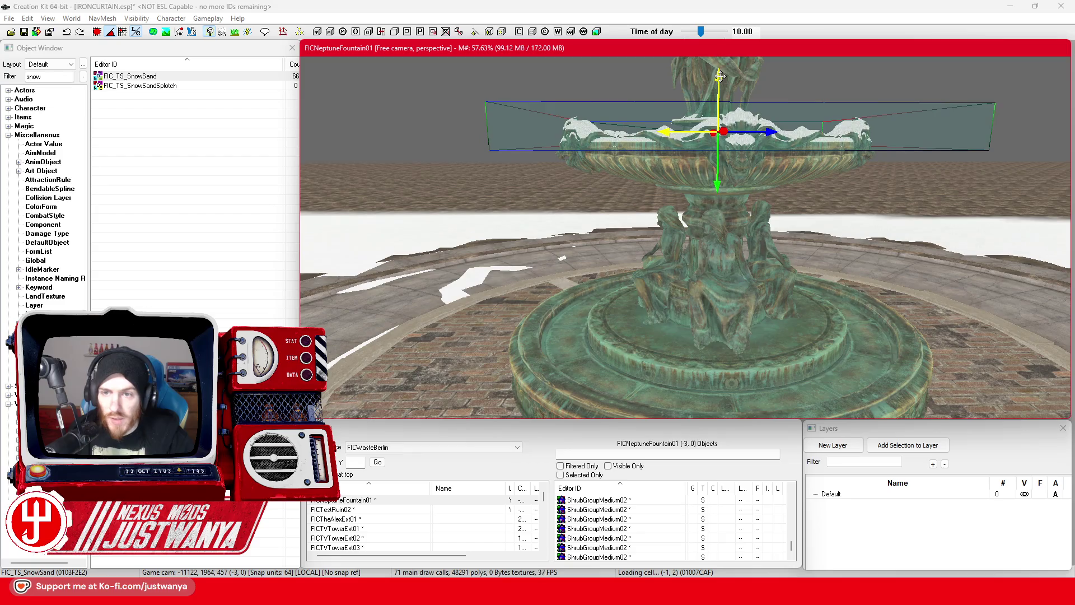
click(703, 200)
drag(717, 183, 719, 110)
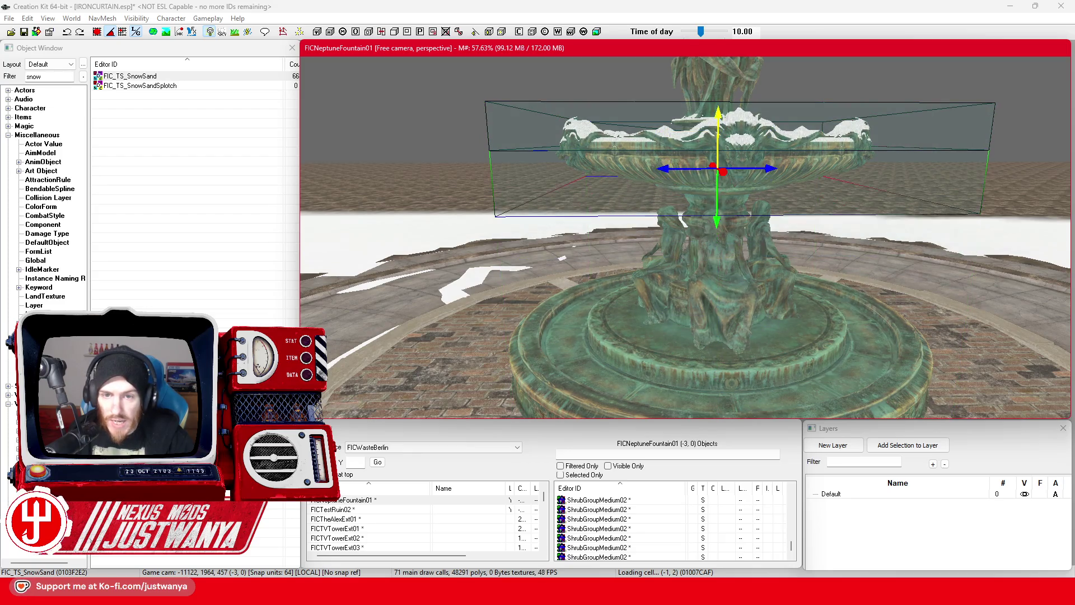
drag(712, 227, 712, 314)
scroll(713, 314, up, 3)
key(shift)
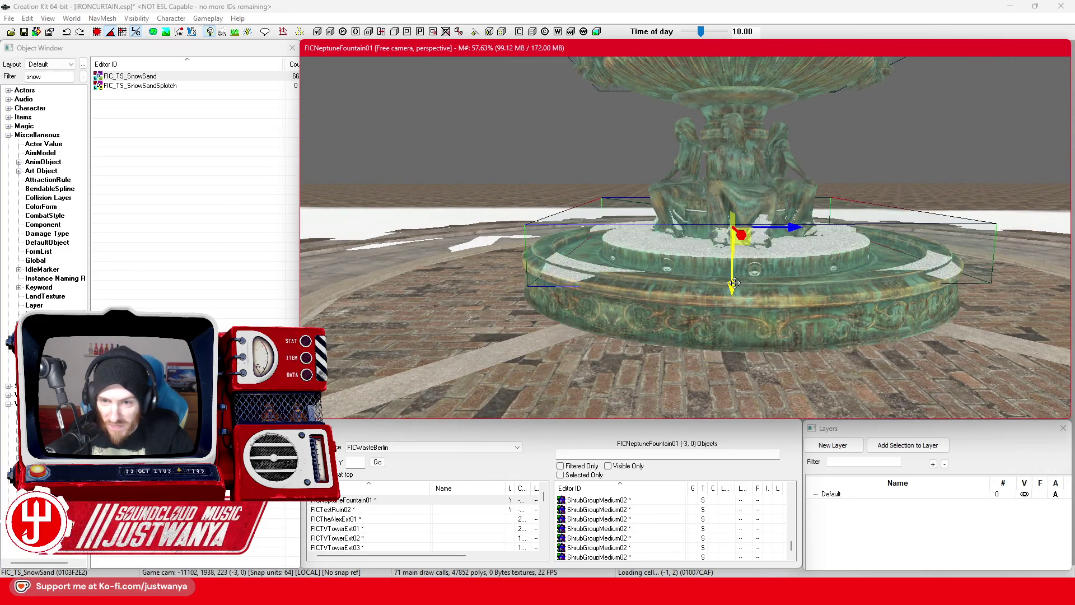
Sink the snow patch into the lower basin with two small downward nudges
key(shift)
key(shift)
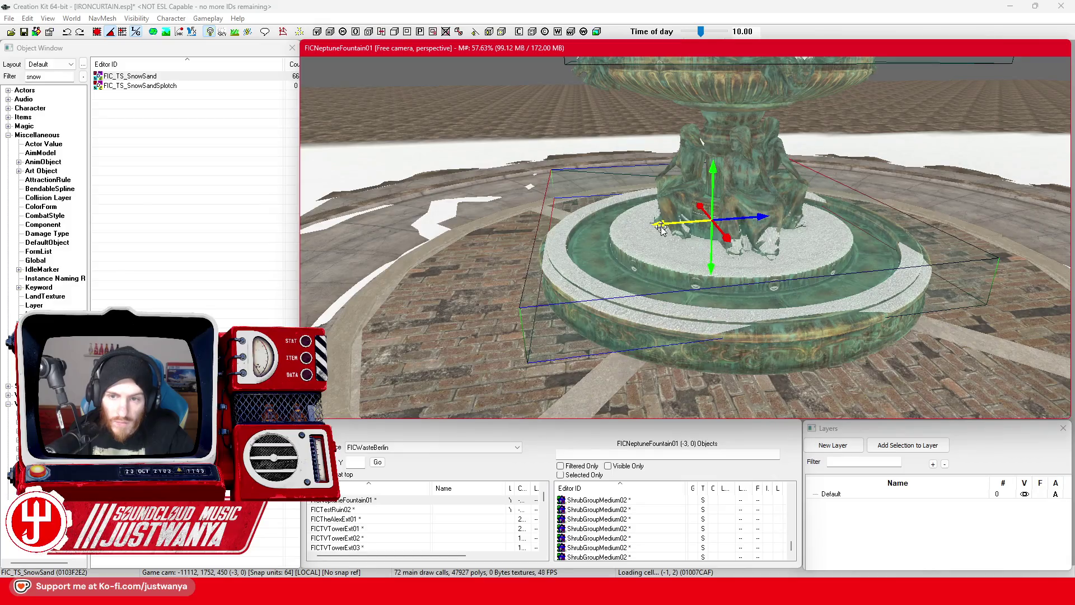
key(shift)
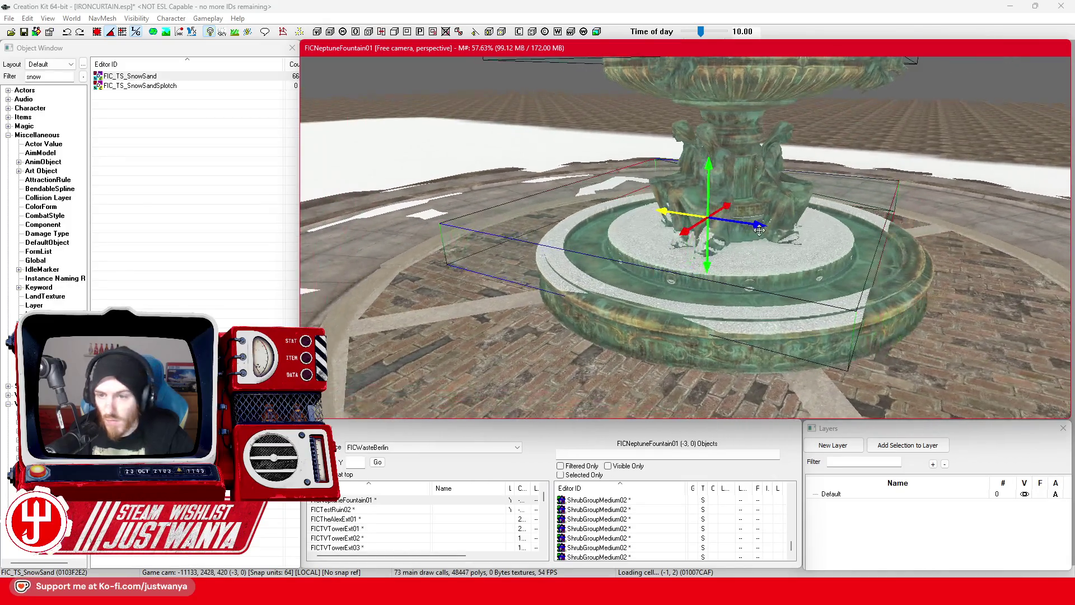
key(shift)
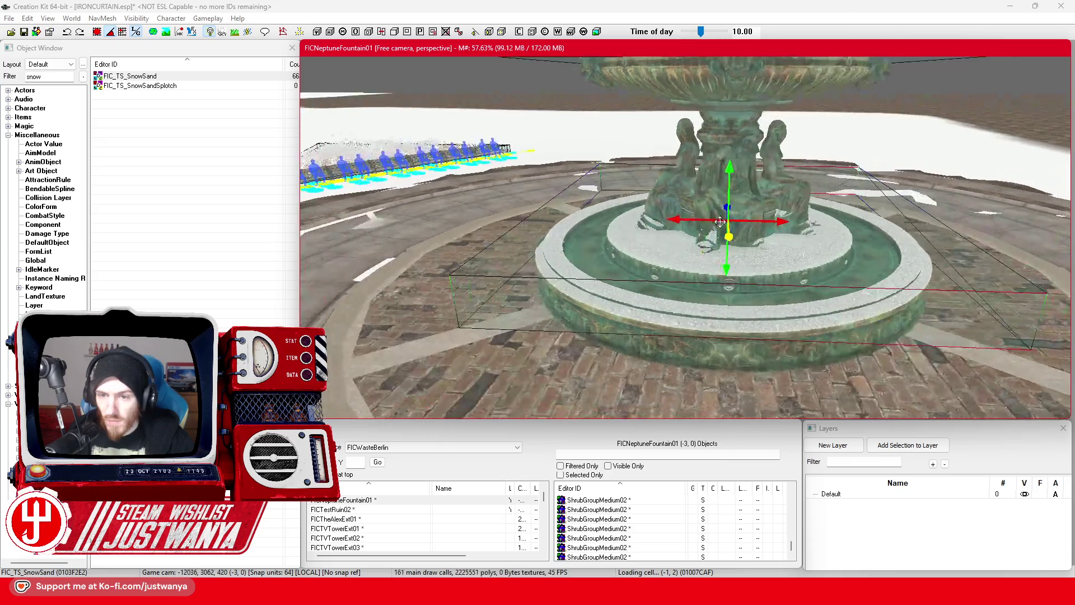
key(shift)
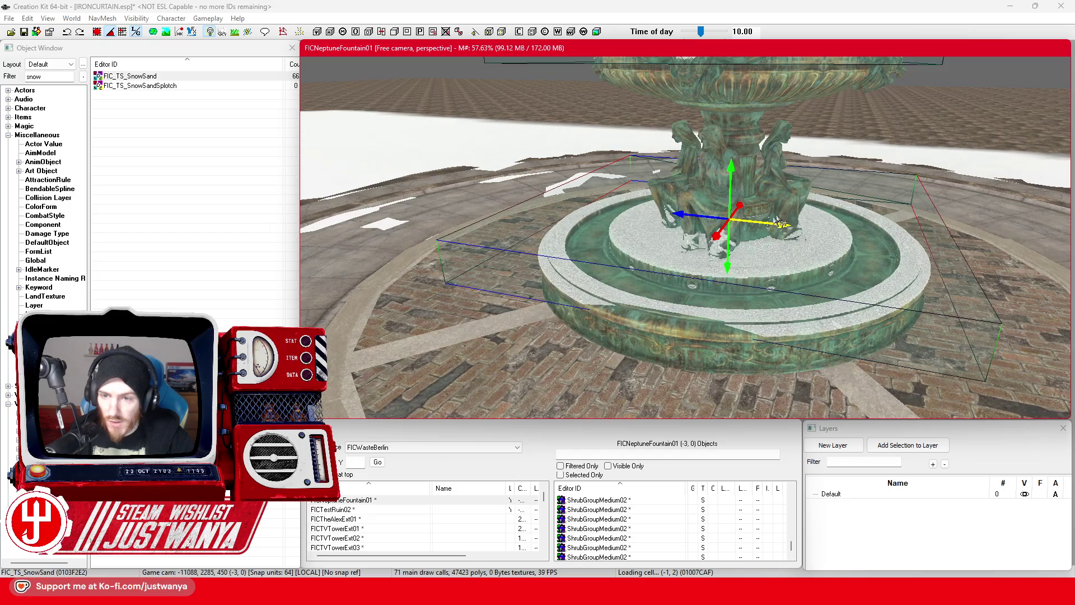
key(shift)
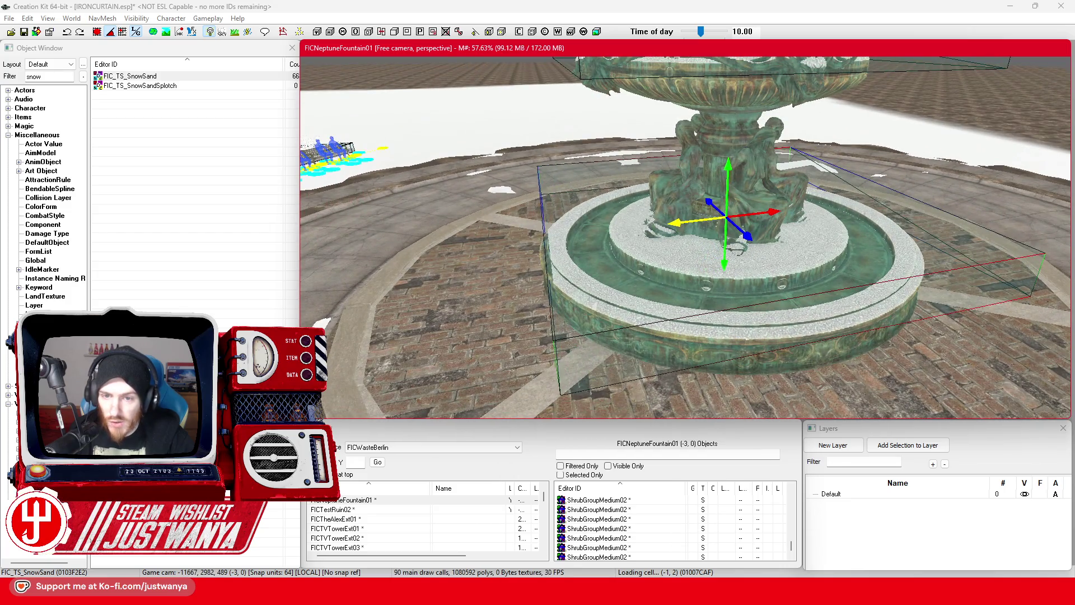
key(shift)
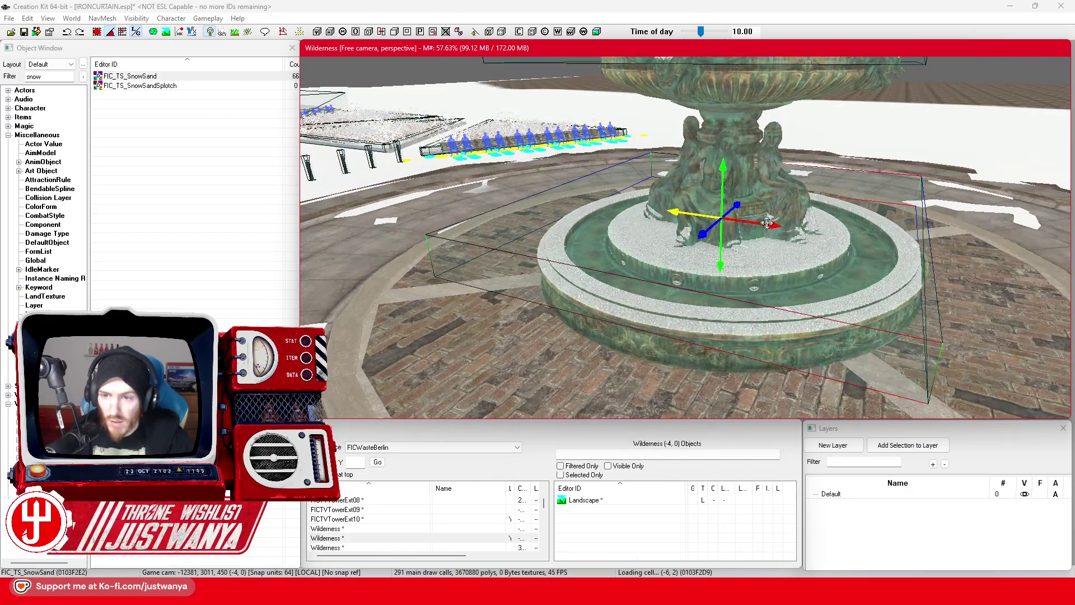
key(shift)
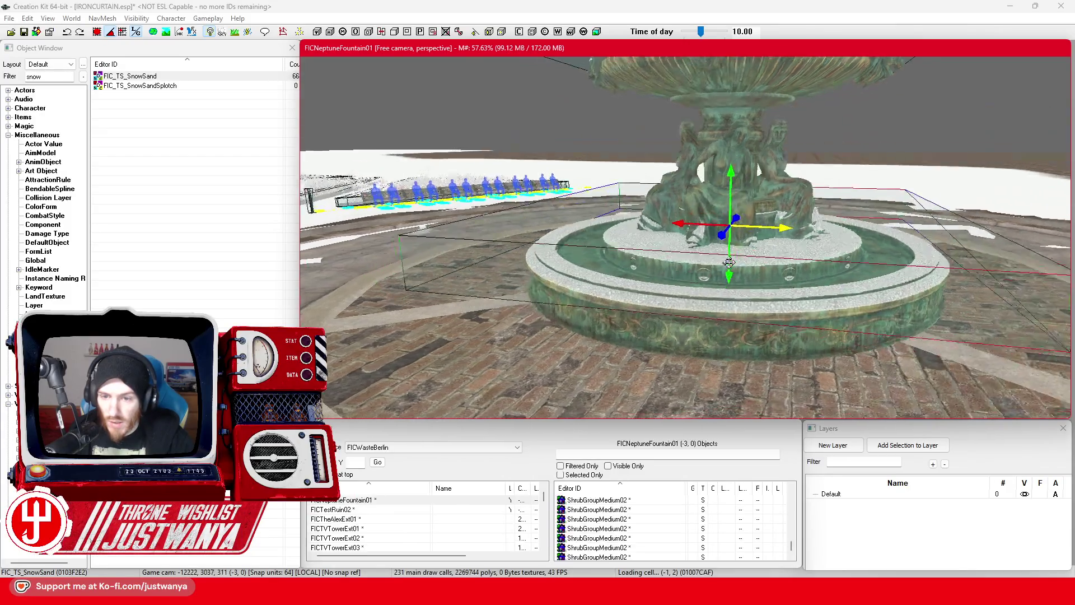
drag(735, 276, 731, 282)
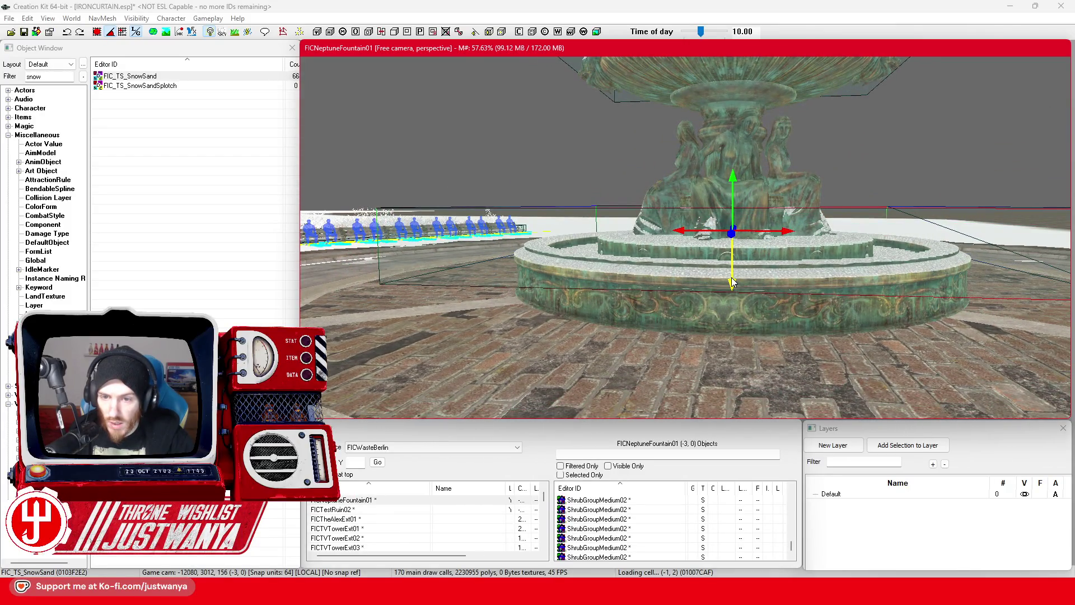
key(shift)
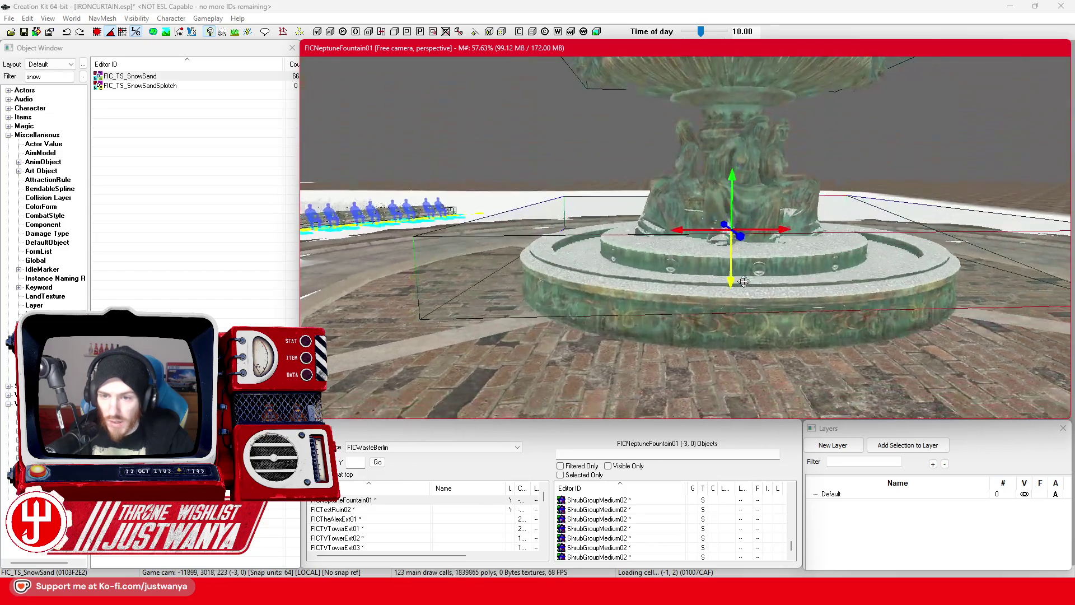
key(shift)
drag(733, 178, 733, 191)
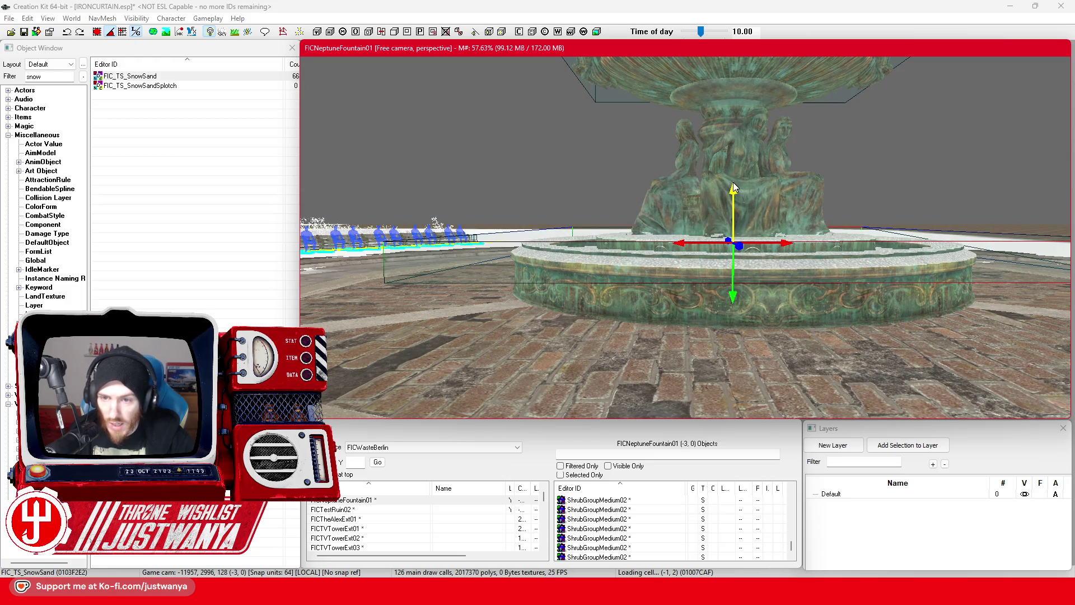
Orbit around the fountain to check the snow sits flush inside the basin
scroll(733, 187, down, 1)
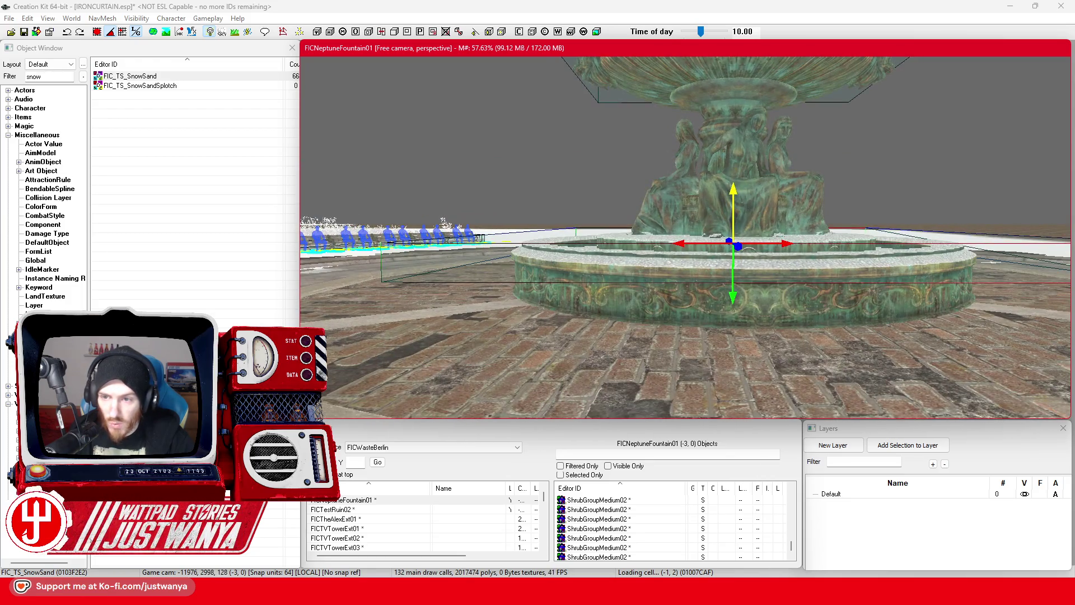
key(shift)
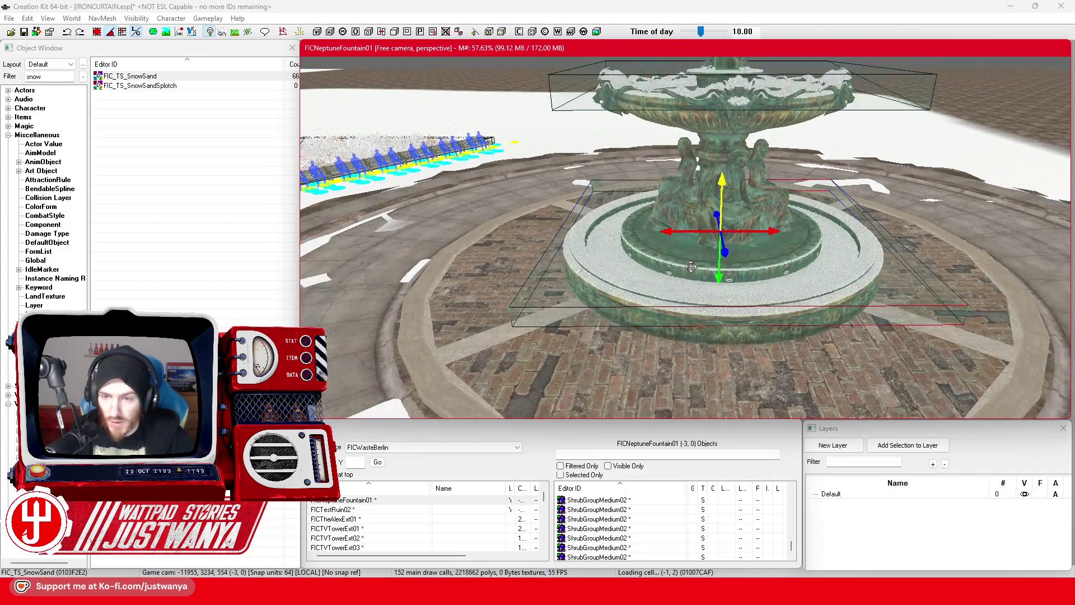
scroll(690, 265, up, 2)
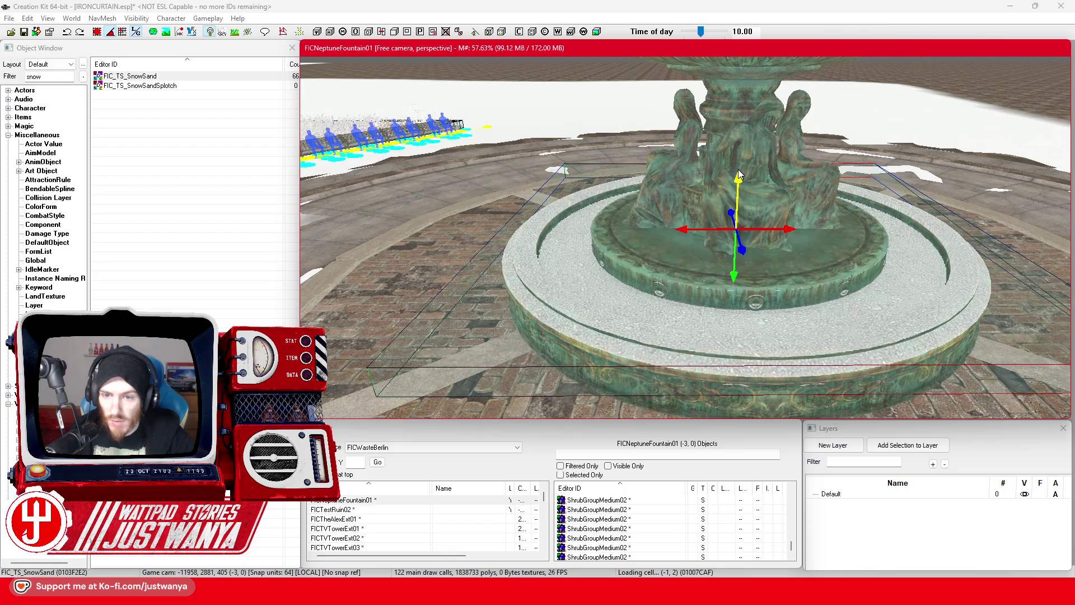
scroll(744, 198, down, 5)
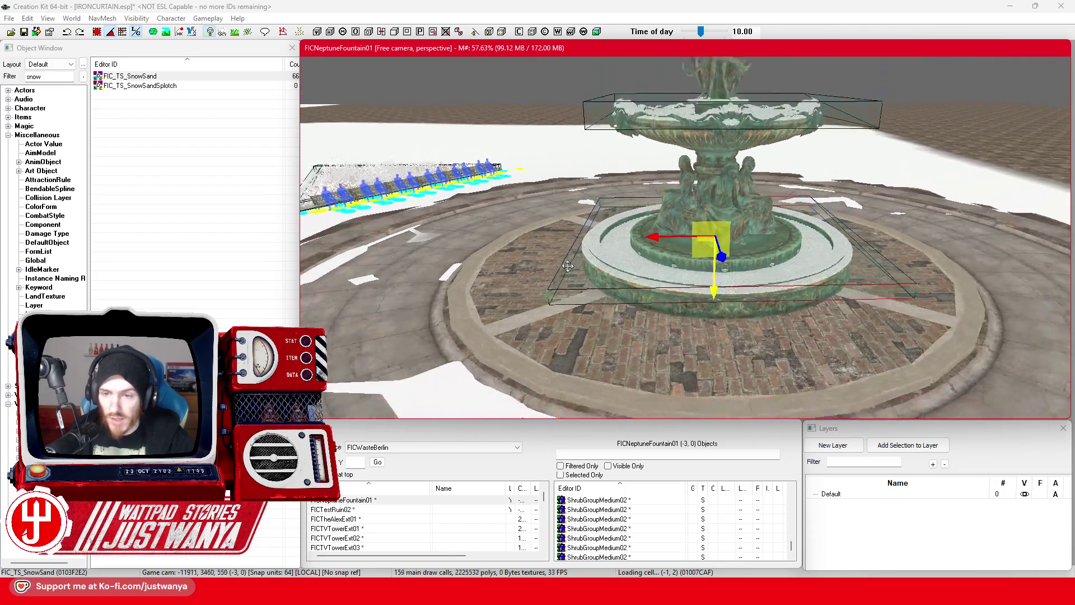
key(shift)
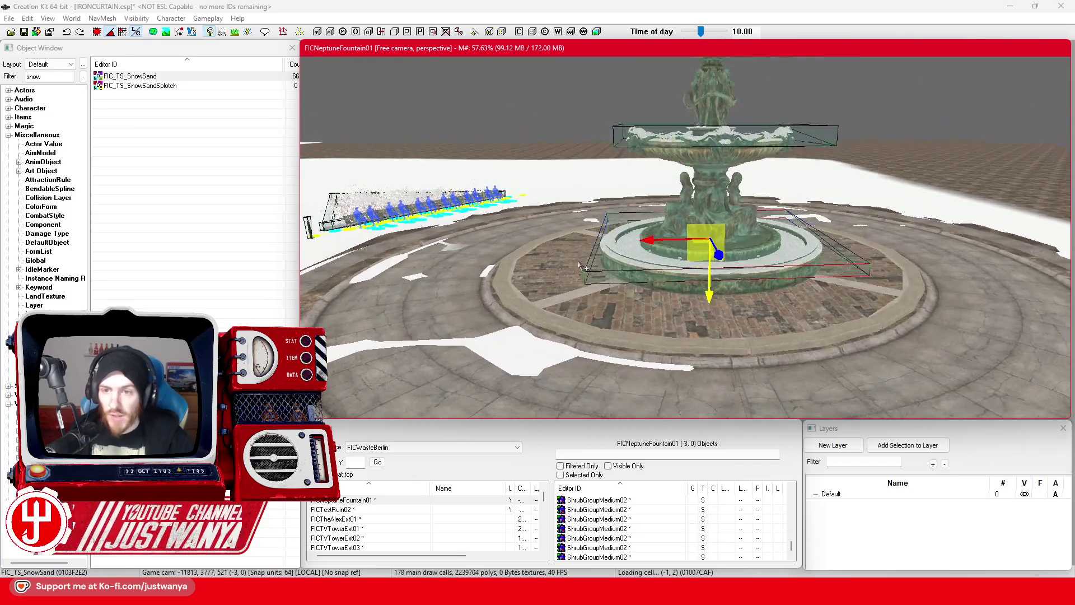
key(shift)
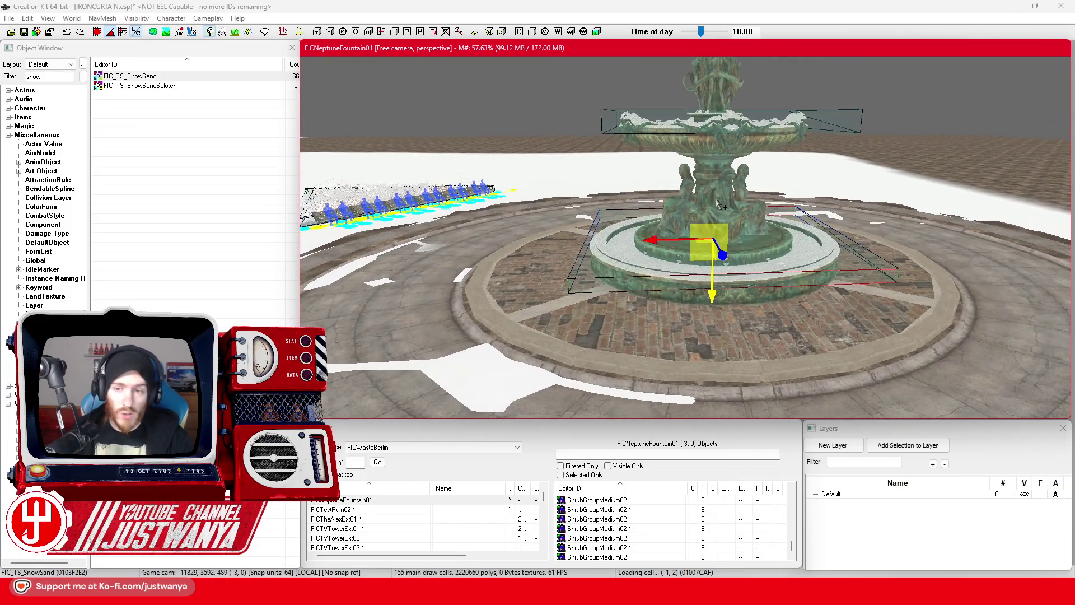
scroll(795, 185, up, 3)
key(shift)
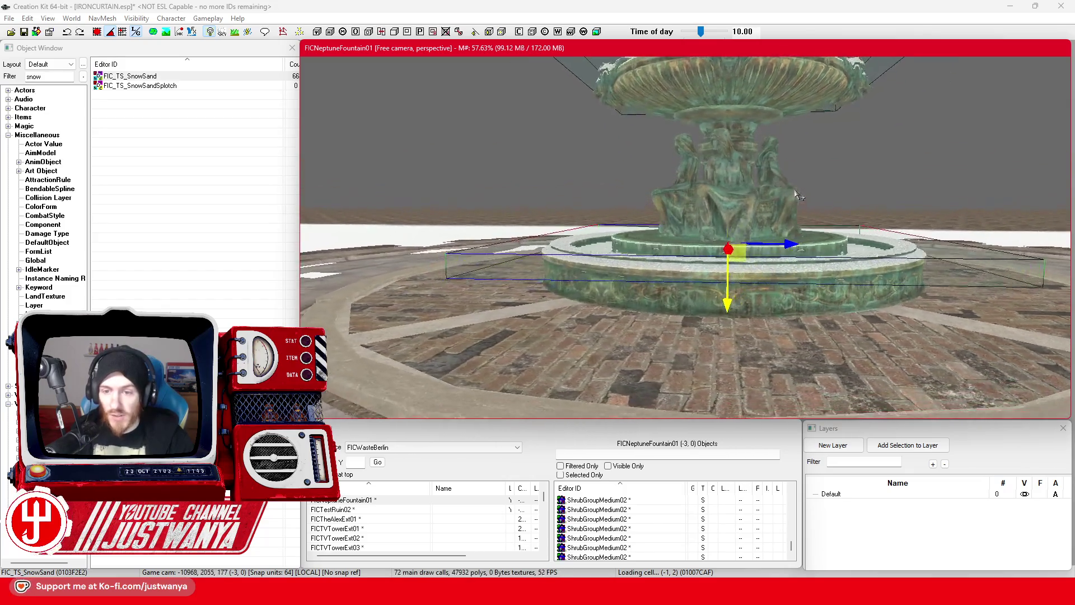
key(shift)
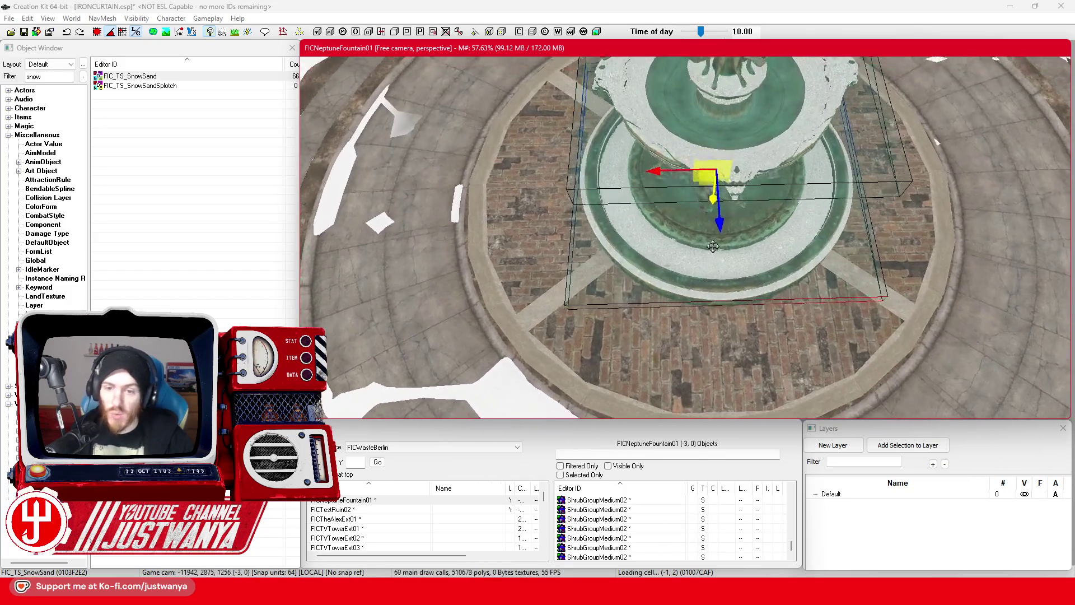
key(shift)
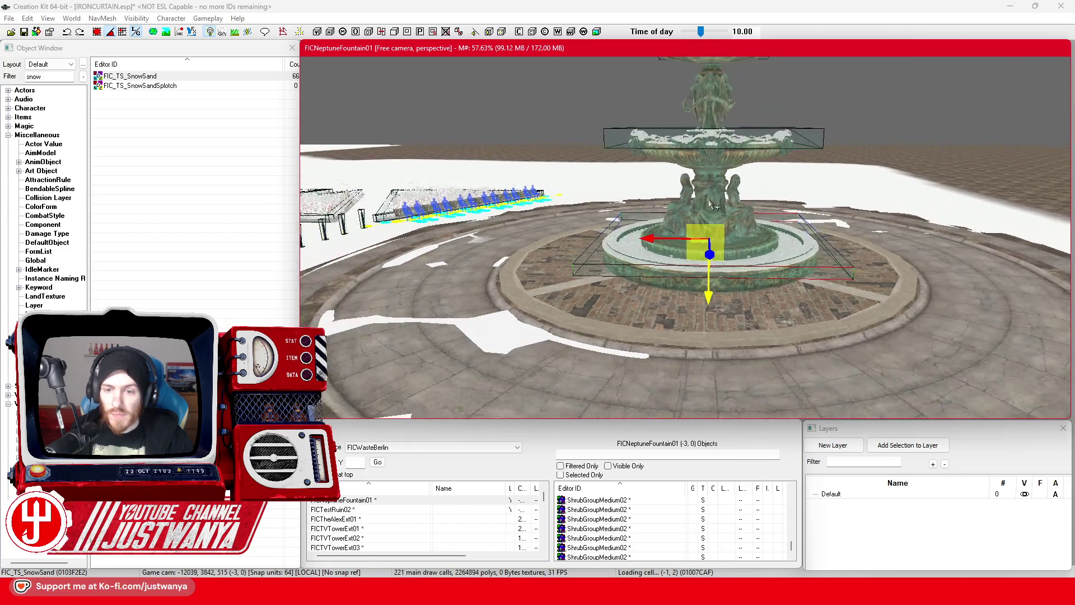
scroll(707, 287, up, 1)
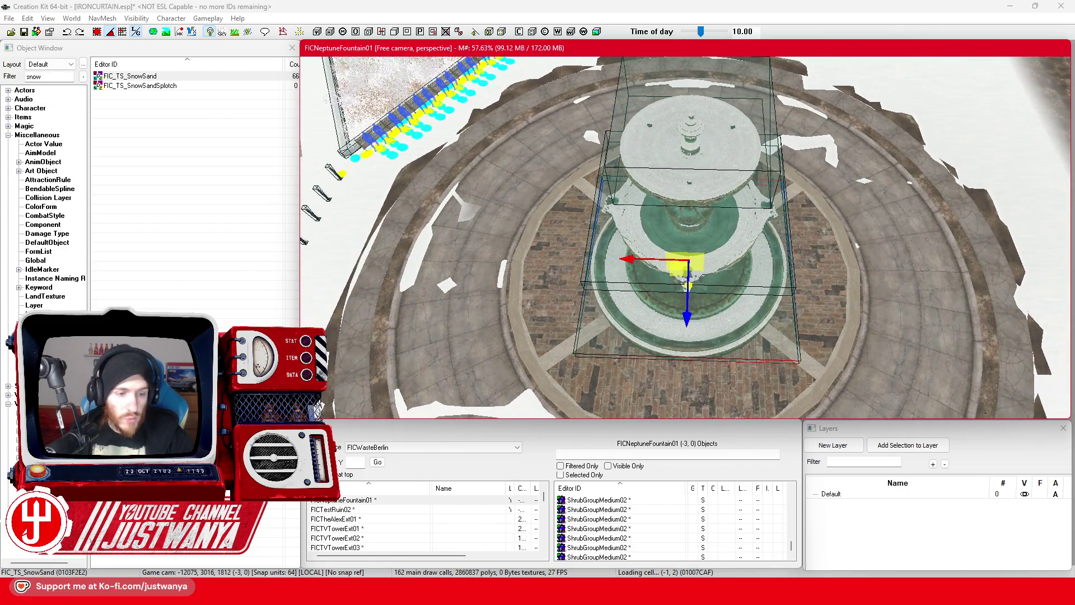
click(33, 76)
Place a MapMarker on top of the Neptune fountain
double_click(34, 76)
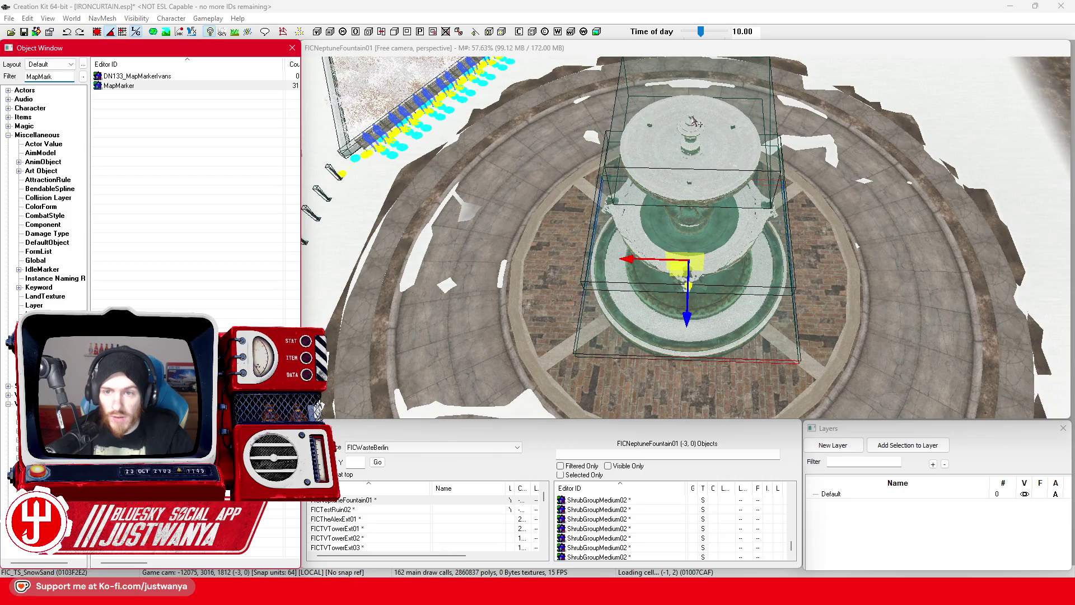
drag(696, 124, 697, 124)
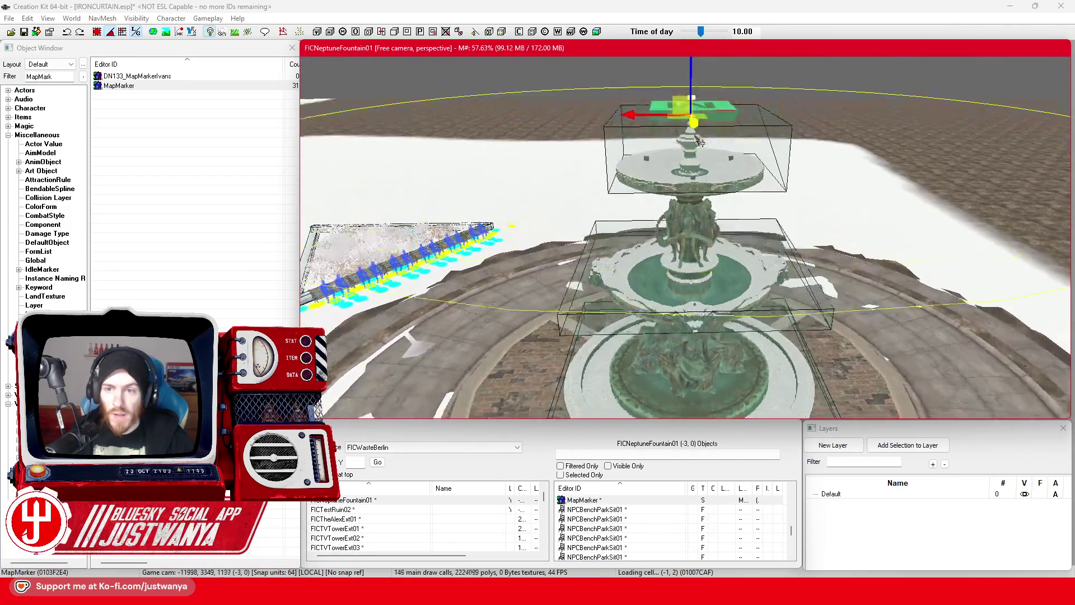
key(shift)
Enable the marker's data, name it 'Neptune Fountain' and set type Gov't Building / Monument
double_click(718, 126)
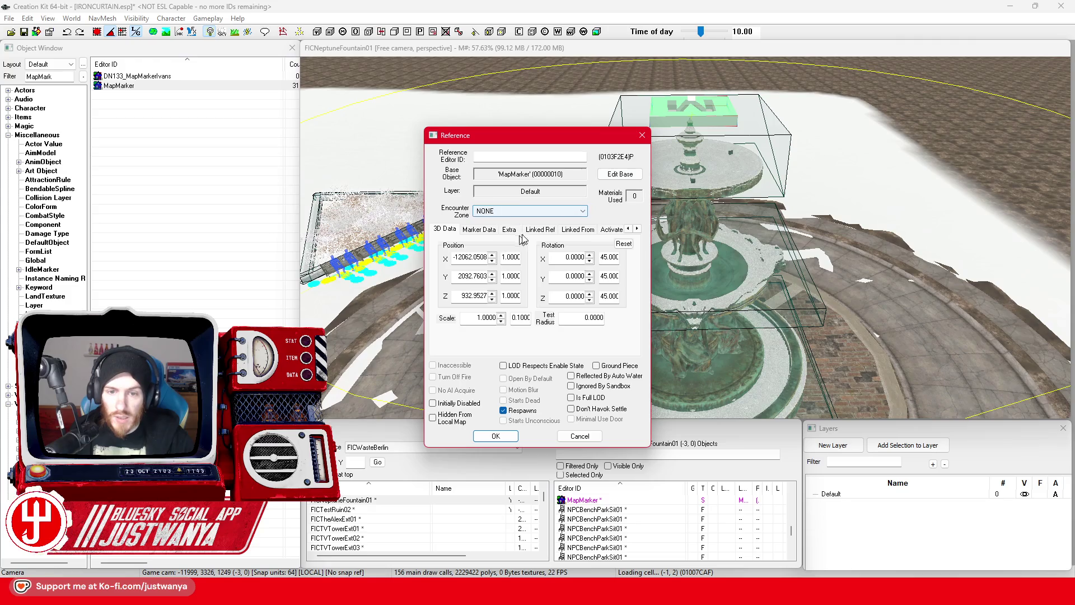
click(479, 230)
click(444, 241)
click(460, 252)
text(Neptune Fountain)
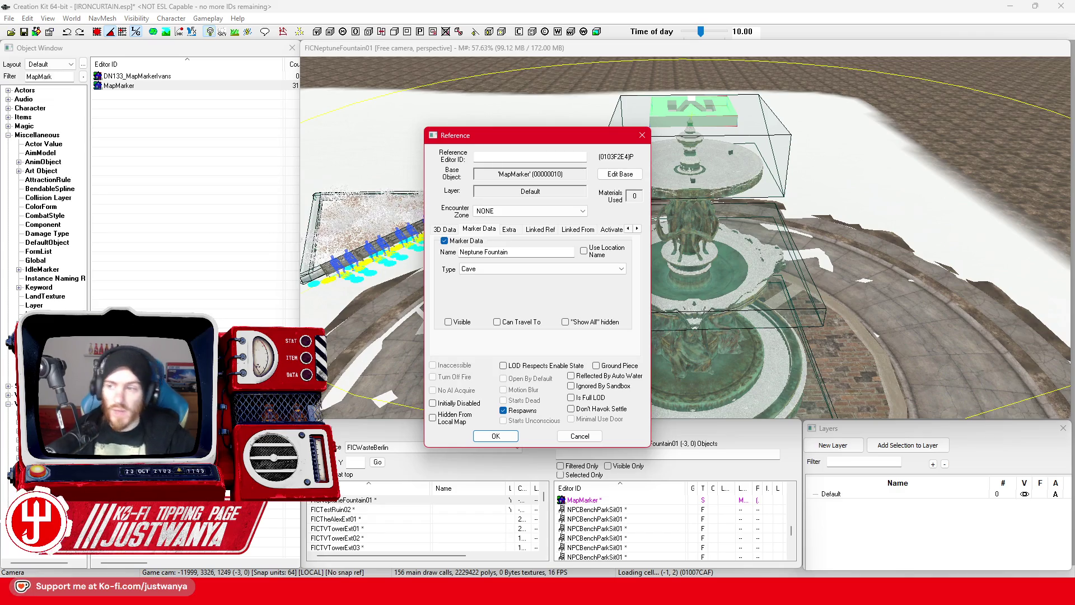
click(552, 267)
scroll(546, 310, up, 1)
scroll(545, 311, up, 2)
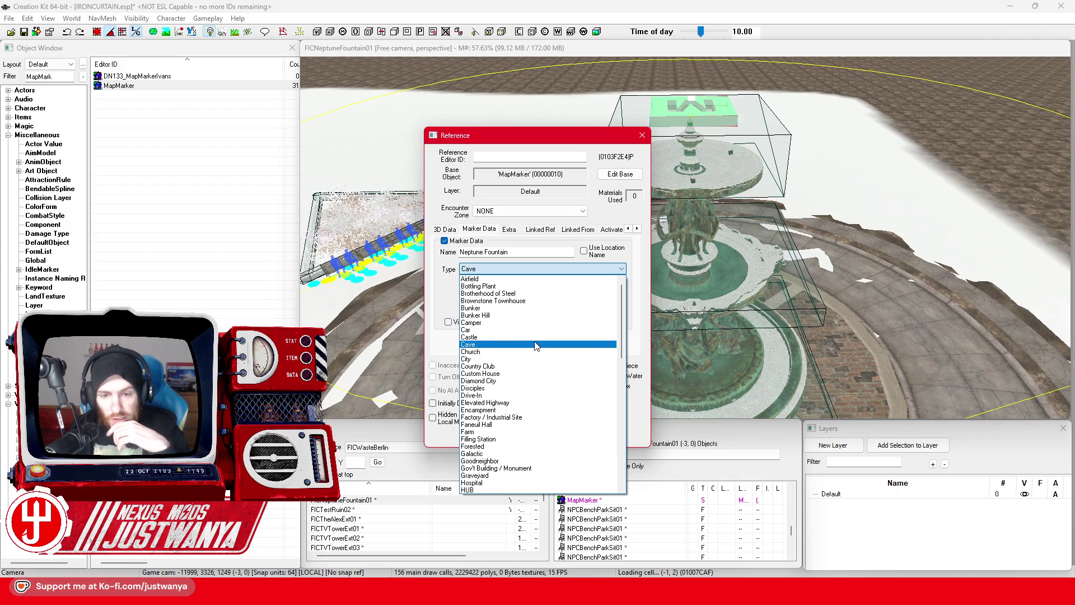
scroll(534, 345, down, 4)
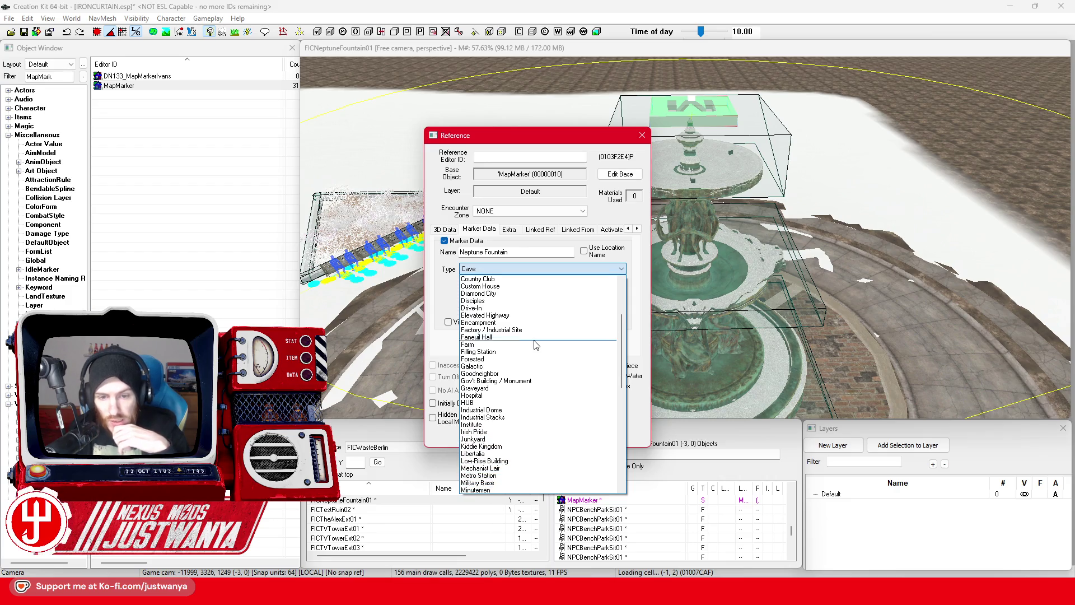
scroll(538, 353, down, 1)
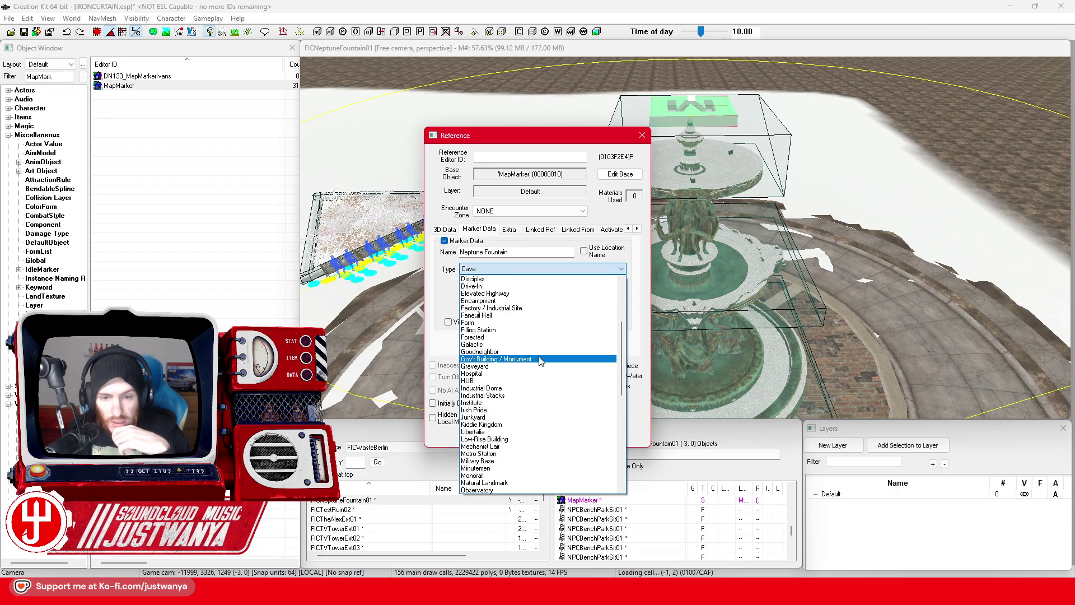
click(541, 359)
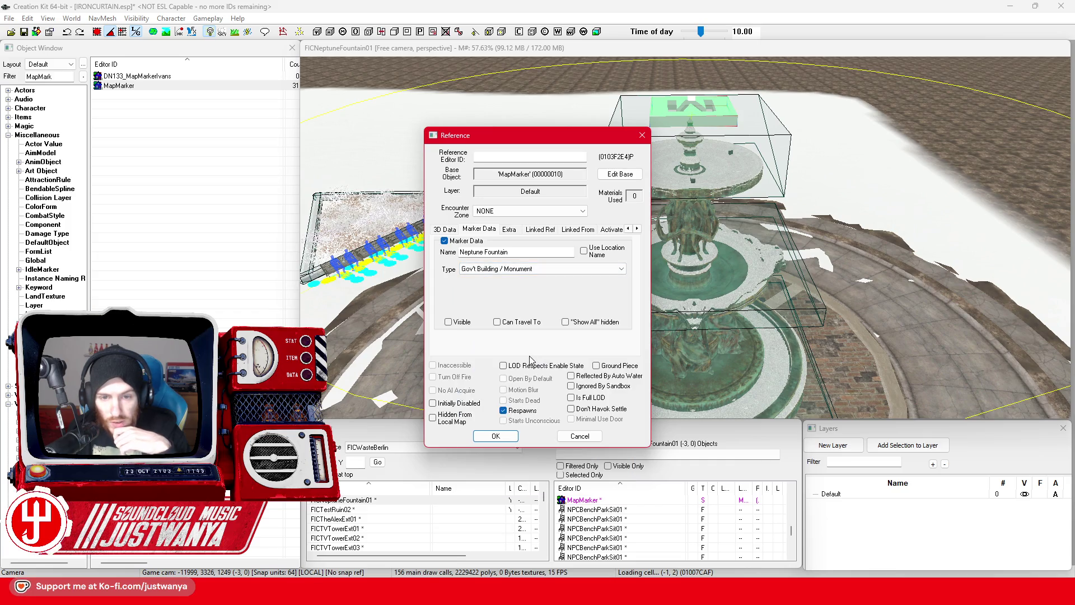
click(496, 436)
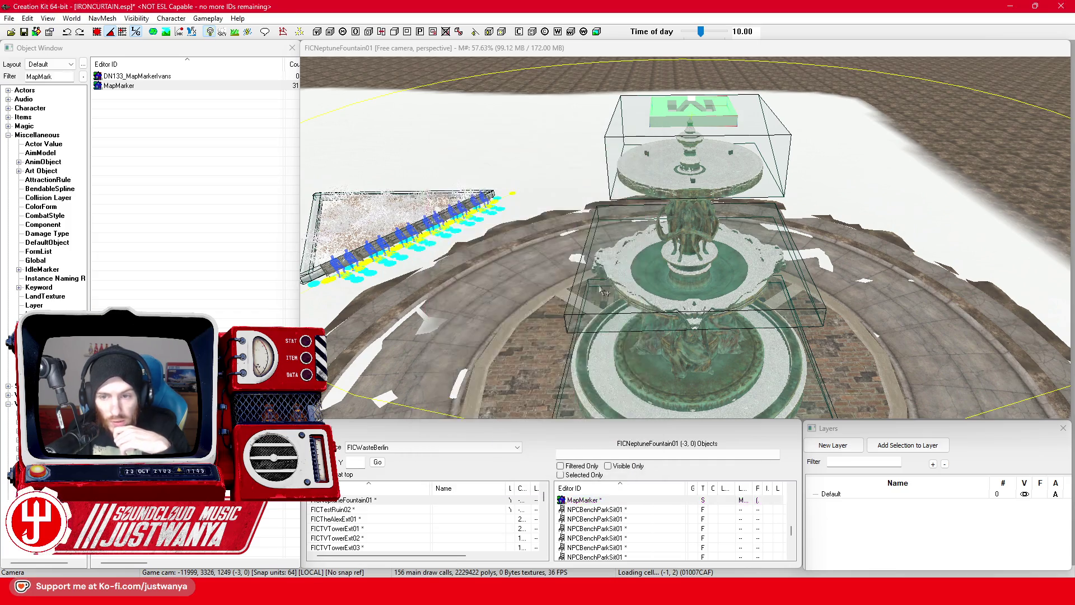
Place a FIC_TS_SnowSand decal on the plaza floor and lift it slightly above the ground
scroll(528, 340, down, 5)
scroll(528, 340, up, 5)
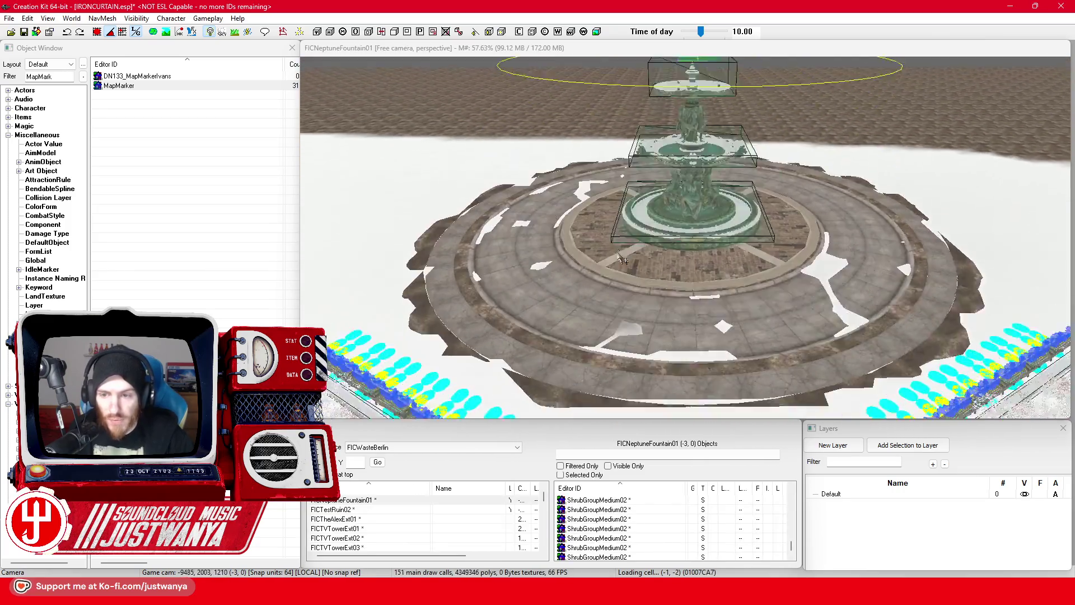
scroll(621, 259, down, 3)
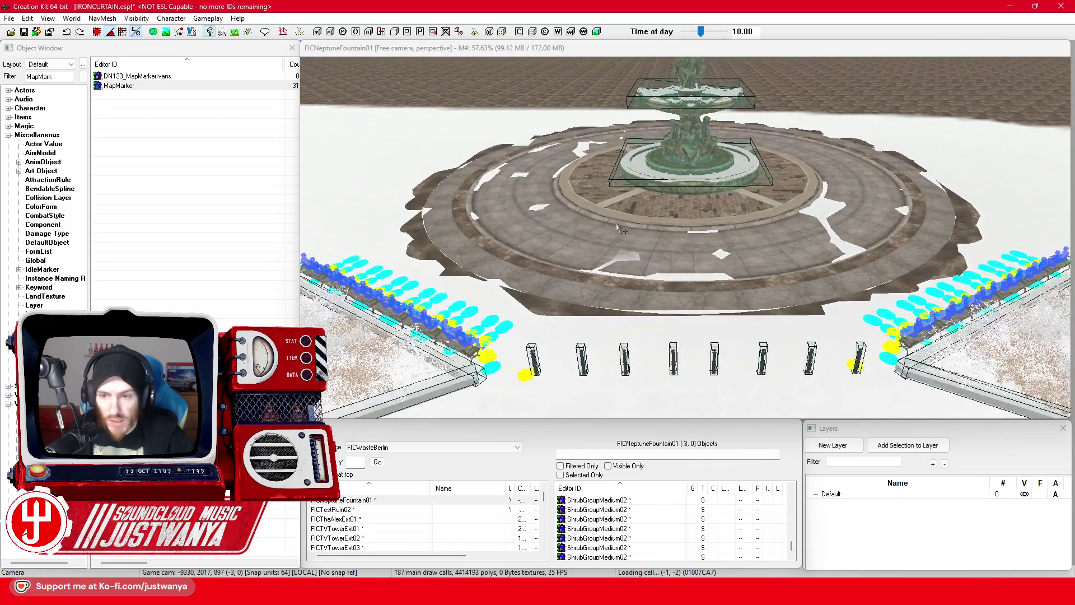
scroll(625, 294, up, 5)
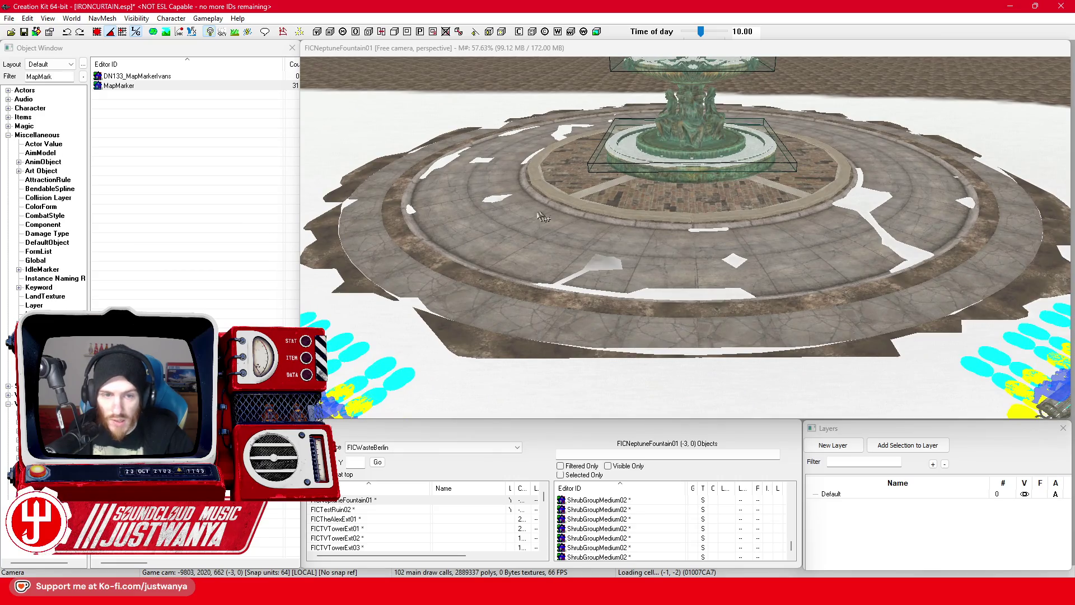
scroll(532, 235, down, 3)
scroll(526, 250, up, 4)
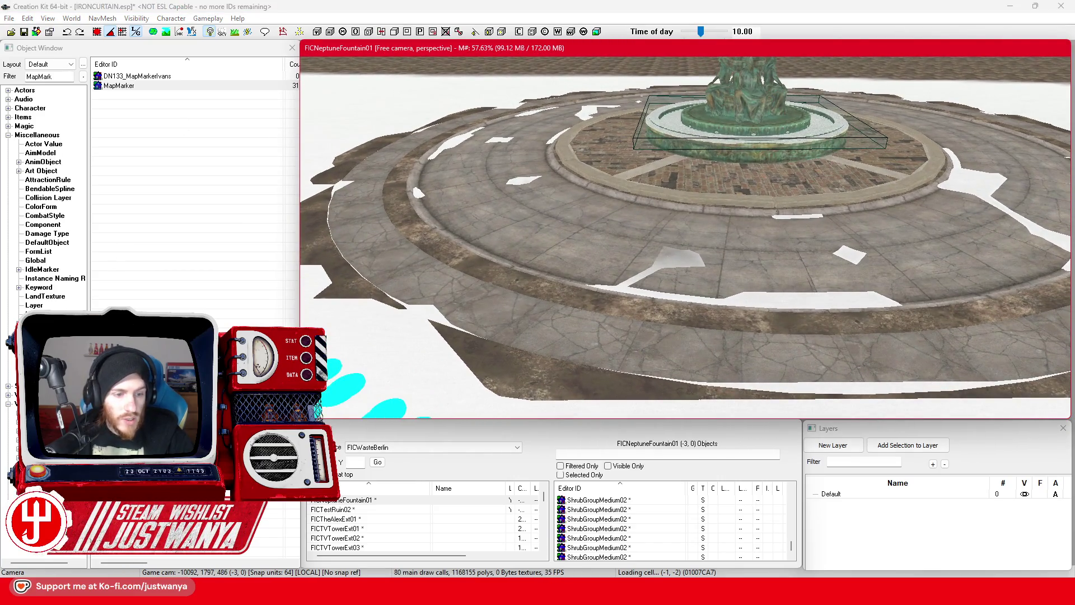
click(23, 82)
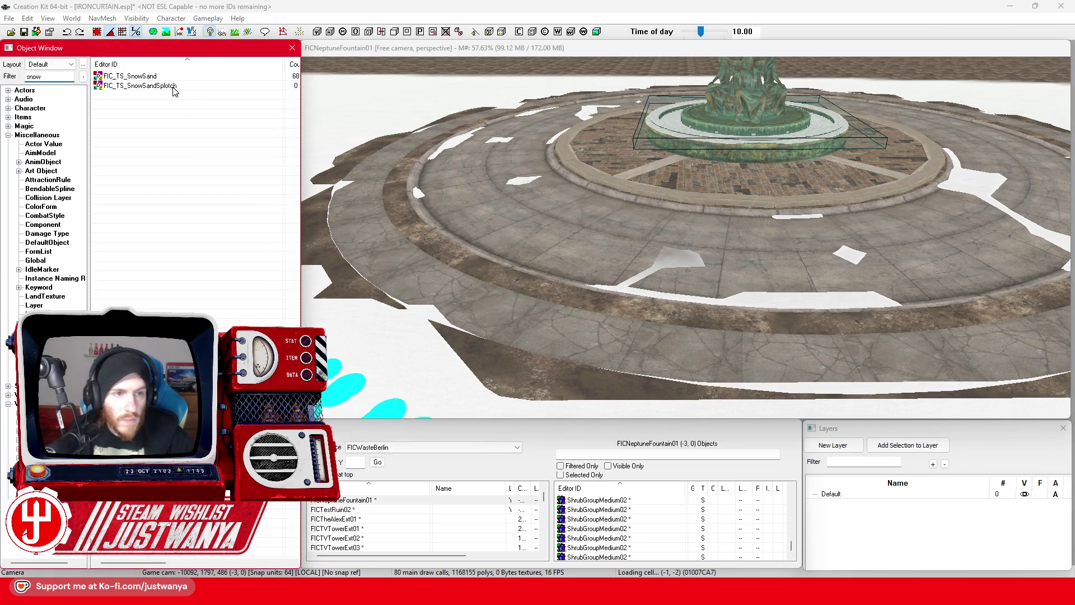
drag(719, 335, 720, 336)
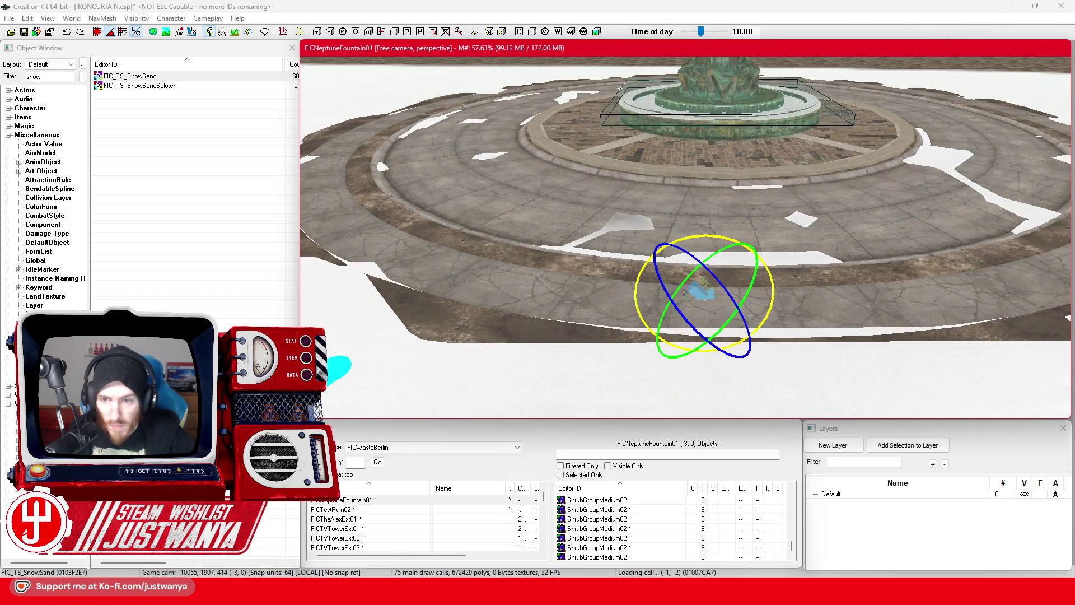
key(e)
scroll(706, 335, up, 5)
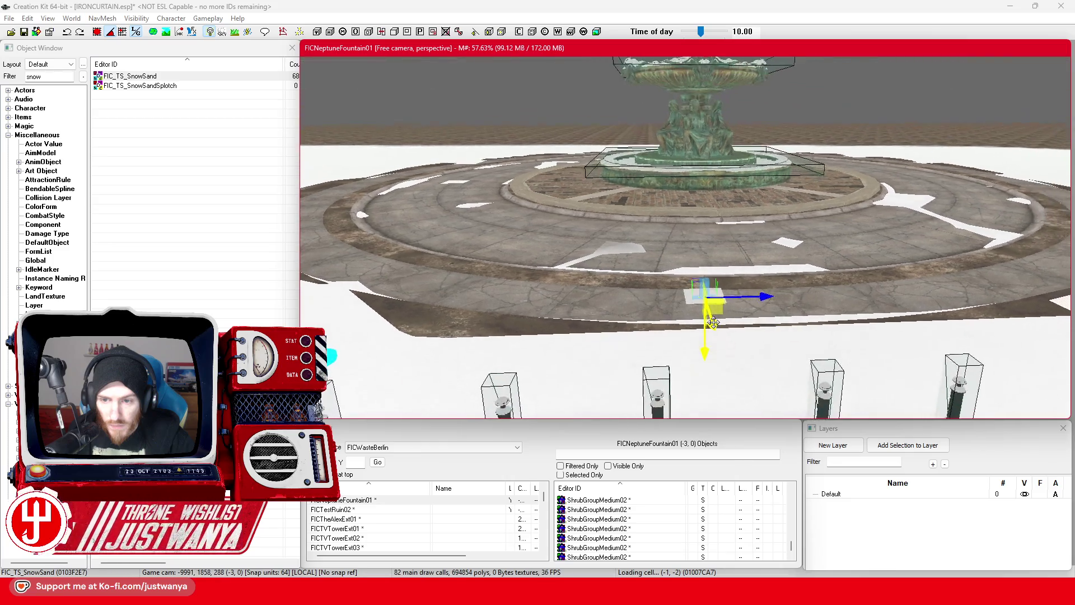
drag(745, 270, 747, 259)
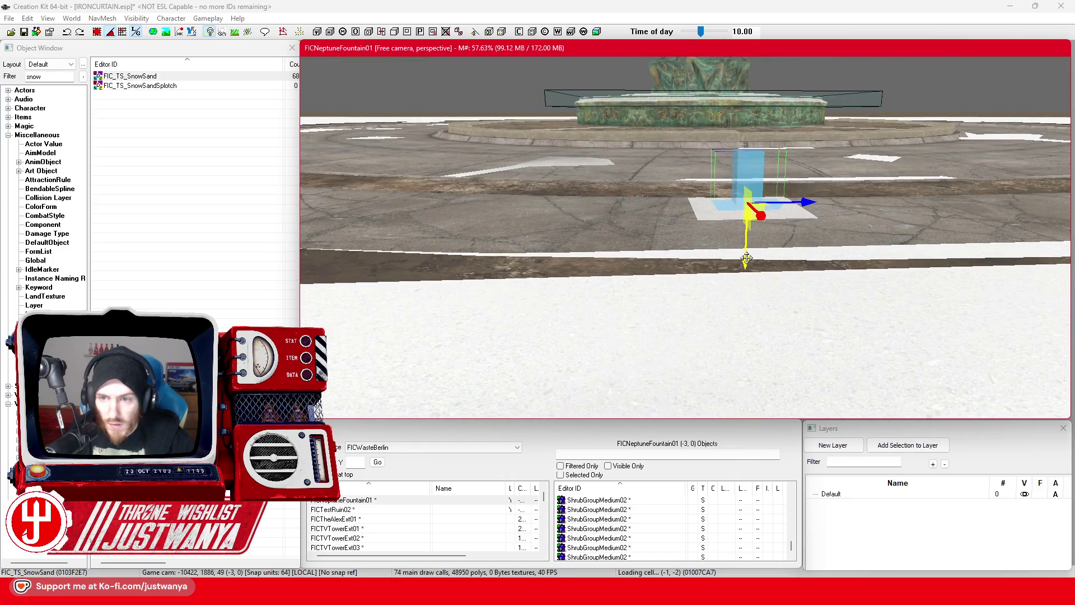
double_click(758, 163)
click(483, 229)
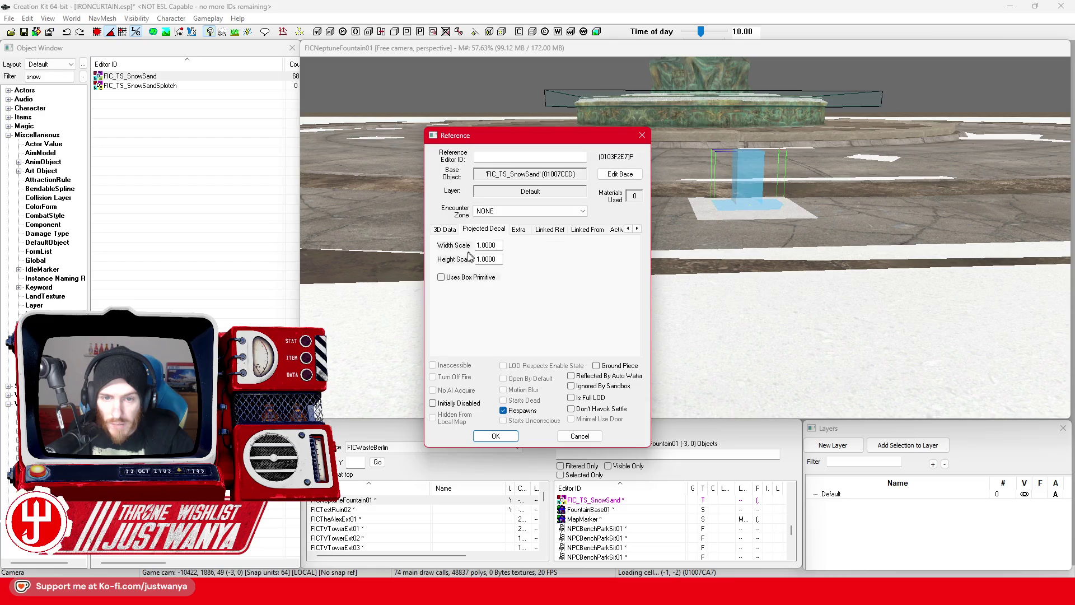
click(496, 435)
Stretch the snow decal's bounds far to the right and left across the plaza
key(f)
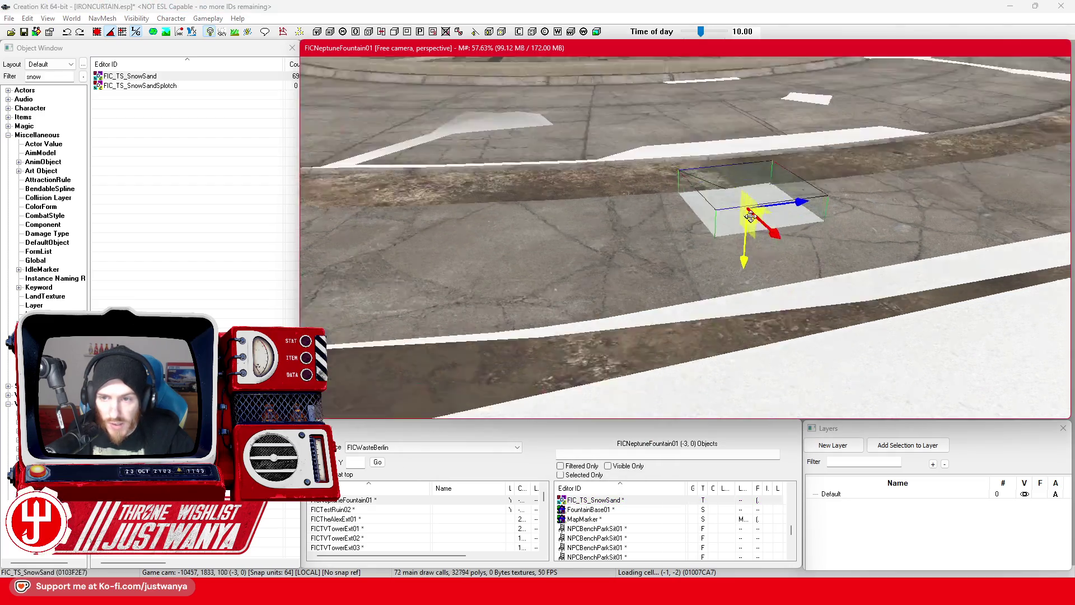
mouse_move(815, 219)
mouse_down()
mouse_move(895, 212)
mouse_move(874, 210)
mouse_move(879, 239)
mouse_up()
key(shift)
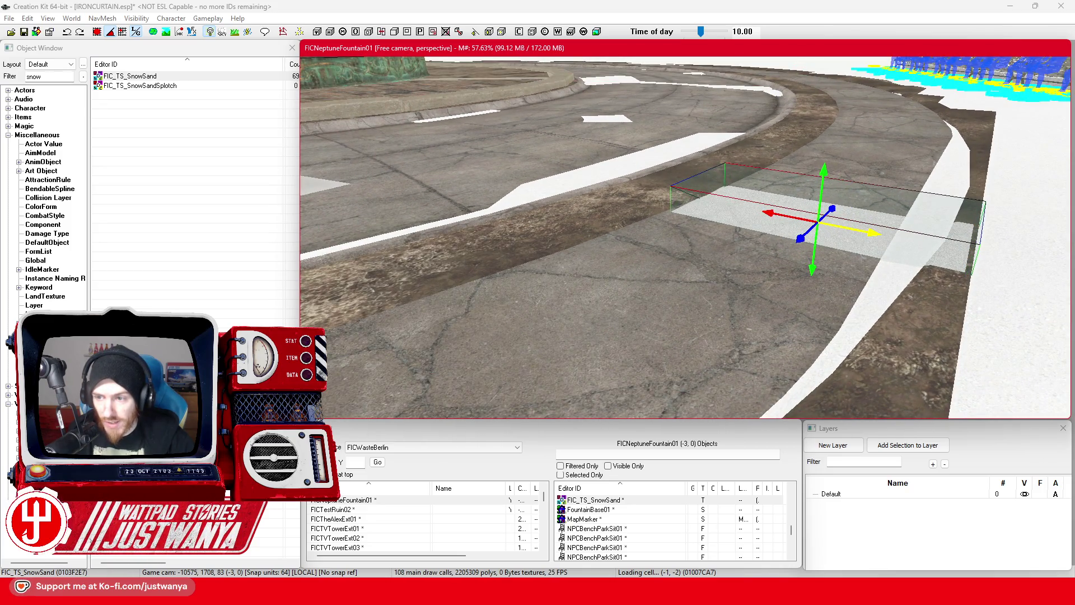
key(shift)
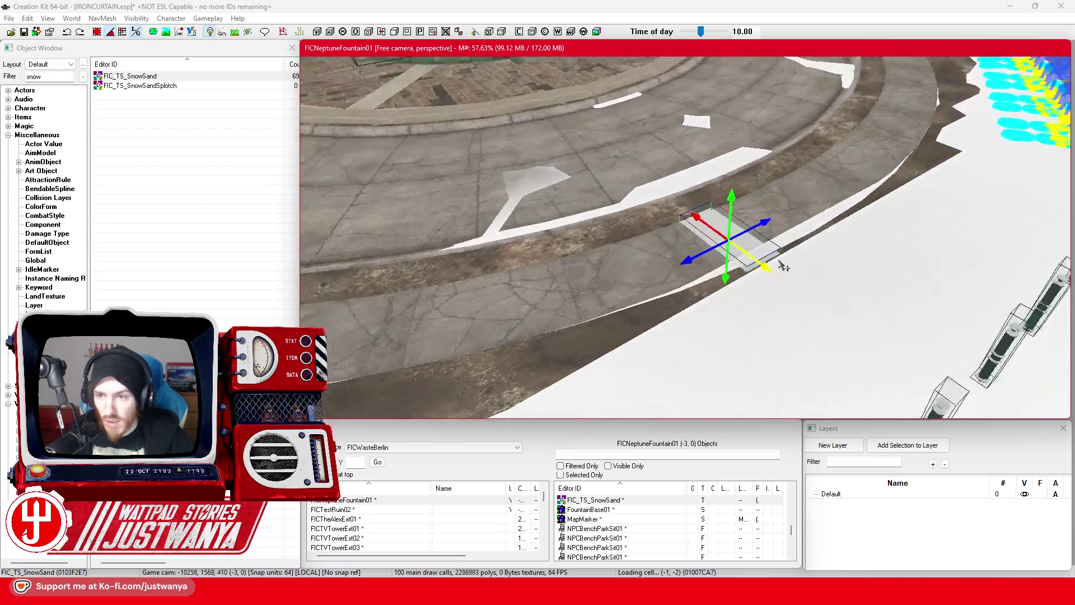
drag(776, 266, 431, 274)
key(shift)
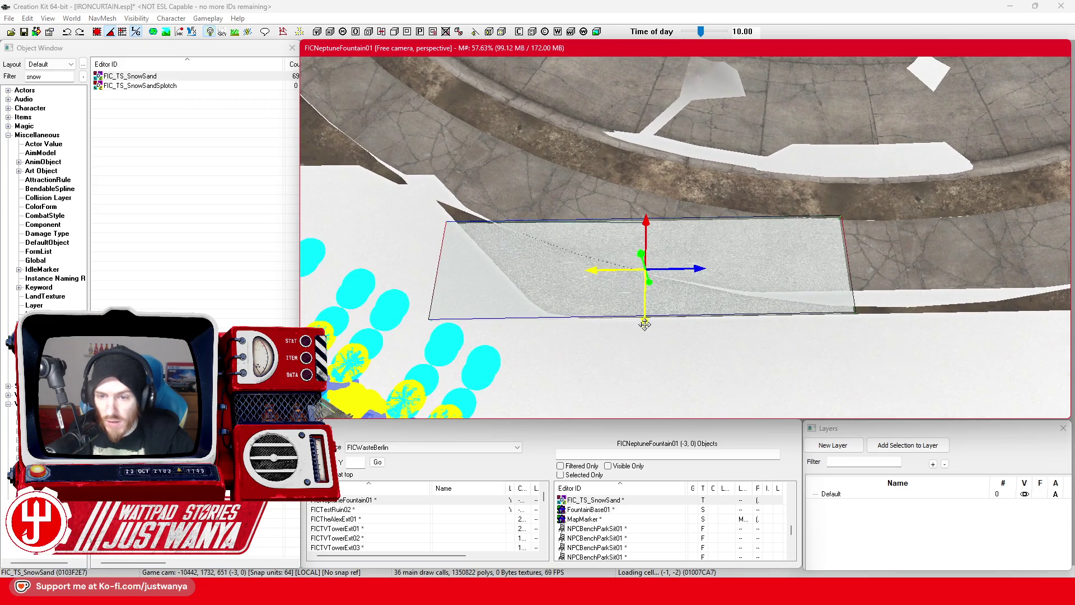
scroll(644, 328, down, 5)
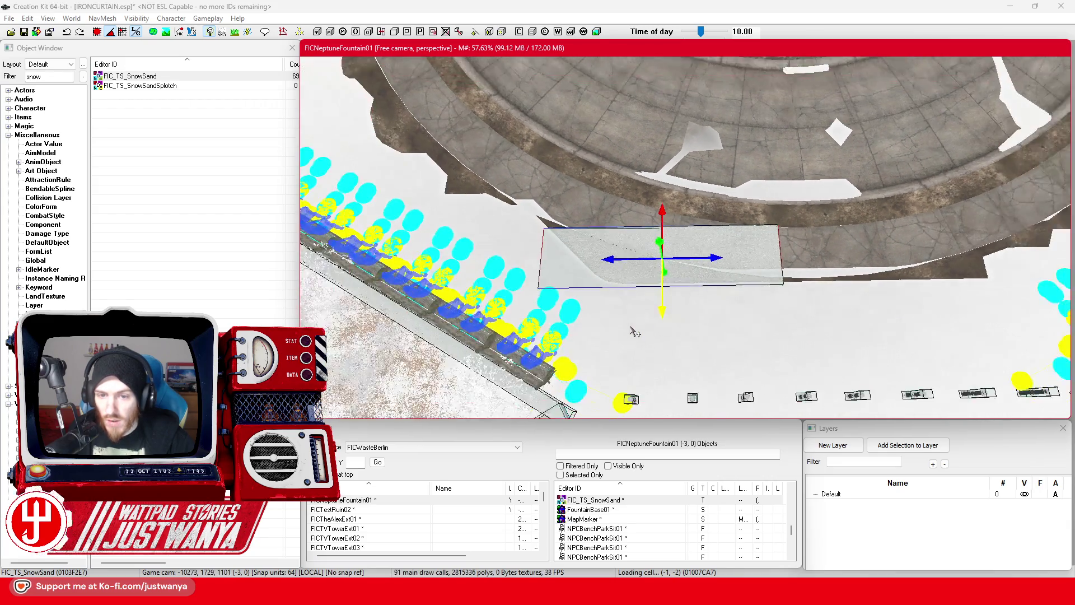
key(shift)
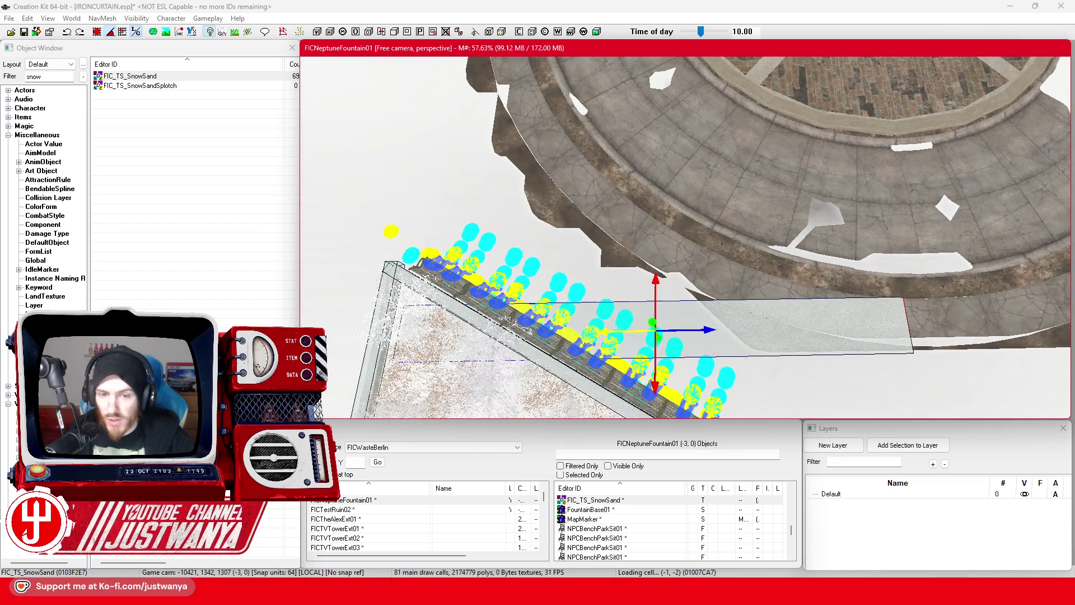
drag(402, 305, 377, 305)
Slide the snow decal right so it covers the paved ring around the fountain
drag(592, 330, 597, 330)
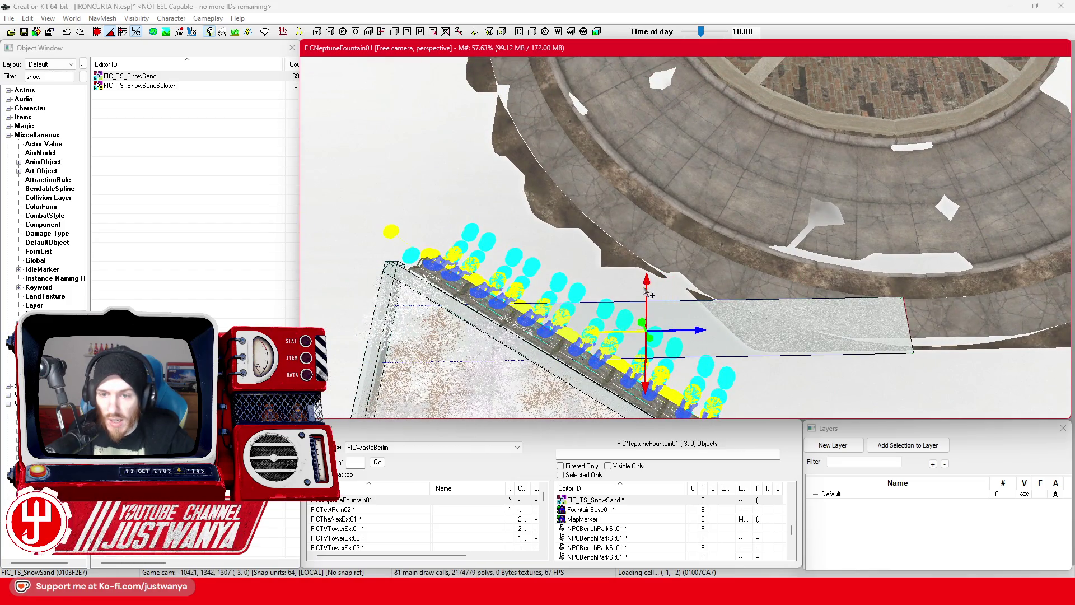
key(shift)
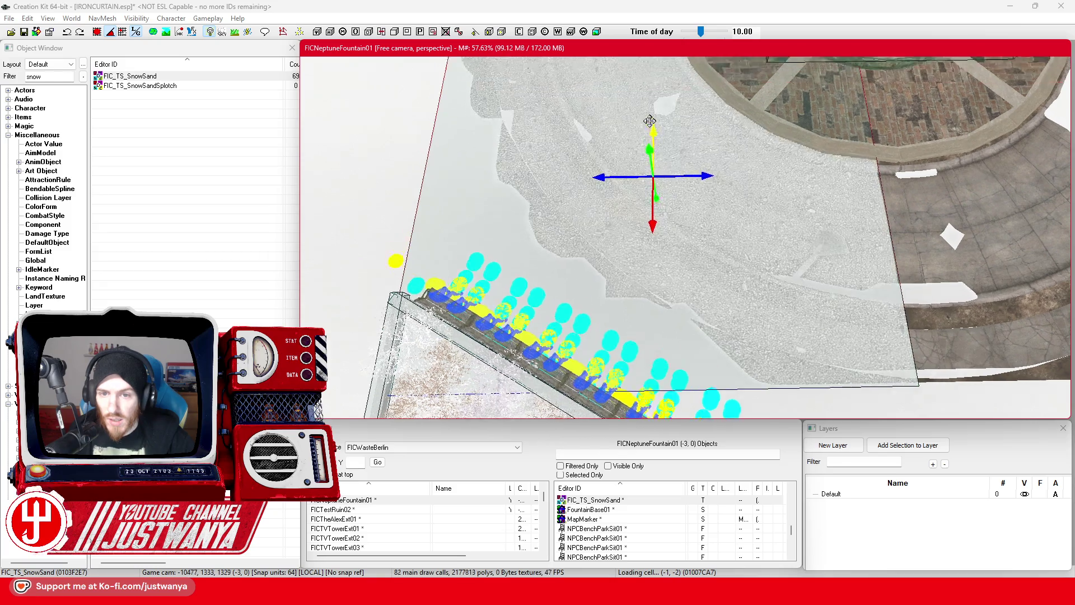
scroll(656, 178, down, 5)
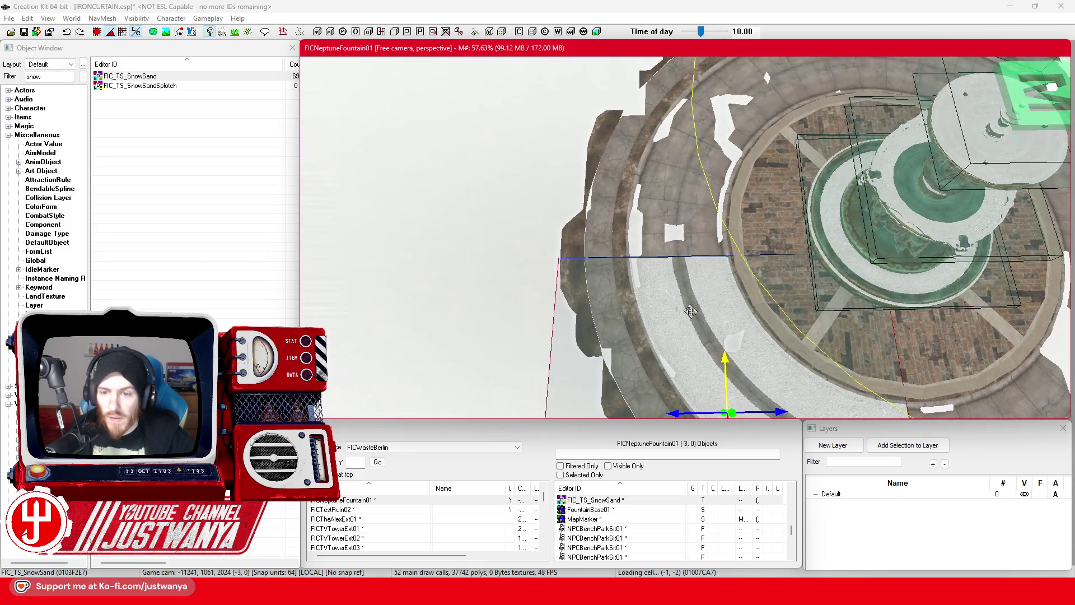
scroll(726, 364, down, 3)
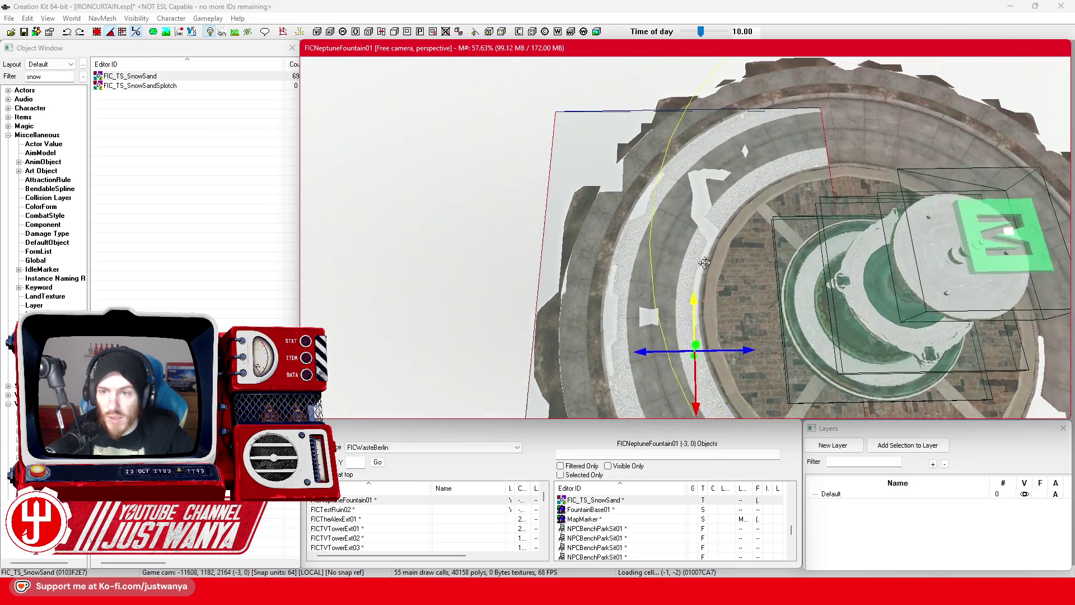
key(shift)
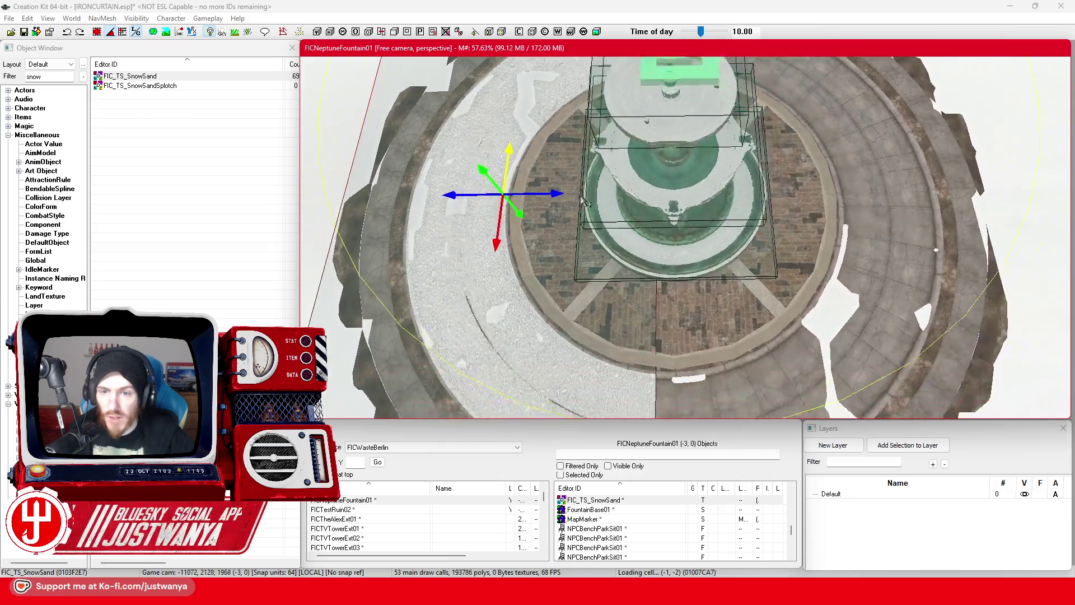
key(shift)
drag(539, 157, 712, 154)
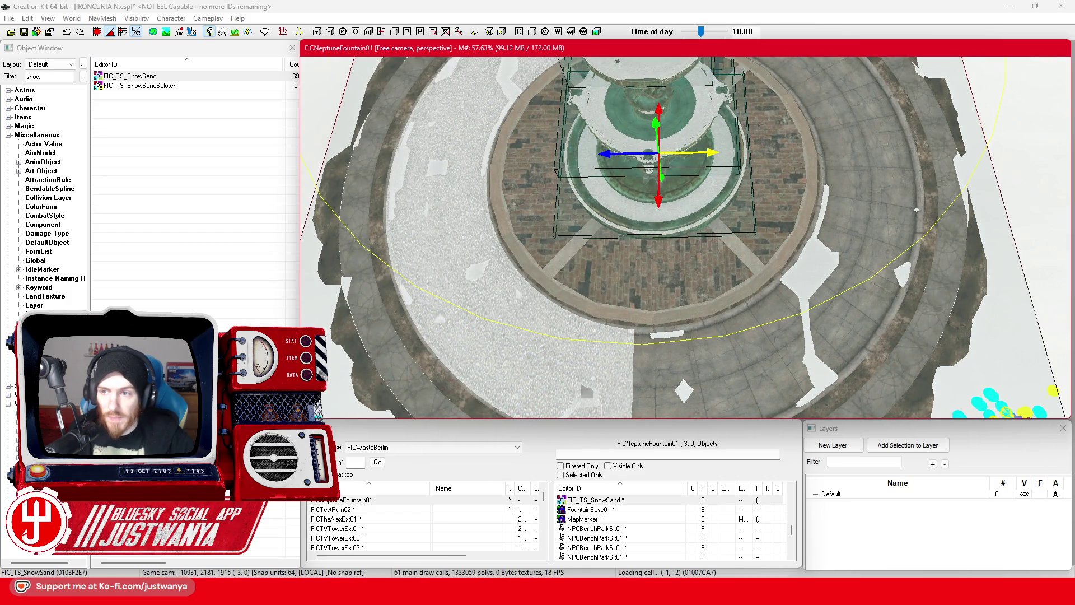
key(shift)
key(shift)
Save the plugin and clear the fountain selection in the render window
scroll(717, 122, up, 5)
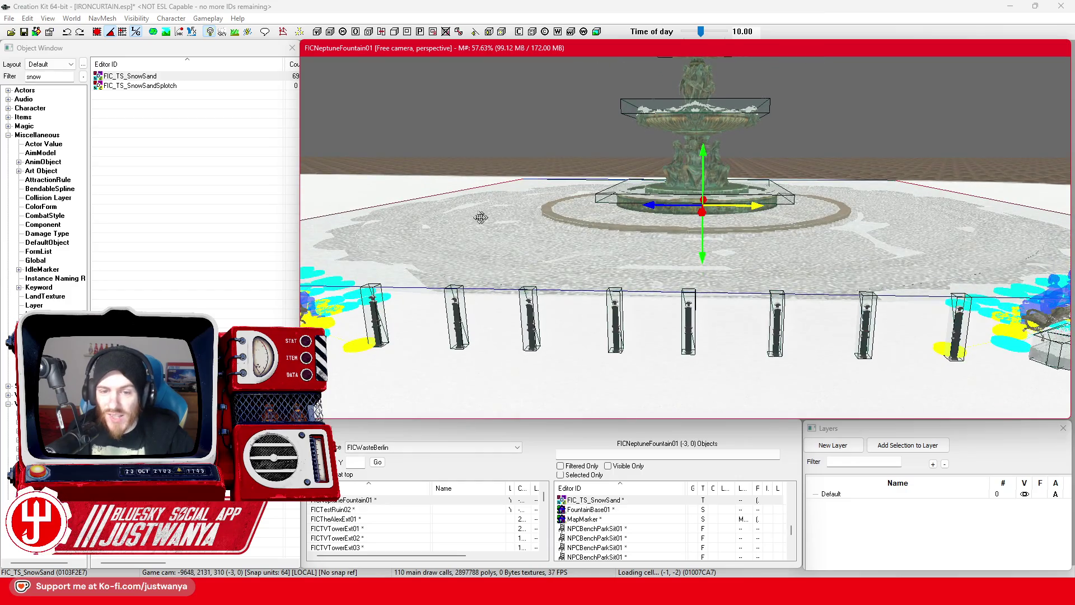
click(23, 32)
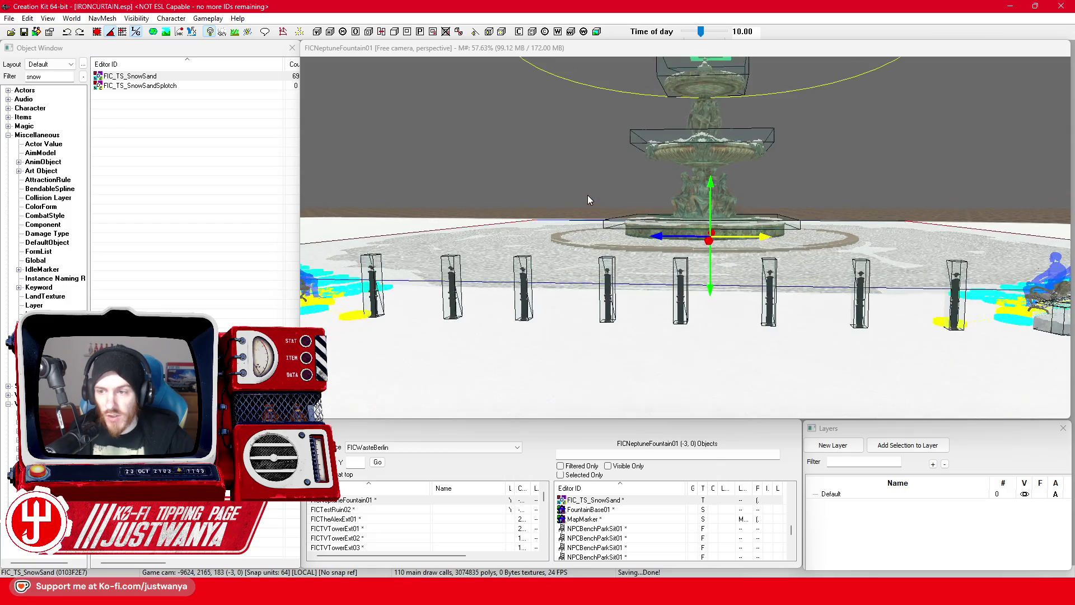
key(shift)
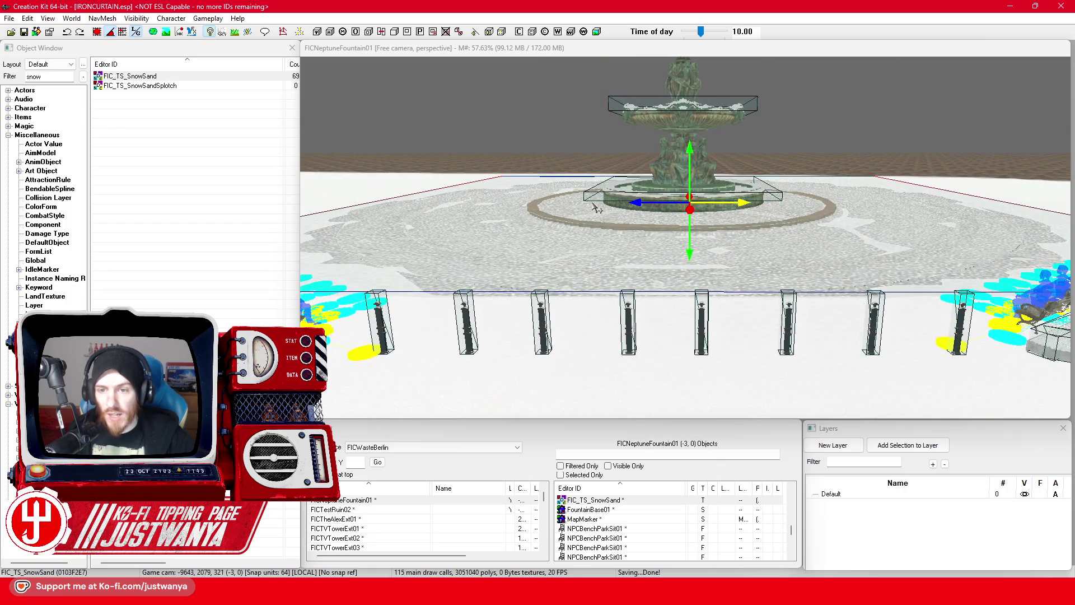
click(574, 52)
click(557, 109)
Select the FIC_TS_SnowSand ground plane and raise it slightly
key(shift)
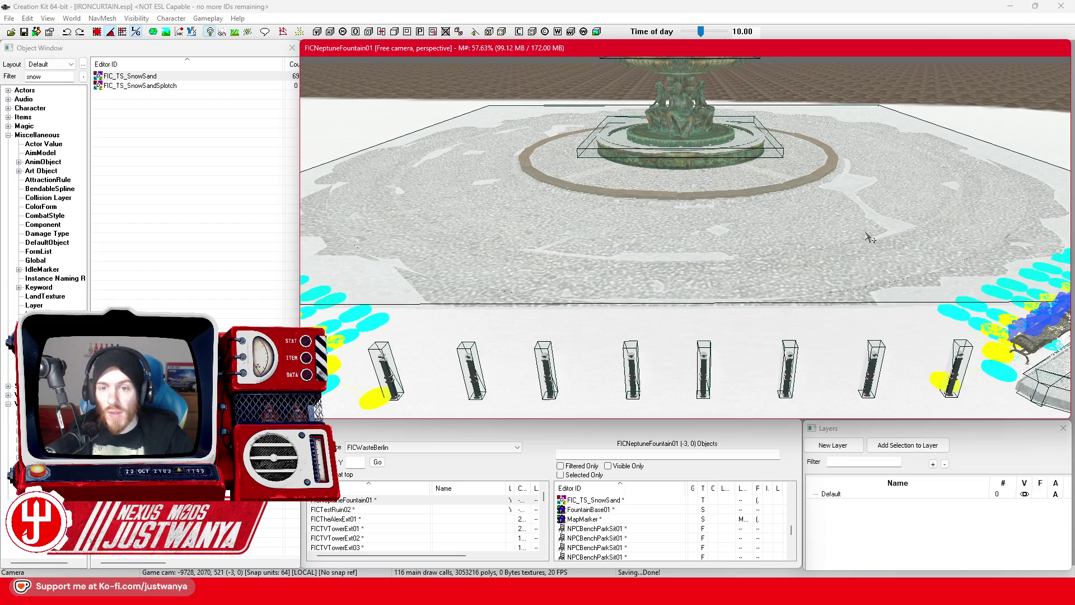
scroll(869, 237, up, 3)
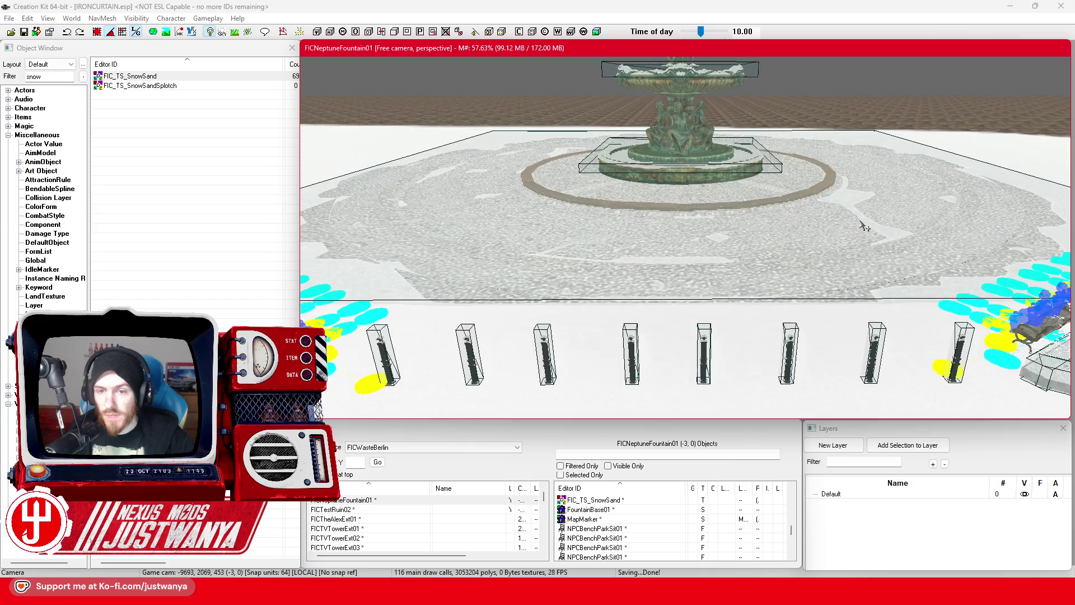
click(592, 225)
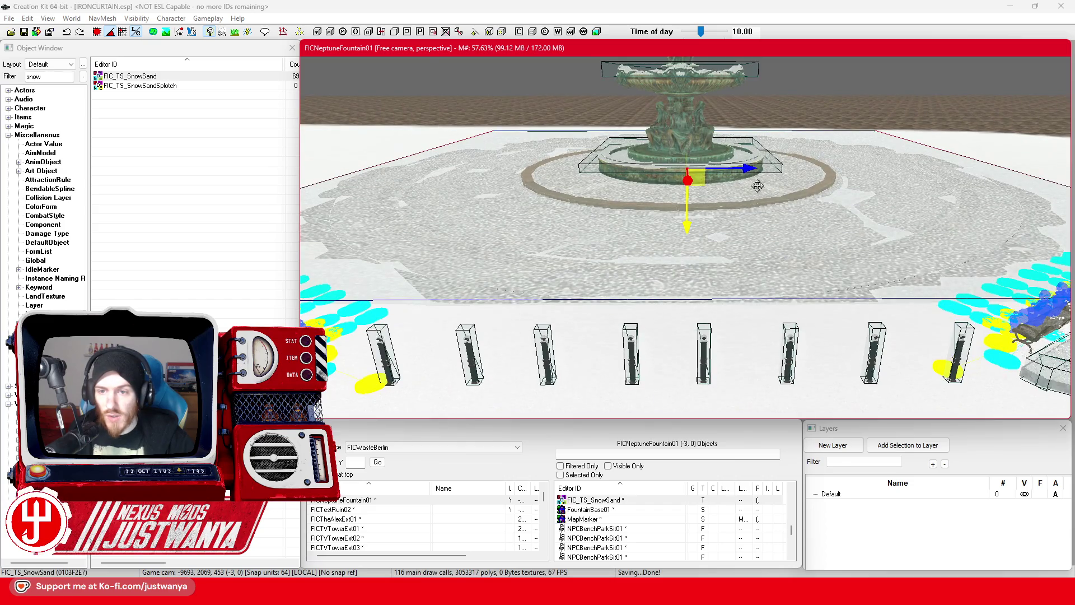
drag(686, 114, 688, 102)
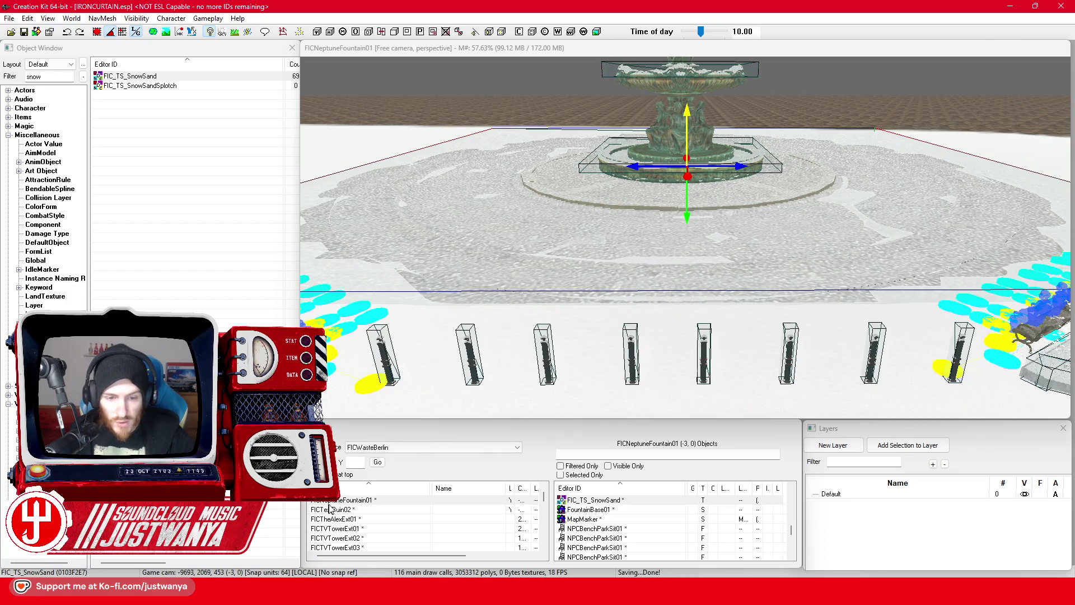
mouse_move(672, 592)
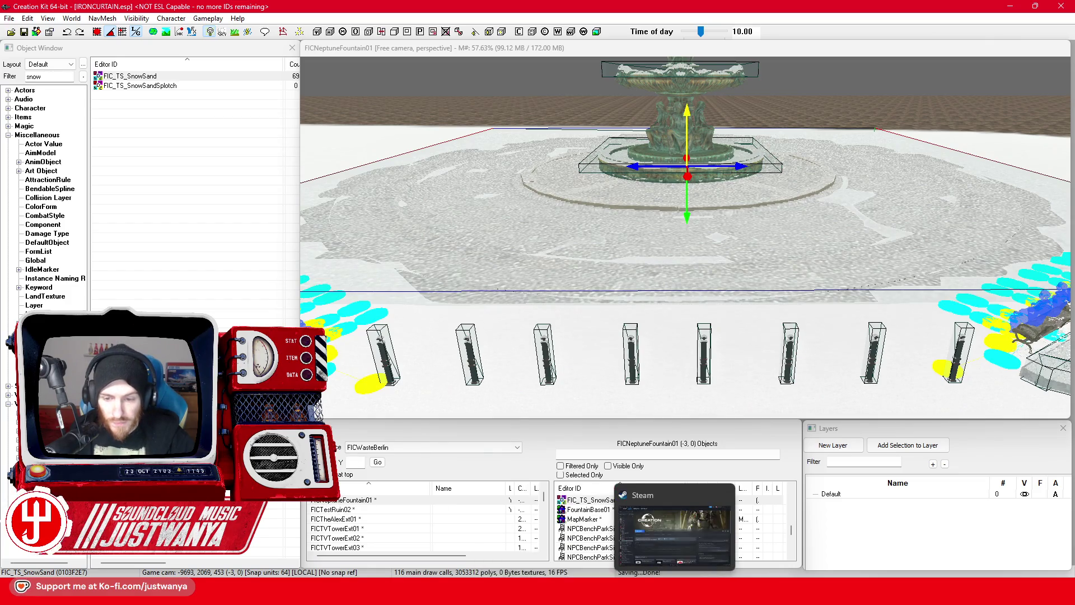
click(668, 519)
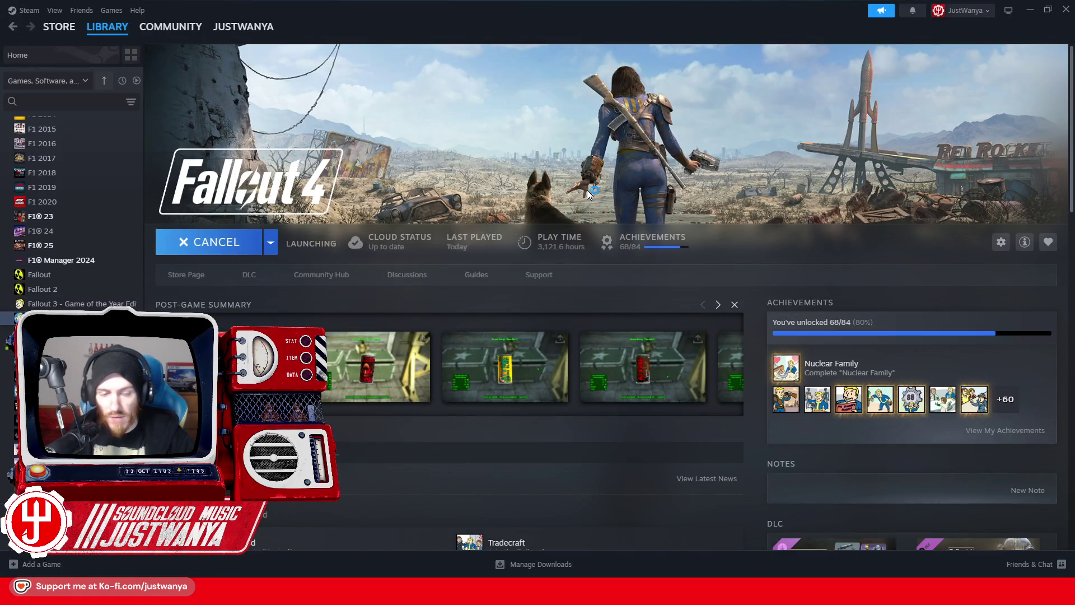
Start Fallout 4 with Play on its Steam library page
click(745, 213)
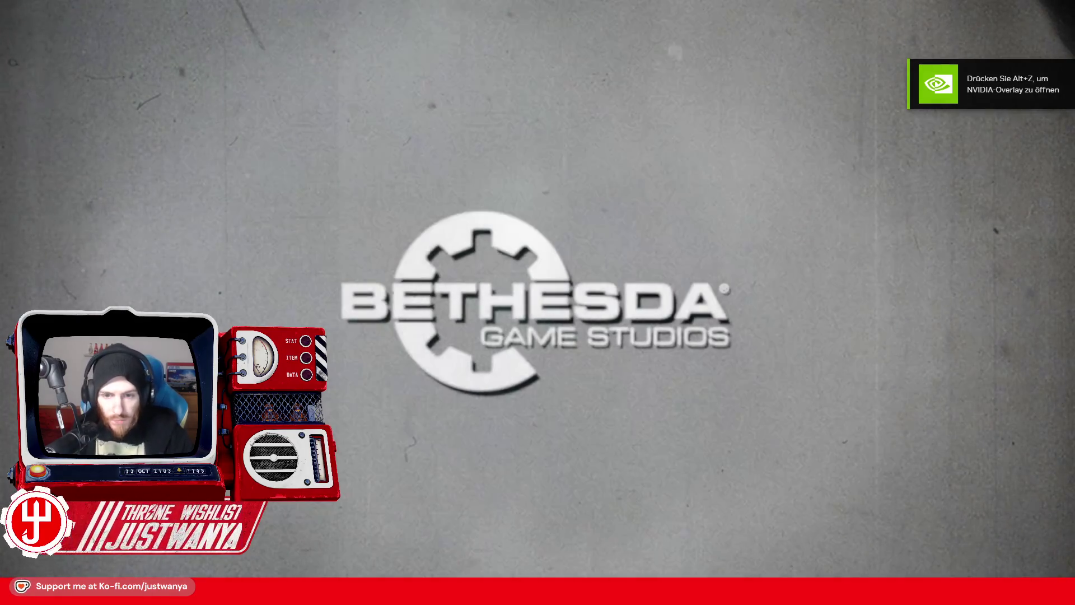
key(alt+Tab)
Travel to the fountain cell with the console command coc FICNeptuneFountain01
key(Tab)
key(Tab)
key(Tab)
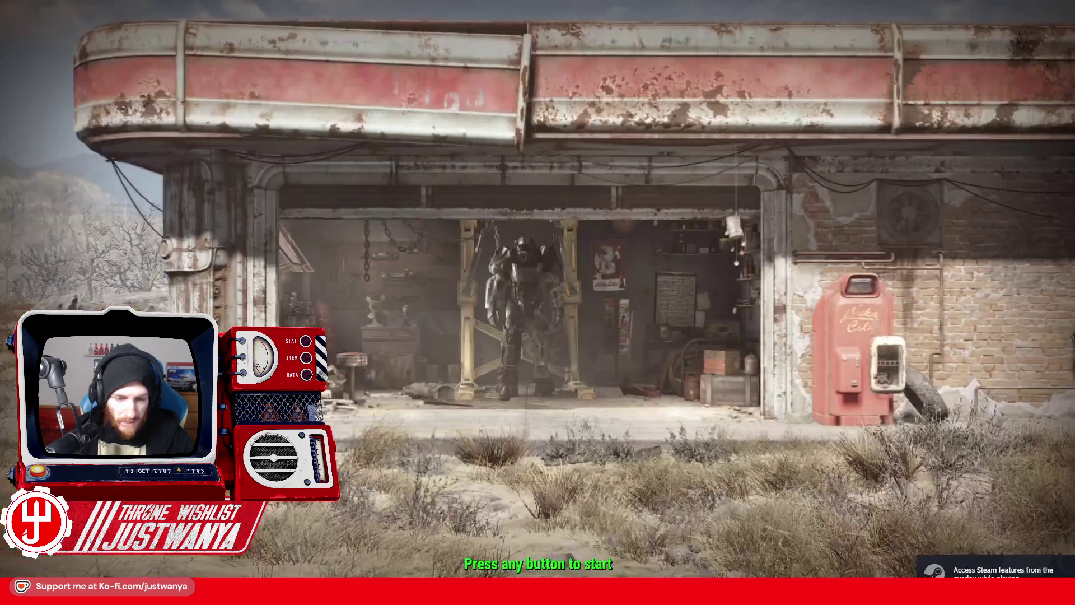
key(grave)
text(coc FIC)
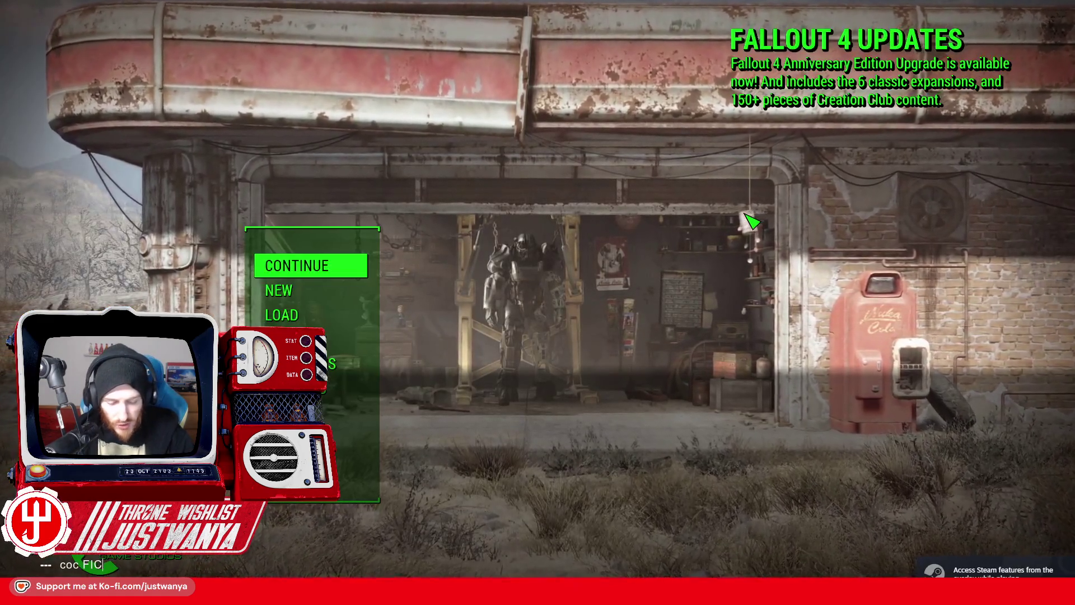
text(Neptun)
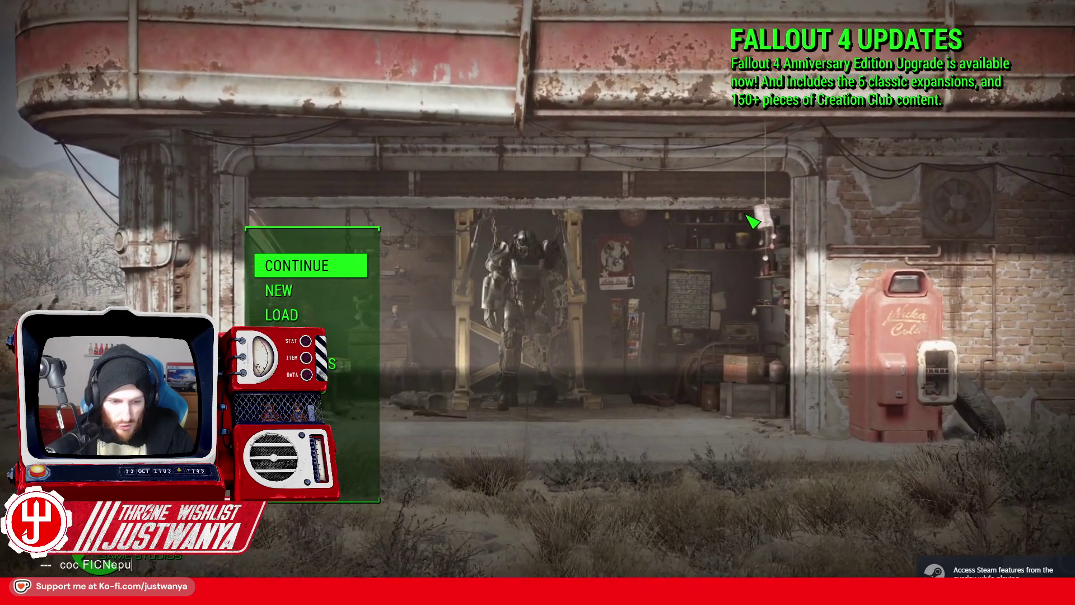
text(eFountain0)
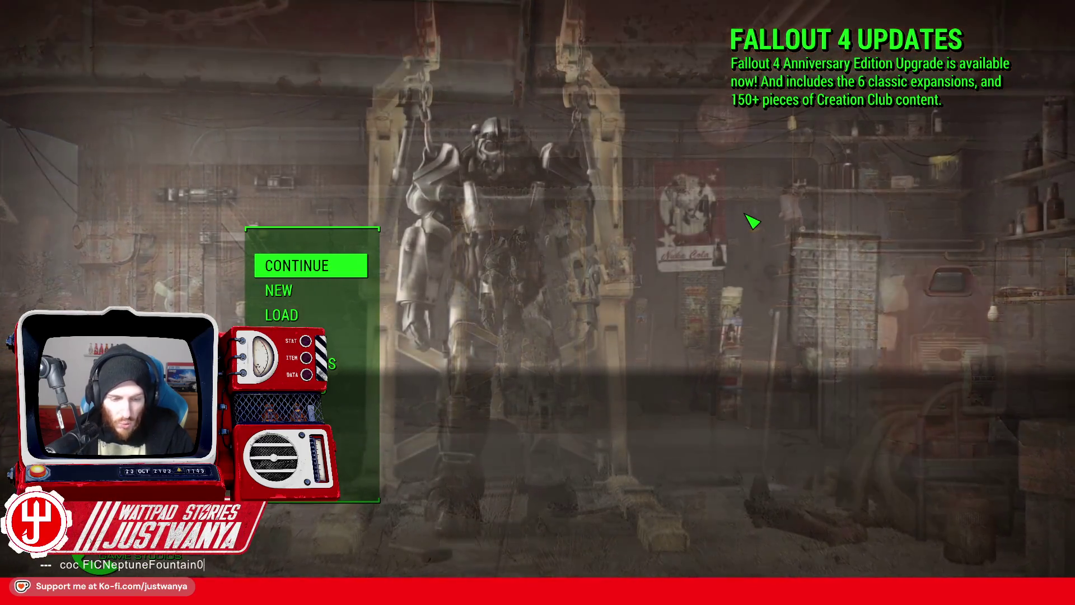
key(Return)
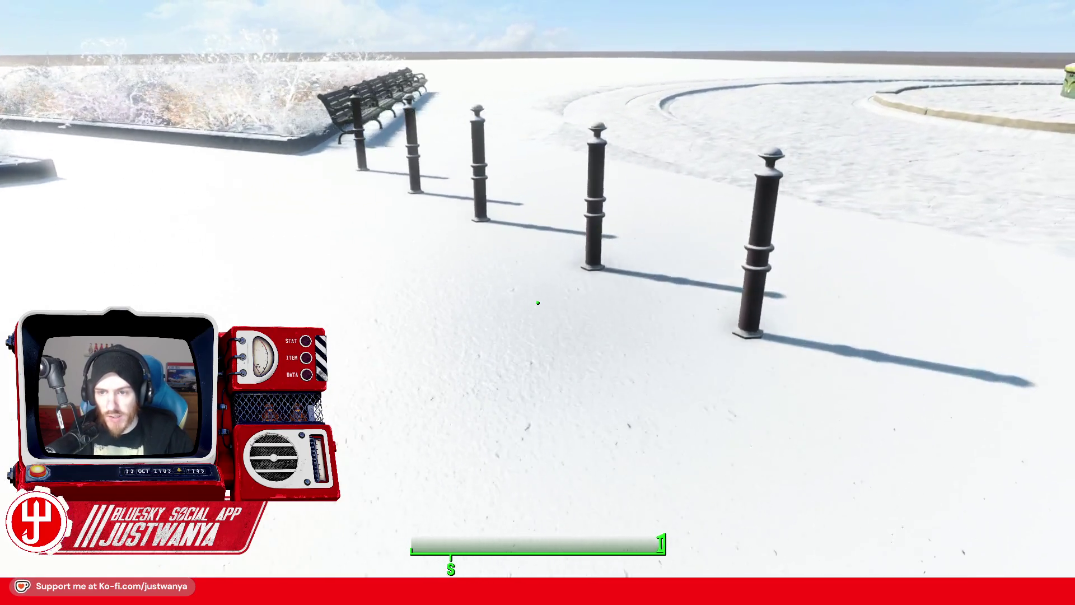
Walk past the bollards through the snowy plaza, then enable the free-flying camera with tfc
key(w)
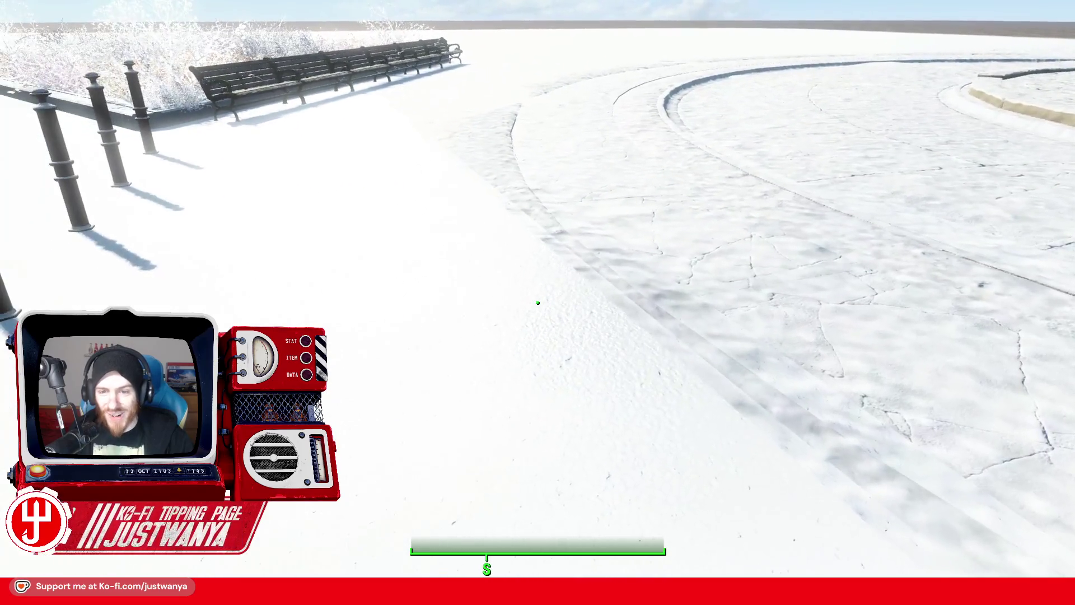
mouse_move(537, 302)
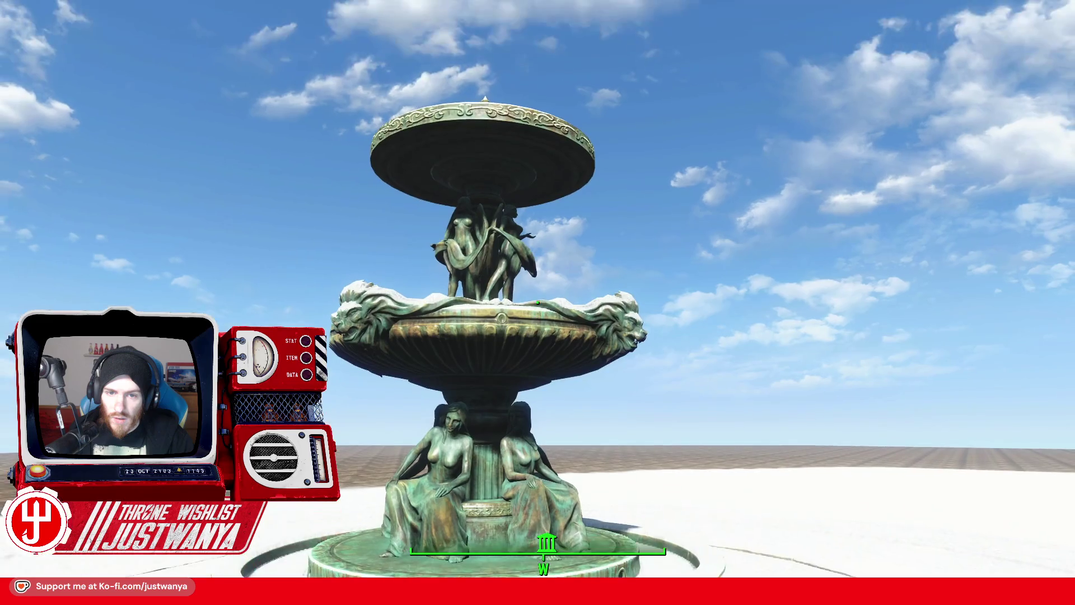
key(grave)
text(tfc)
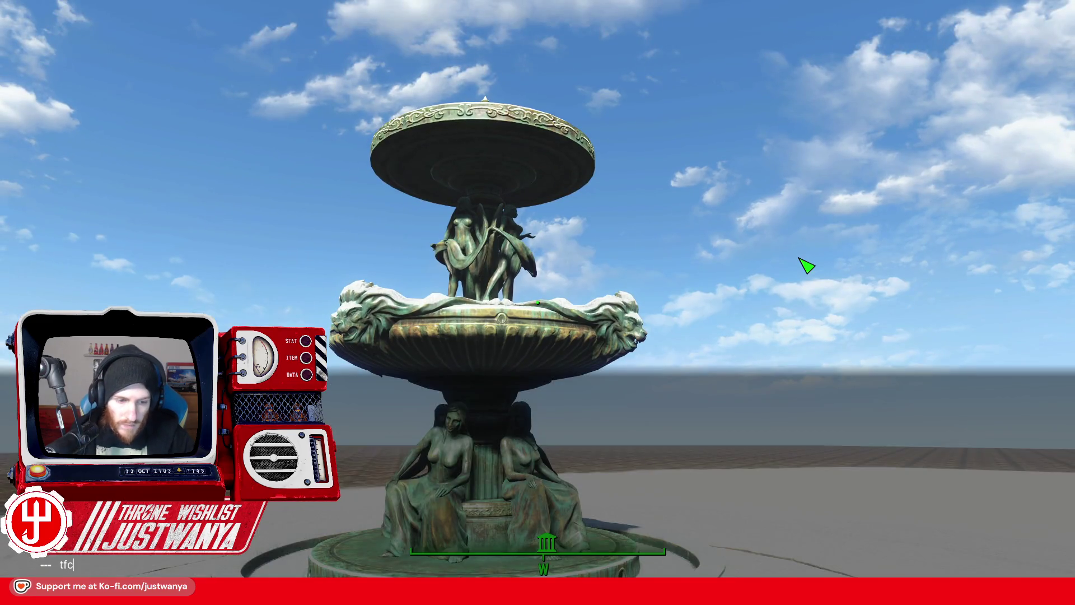
key(grave)
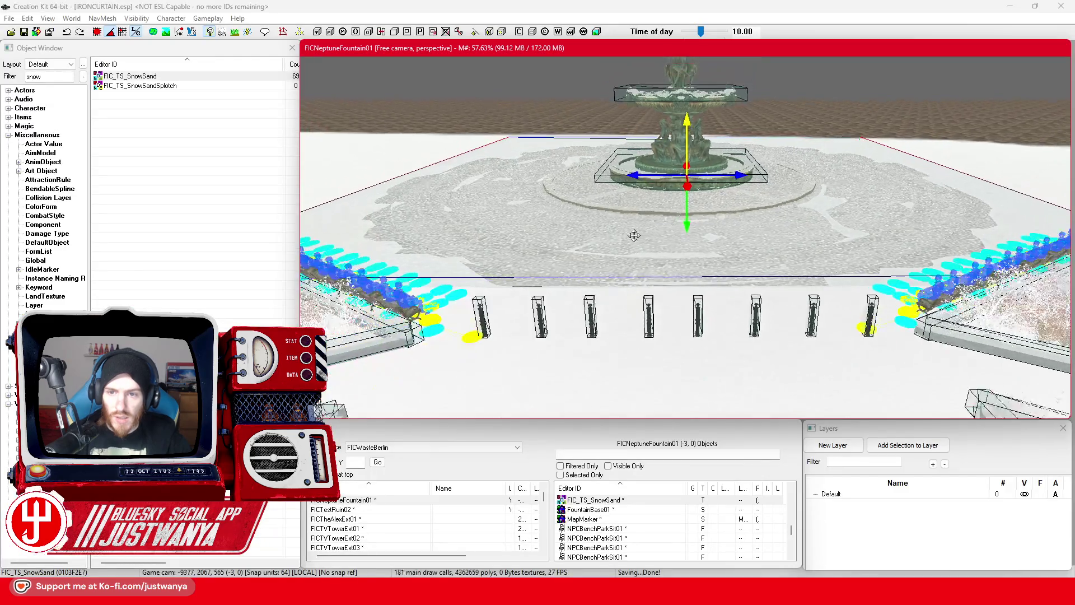
Reposition the snow plane left and right until it sits behind the fountain
drag(634, 182, 791, 173)
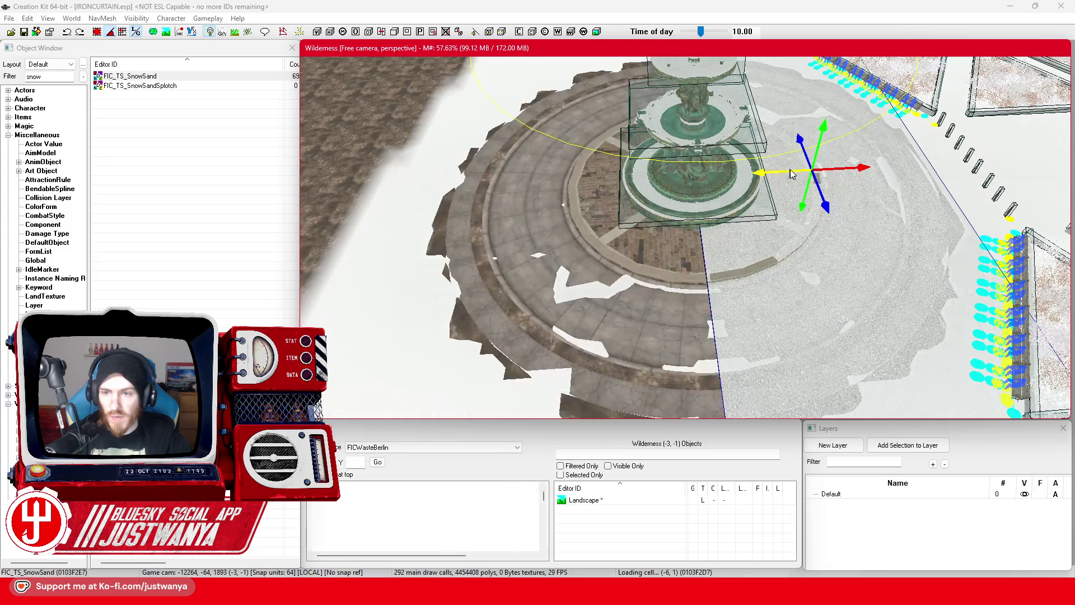
key(f)
drag(672, 116, 628, 116)
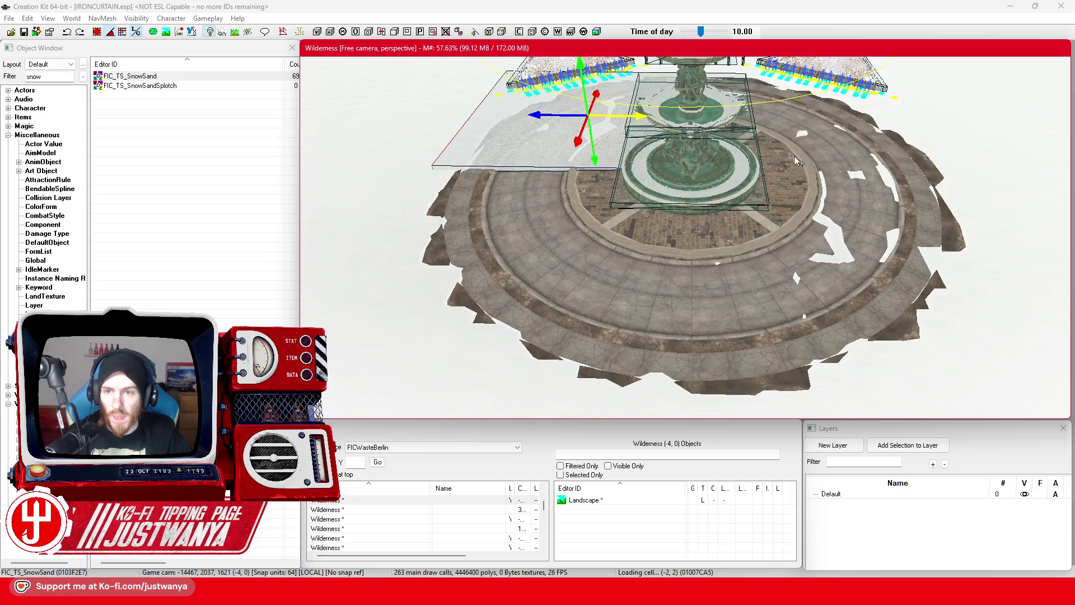
key(shift)
key(shift)
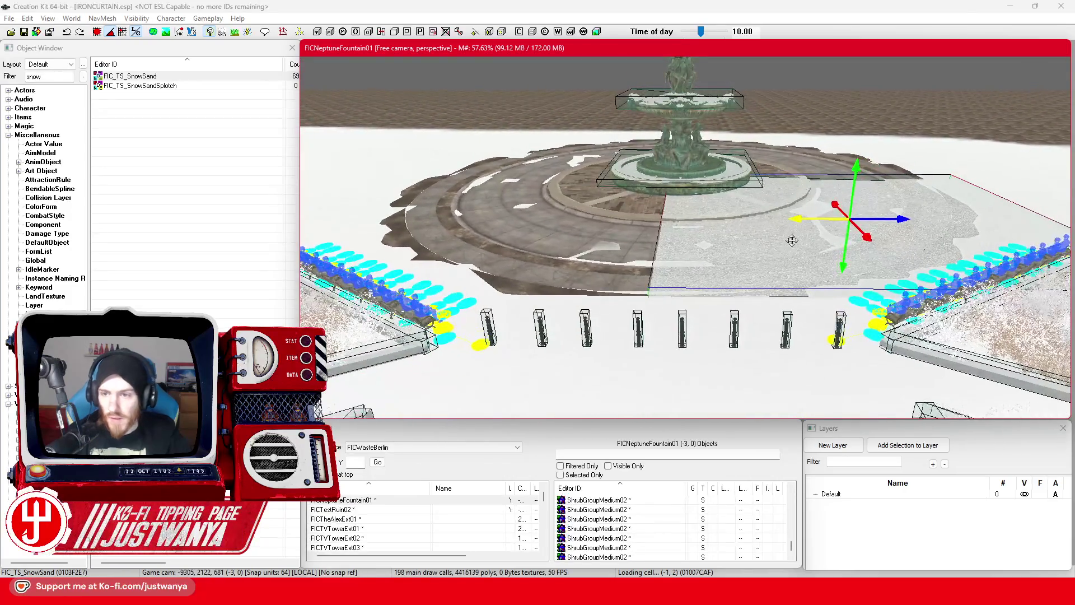
drag(802, 226, 803, 216)
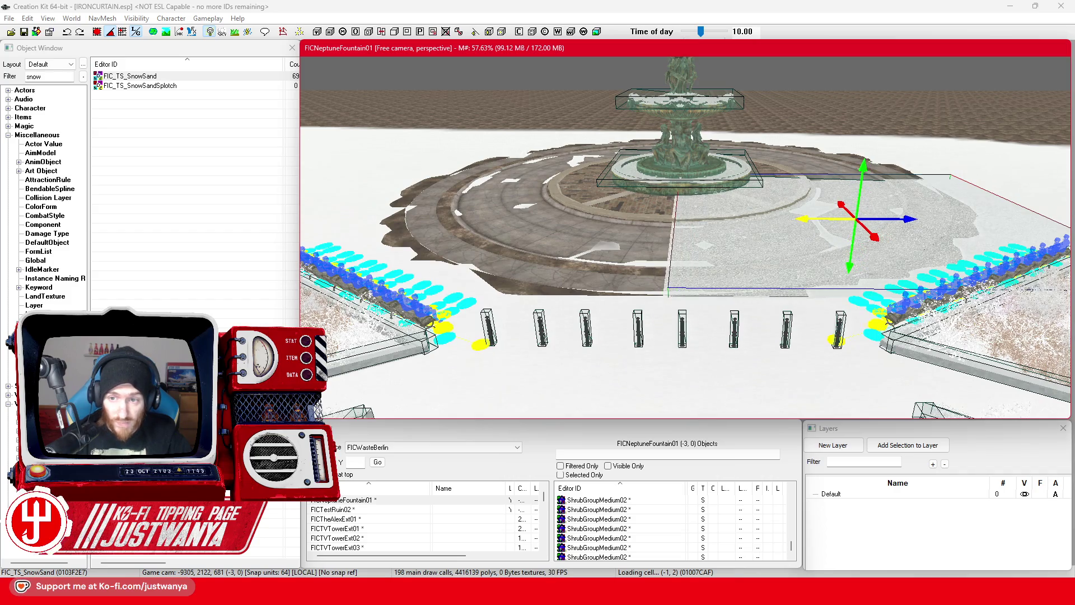
key(shift)
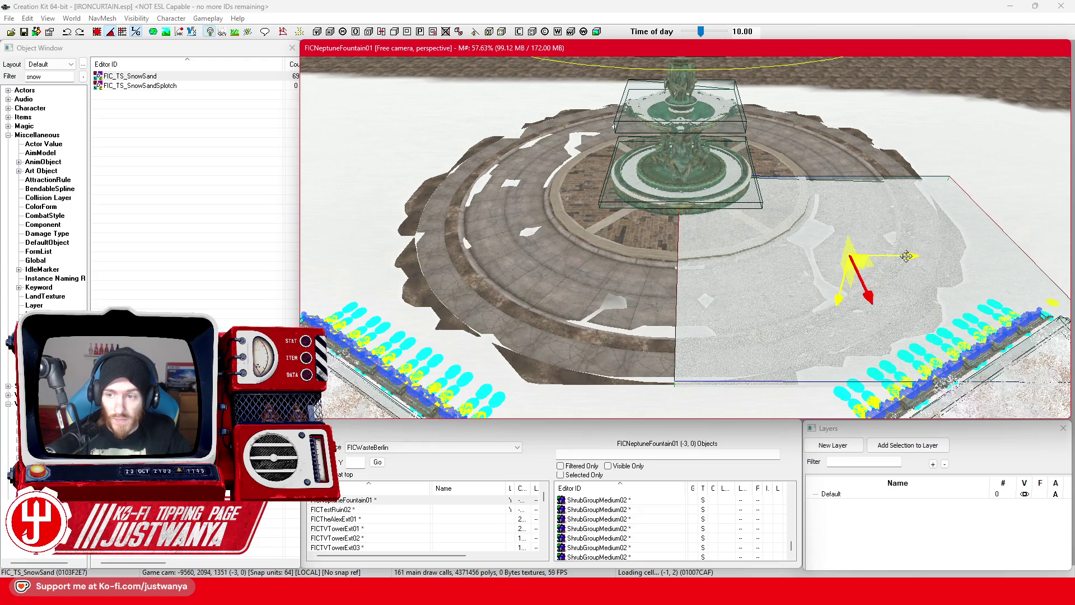
drag(908, 261, 569, 255)
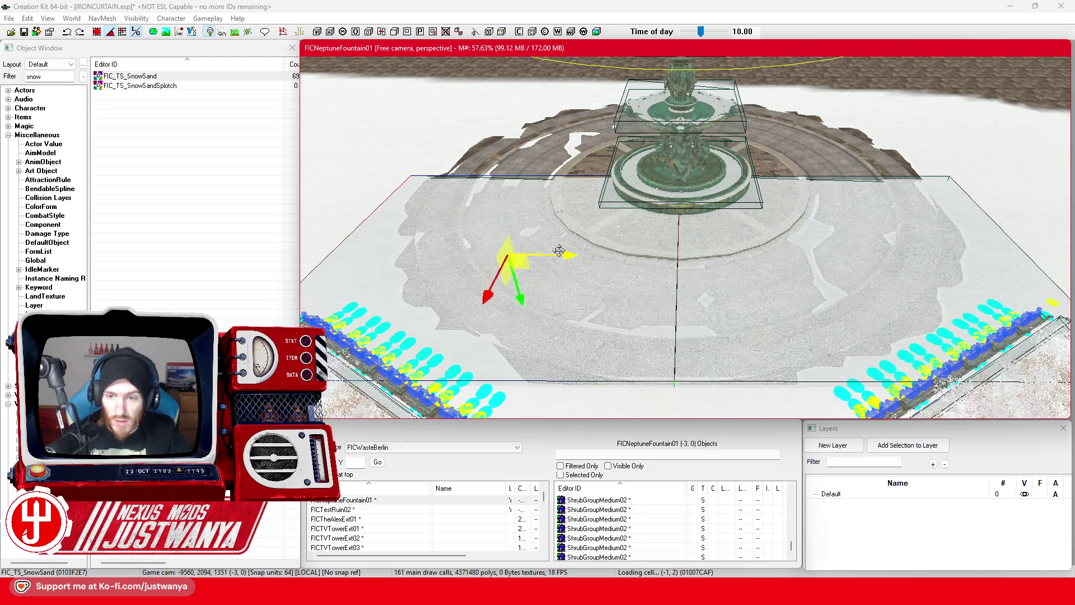
mouse_move(796, 305)
mouse_down()
mouse_move(887, 300)
mouse_move(868, 283)
mouse_move(851, 312)
mouse_move(806, 143)
mouse_move(792, 134)
mouse_up()
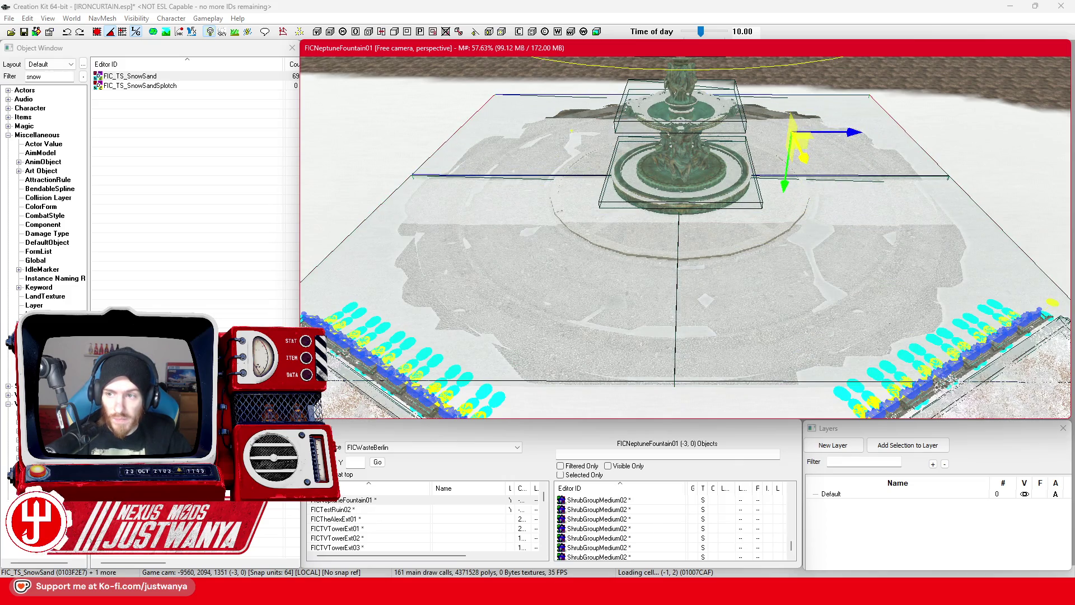
Save IRONCURTAIN.esp and switch to the Fallout 4 page in Steam
key(shift)
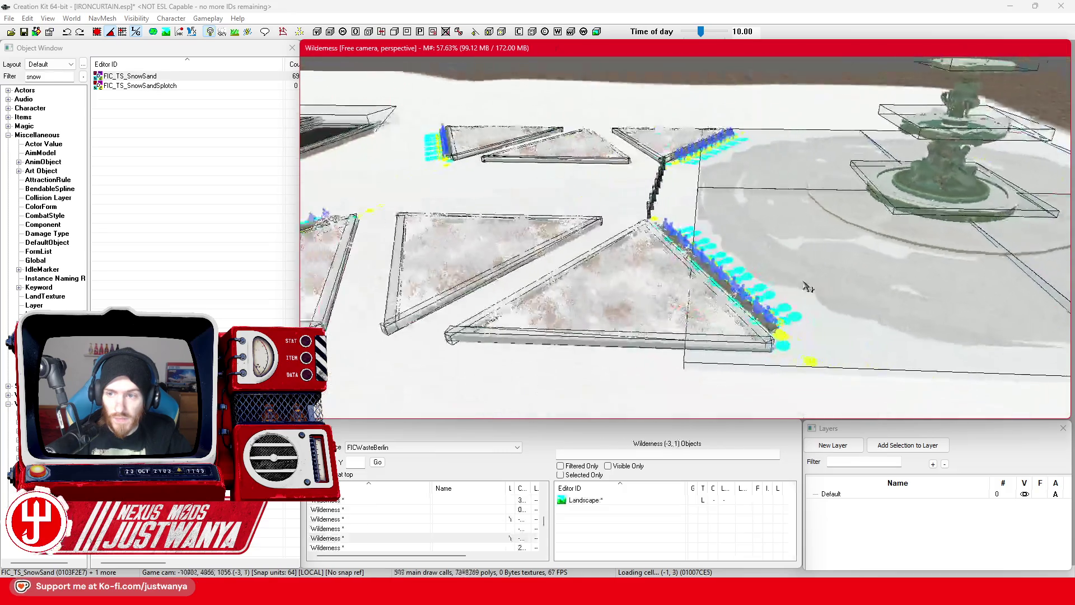
key(shift)
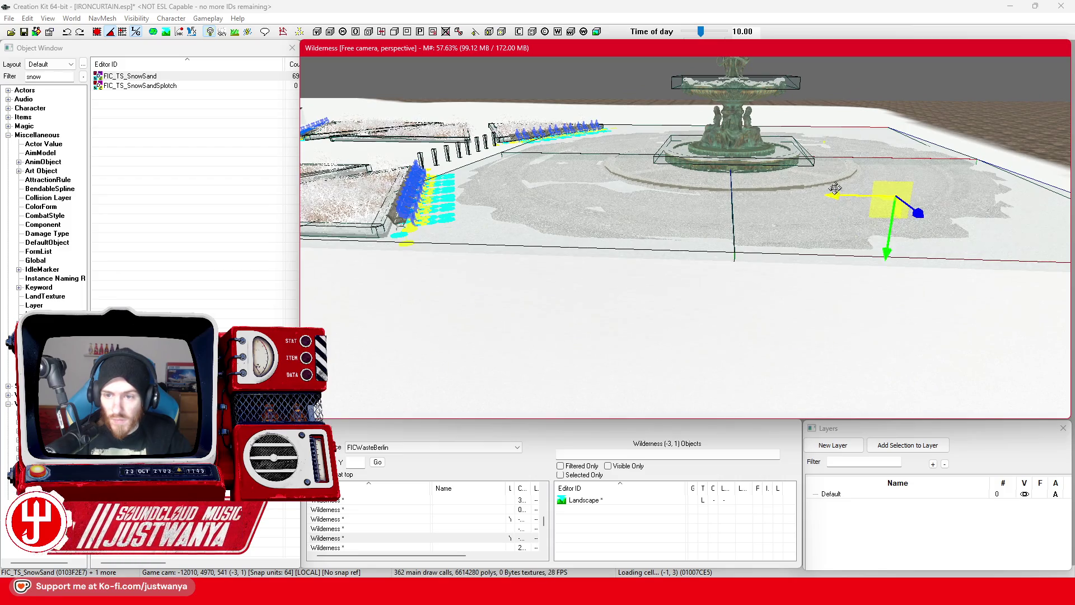
key(shift)
key(shift)
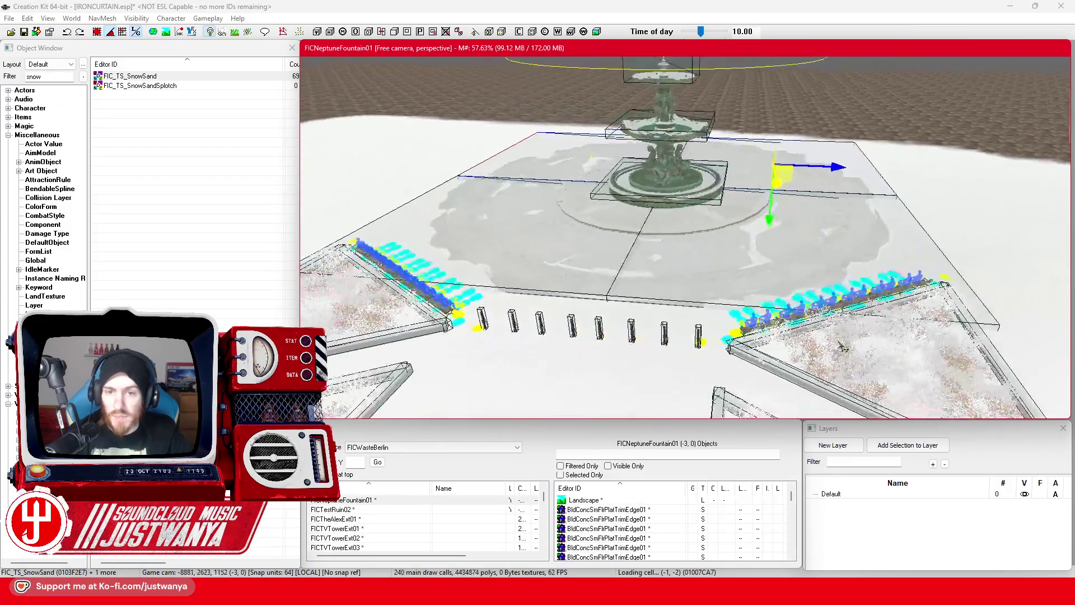
click(25, 33)
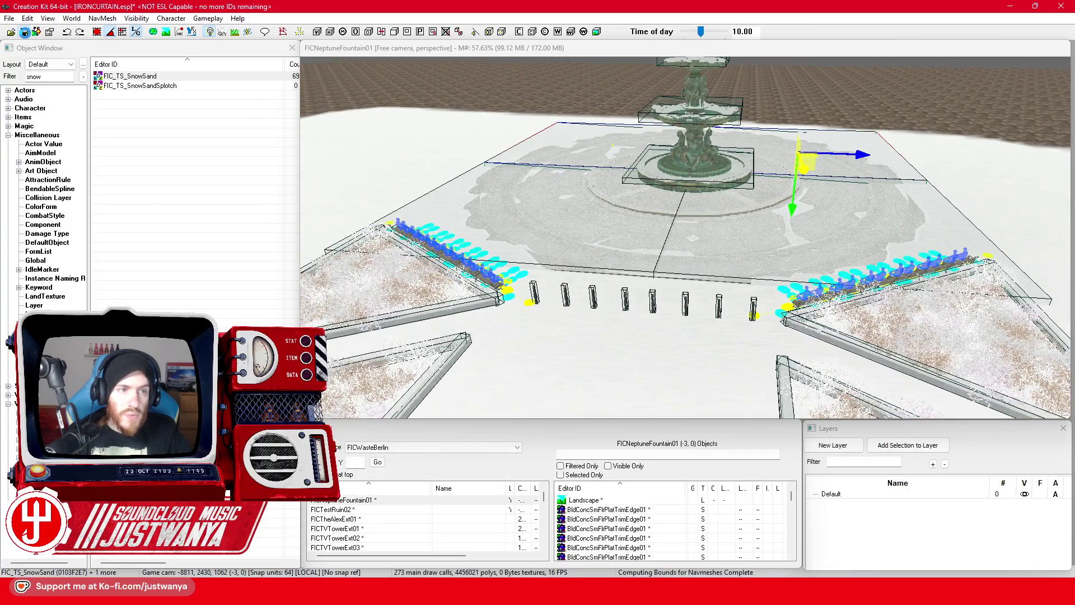
scroll(598, 322, up, 4)
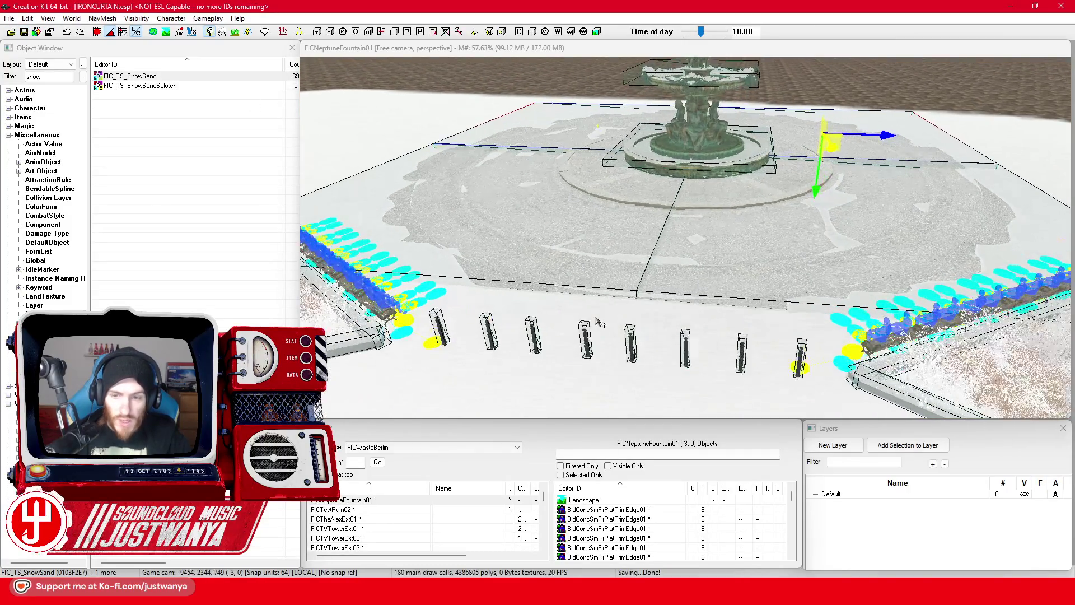
scroll(598, 322, up, 3)
key(alt+Tab)
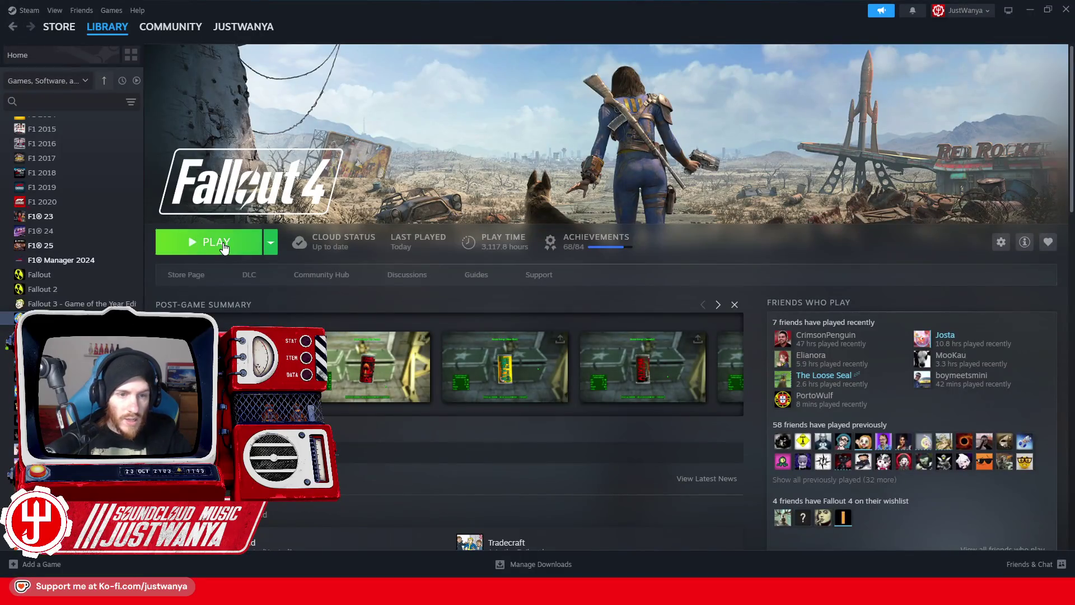
Hit the green PLAY button on the Fallout 4 library page
click(224, 247)
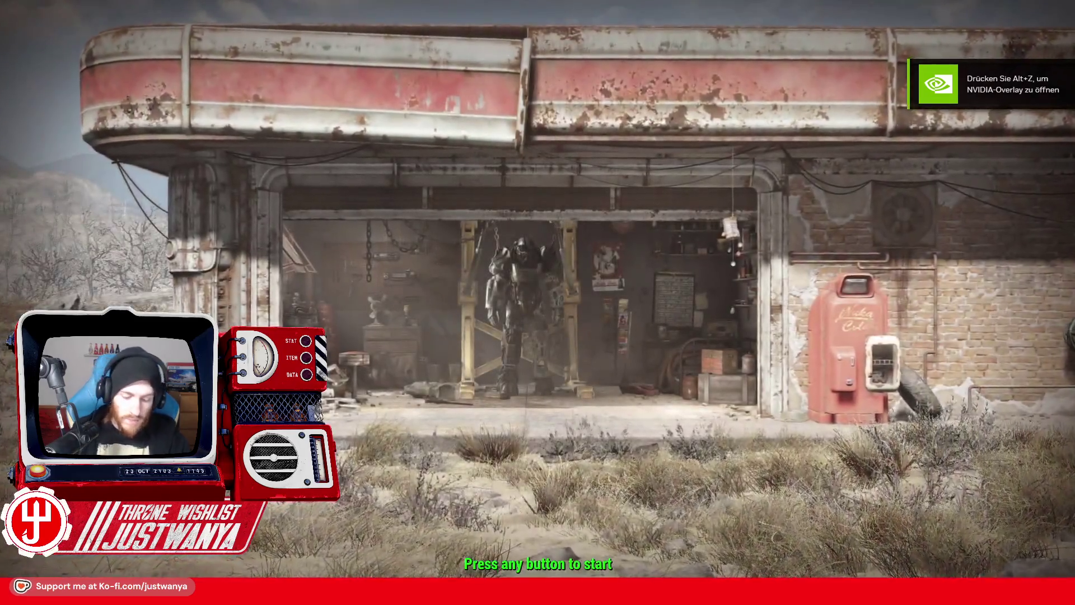
From the title screen, use the console to travel into the Neptune fountain cell and view the snowy plaza
click(762, 454)
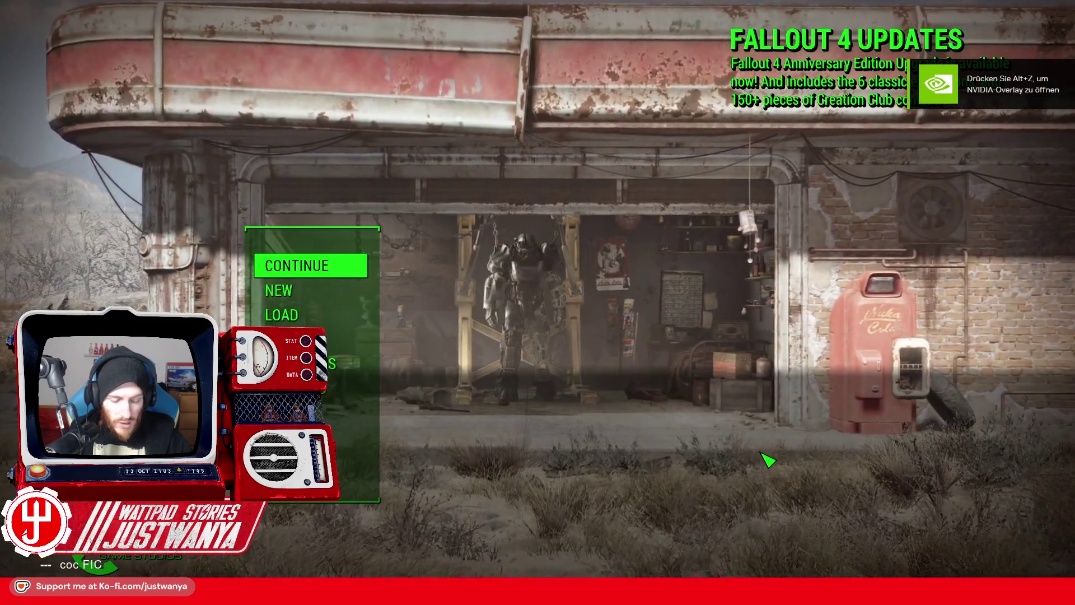
text(FICNeptune)
text(Football)
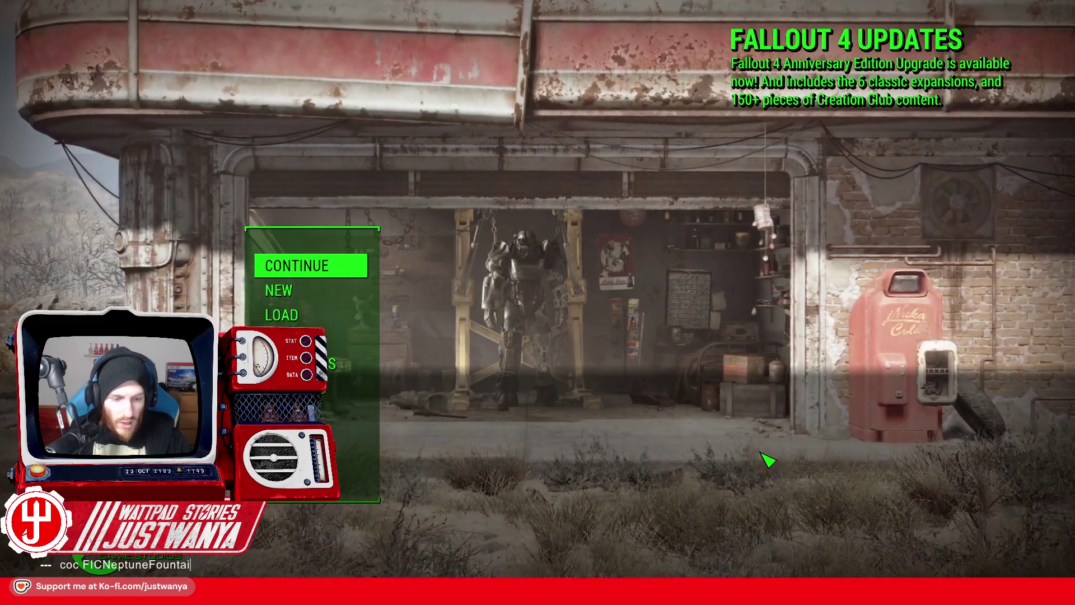
key(Return)
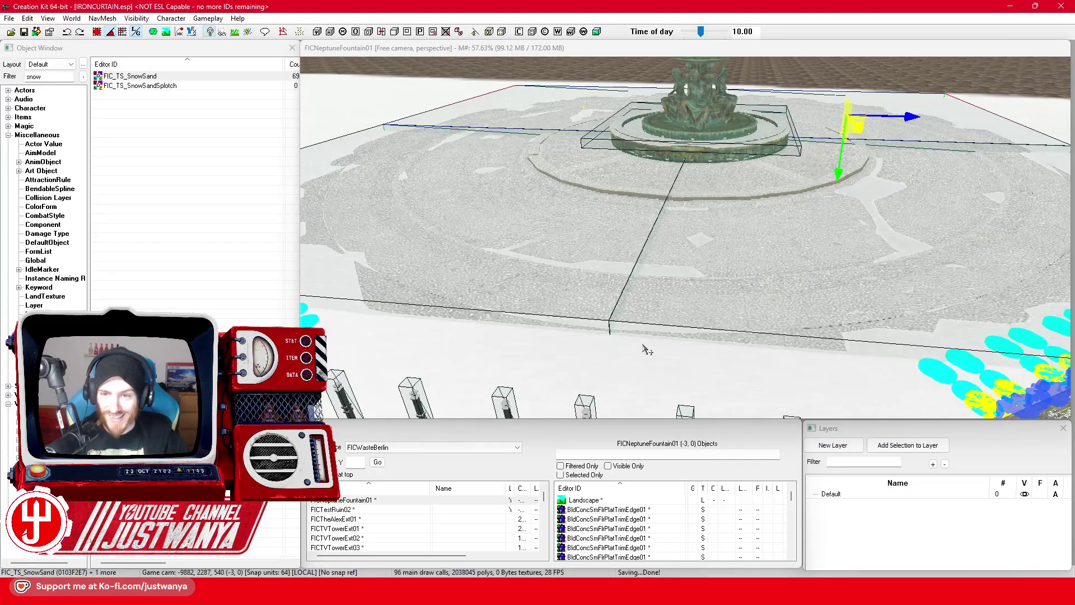
Filter the Object Window list for street lamp objects
scroll(566, 49, up, 3)
click(567, 49)
scroll(602, 315, up, 5)
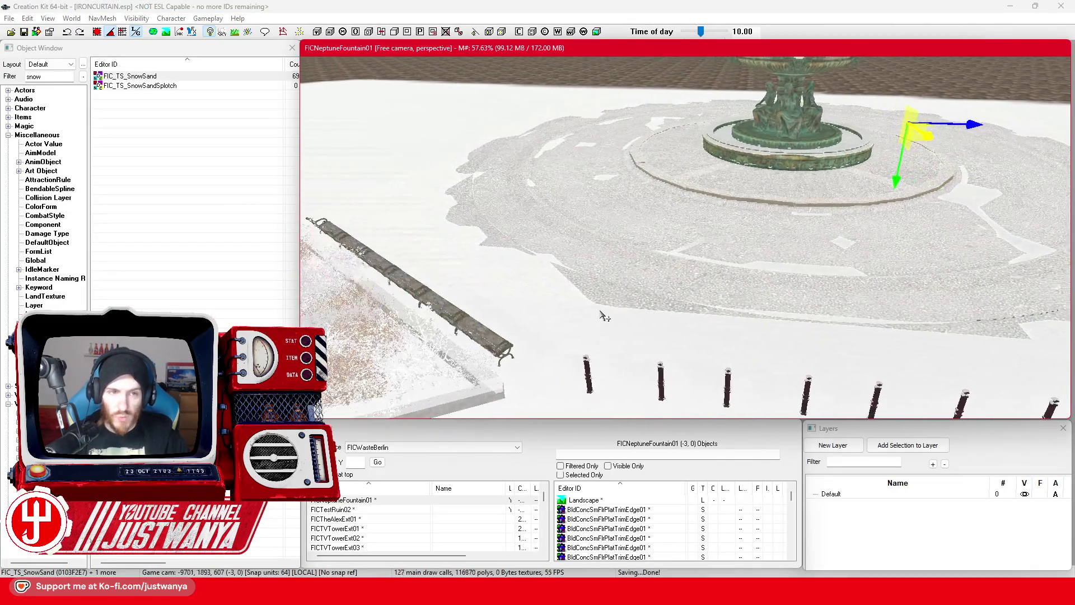
scroll(593, 311, up, 3)
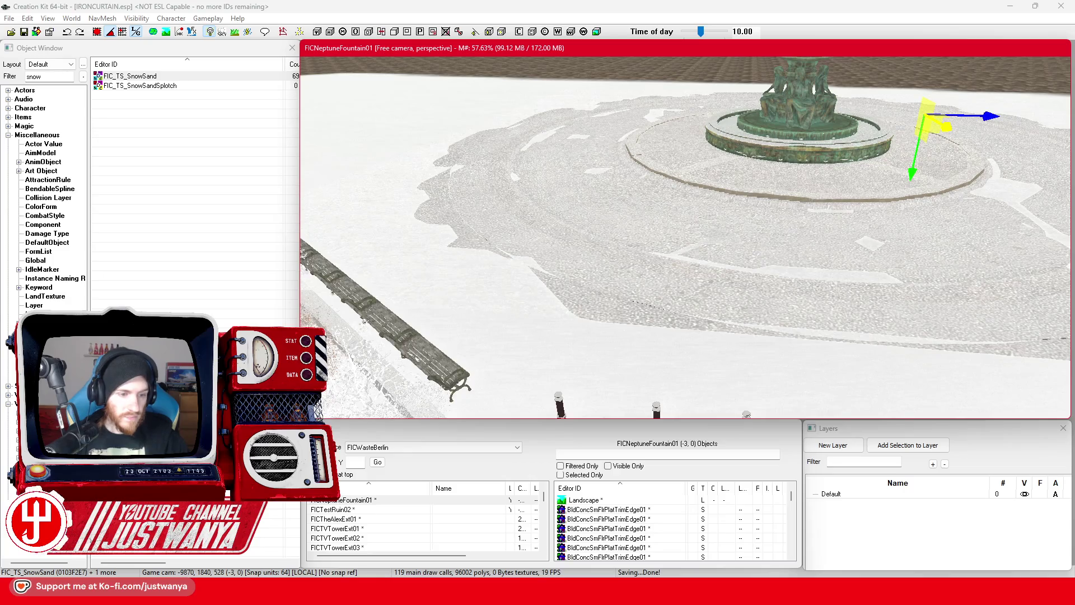
click(87, 117)
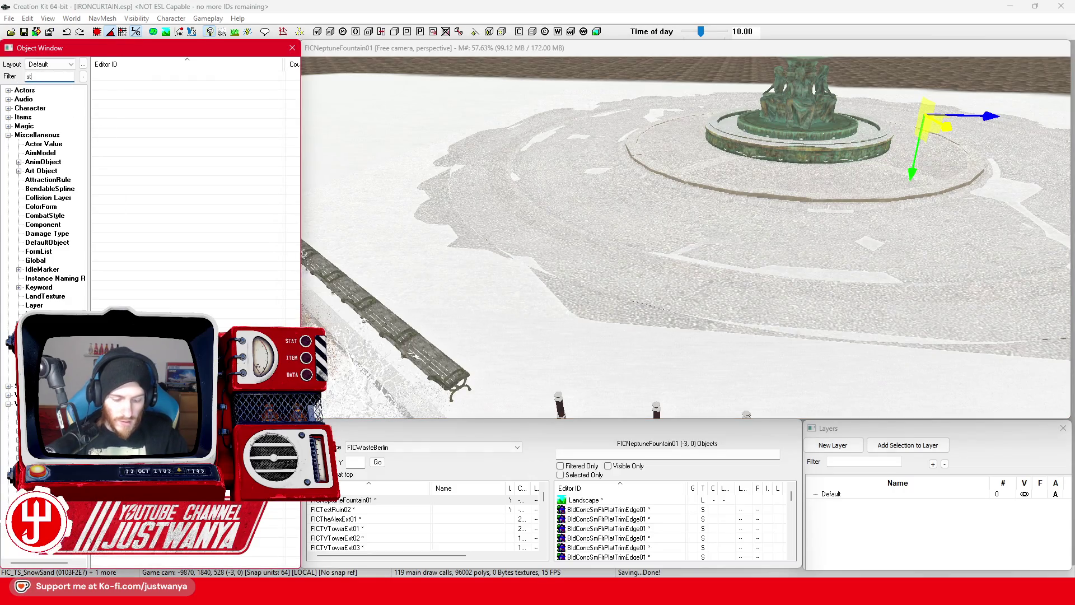
text(streetla)
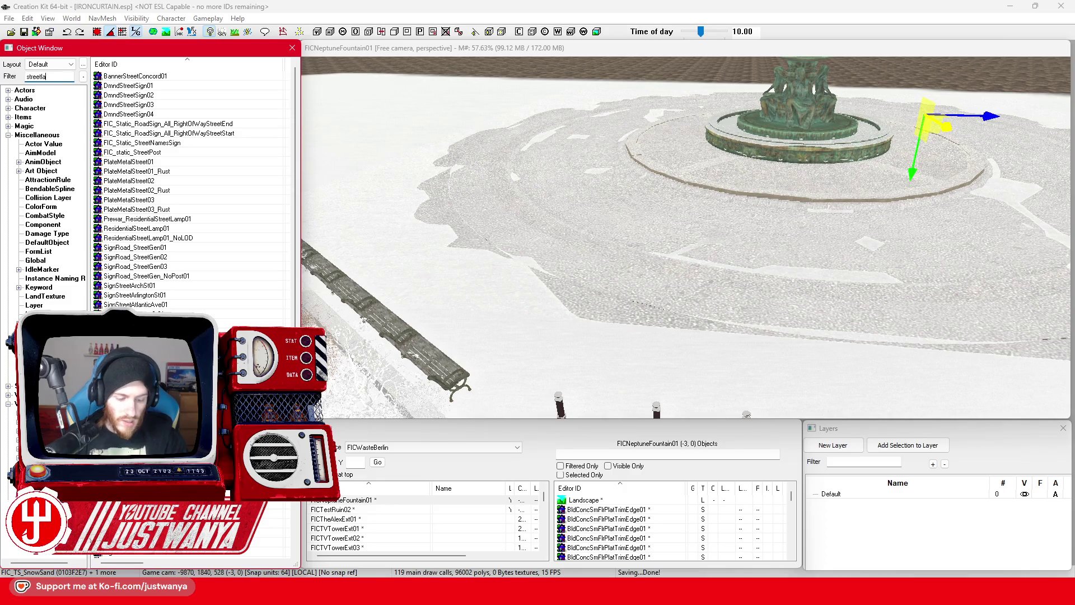
text(mp)
Preview the StreetLamp01, ResidentialStreetLamp01 and Prewar_ResidentialStreetLamp01 models
double_click(164, 105)
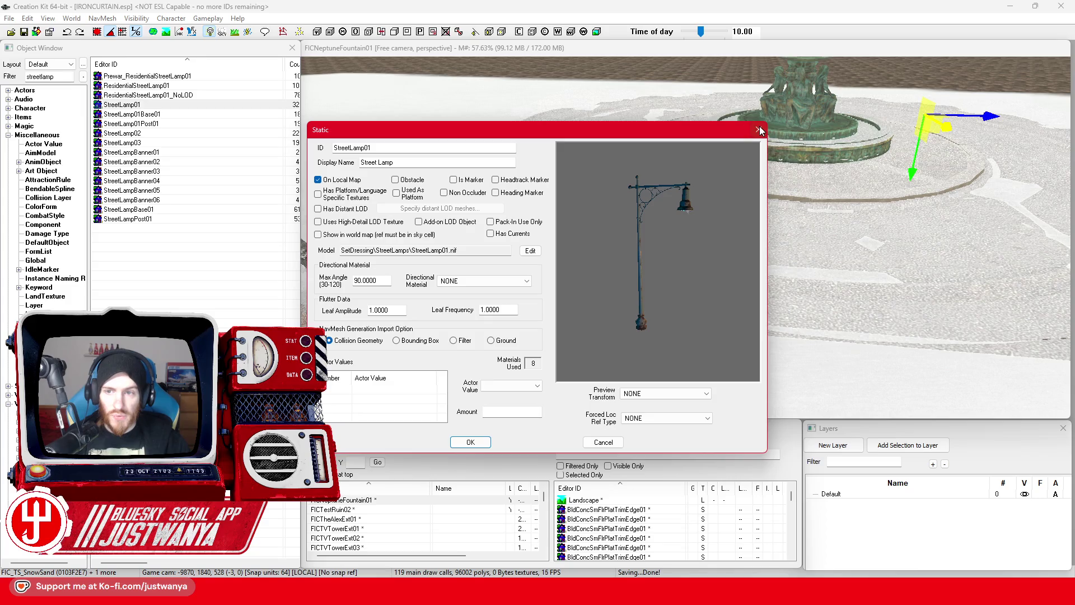
click(758, 130)
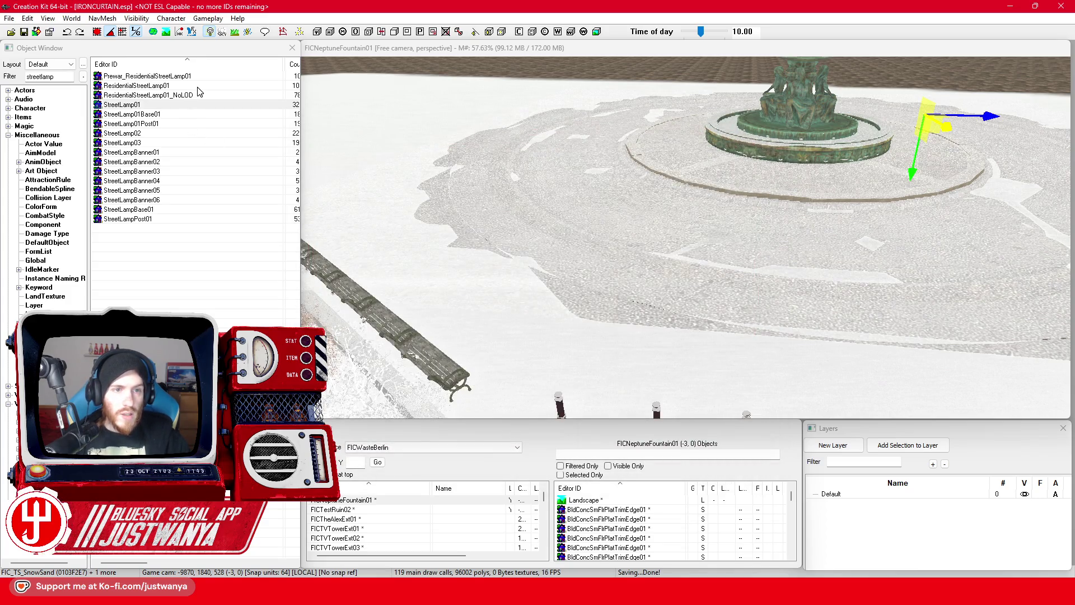
double_click(197, 88)
click(756, 131)
double_click(168, 77)
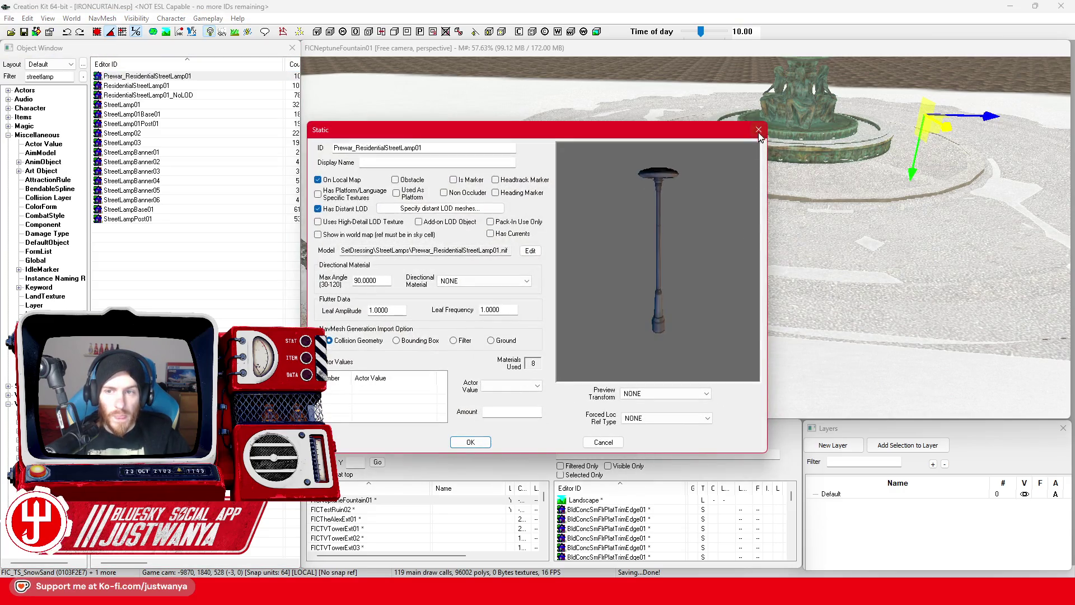
click(759, 131)
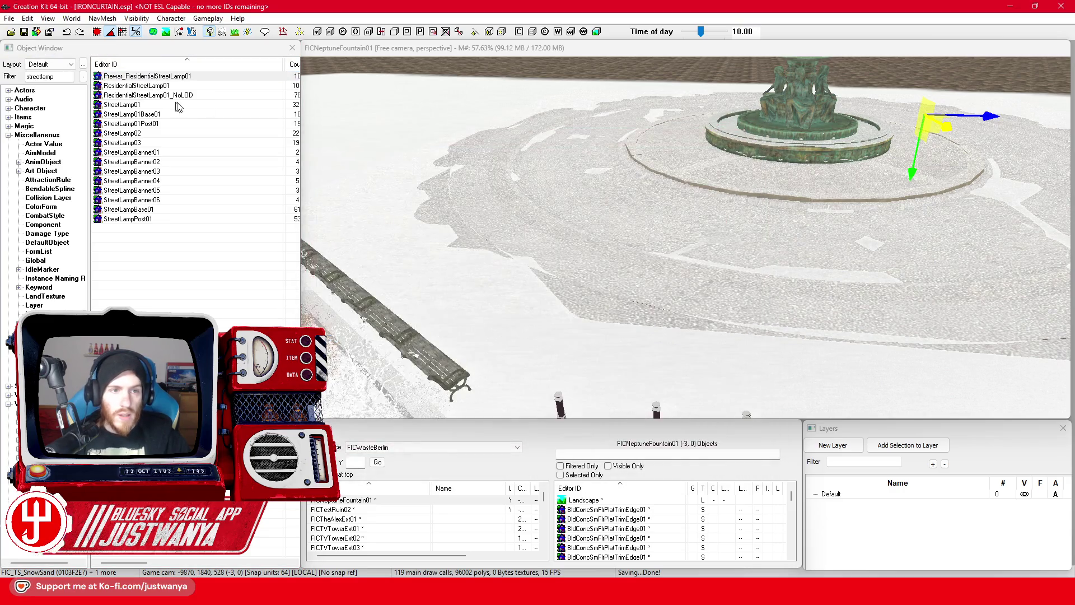
Preview StreetLampPost01, StreetLampBase01 and StreetLampBanner06, then change the filter to 'lantern'
double_click(171, 219)
drag(666, 297, 706, 311)
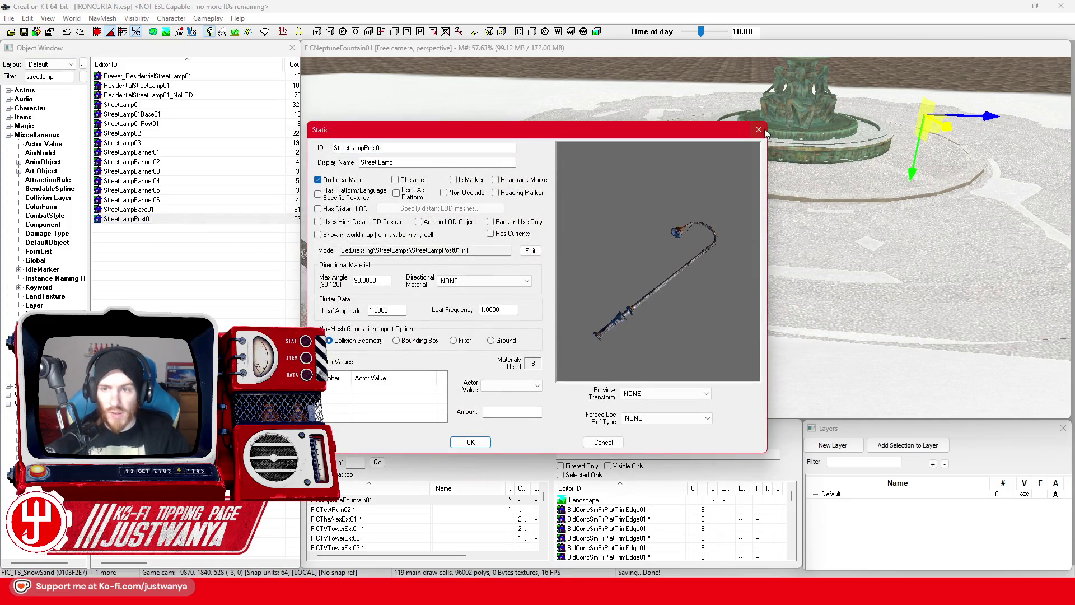
click(759, 130)
double_click(159, 210)
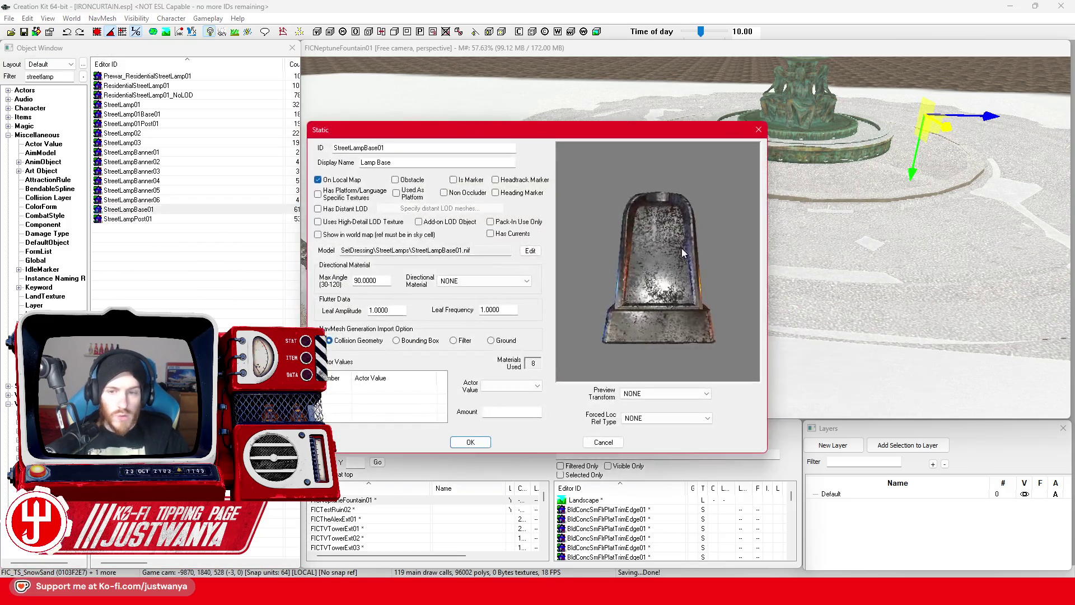
click(758, 131)
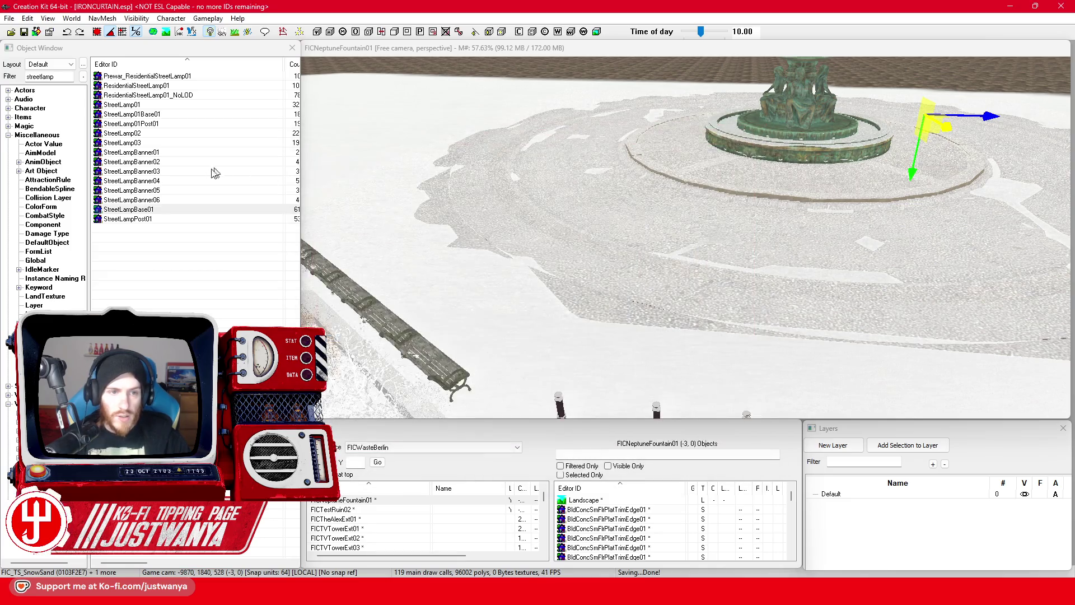
double_click(175, 200)
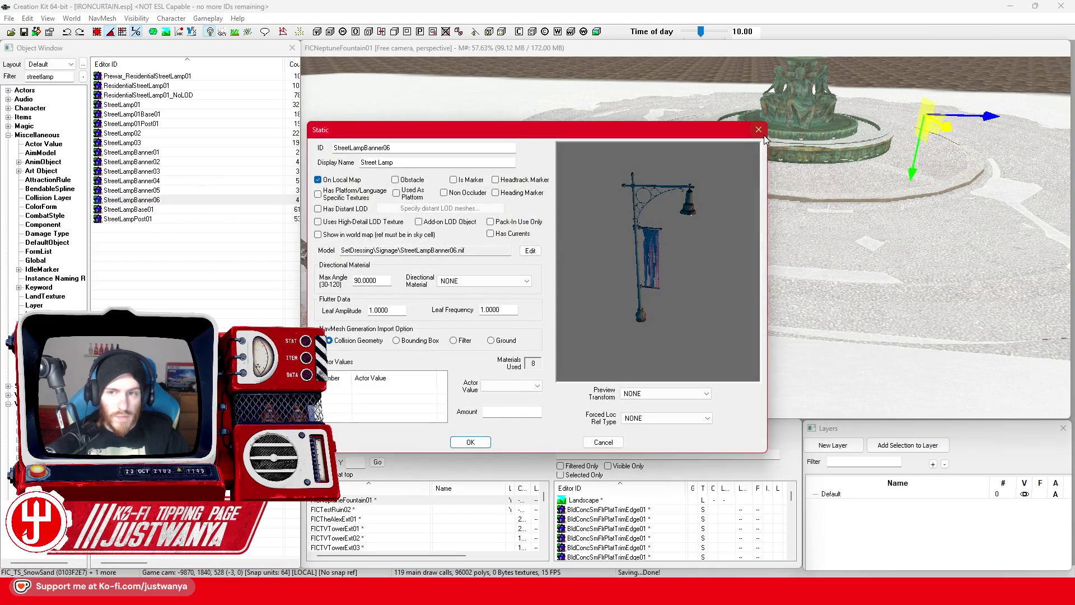
click(764, 136)
drag(54, 76, 43, 77)
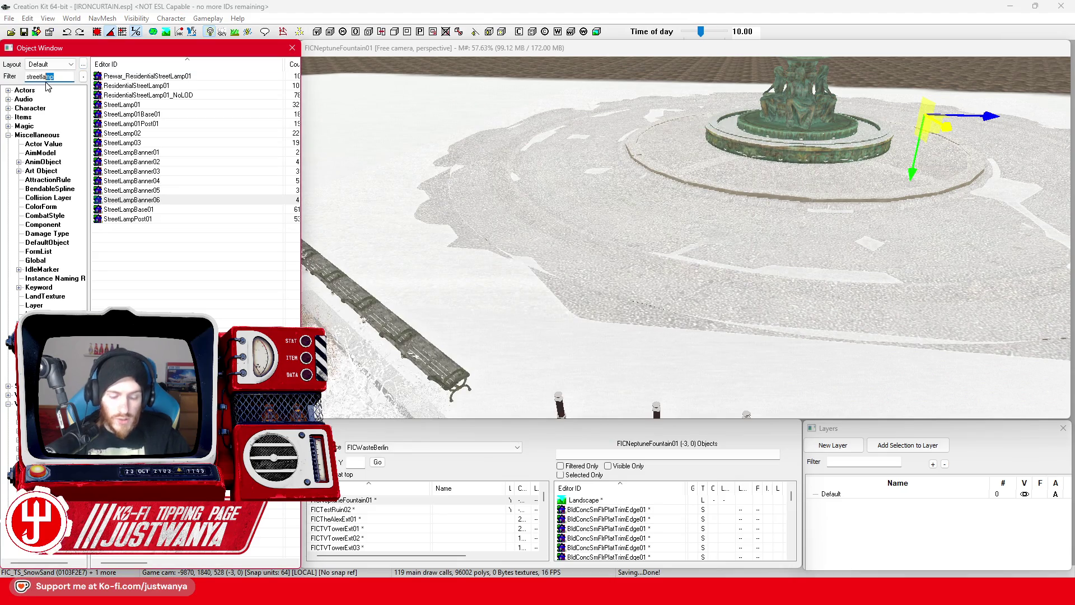
text(ntern)
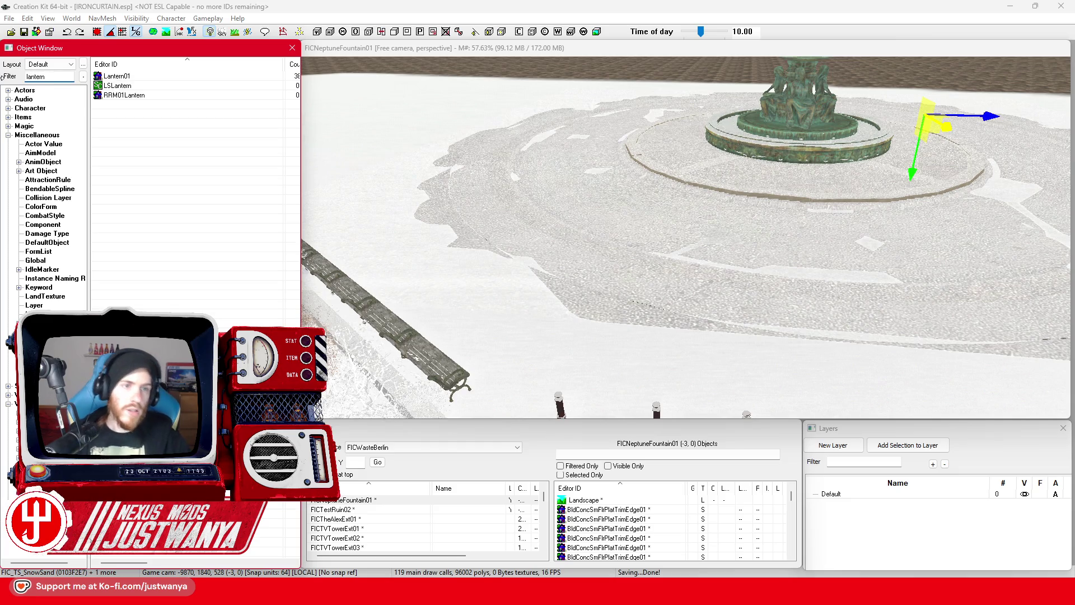
double_click(136, 77)
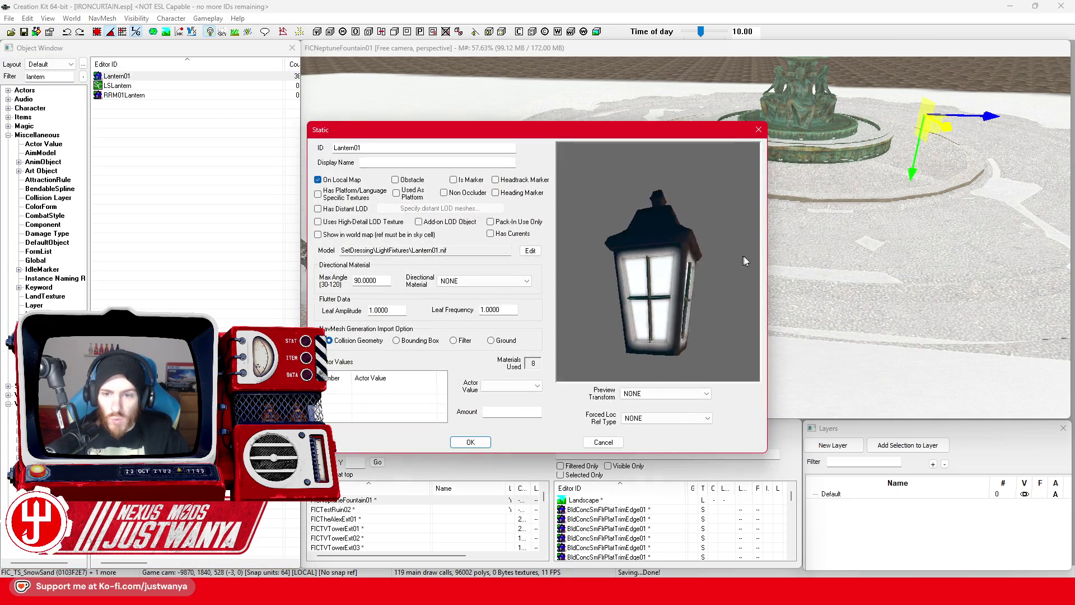
click(758, 129)
double_click(156, 87)
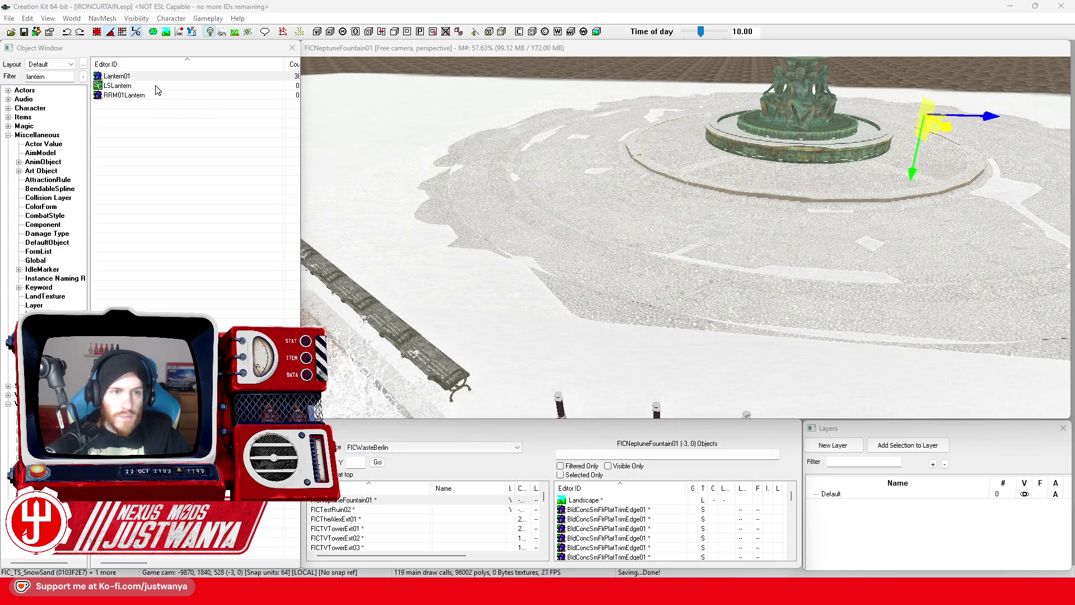
drag(739, 273, 727, 199)
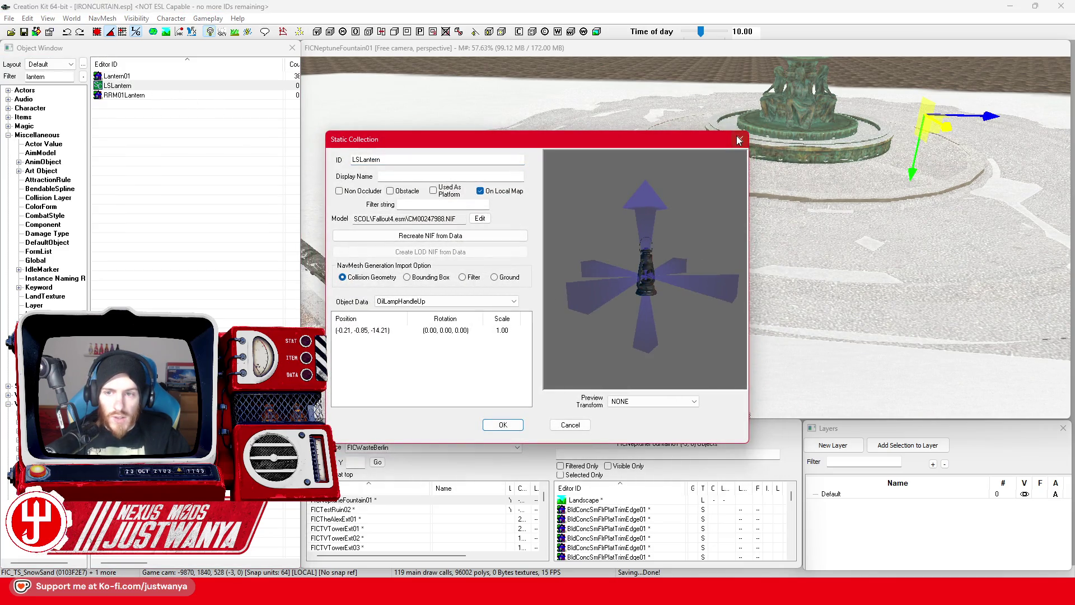
click(739, 139)
double_click(125, 95)
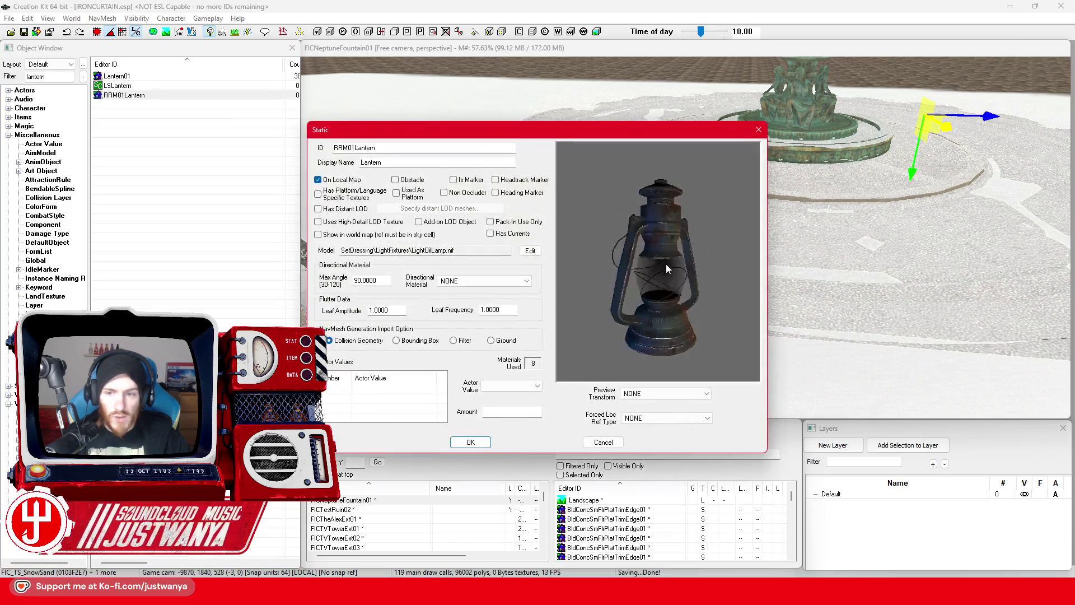
key(Escape)
double_click(58, 75)
text(lamp)
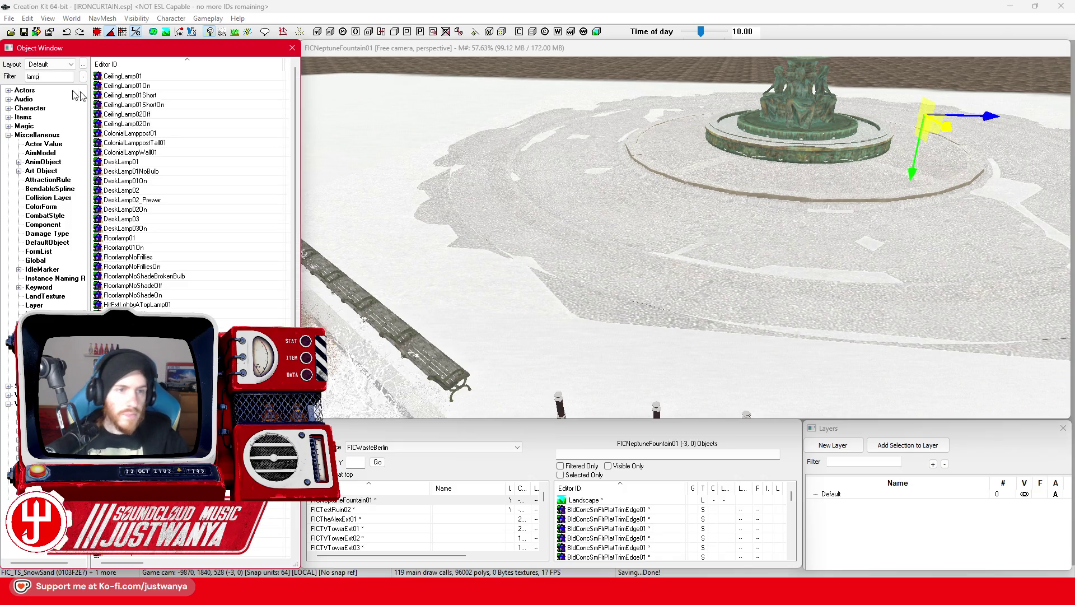
scroll(212, 194, down, 2)
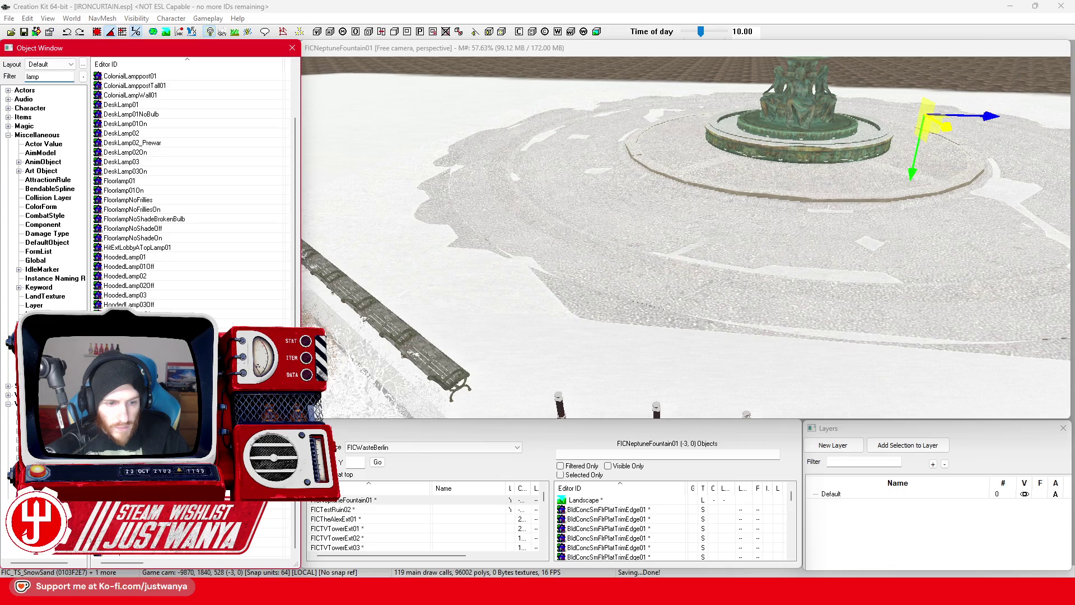
key(Return)
click(759, 130)
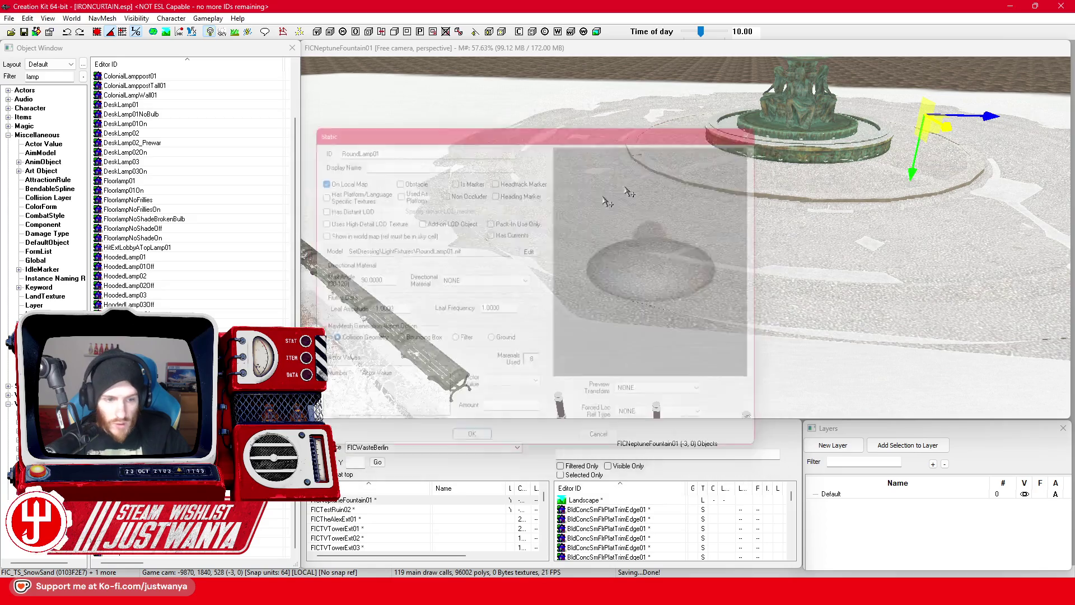
key(Down)
key(Return)
drag(697, 266, 797, 284)
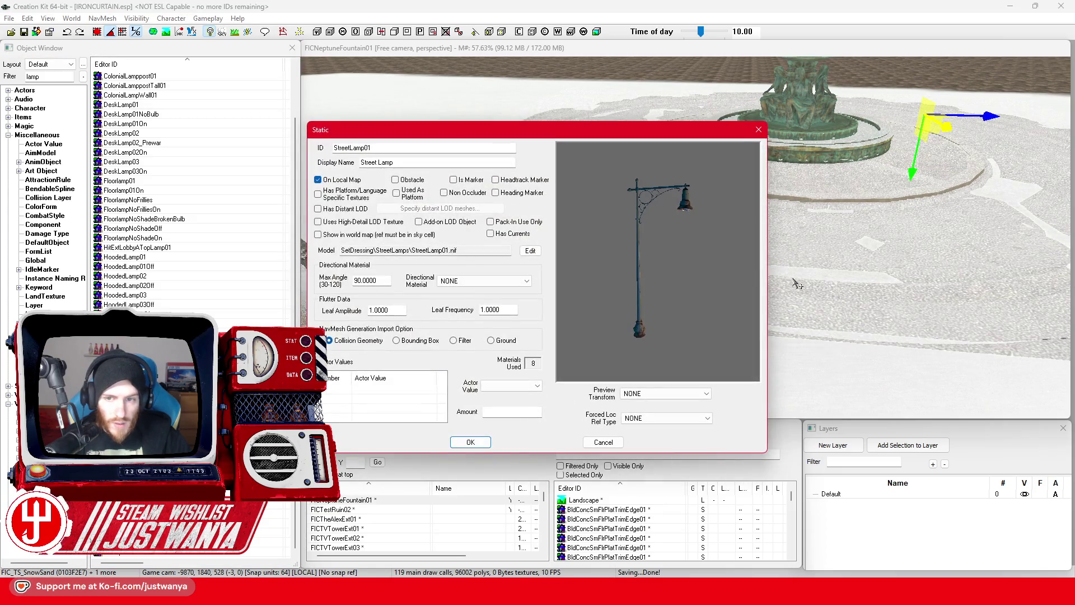
click(758, 130)
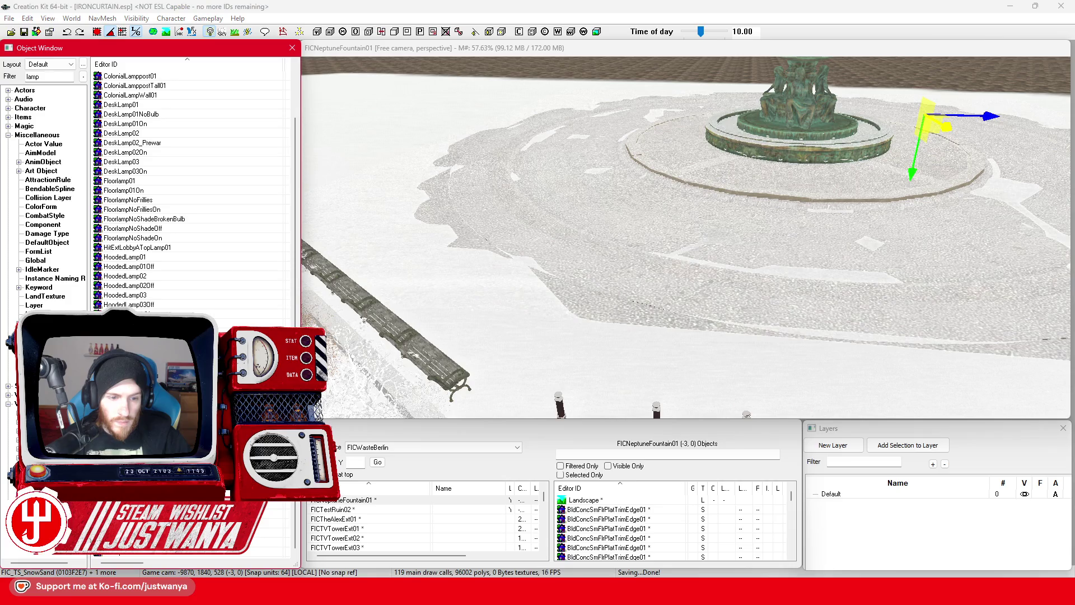
key(Return)
key(Escape)
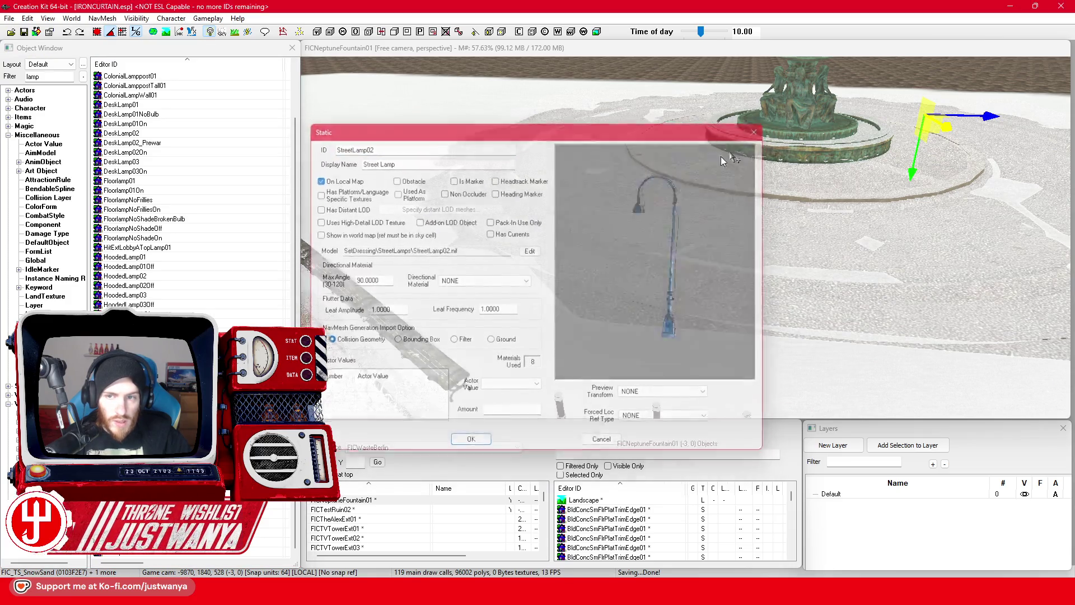
key(Return)
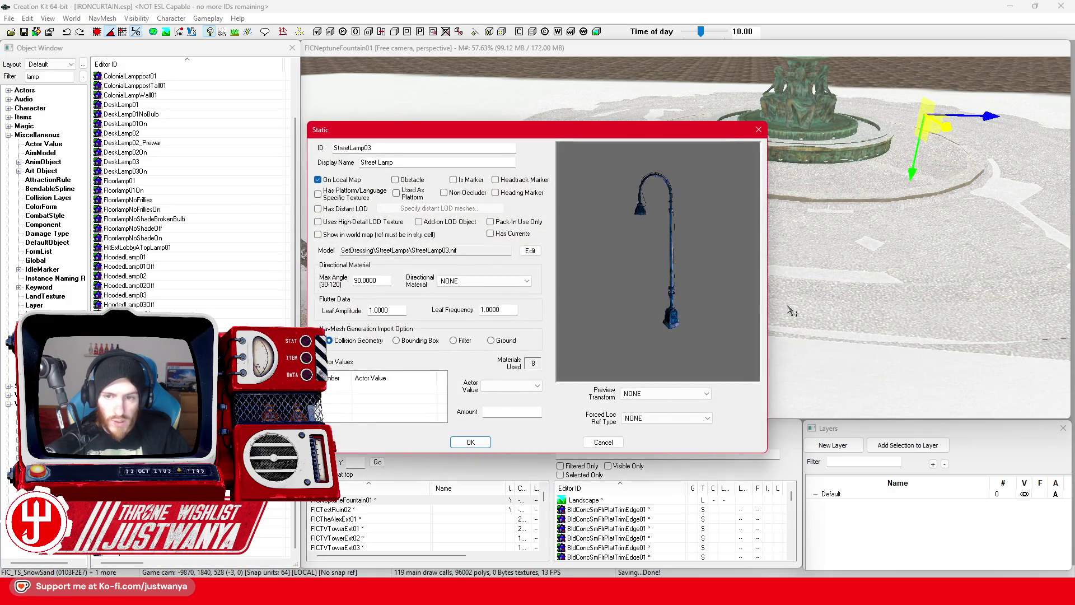
click(761, 135)
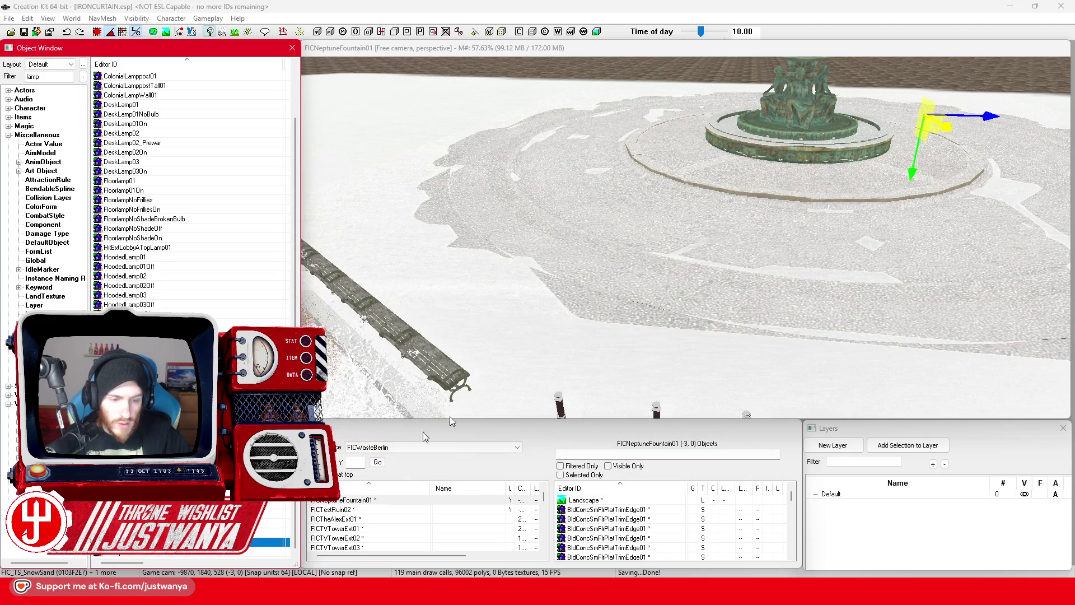
key(Return)
click(758, 130)
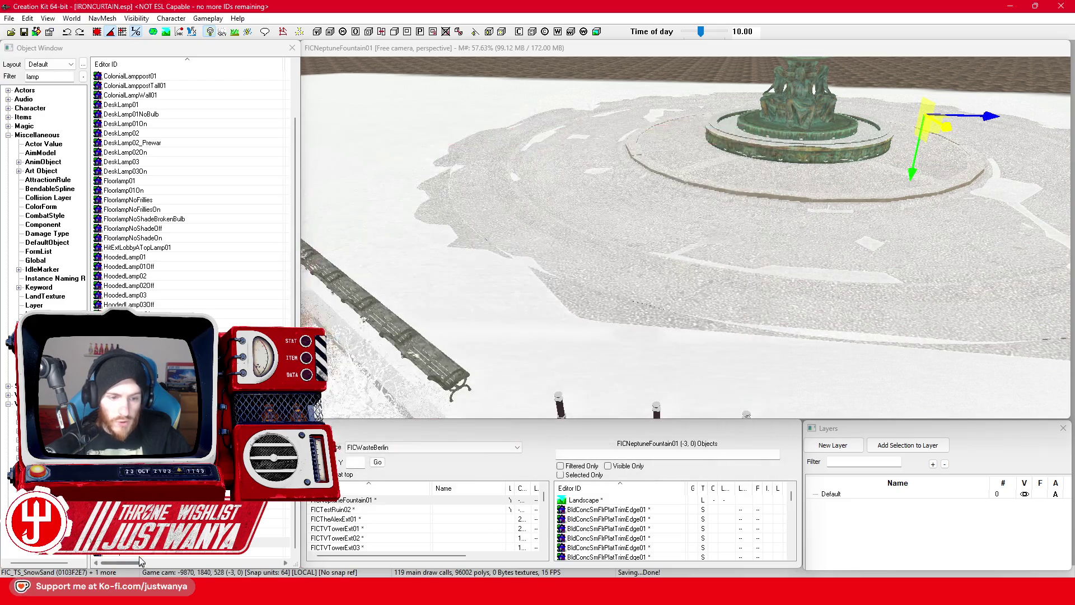
key(Down)
key(Return)
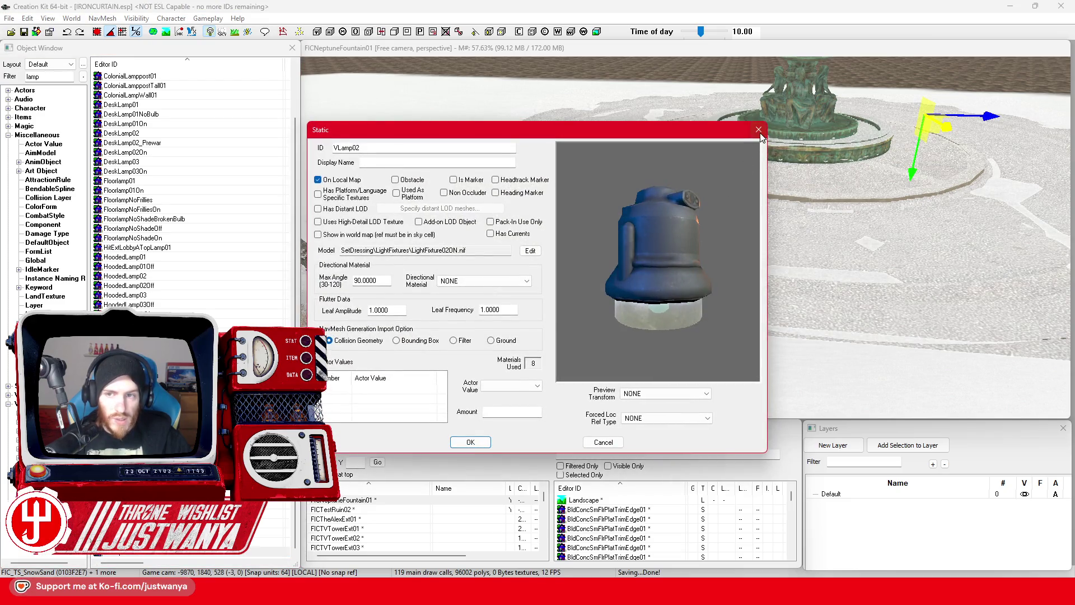
click(759, 131)
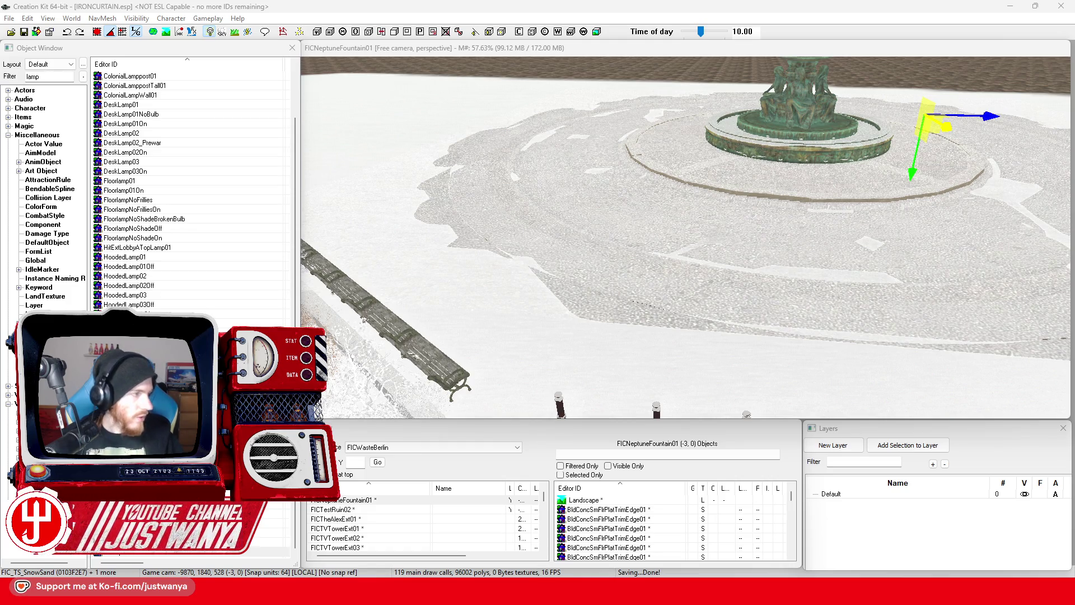
key(alt+Tab)
click(751, 57)
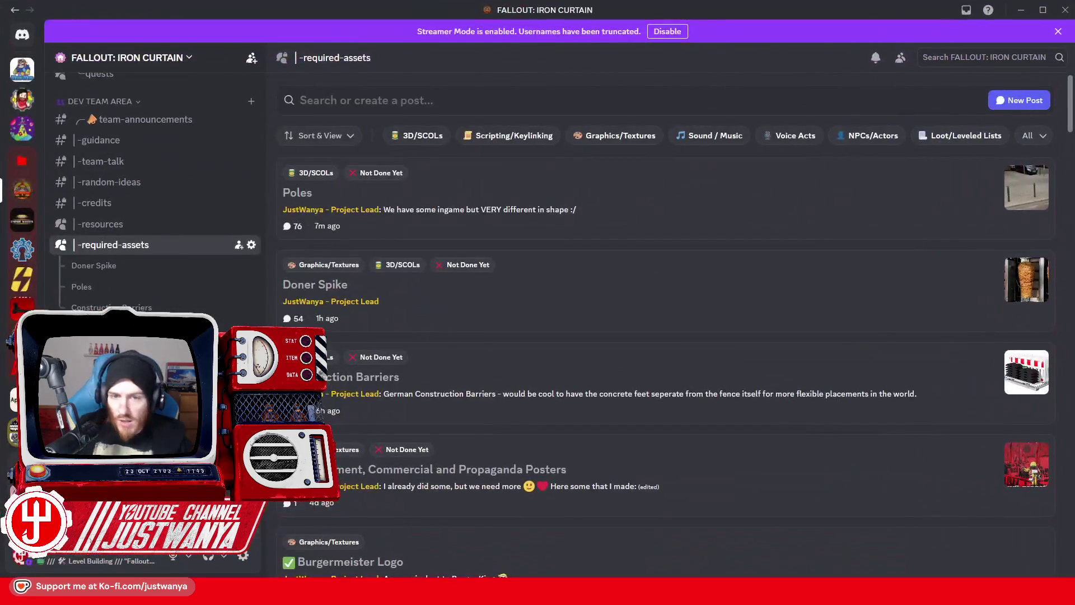
scroll(568, 255, down, 2)
scroll(508, 149, up, 2)
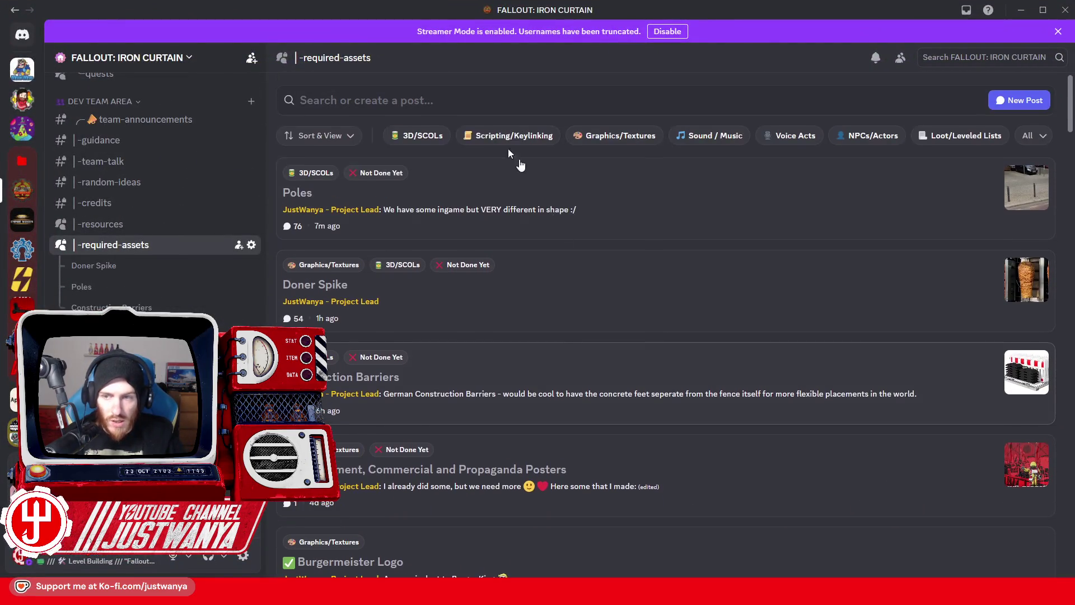
click(477, 100)
text(lant)
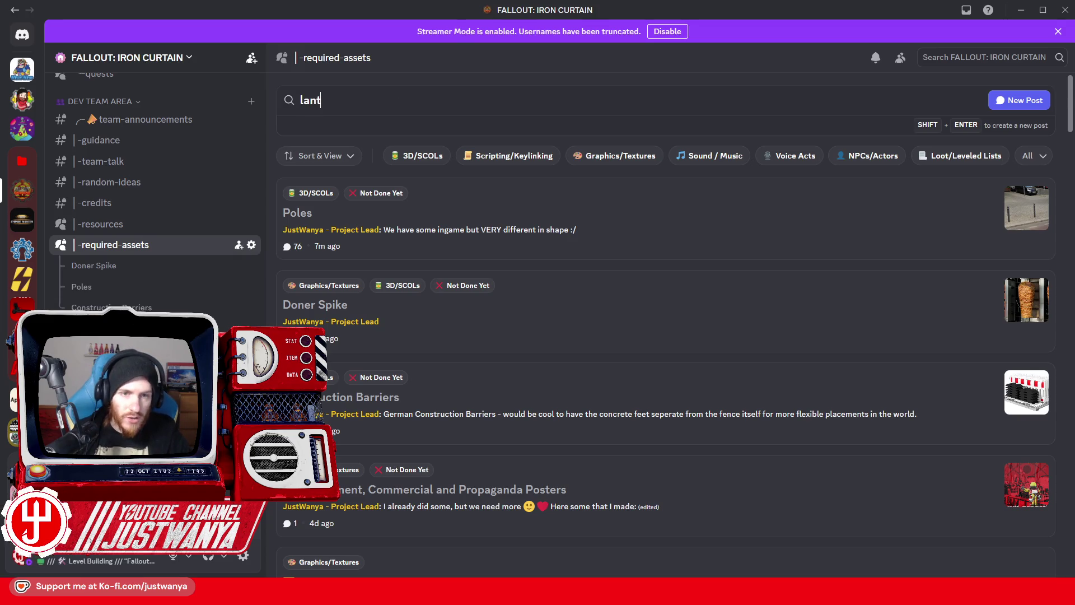
click(447, 228)
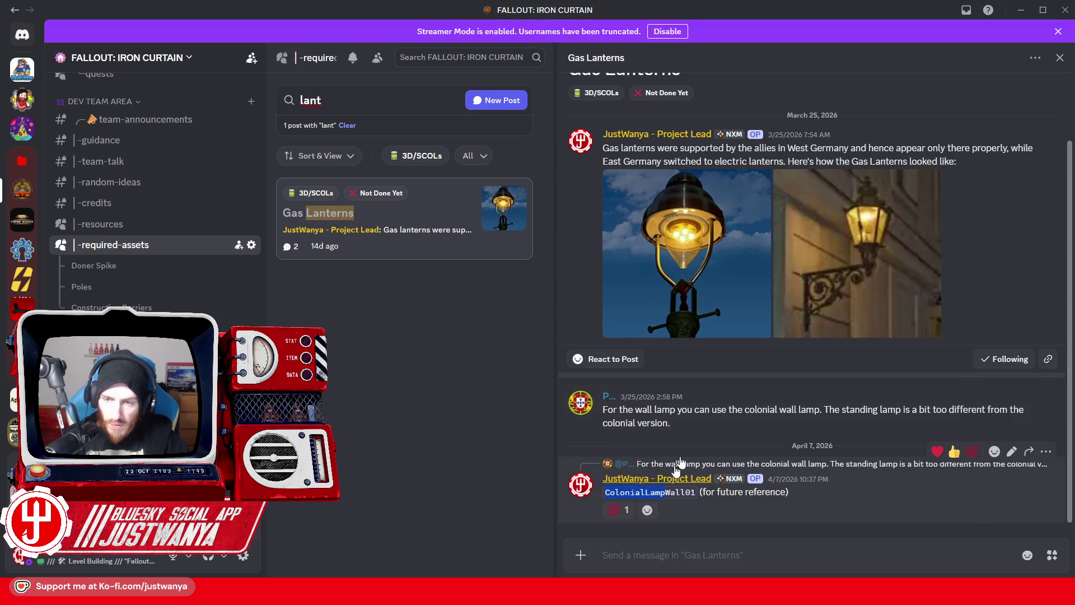
click(1020, 10)
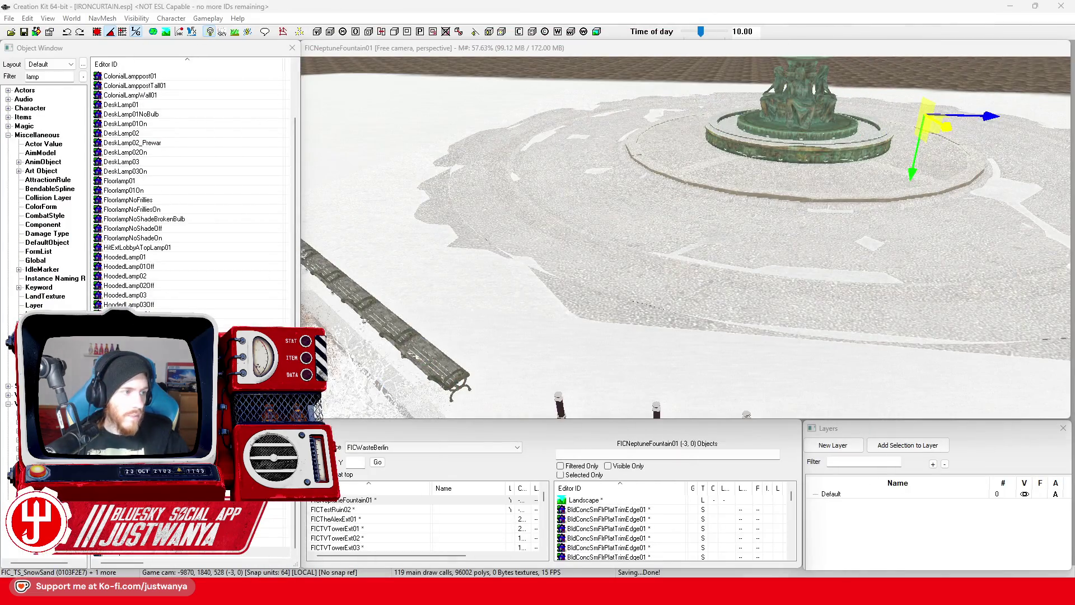
Filter the list to ColonialLamp and preview ColonialLamppost01 and ColonialLamppostTall01
click(49, 76)
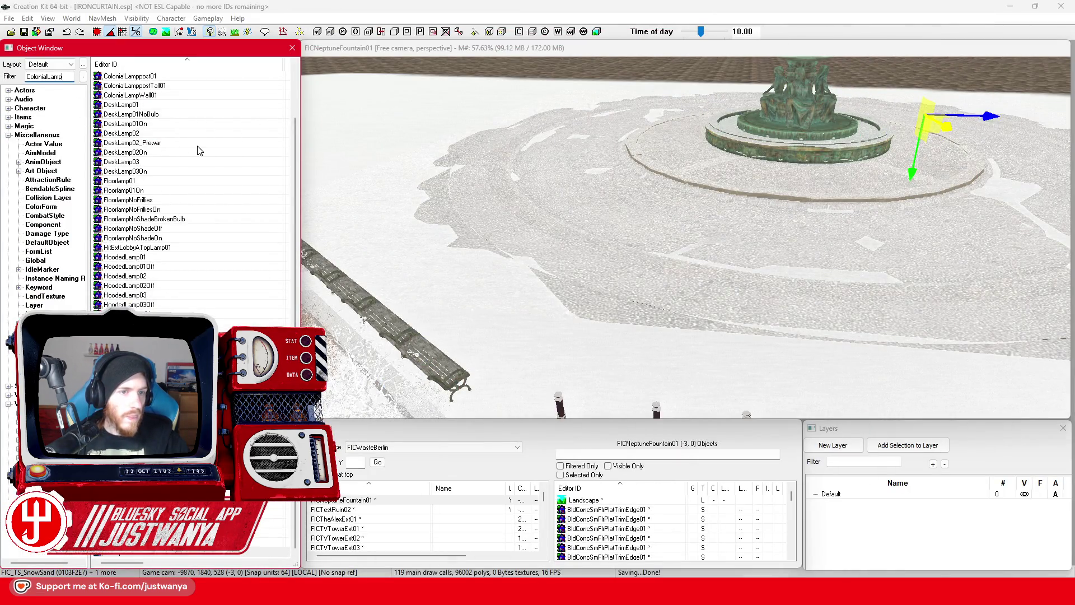
double_click(187, 77)
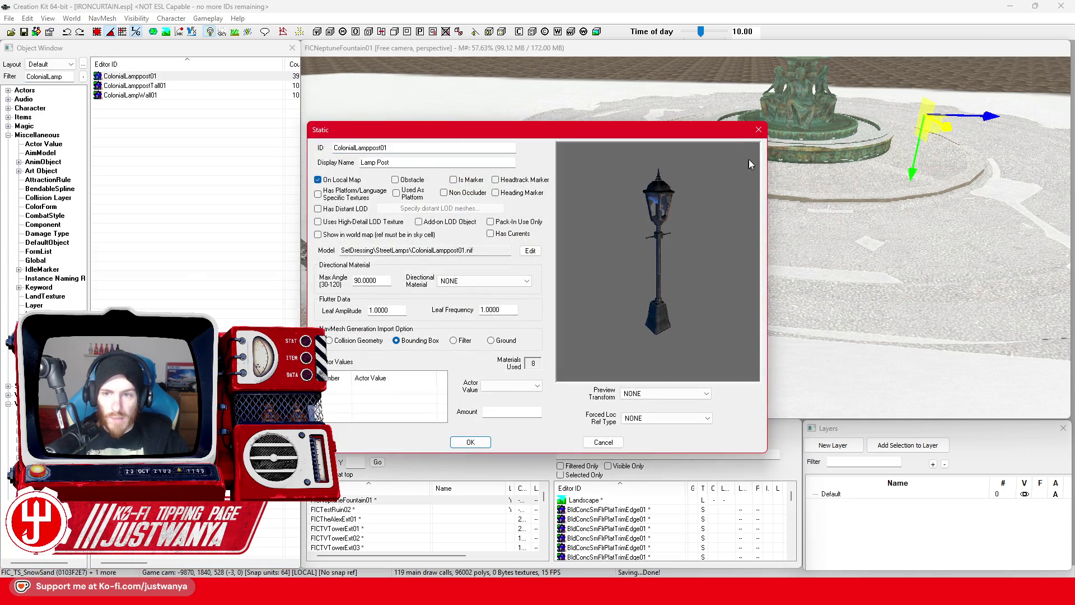
click(758, 130)
click(217, 86)
double_click(218, 86)
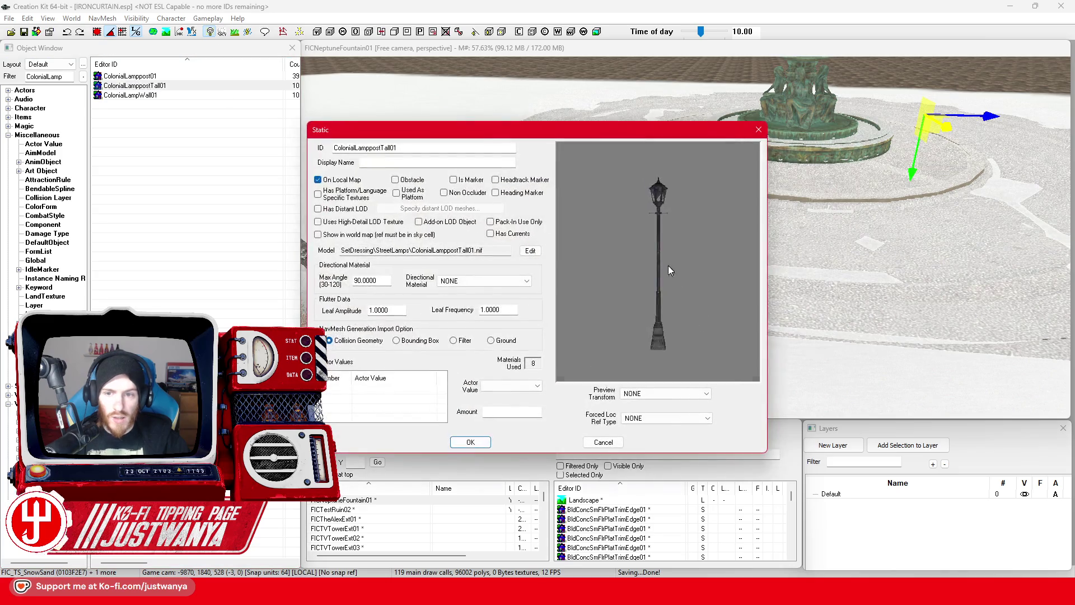
click(758, 129)
Check Google Maps Street View at the Neptune fountain for lamppost reference
mouse_move(599, 593)
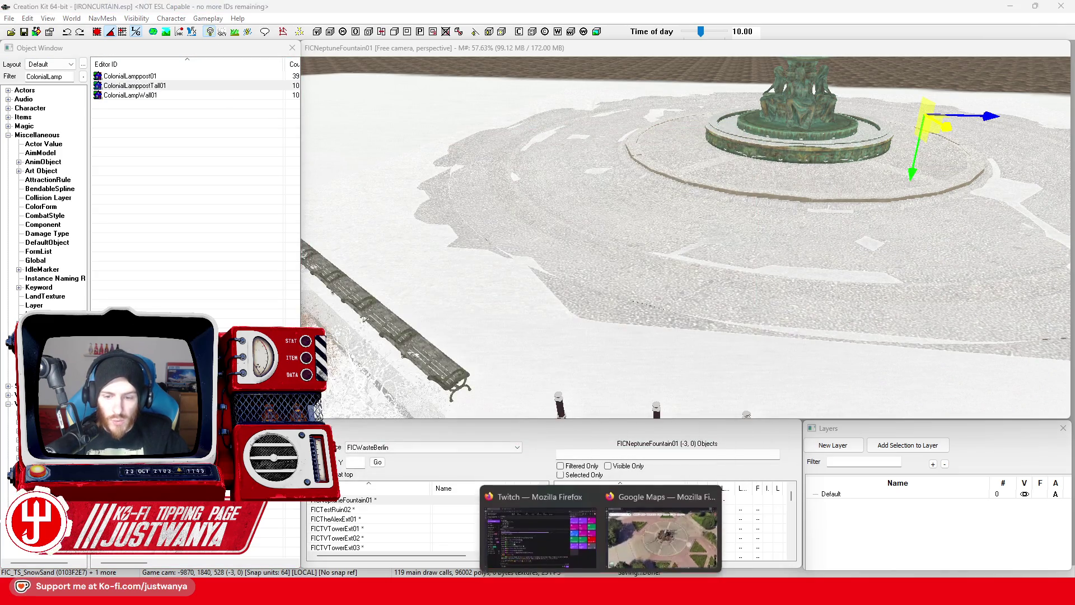
click(660, 537)
click(634, 485)
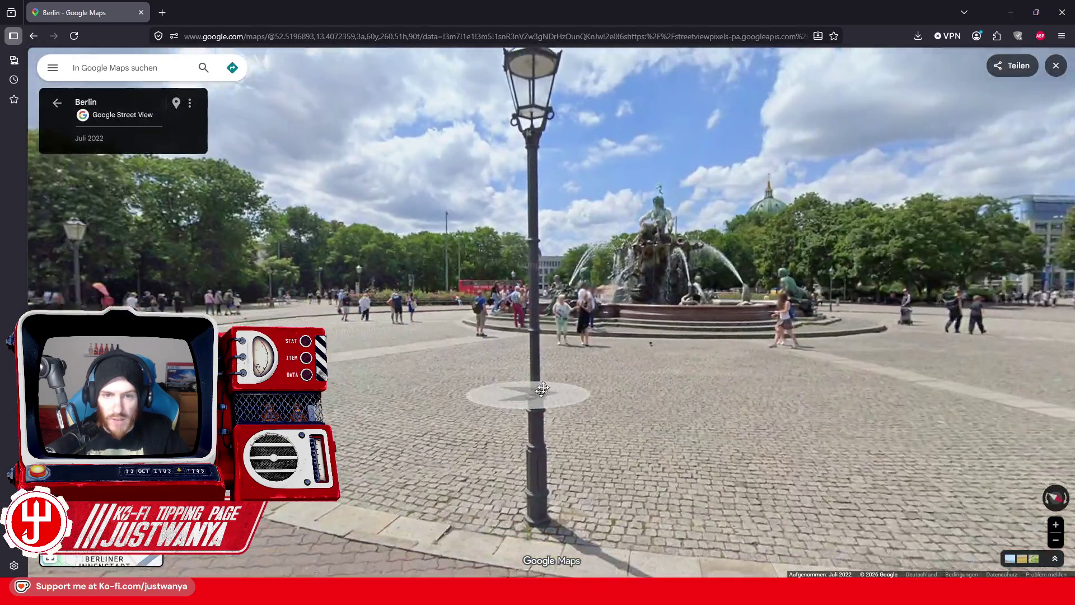
drag(541, 388, 659, 386)
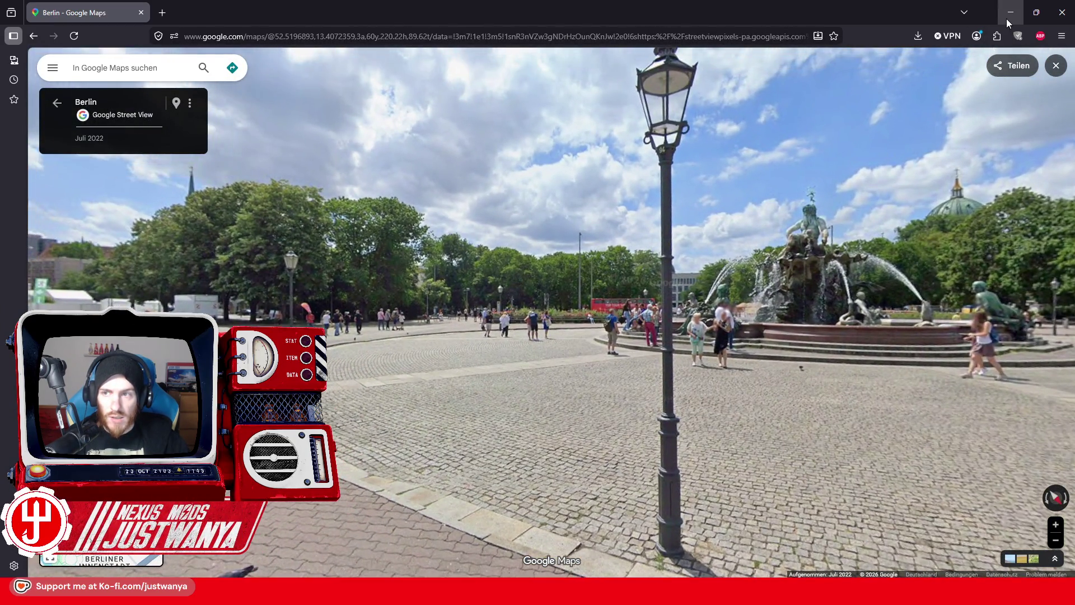
click(1010, 12)
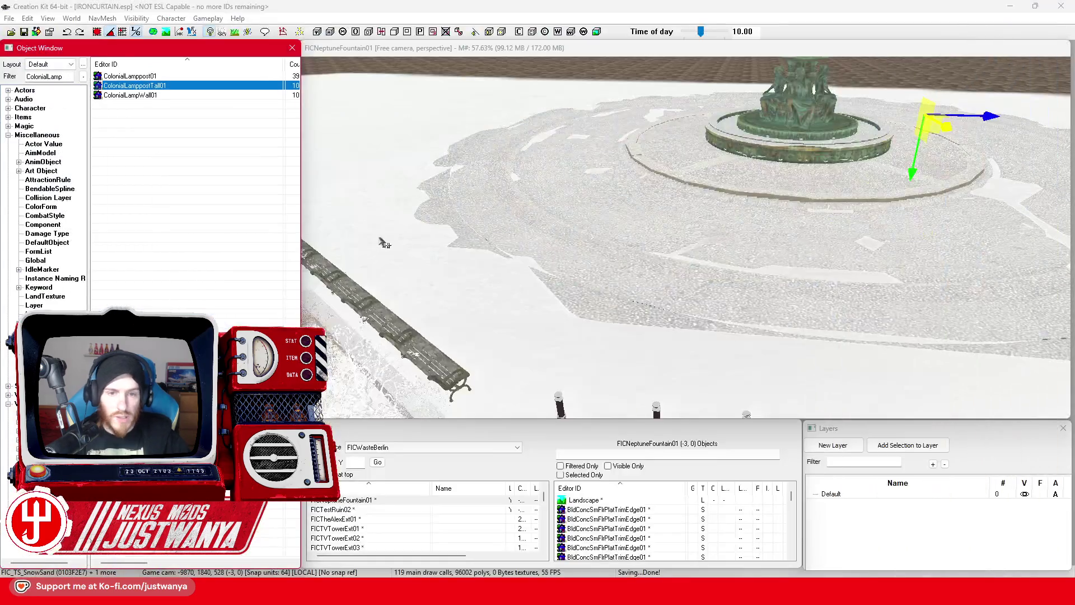
Place a ColonialLamppostTall01 in the plaza near the row of posts
mouse_move(601, 317)
mouse_down()
mouse_move(588, 302)
mouse_move(649, 386)
mouse_move(756, 464)
mouse_up()
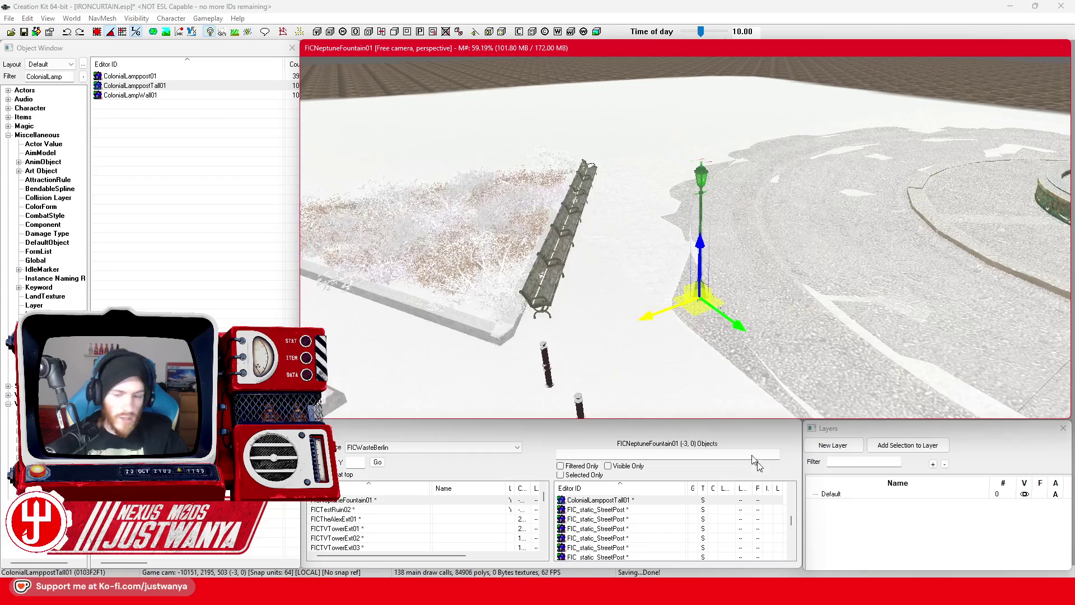
scroll(718, 271, up, 5)
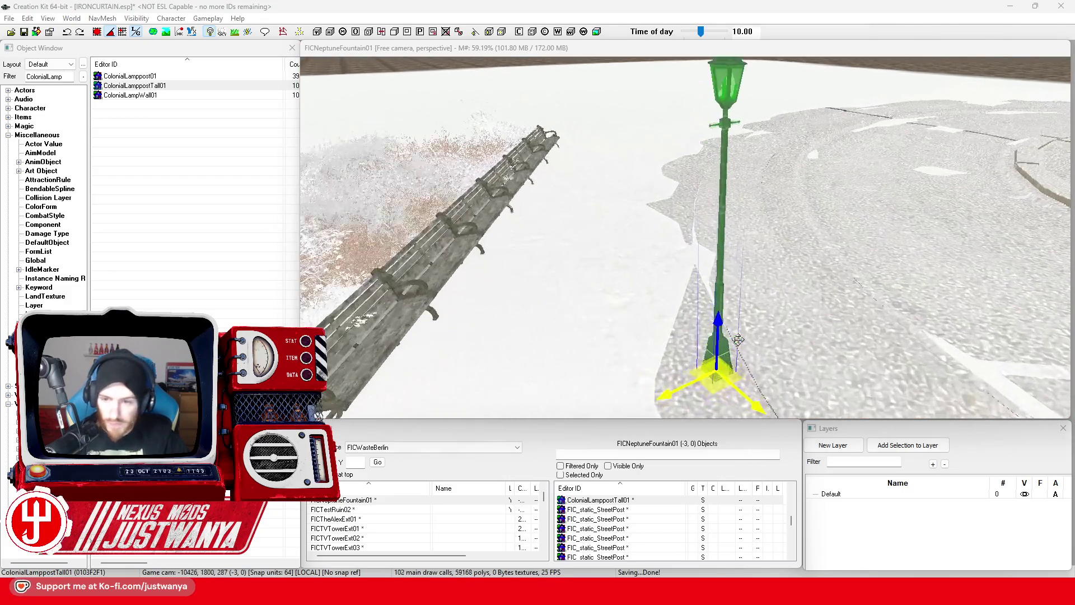
scroll(717, 271, down, 5)
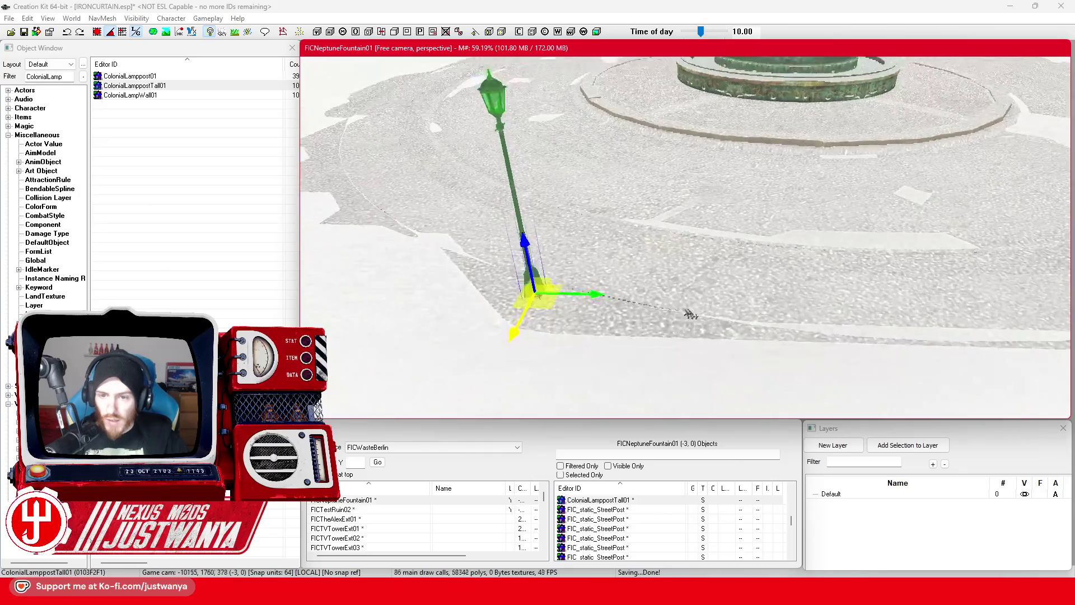
mouse_move(659, 324)
mouse_down()
mouse_move(874, 270)
mouse_move(768, 244)
mouse_up()
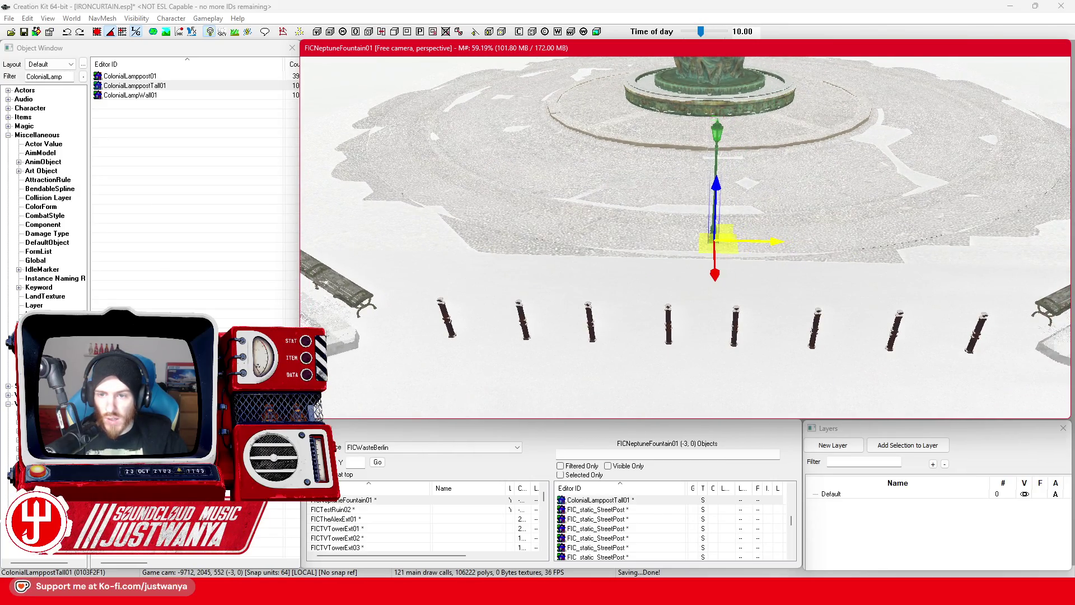
mouse_move(727, 288)
mouse_down()
mouse_move(717, 320)
mouse_move(794, 332)
mouse_move(711, 307)
mouse_move(666, 323)
mouse_up()
key(2)
key(1)
scroll(710, 307, down, 3)
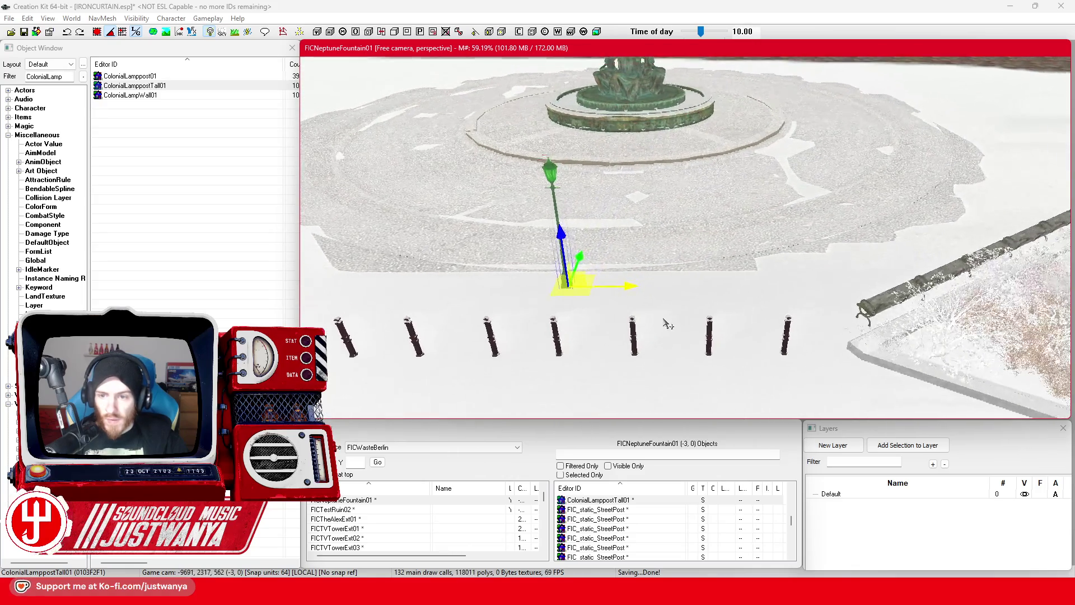
Duplicate the lamppost and set the copy along the planter edge
key(ctrl+d)
drag(633, 289, 909, 292)
key(2)
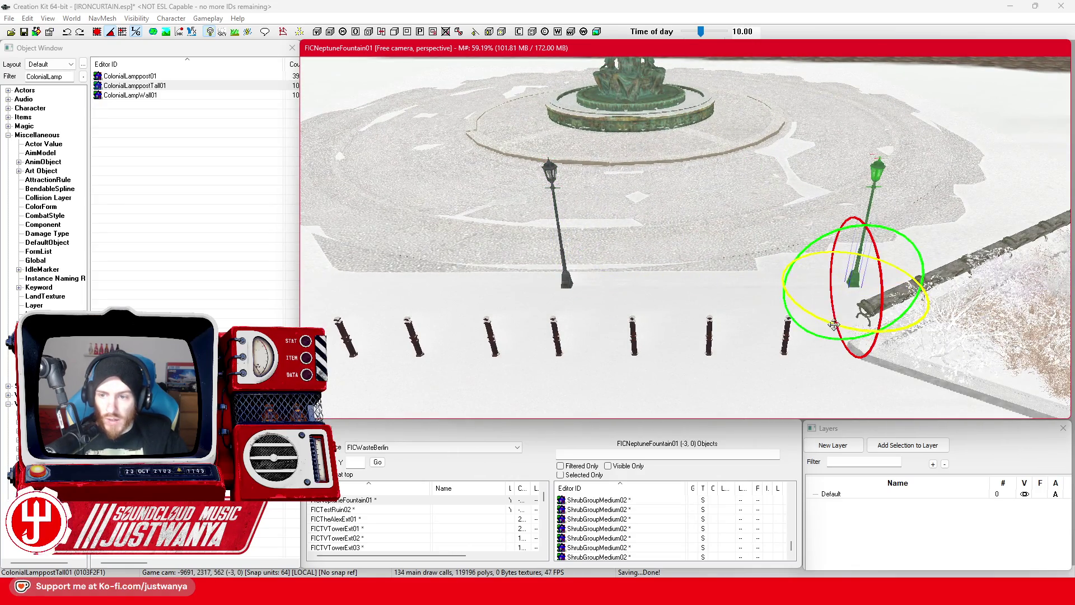
key(1)
drag(1031, 346, 772, 355)
mouse_move(710, 369)
mouse_down()
mouse_move(719, 347)
mouse_move(848, 232)
mouse_up()
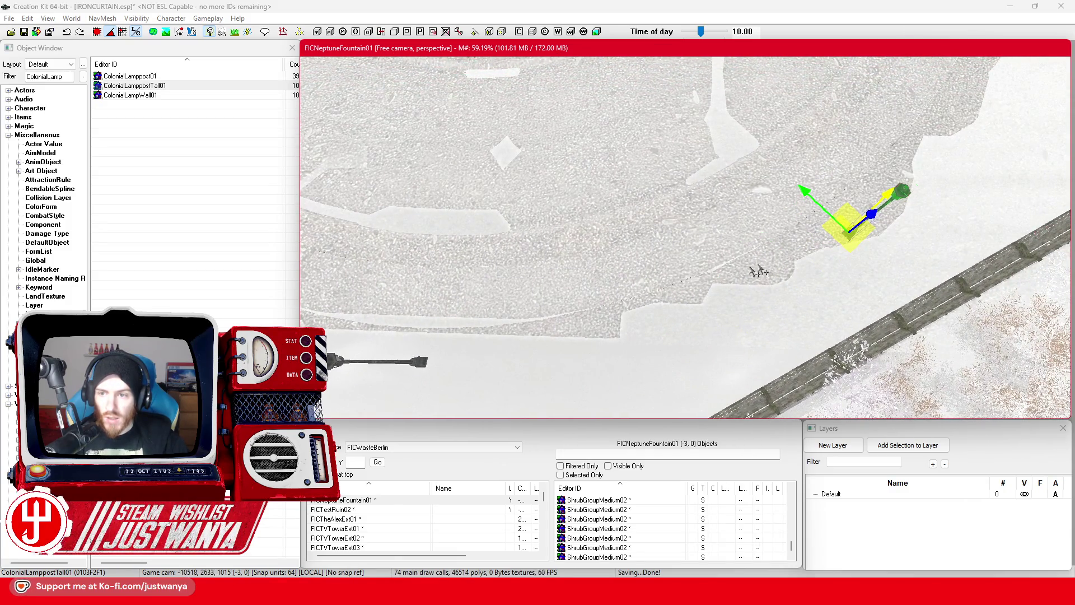
scroll(758, 271, down, 5)
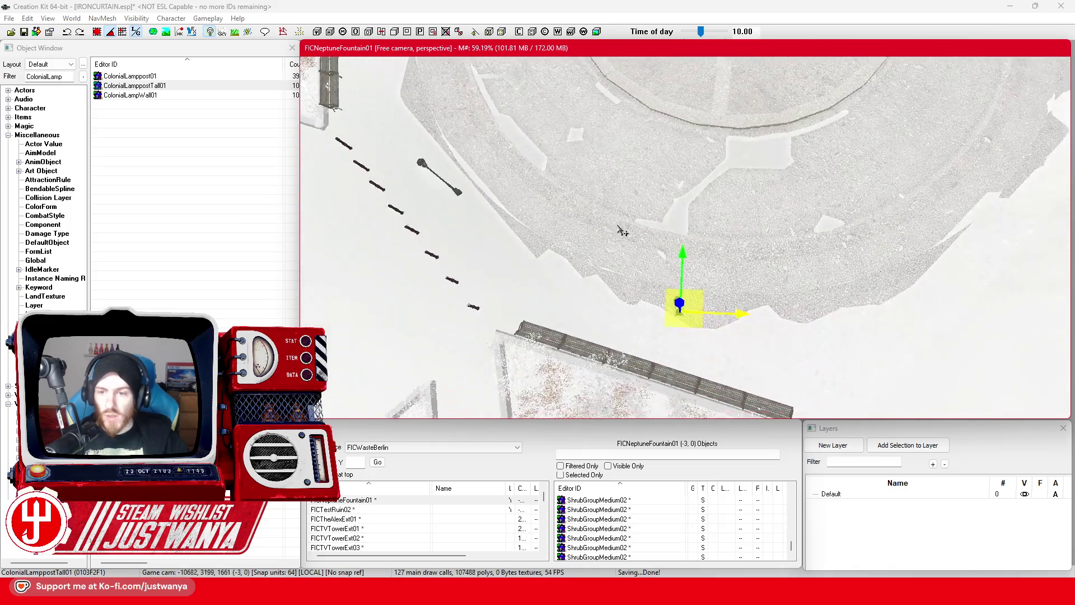
scroll(622, 231, up, 3)
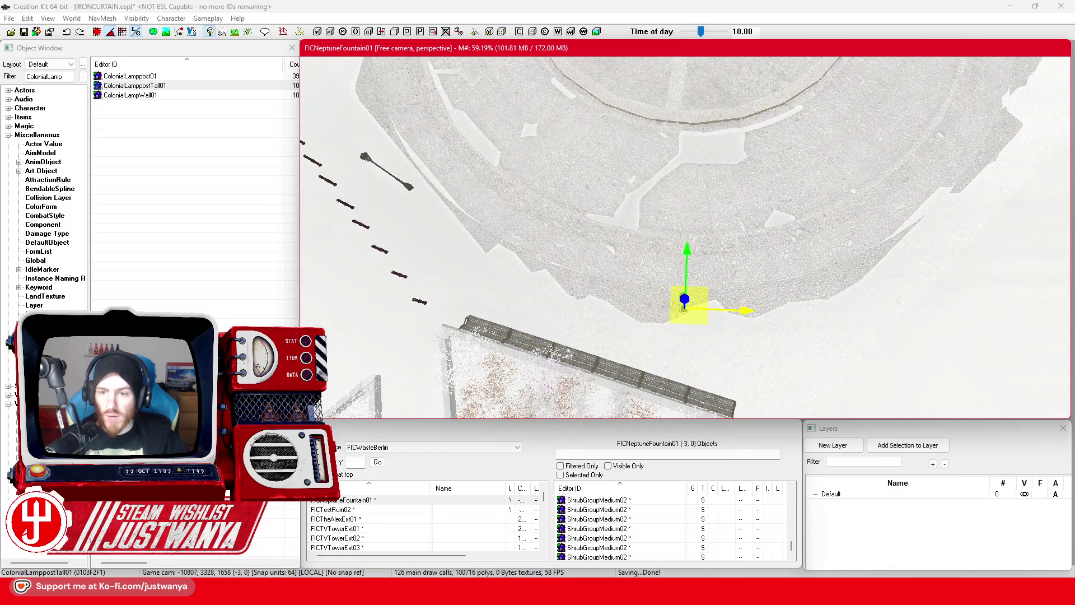
drag(689, 254, 690, 258)
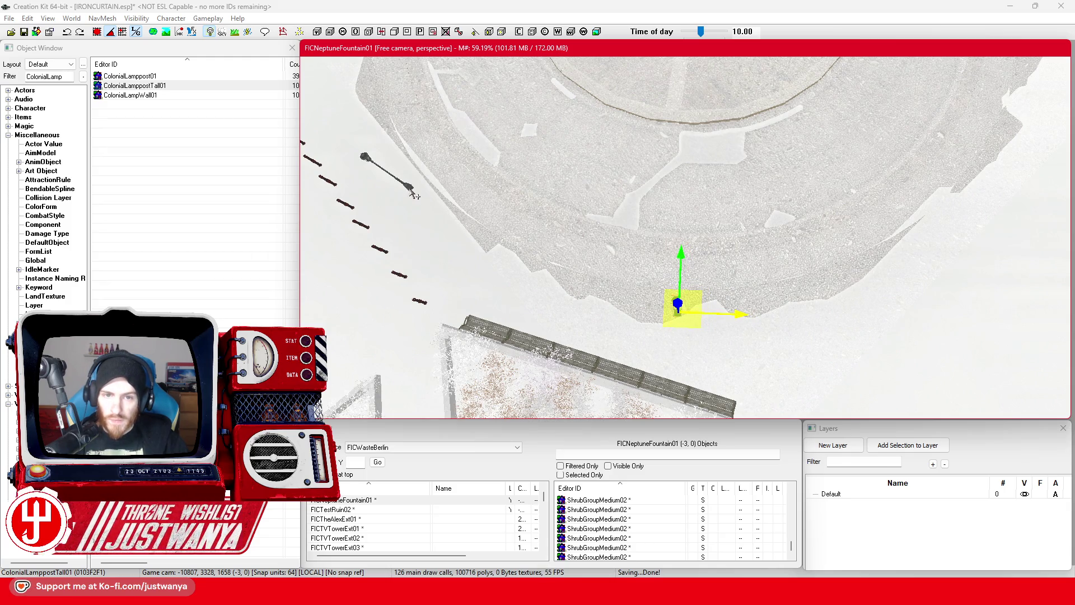
Add another lamppost copy beside the planter bench, toward the fountain
key(ctrl+v)
scroll(539, 310, down, 1)
drag(539, 309, 590, 301)
mouse_move(564, 266)
mouse_down()
mouse_move(604, 276)
mouse_move(675, 322)
mouse_up()
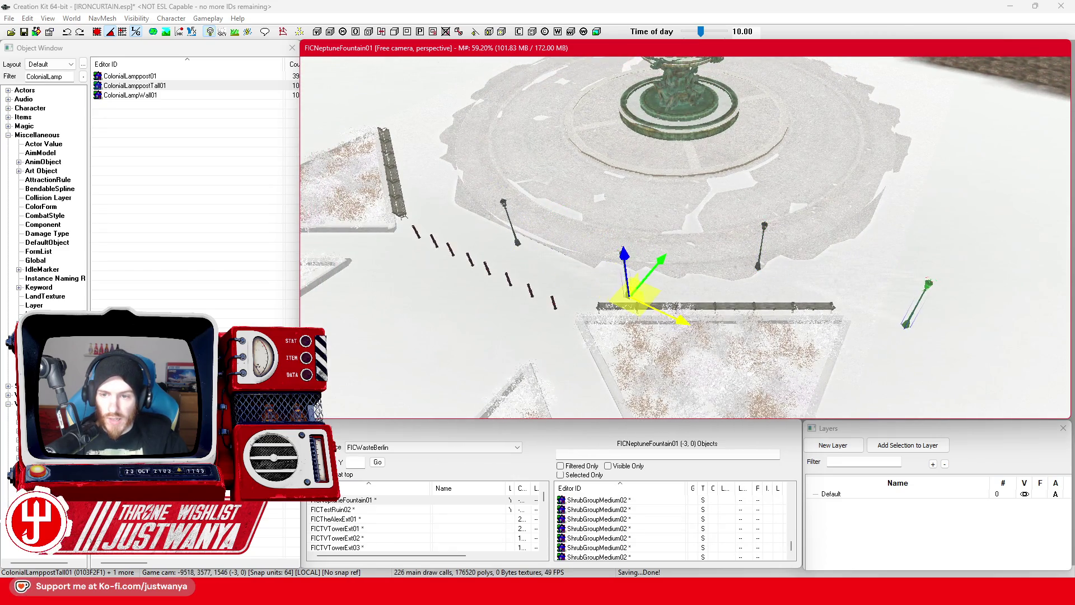
key(2)
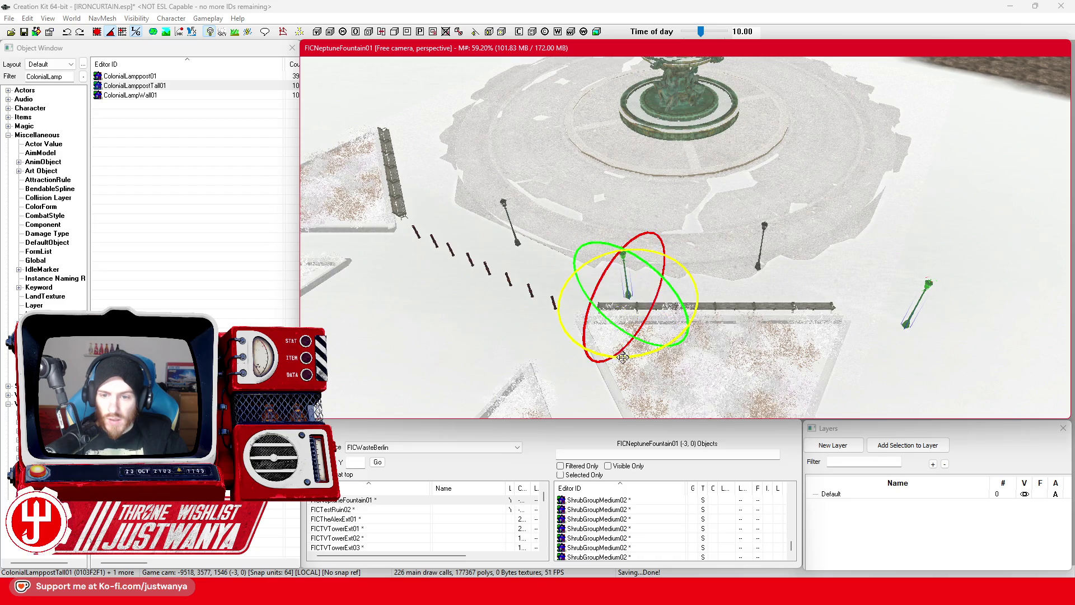
key(1)
mouse_move(603, 295)
mouse_down()
mouse_move(721, 194)
mouse_move(807, 144)
mouse_up()
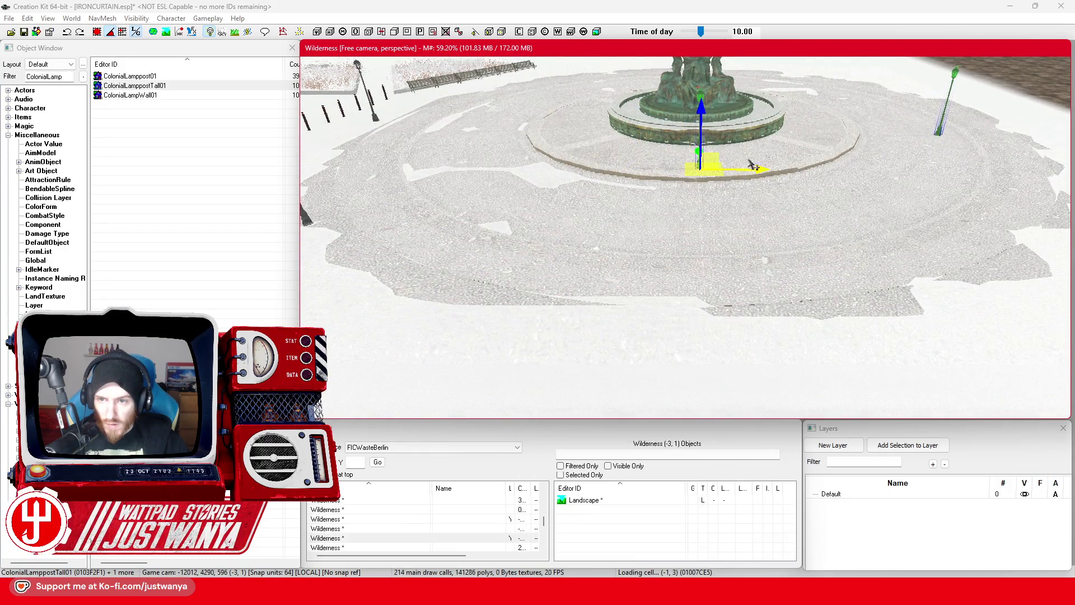
Move one lamppost across the plaza, then duplicate three lampposts and move the copies
scroll(751, 163, down, 5)
mouse_move(676, 152)
mouse_down()
mouse_move(780, 182)
mouse_move(798, 214)
mouse_up()
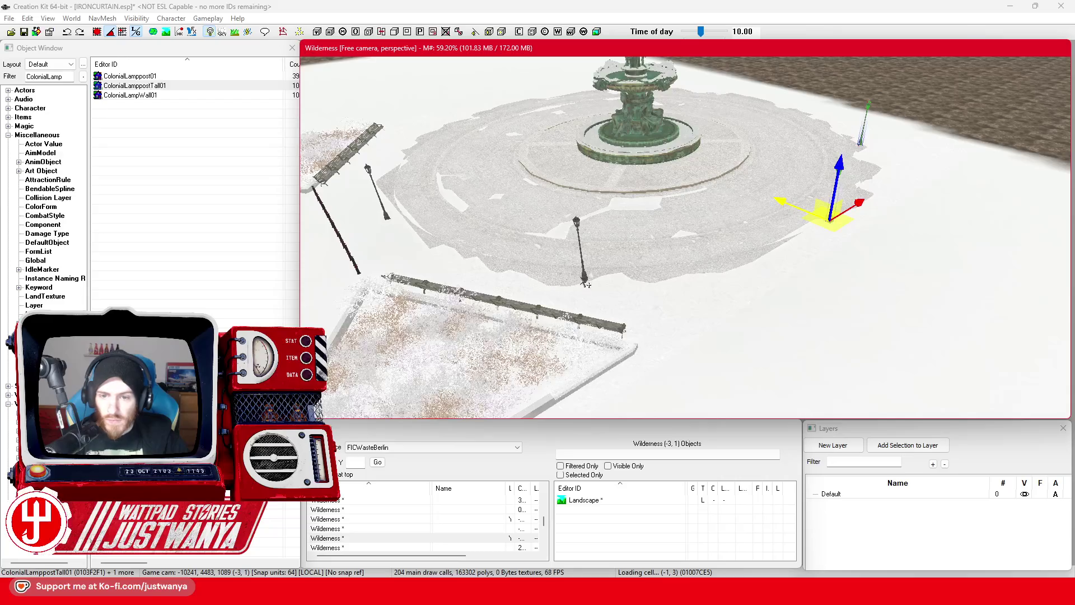
ctrl+click(587, 280)
ctrl+click(391, 222)
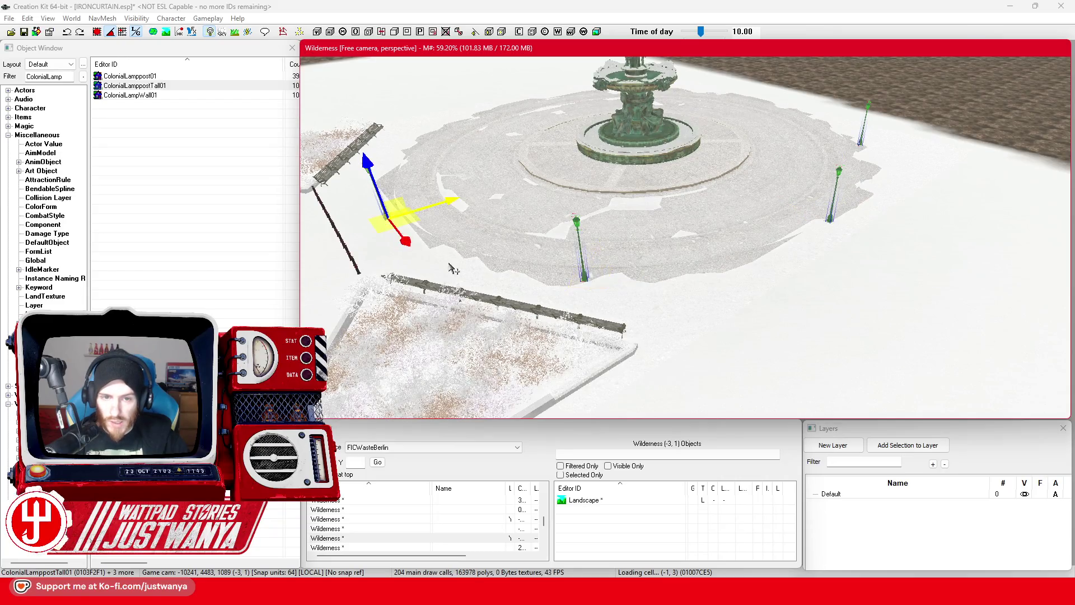
key(ctrl+d)
drag(429, 271, 455, 302)
mouse_move(490, 257)
mouse_down()
mouse_move(610, 213)
mouse_move(772, 302)
mouse_up()
Rotate the copied lampposts and set them around the fountain's paved ring
key(e)
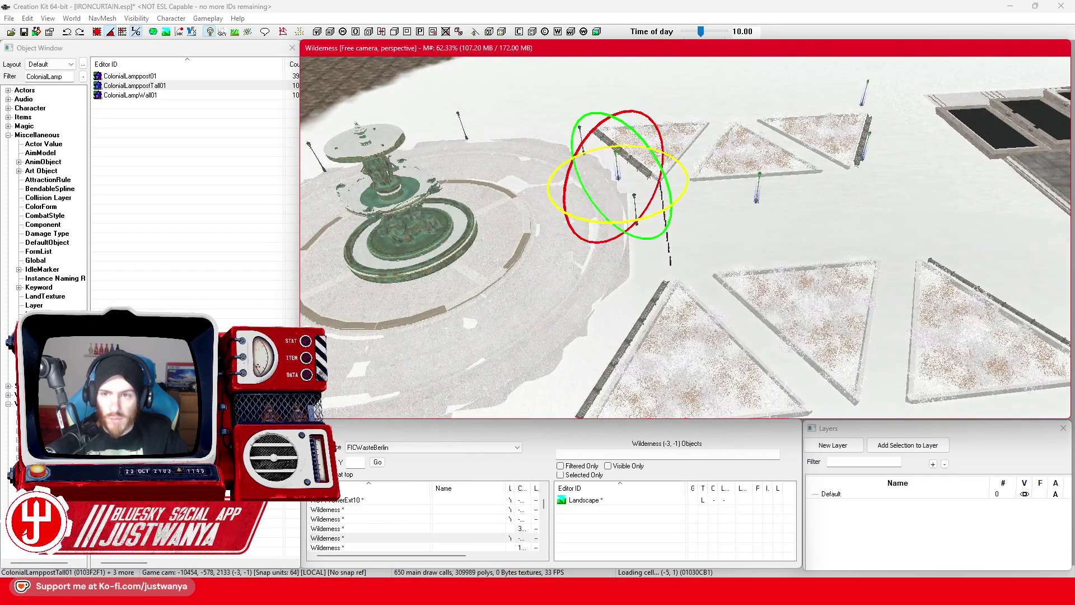
key(w)
drag(642, 179, 363, 336)
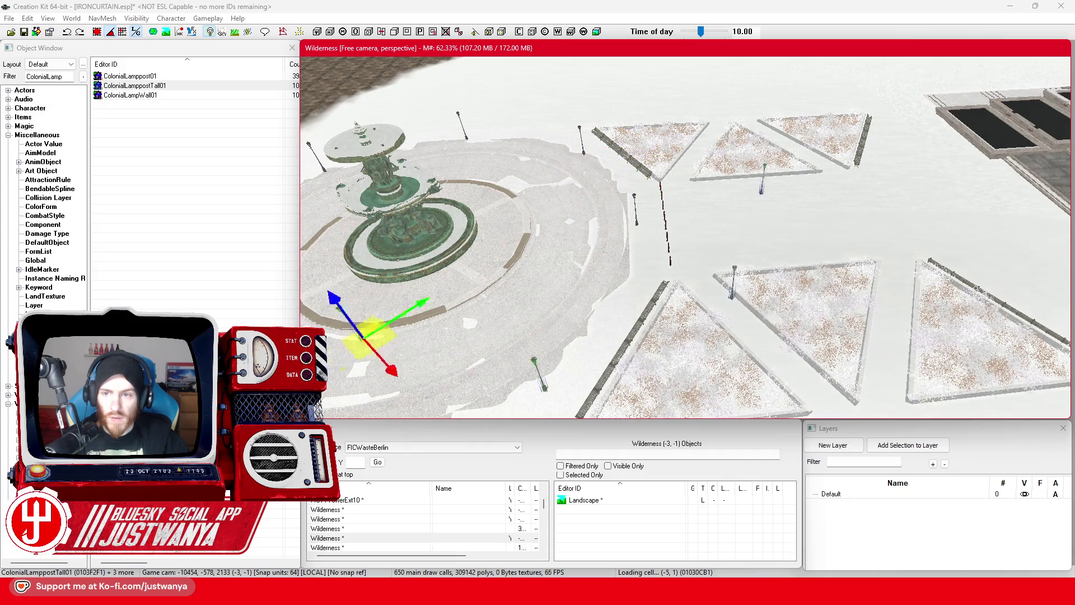
drag(690, 211, 836, 195)
key(w)
mouse_move(542, 351)
mouse_down()
mouse_move(542, 291)
mouse_move(487, 192)
mouse_move(483, 208)
mouse_up()
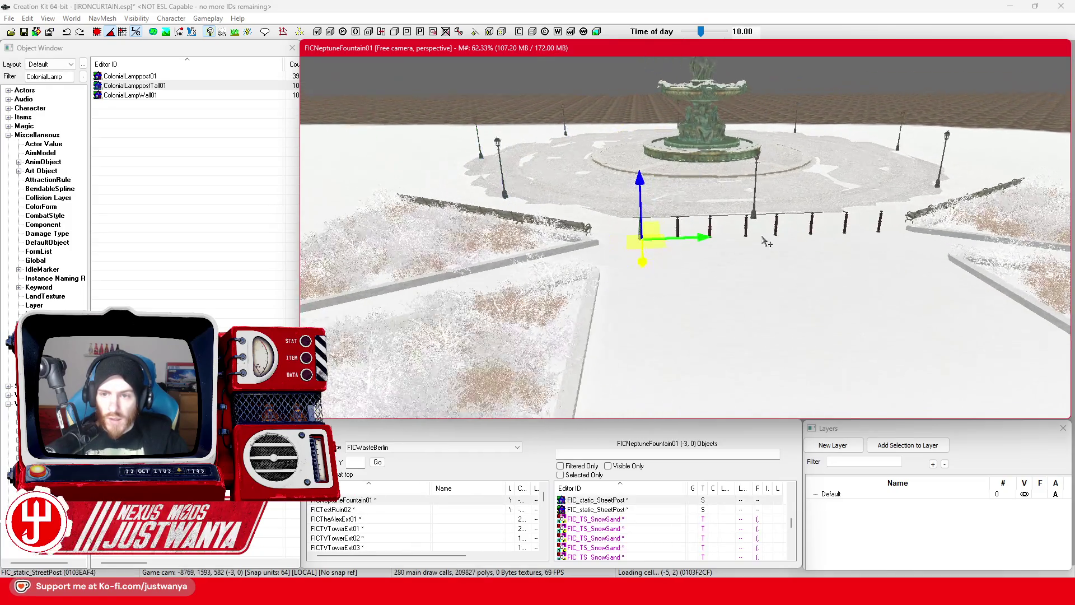
scroll(767, 292, down, 5)
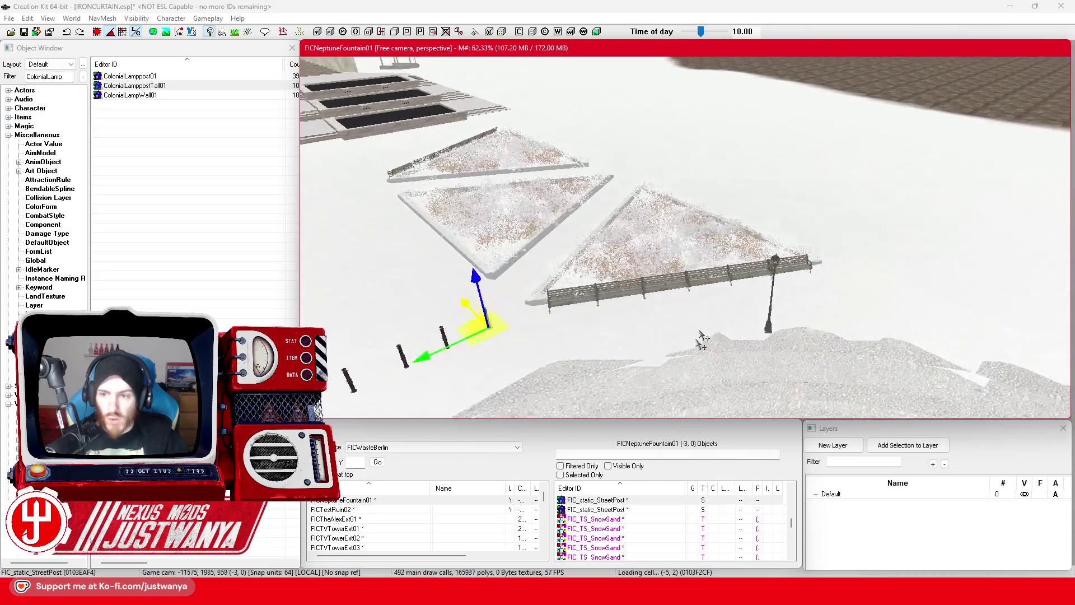
scroll(694, 341, up, 3)
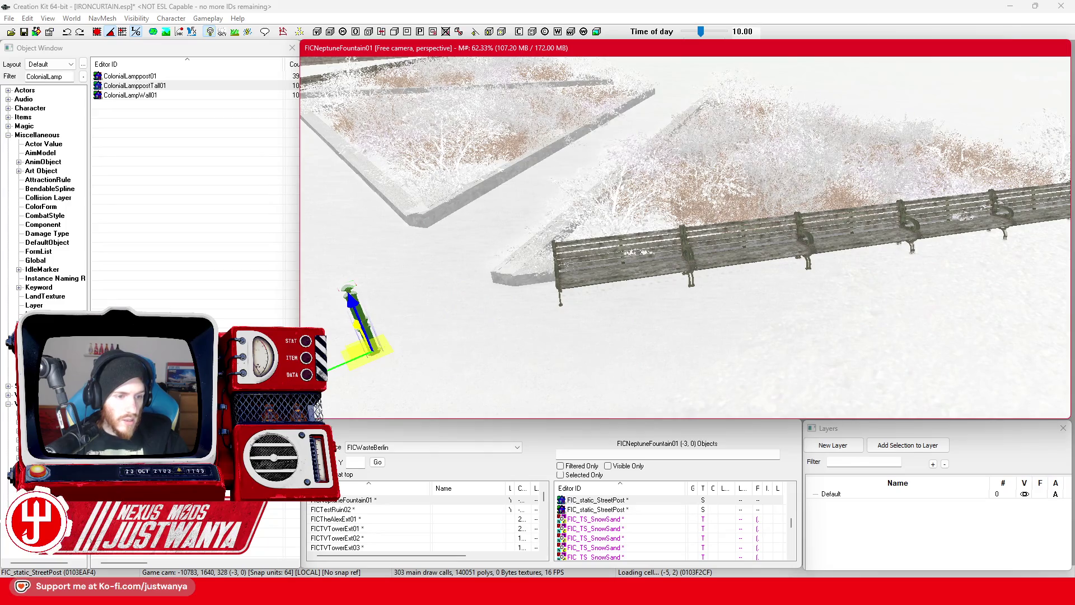
click(70, 77)
Filter the objects for 'snow' and rotate the snow patch beneath the bench
text(snow)
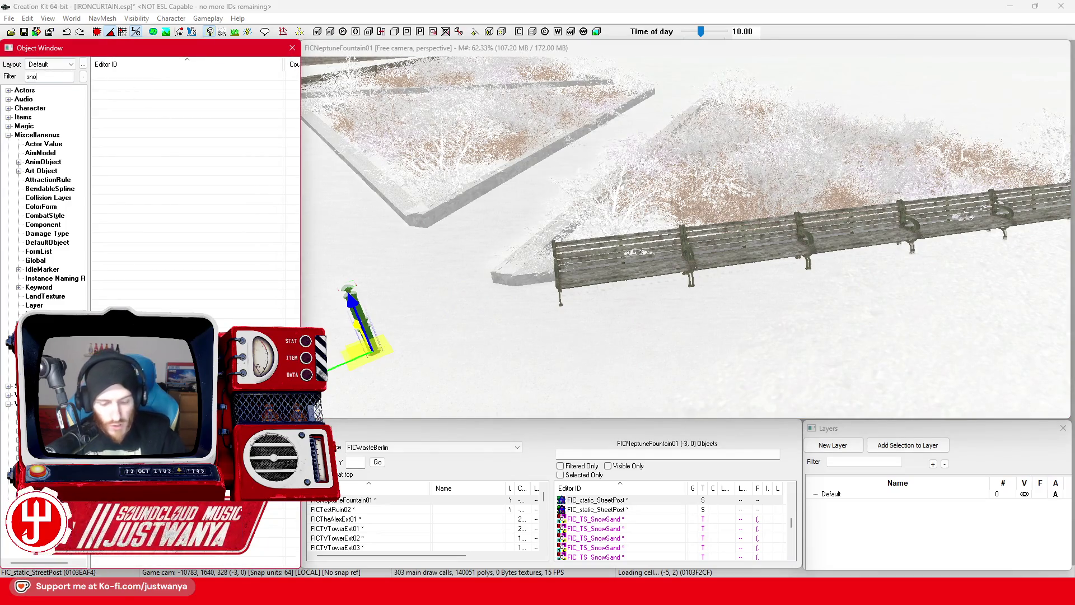
click(616, 286)
scroll(610, 291, up, 5)
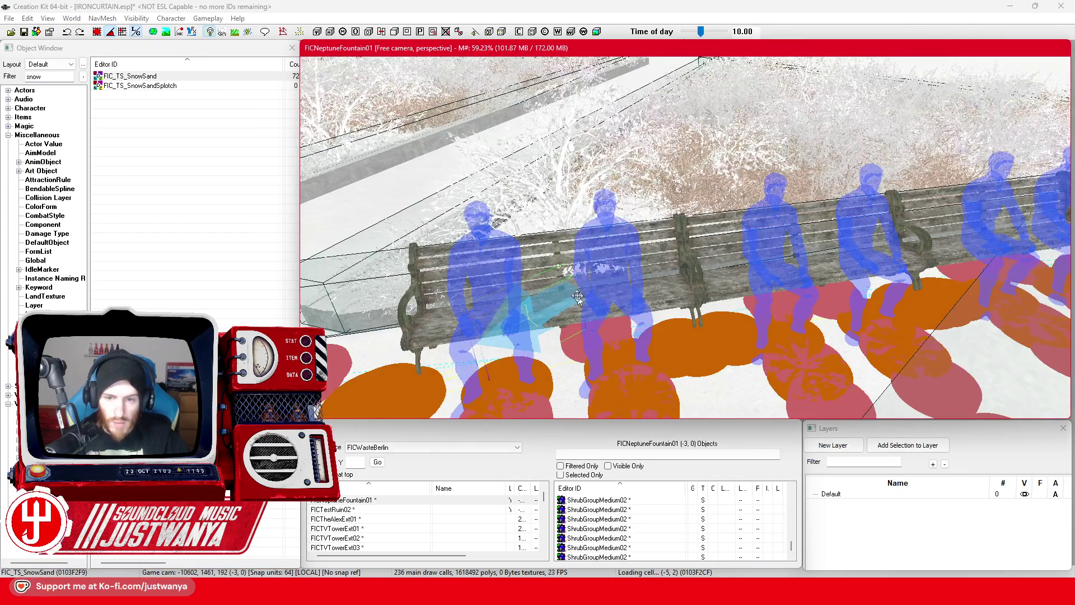
scroll(577, 298, up, 3)
click(627, 289)
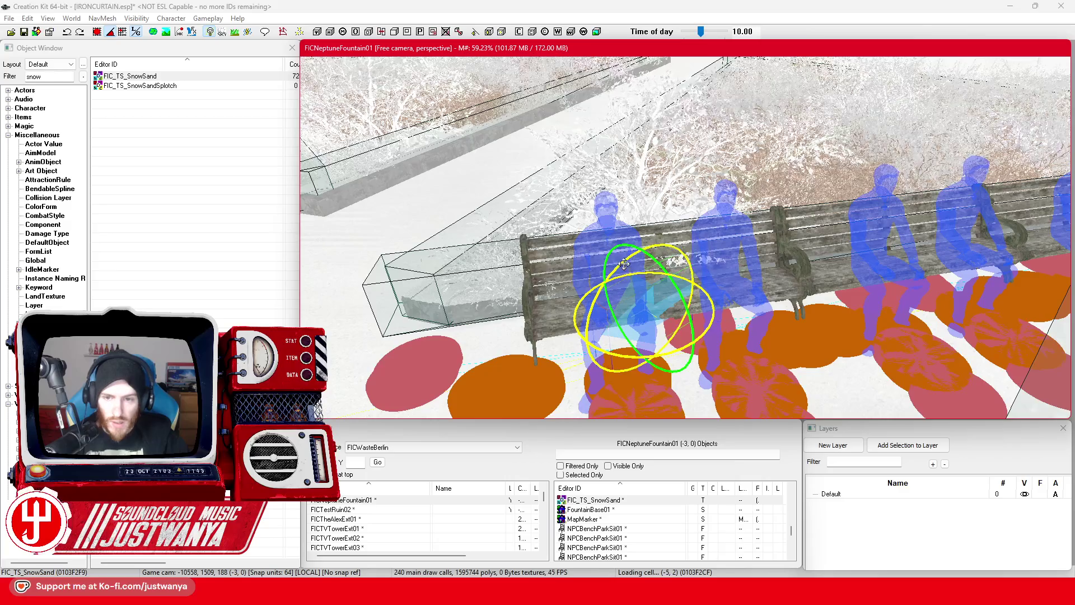
drag(624, 263, 632, 272)
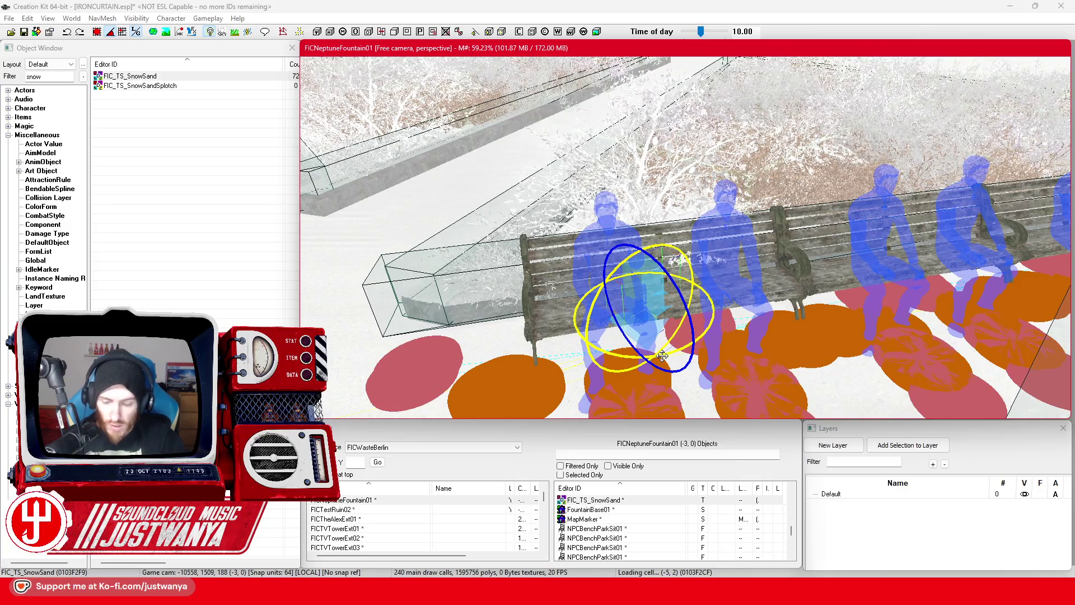
Slide the FIC_TS_SnowSand patch along the planter and raise it slightly under the bench
click(683, 230)
scroll(712, 345, up, 5)
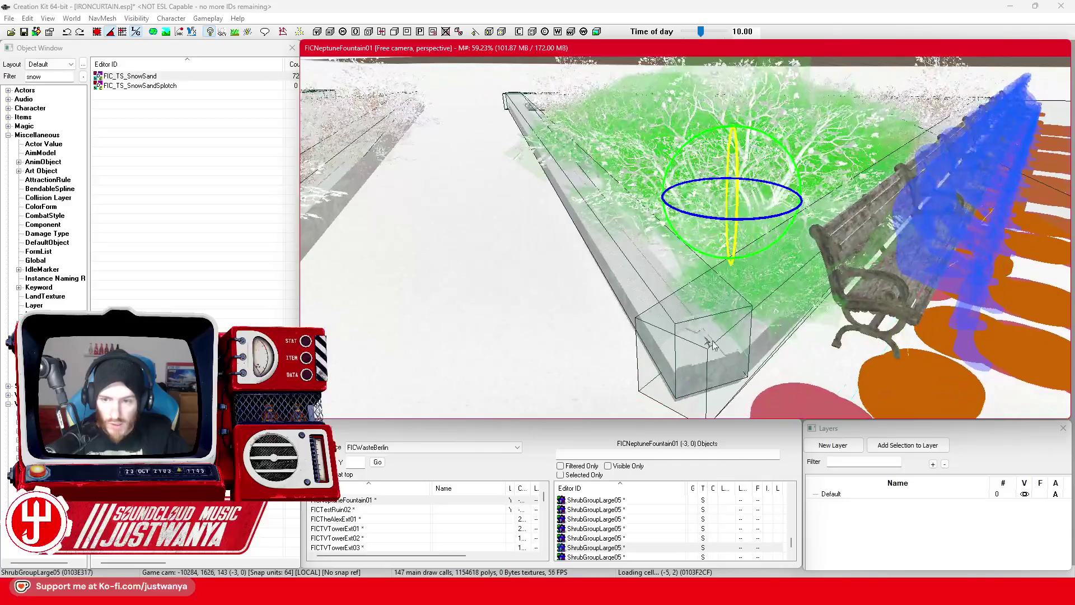
click(712, 345)
scroll(753, 334, up, 3)
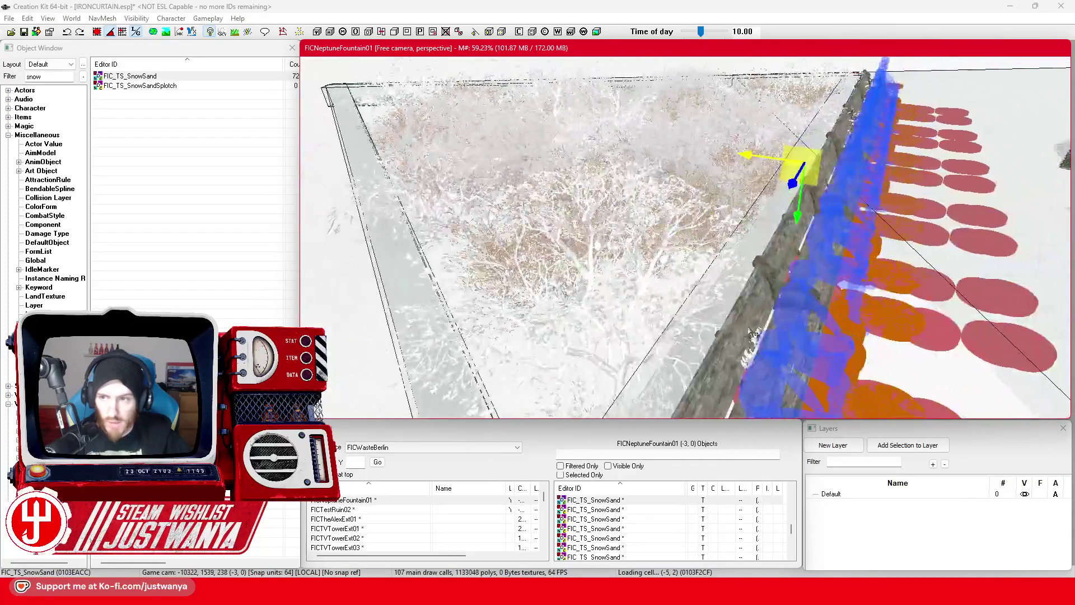
drag(752, 334, 787, 340)
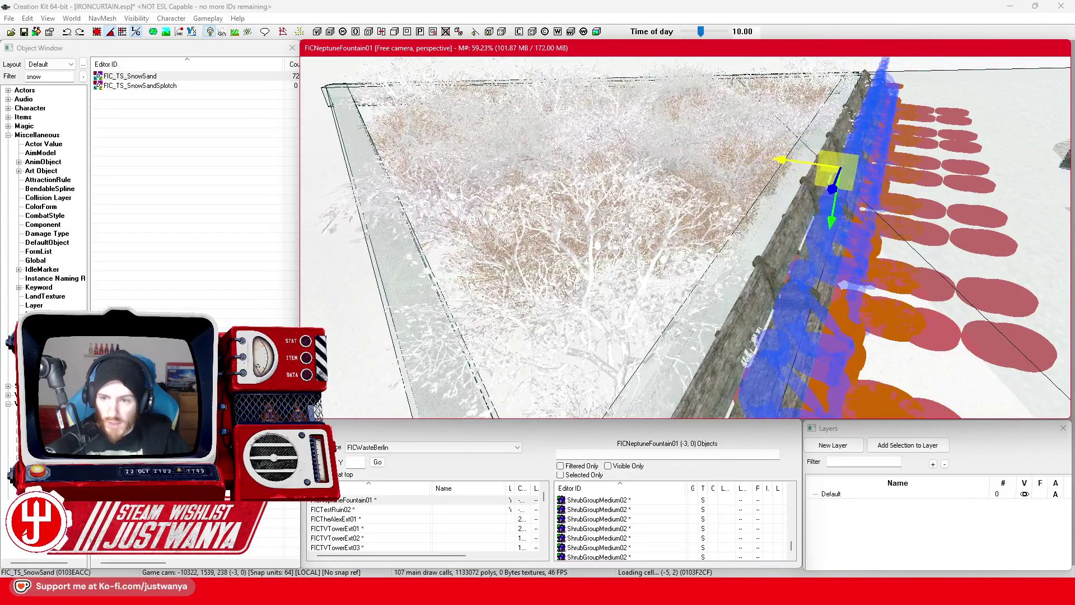
drag(810, 191, 817, 193)
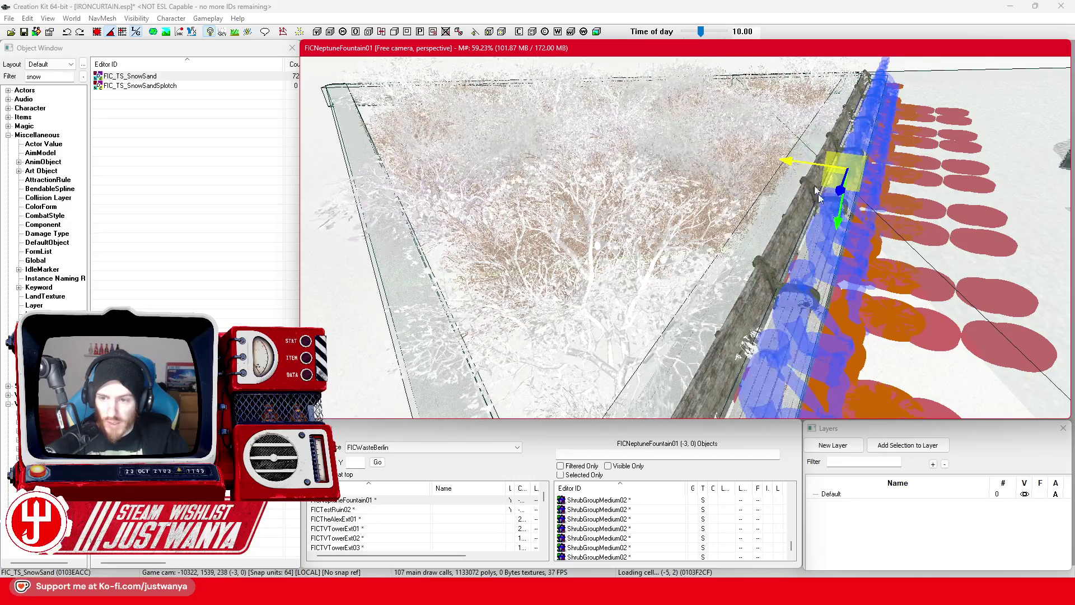
scroll(823, 196, up, 3)
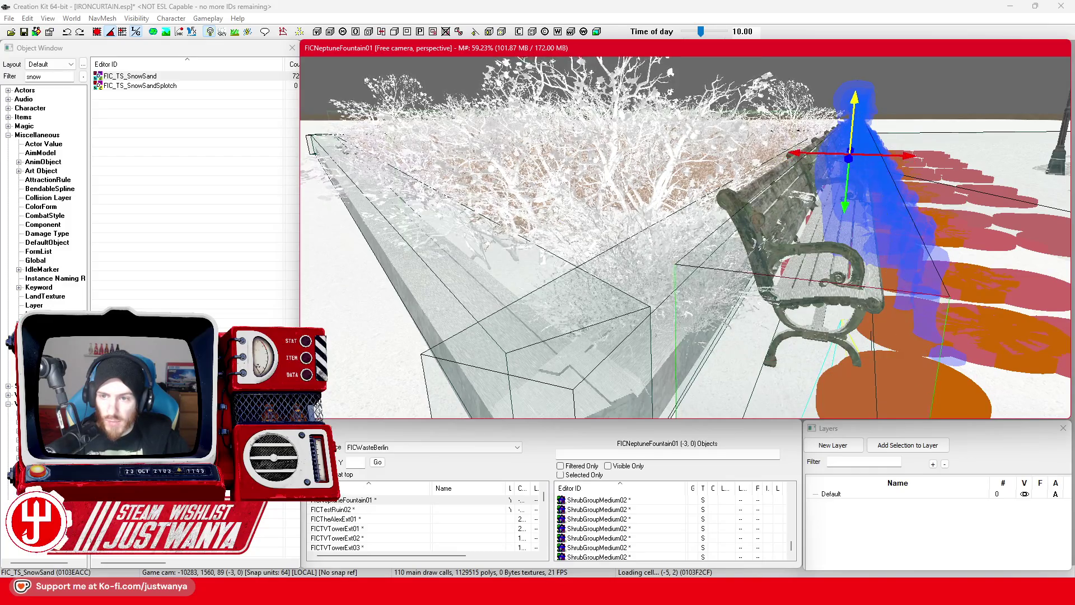
drag(857, 104, 862, 98)
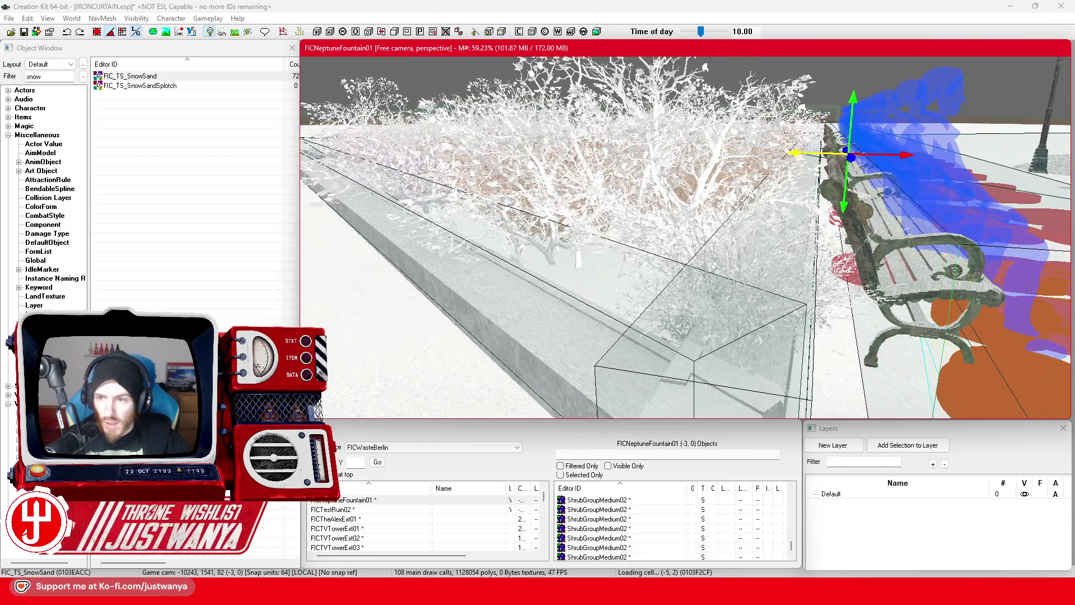
drag(798, 153, 790, 153)
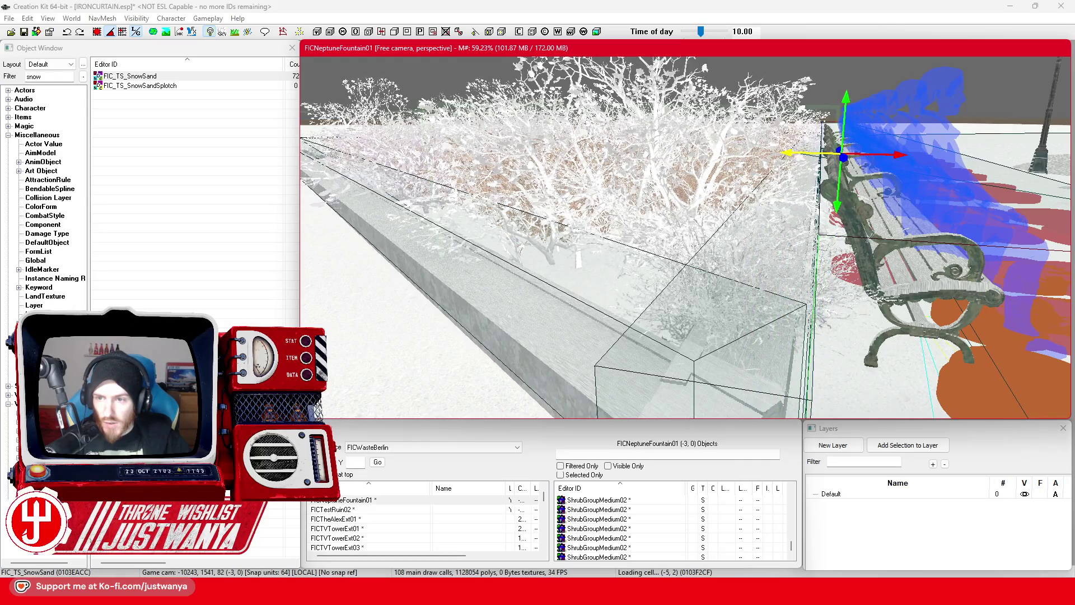
drag(849, 200, 847, 193)
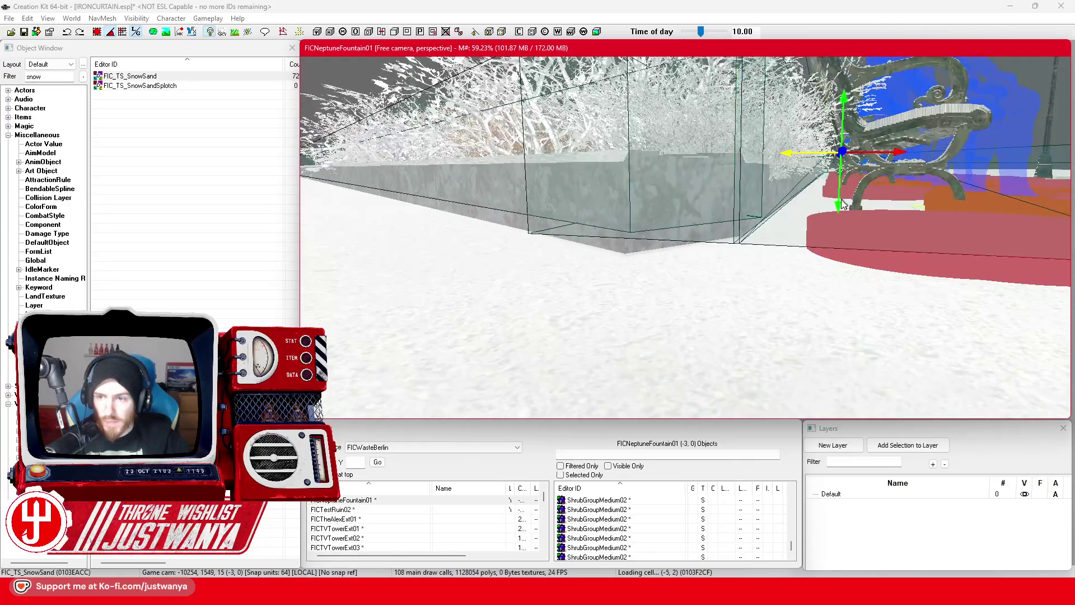
drag(842, 151, 842, 145)
mouse_move(844, 197)
mouse_down()
mouse_move(831, 199)
mouse_move(838, 205)
mouse_up()
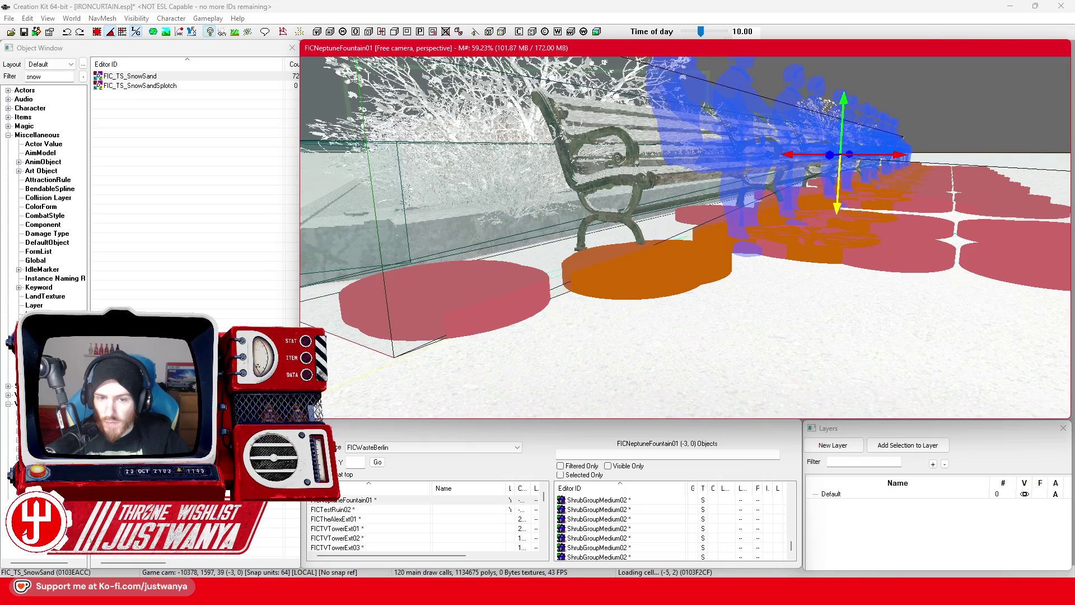
Inspect the benches from above with the marker overlays hidden and shown again
scroll(849, 159, down, 5)
mouse_move(848, 159)
mouse_down()
mouse_move(779, 215)
mouse_move(589, 162)
mouse_move(719, 235)
mouse_up()
key(m)
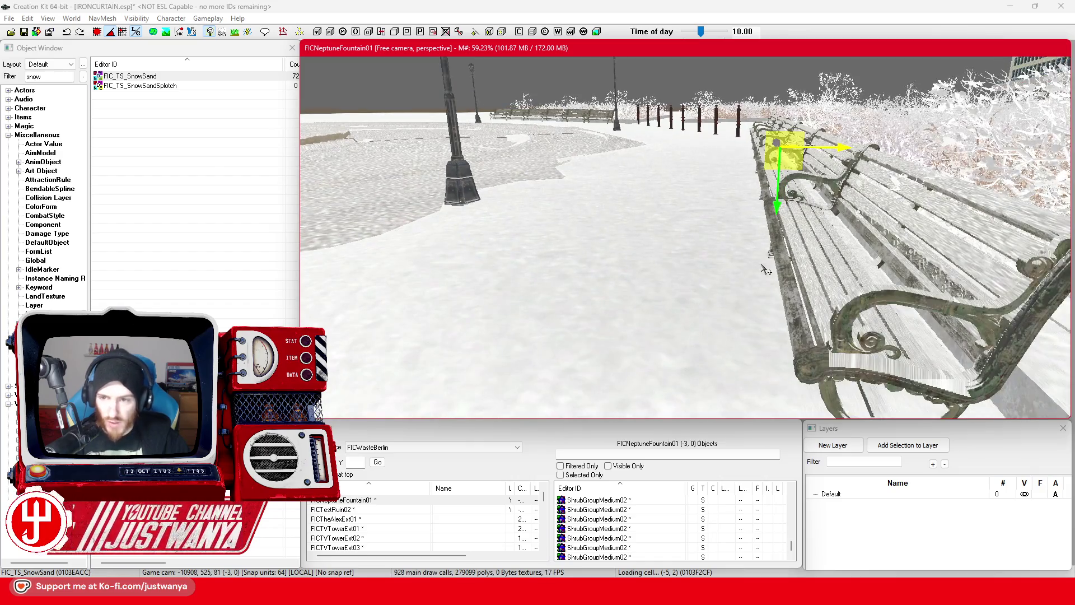
key(m)
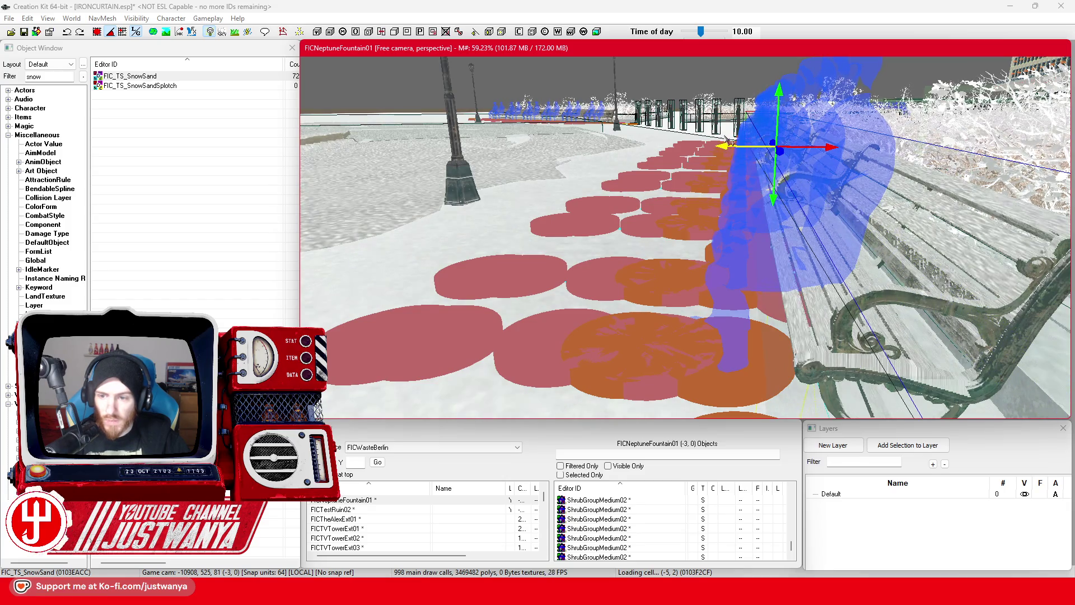
scroll(728, 140, up, 2)
scroll(729, 139, down, 10)
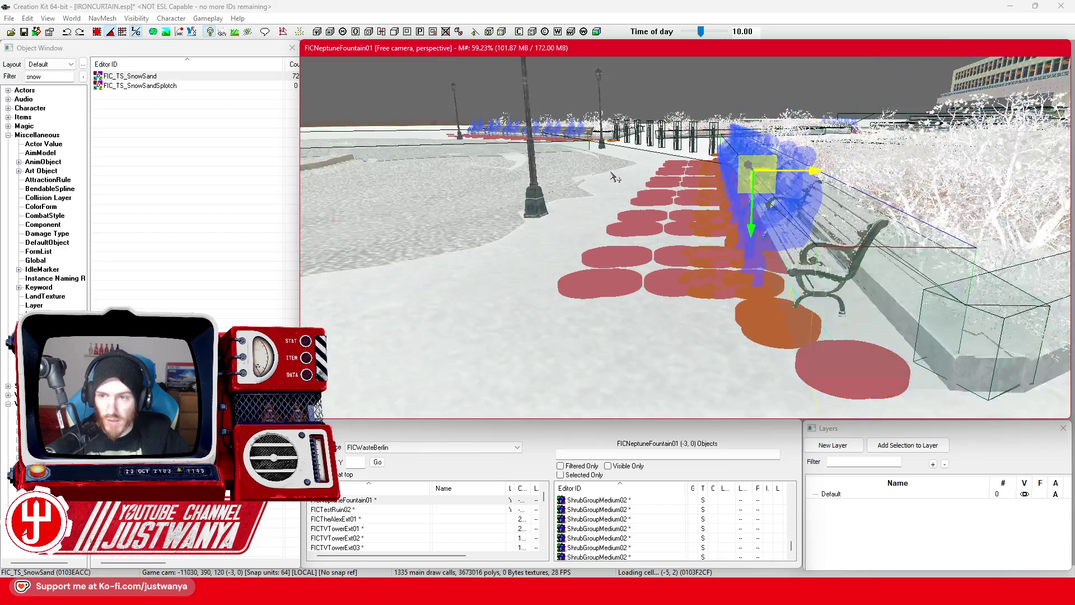
scroll(658, 272, up, 8)
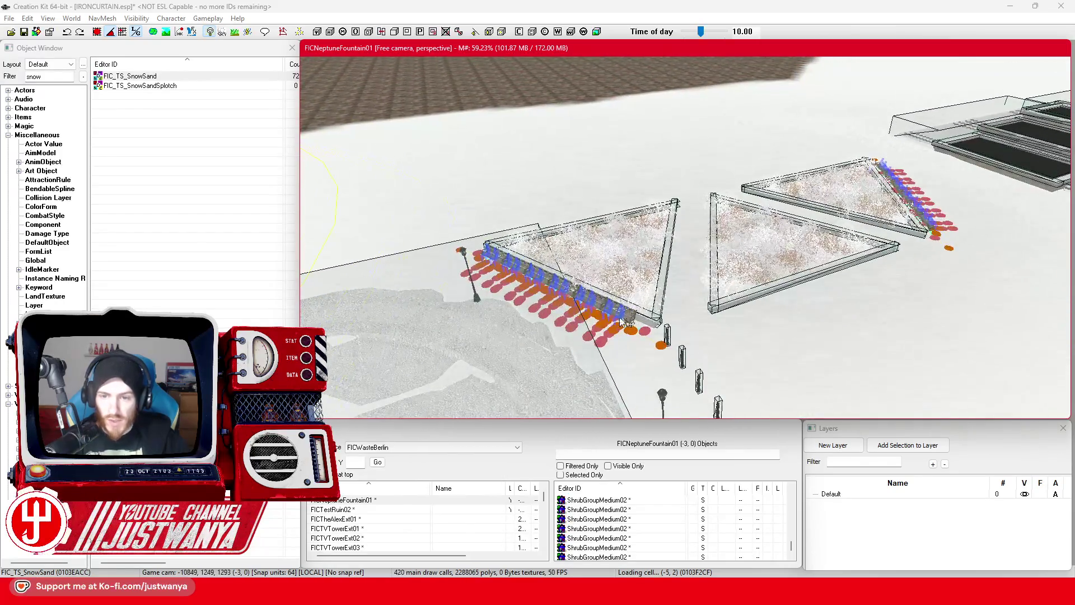
Shift another snow patch under a bench to the left
scroll(659, 295, up, 5)
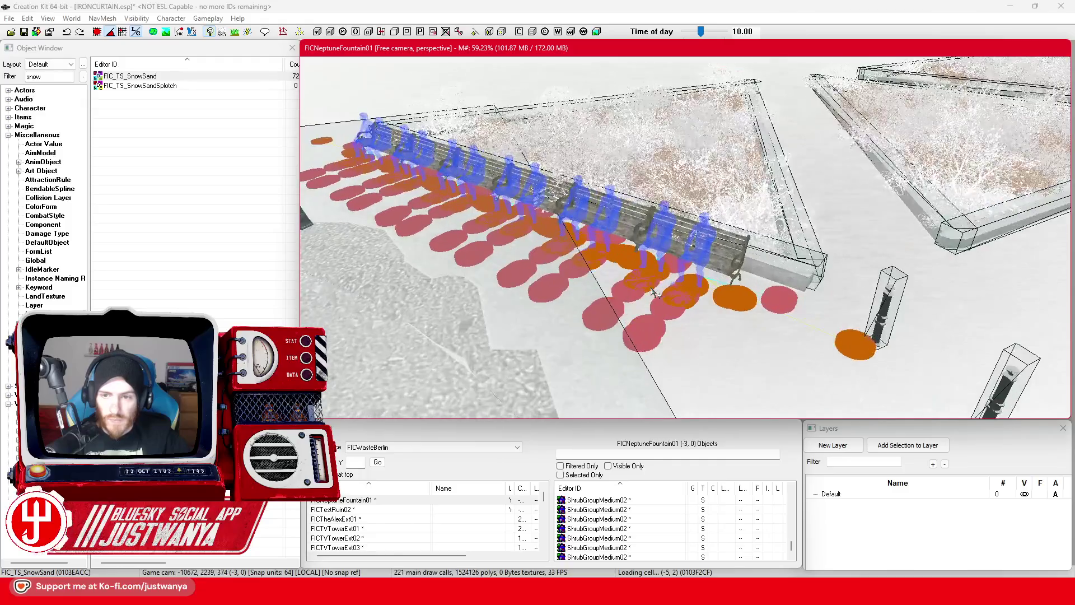
click(783, 281)
scroll(783, 281, up, 4)
scroll(784, 281, up, 5)
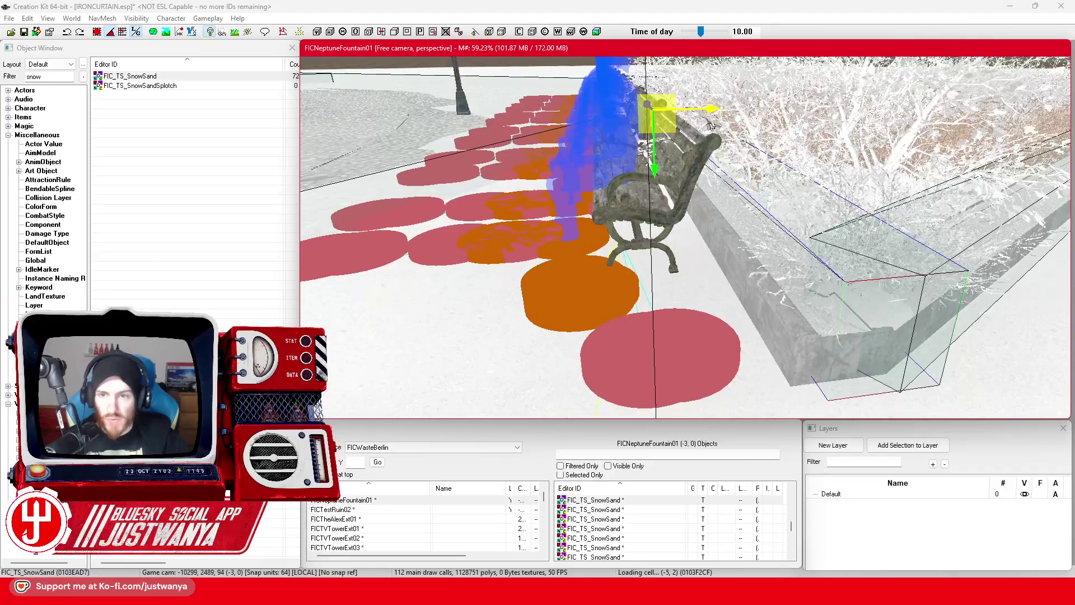
scroll(800, 261, up, 2)
drag(801, 261, 750, 264)
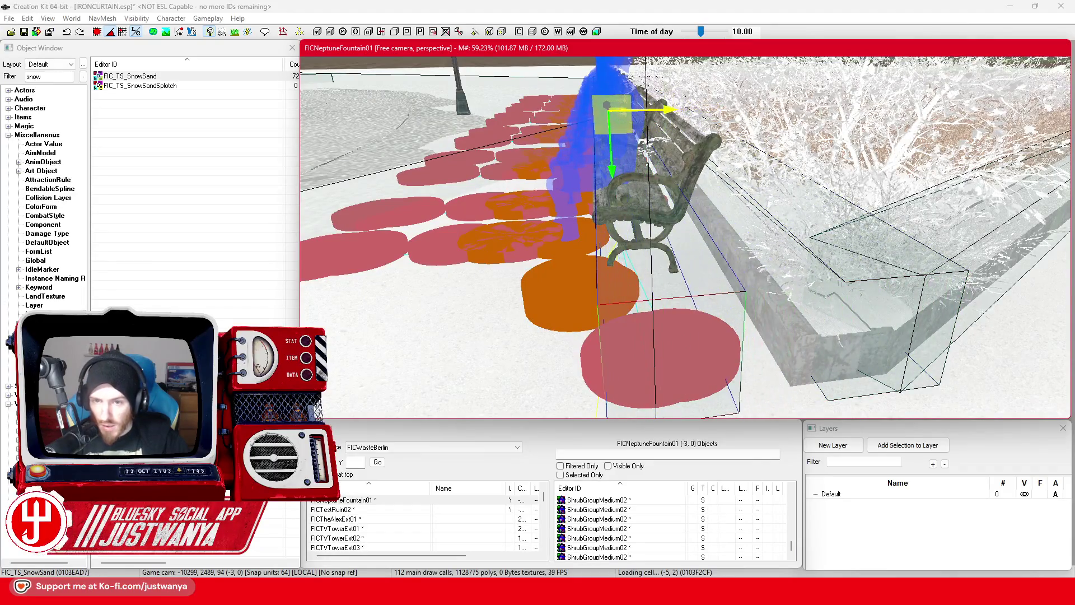
scroll(666, 96, up, 1)
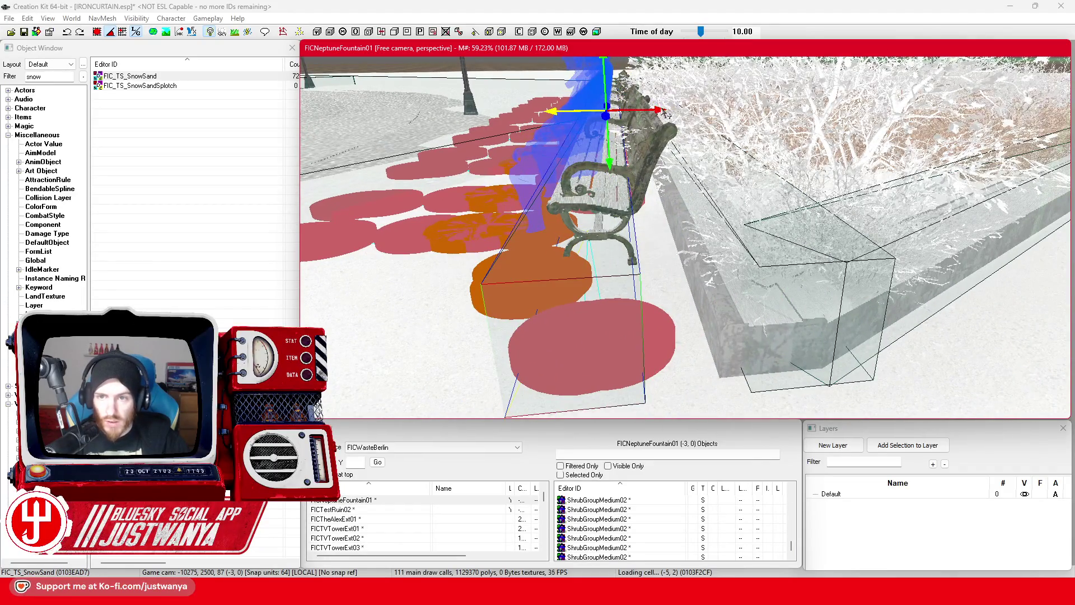
scroll(665, 109, up, 1)
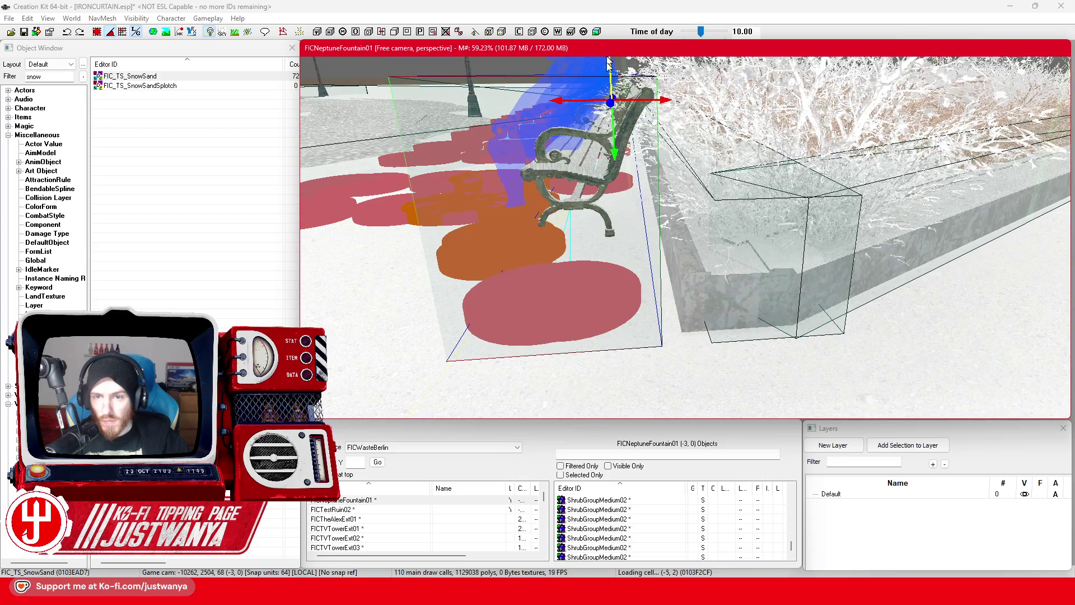
scroll(611, 84, down, 3)
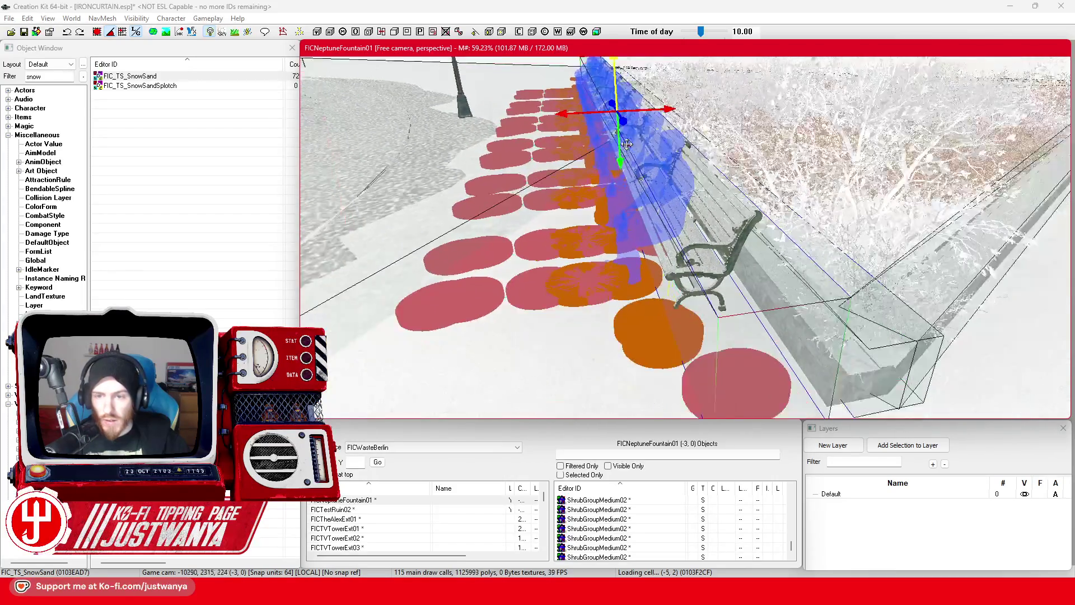
scroll(627, 144, down, 10)
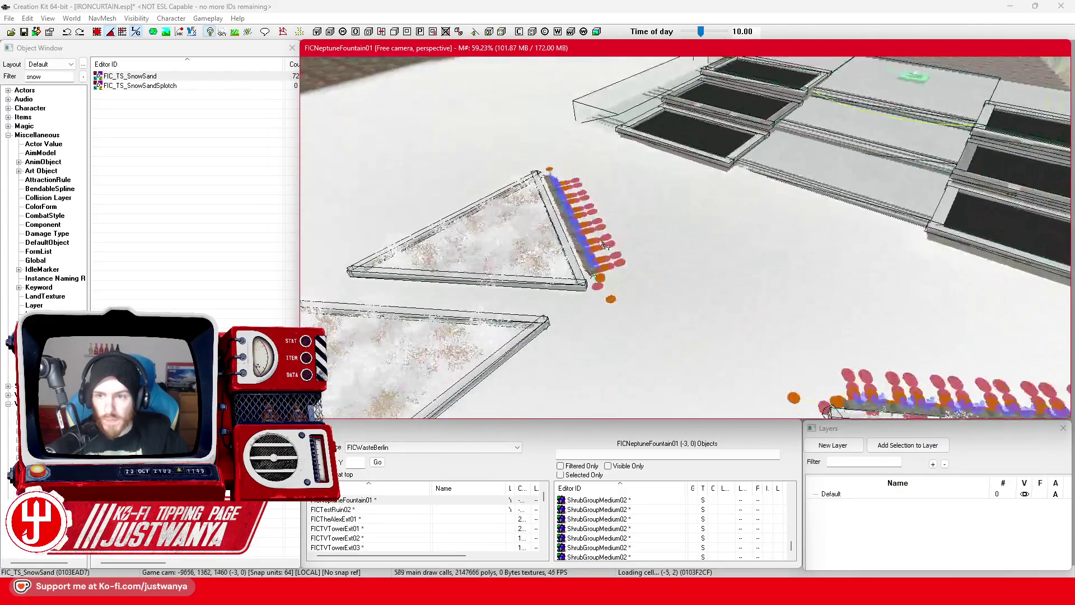
Select the snow patch by the planter-side bench and slide it sideways beside the bench
click(605, 246)
scroll(538, 255, up, 5)
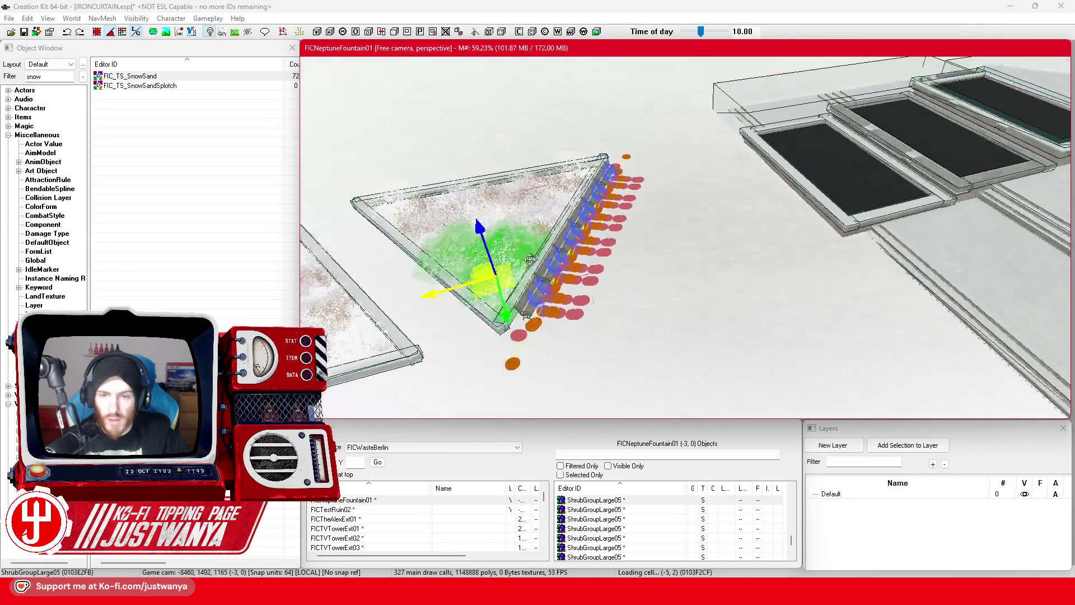
scroll(531, 259, up, 6)
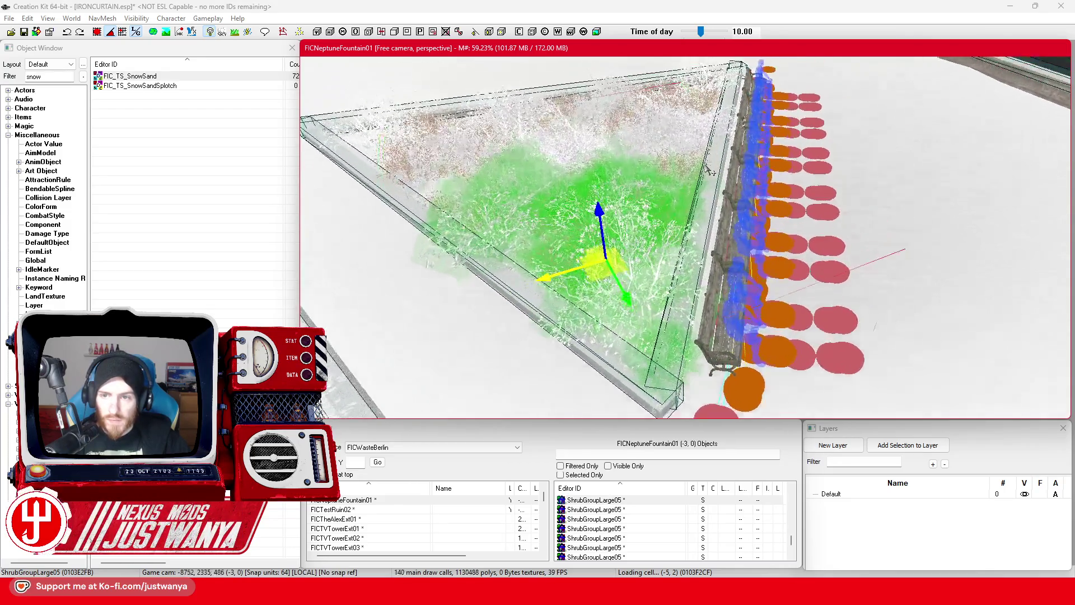
scroll(711, 165, up, 2)
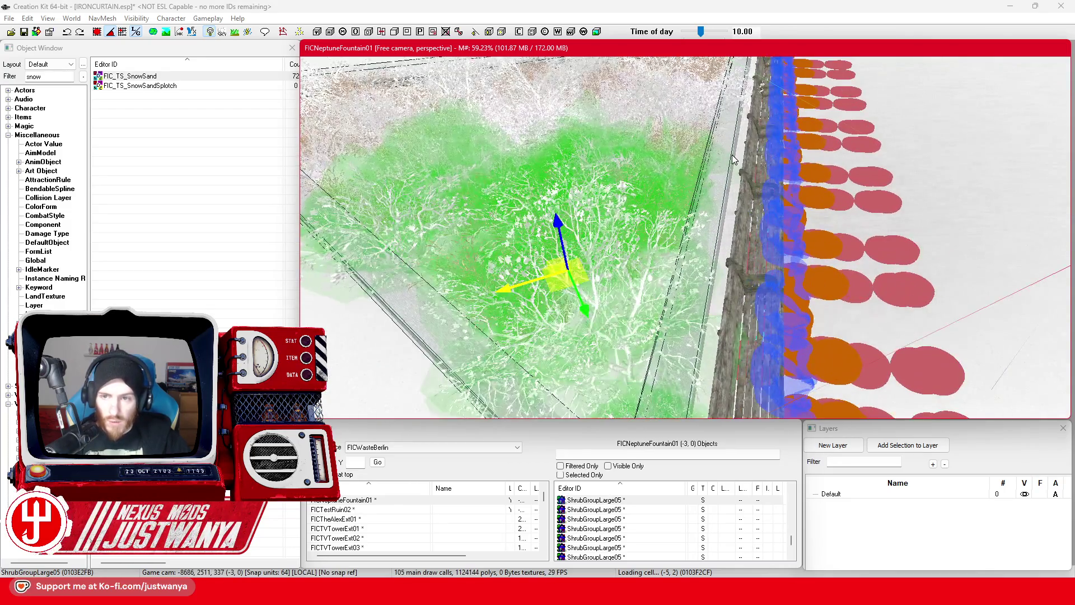
click(734, 160)
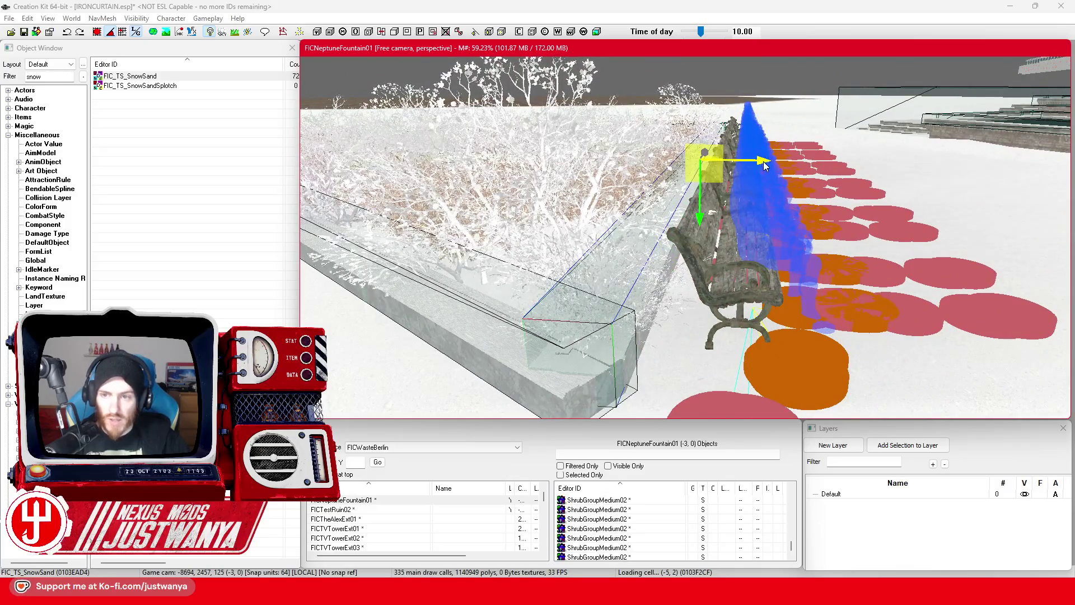
click(768, 169)
key(shift)
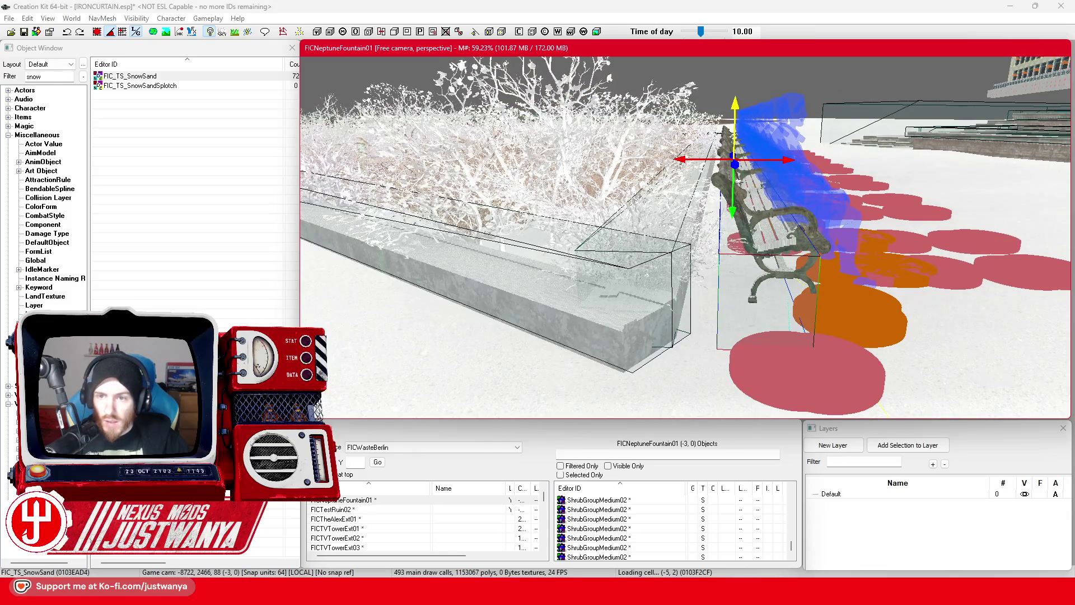
click(735, 146)
click(733, 148)
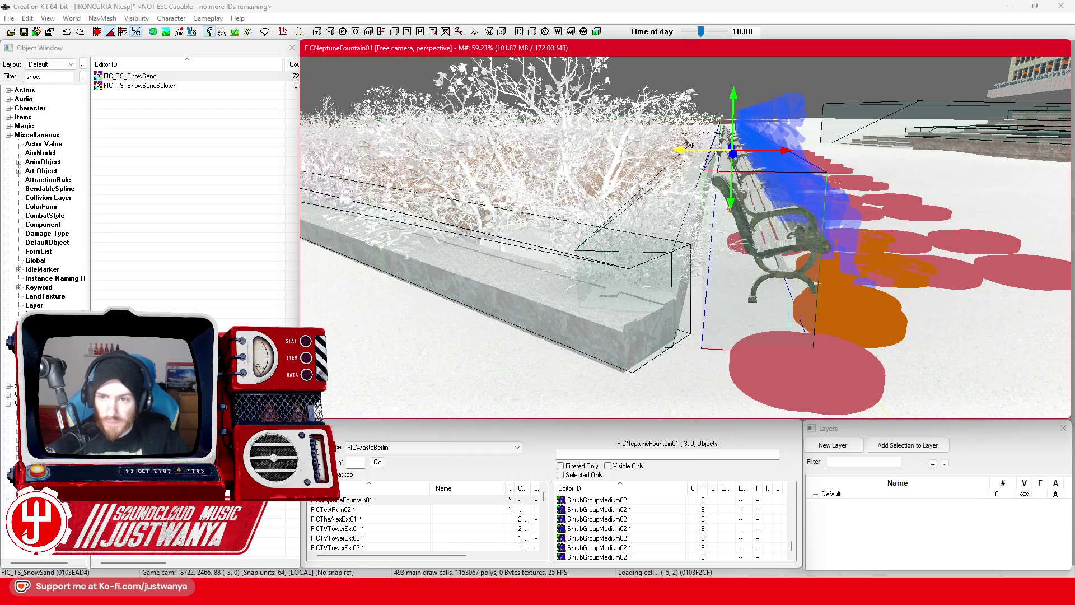
key(shift)
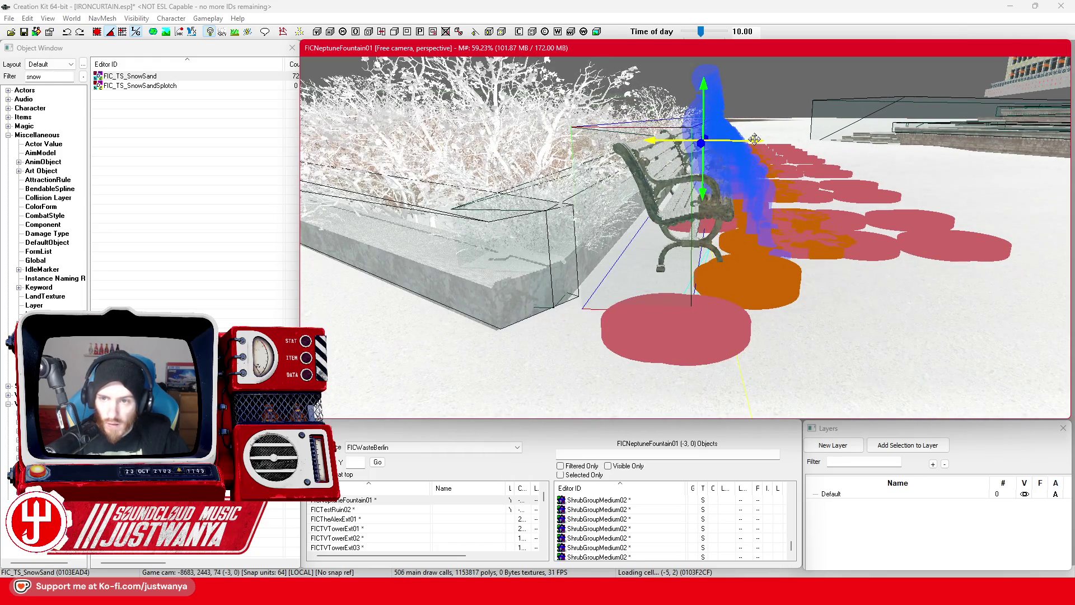
scroll(802, 248, down, 10)
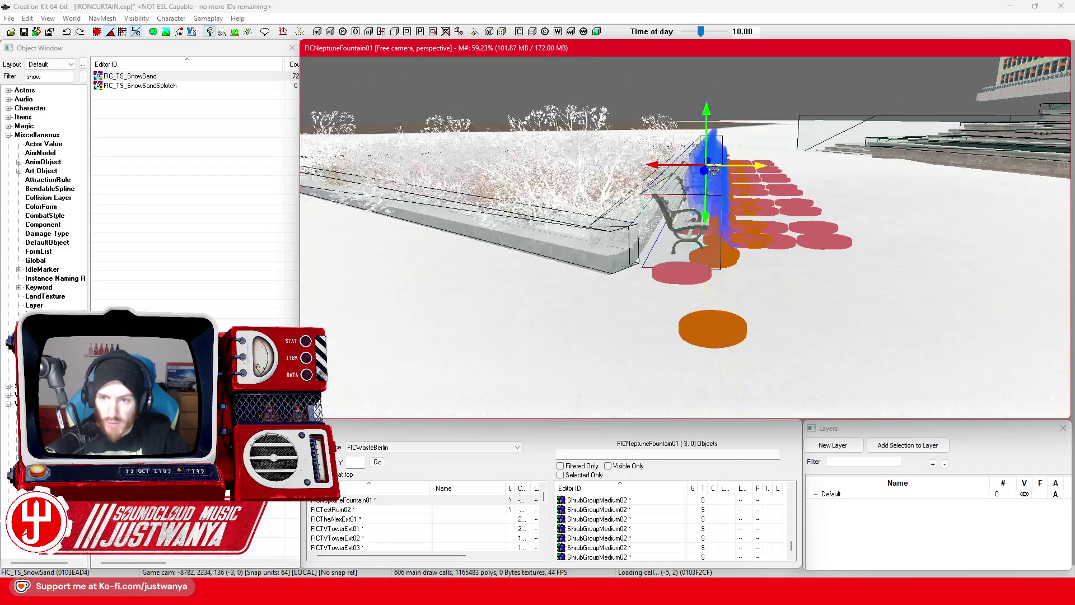
scroll(678, 182, up, 8)
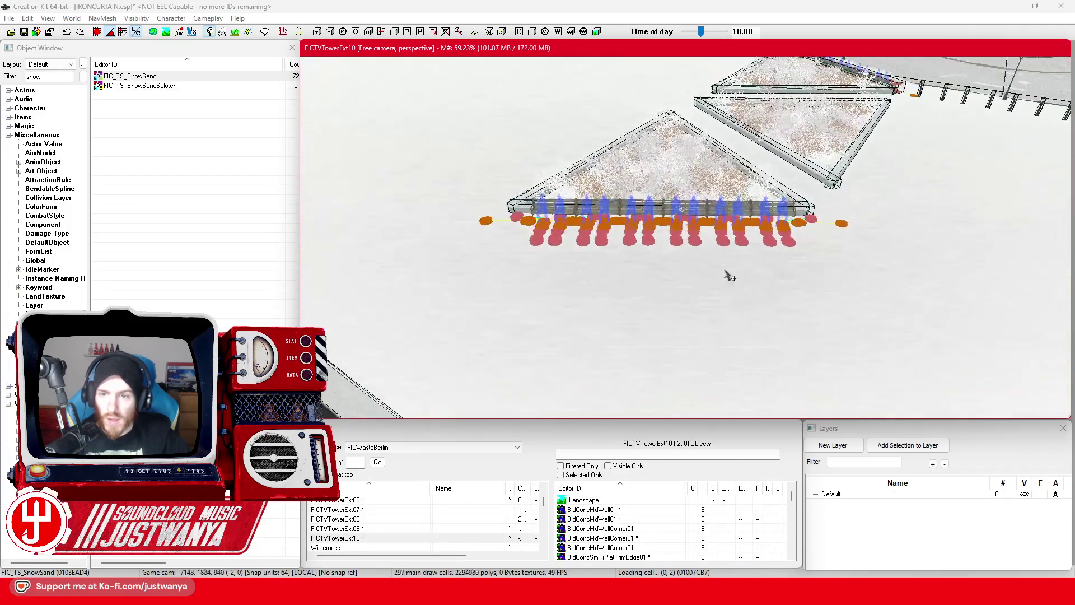
key(shift)
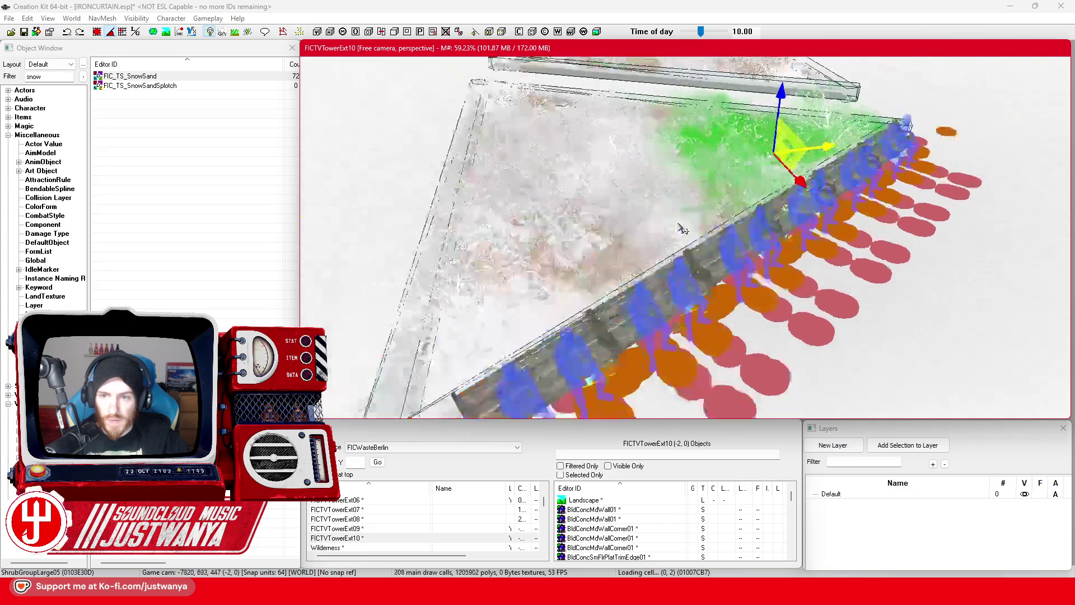
key(shift)
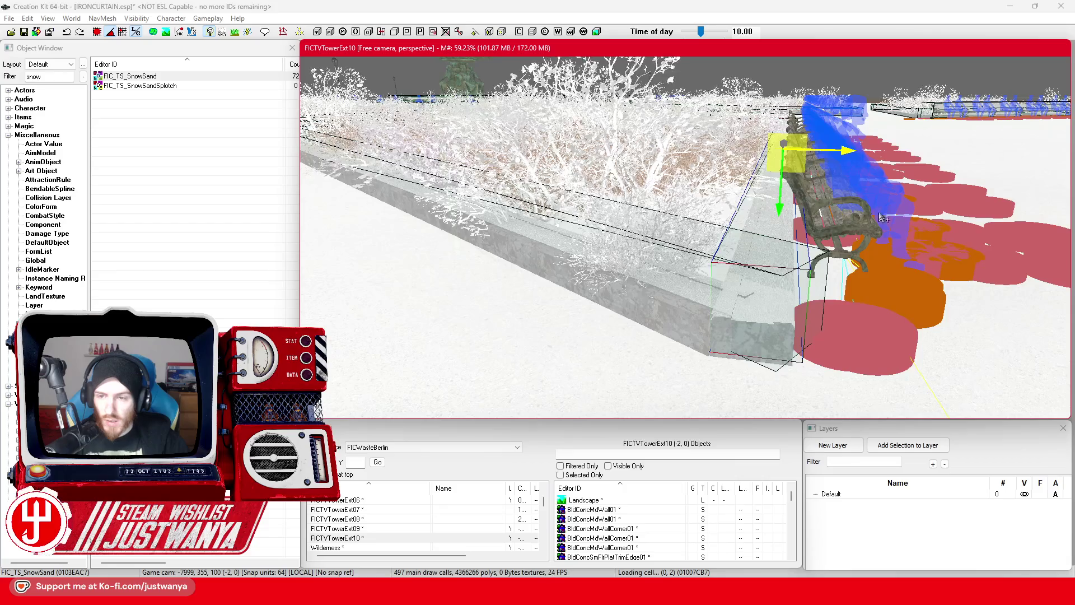
drag(844, 155, 864, 152)
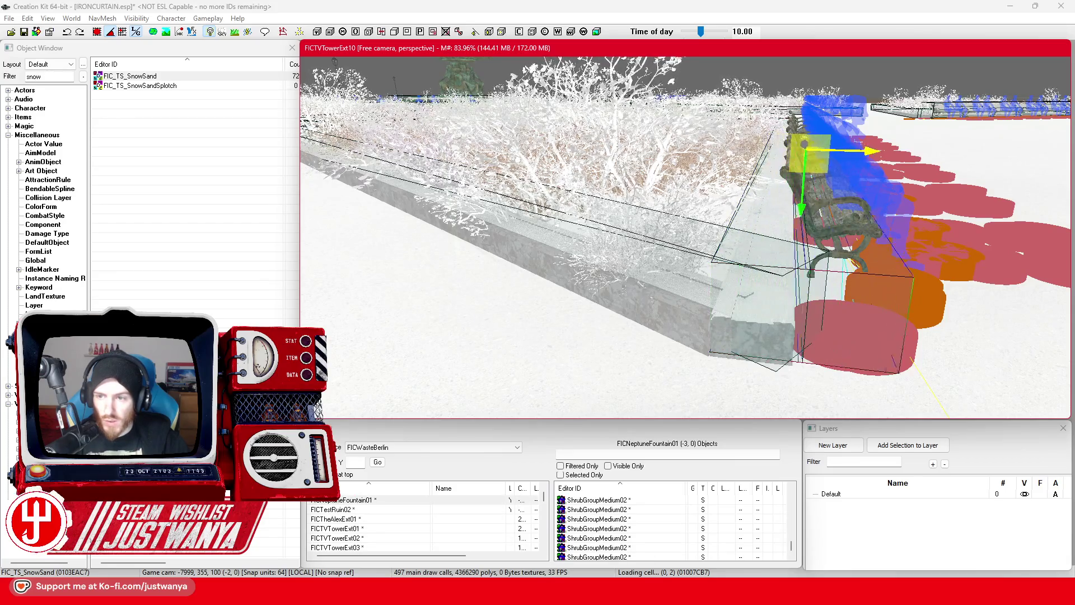
Raise the snow patch slightly and shift it a little outward under the bench
key(shift)
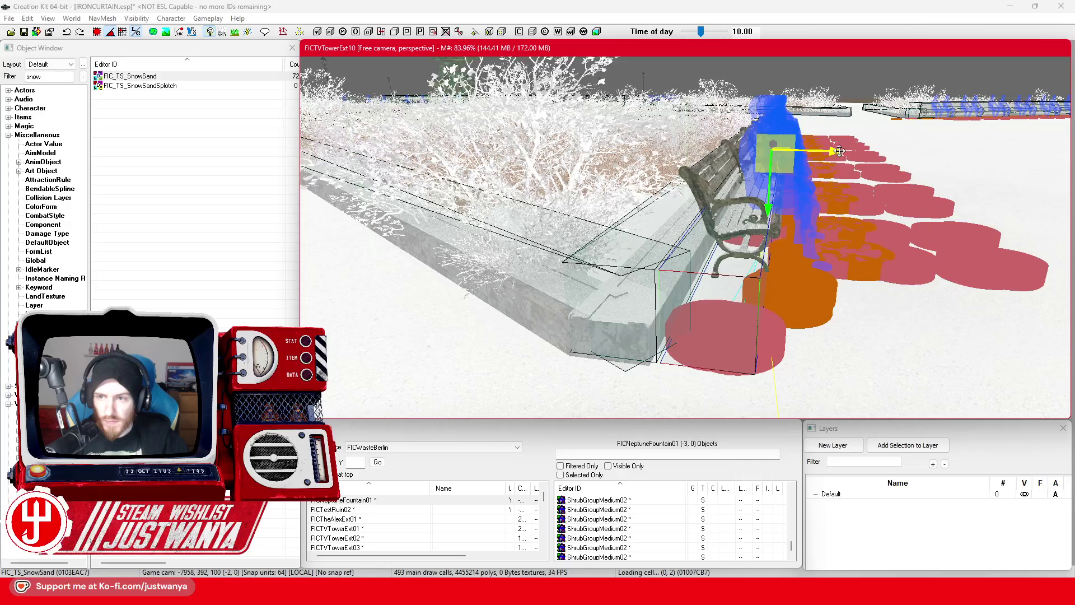
key(shift)
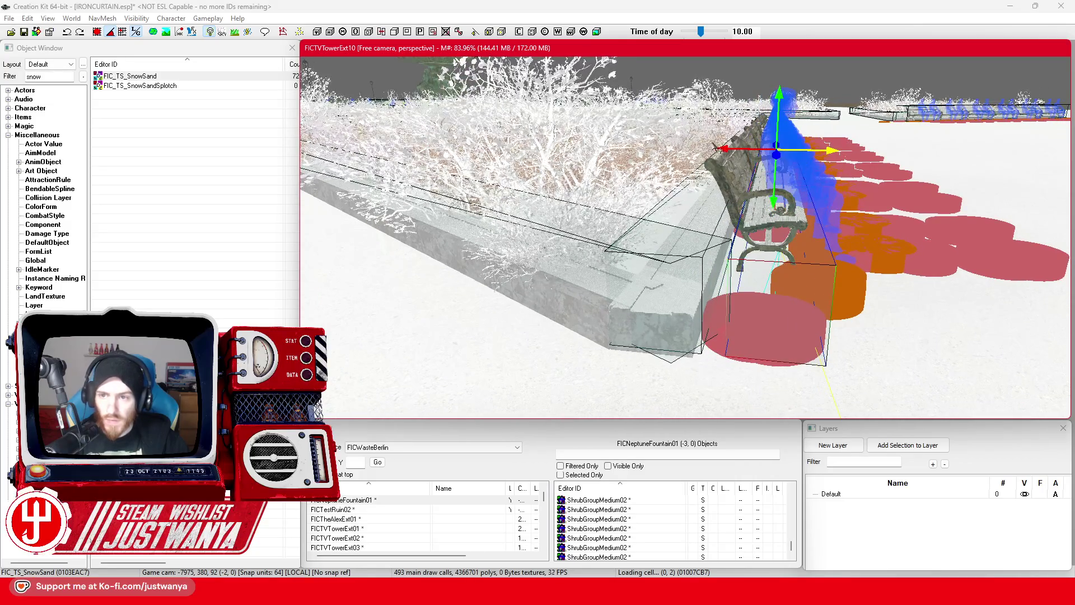
key(shift)
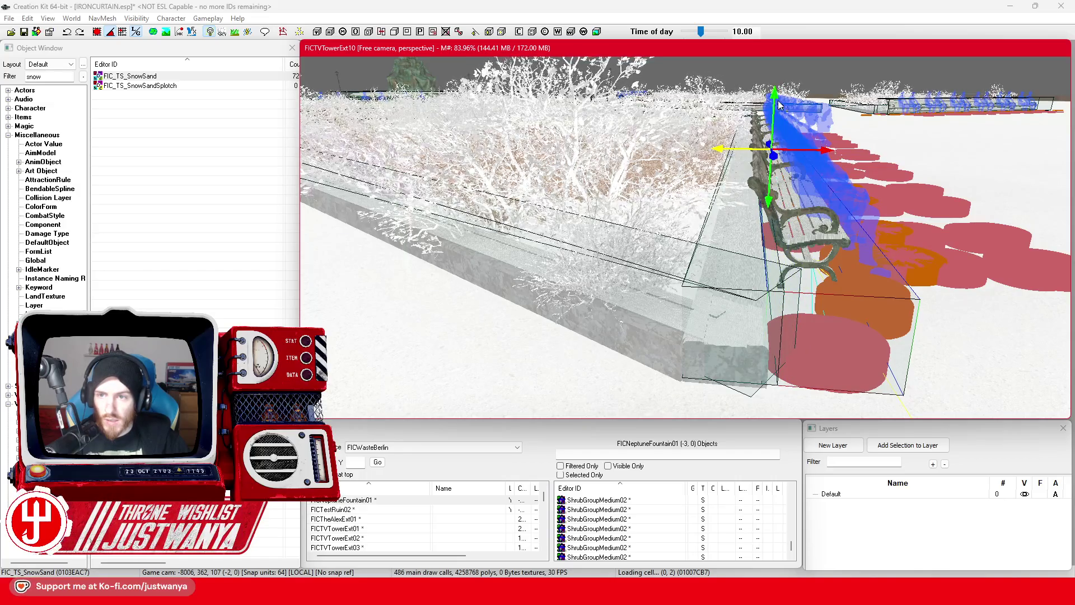
drag(776, 98, 775, 93)
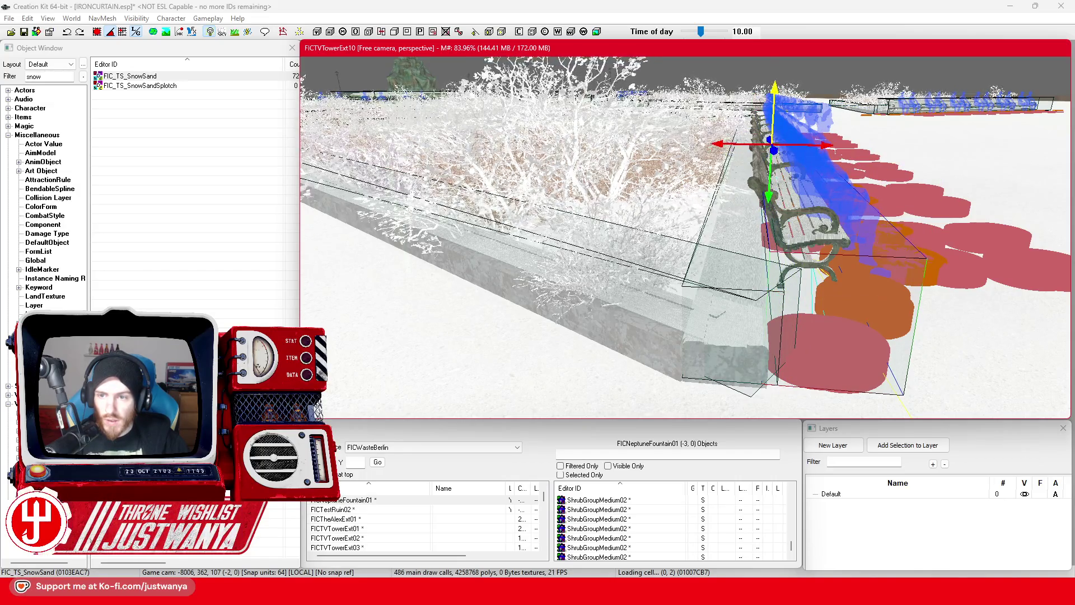
key(shift)
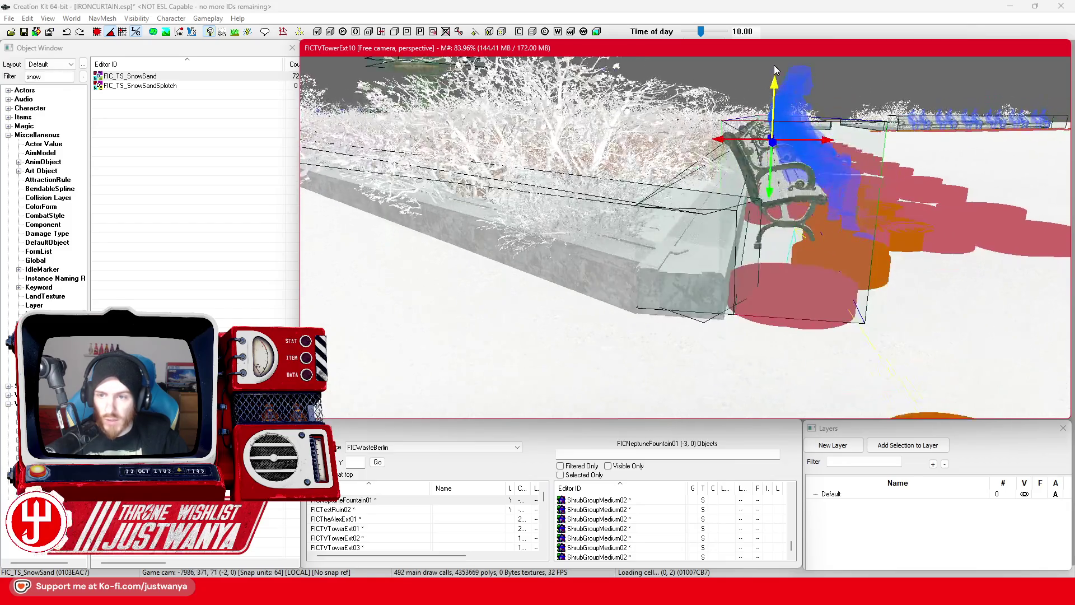
key(shift)
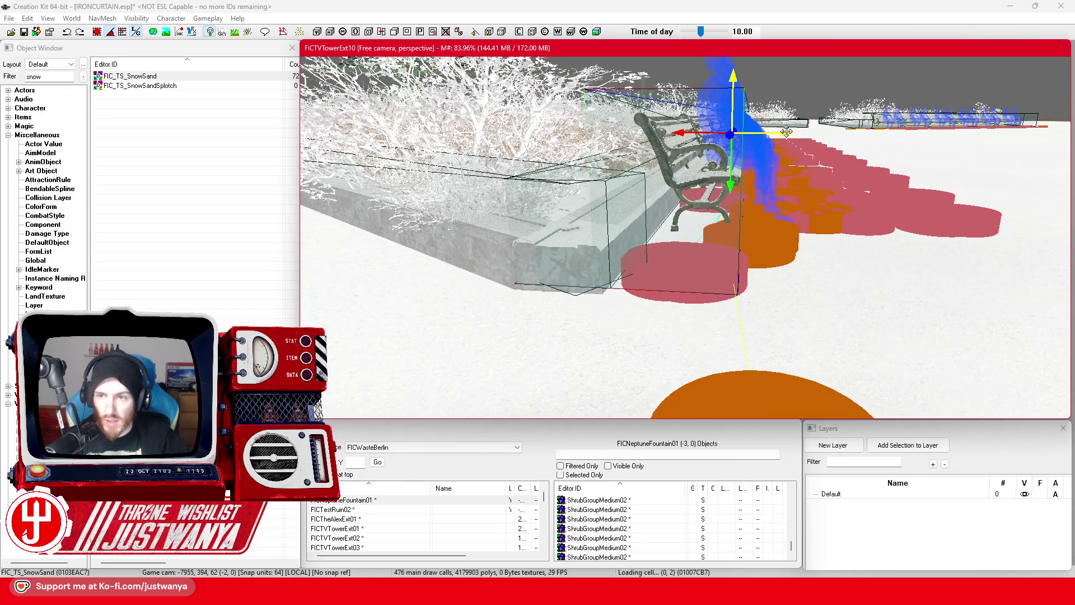
drag(778, 133, 780, 133)
key(shift)
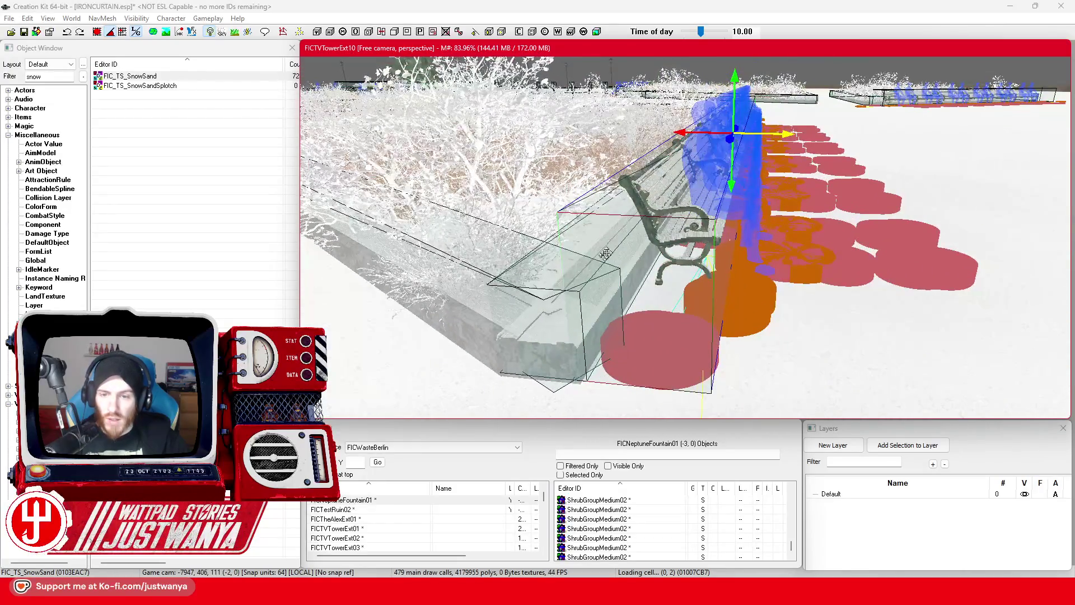
Save IRONCURTAIN.esp and hide the marker overlays
click(25, 36)
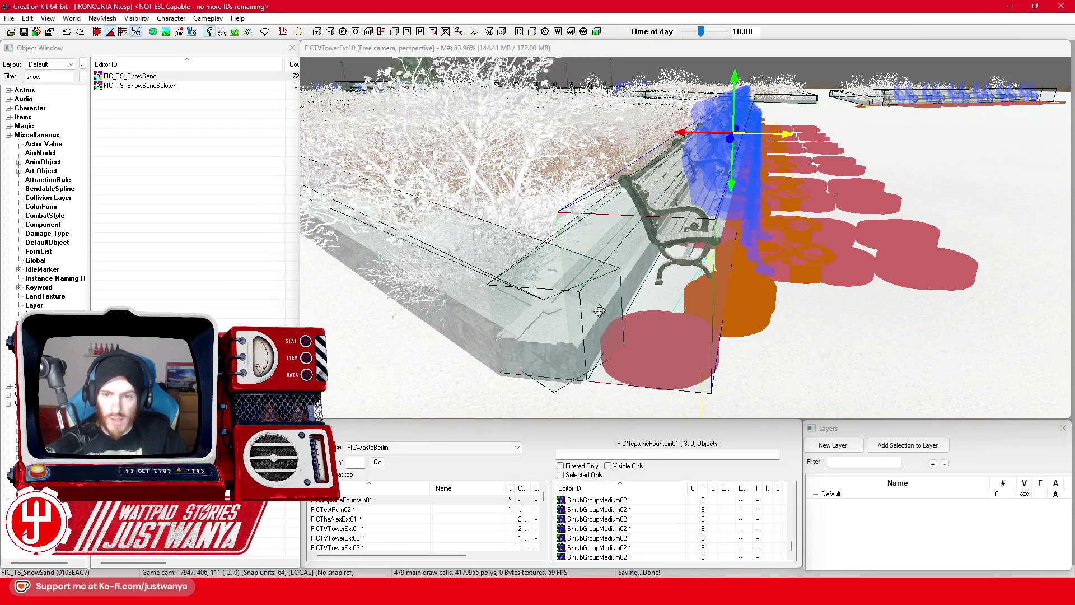
click(676, 47)
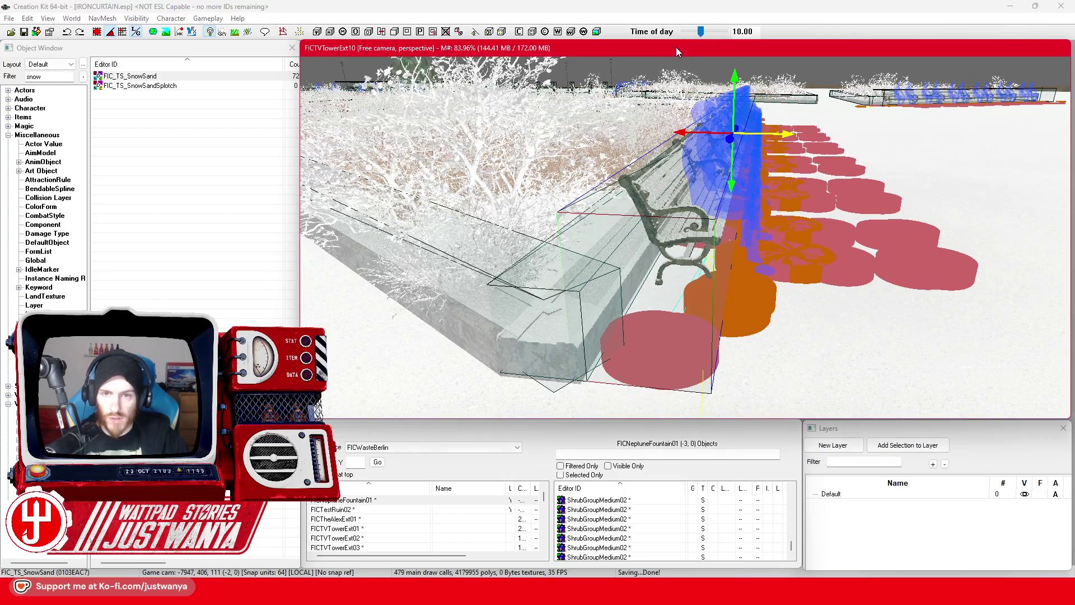
key(F4)
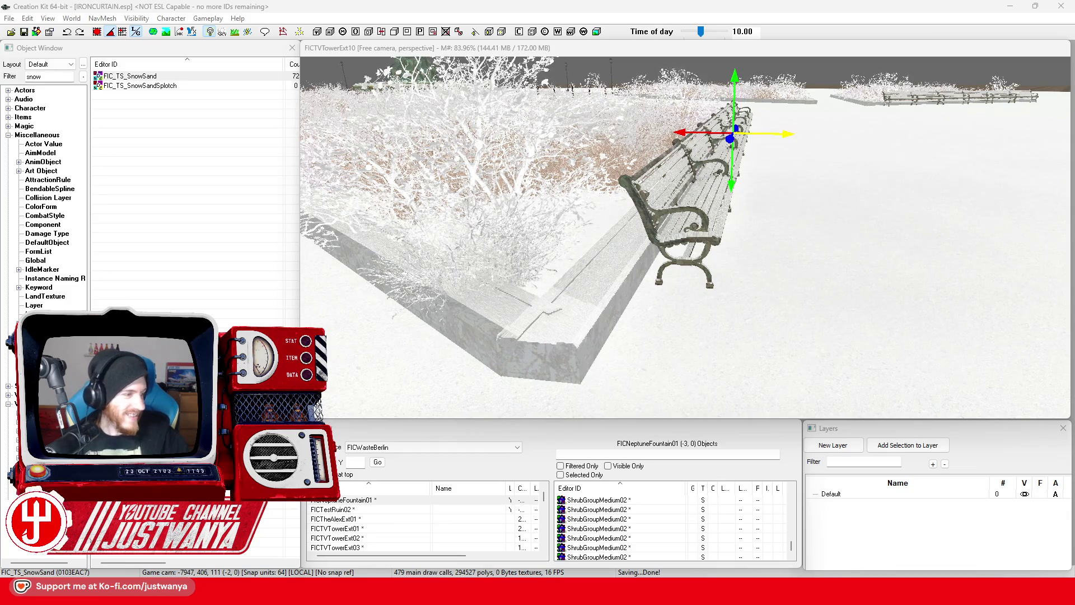
Select and frame a park bench in local axes, then add the other benches along the row
click(709, 238)
key(f)
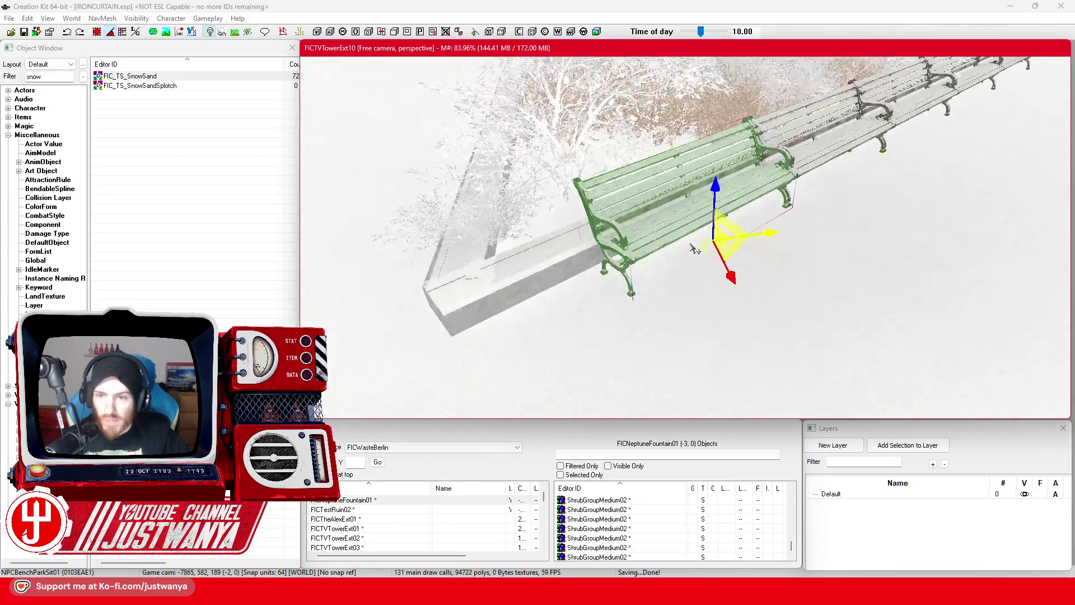
click(136, 32)
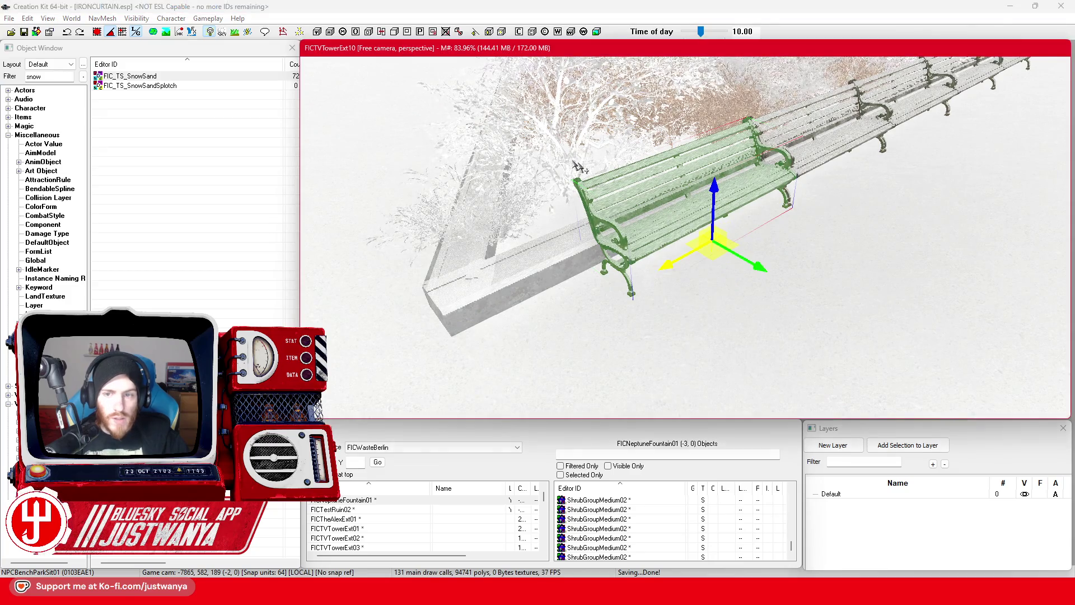
scroll(582, 243, down, 3)
click(481, 304)
ctrl+click(546, 260)
ctrl+click(700, 185)
ctrl+click(828, 146)
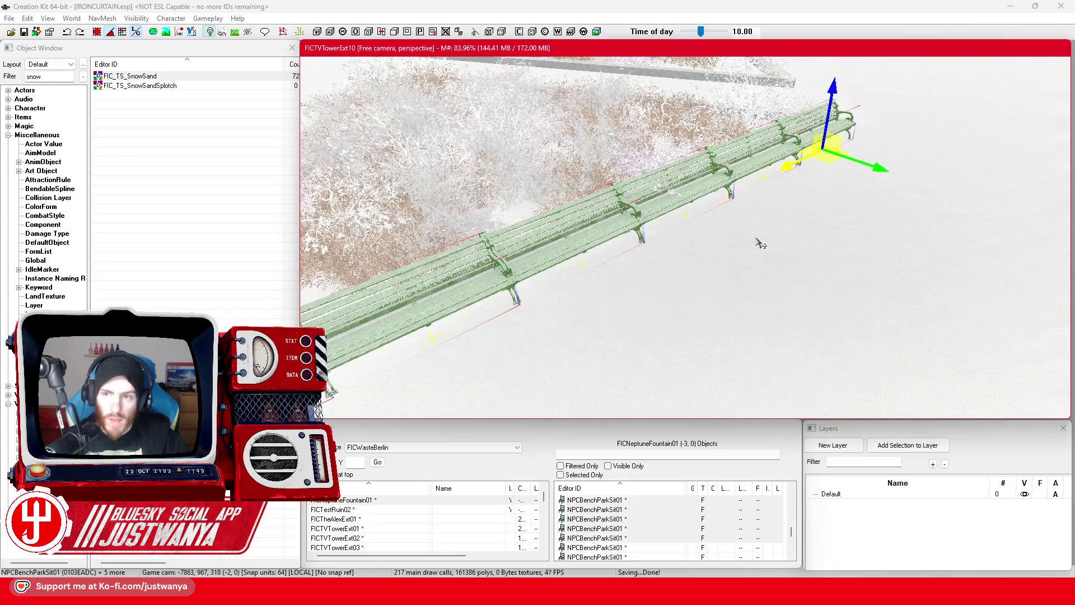
Orbit and zoom along the bench row to view the benches beside the bushes
scroll(760, 243, up, 5)
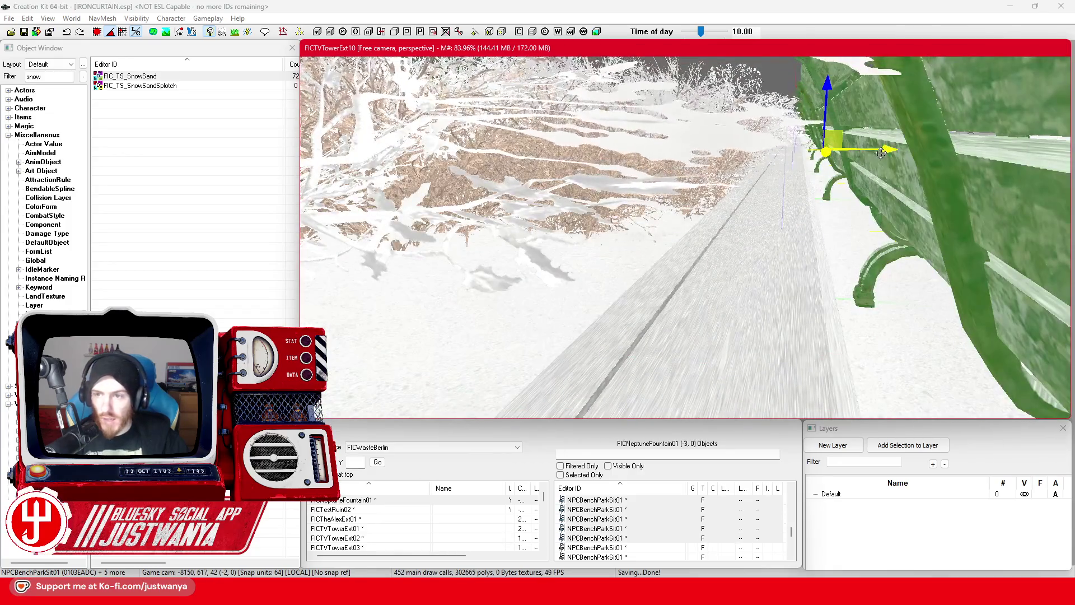
scroll(884, 151, down, 2)
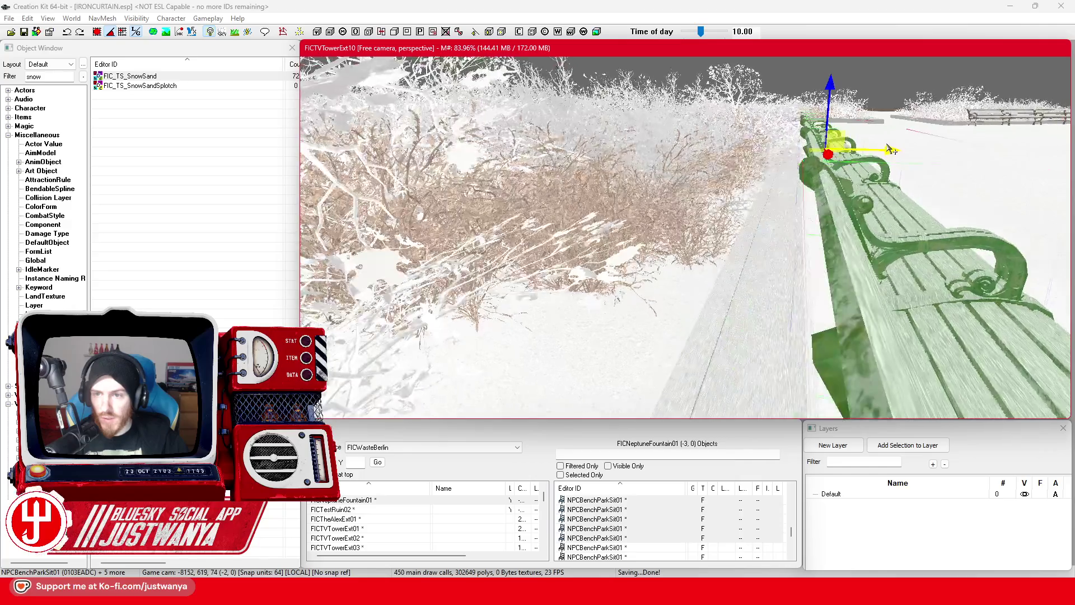
scroll(890, 150, up, 1)
scroll(890, 150, up, 2)
scroll(890, 150, down, 3)
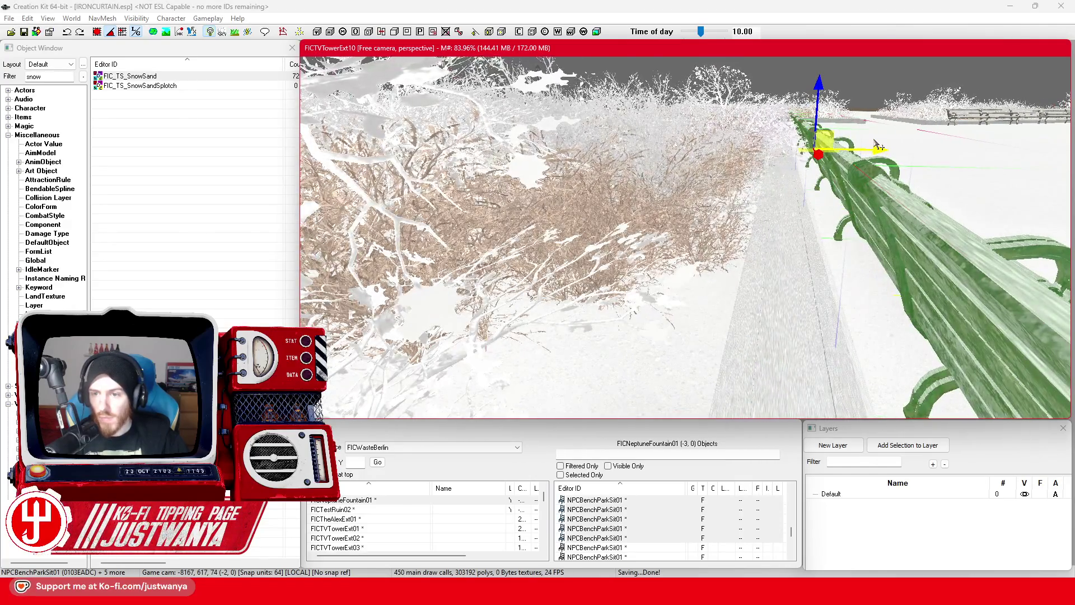
key(shift)
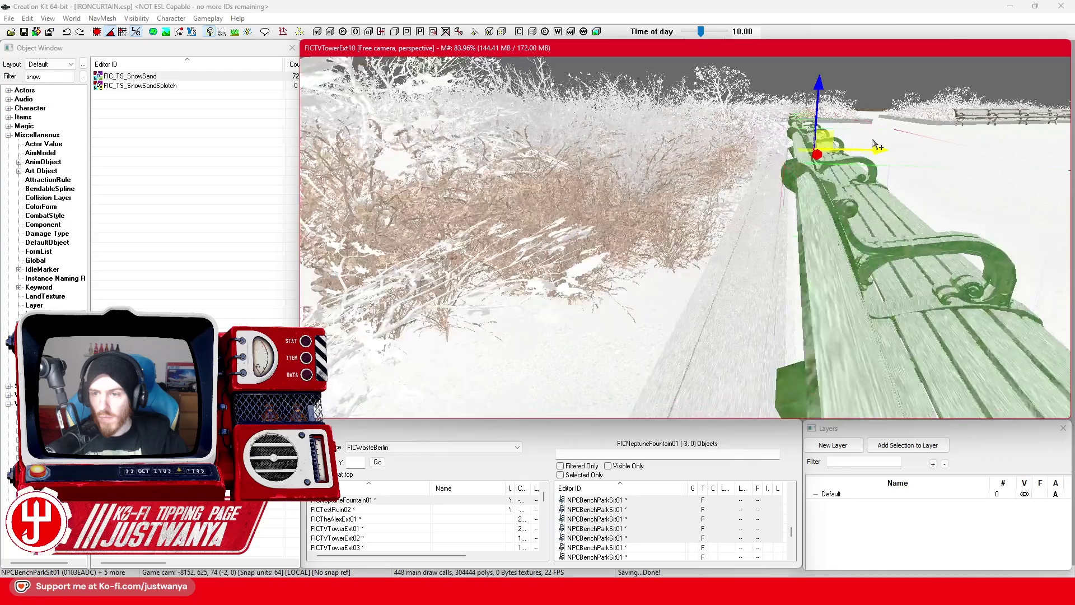
scroll(869, 144, down, 5)
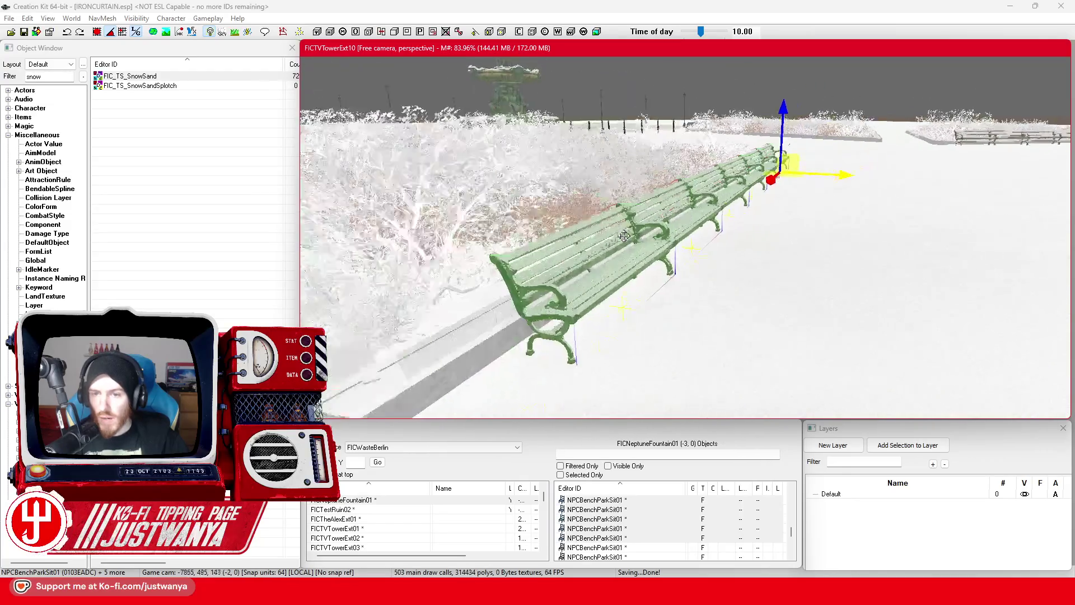
key(shift)
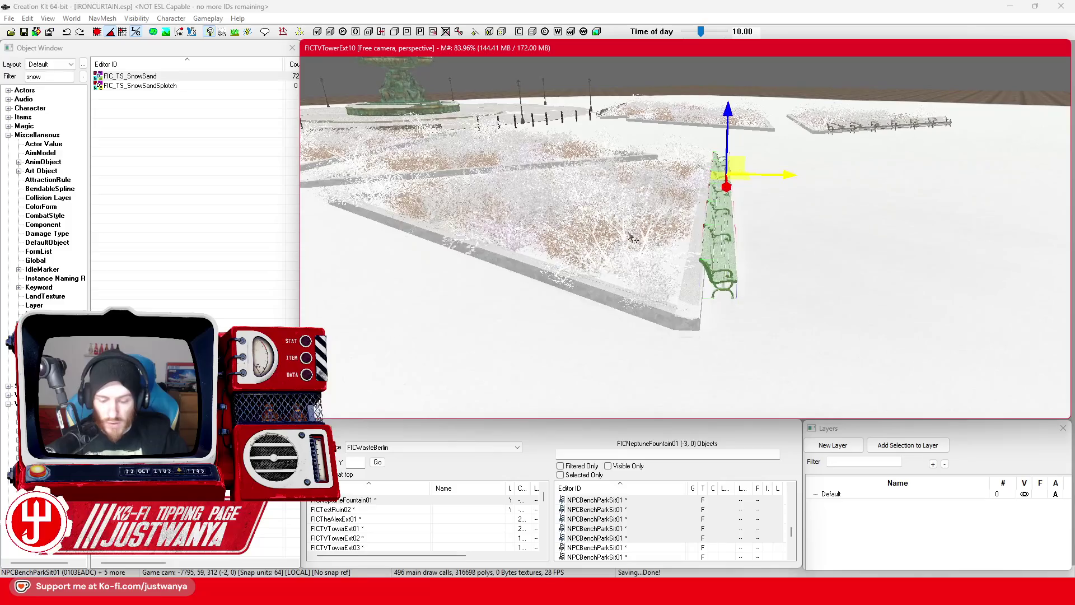
Select the FIC_TS_SnowSand snow patch beneath a bench and orbit low around it
click(639, 242)
scroll(750, 268, up, 5)
key(shift)
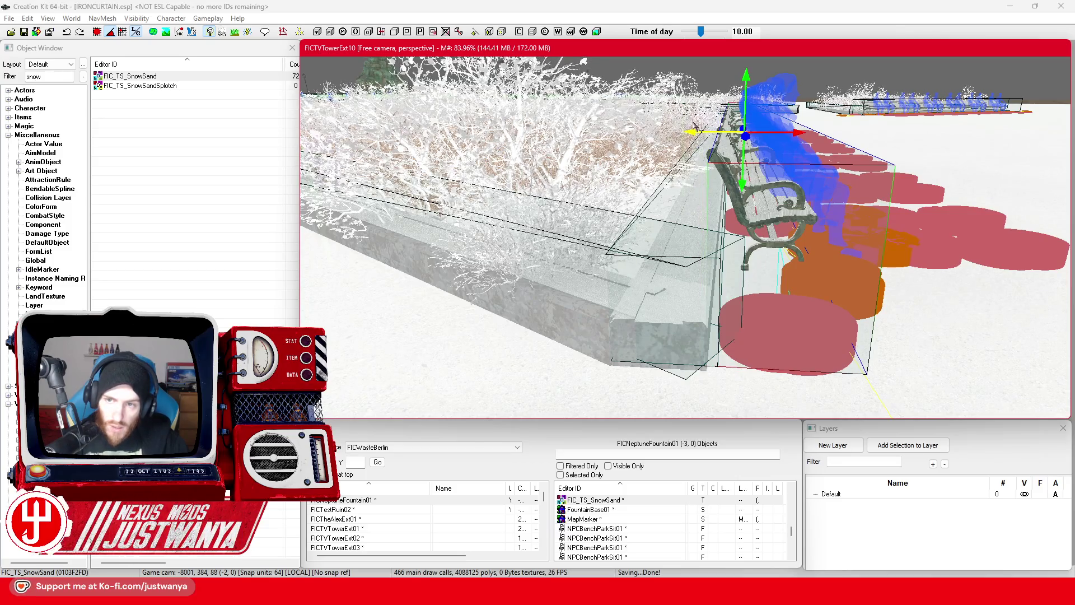
Zoom out to an overview of the snowy plaza and level the camera facing the Neptune fountain
key(shift)
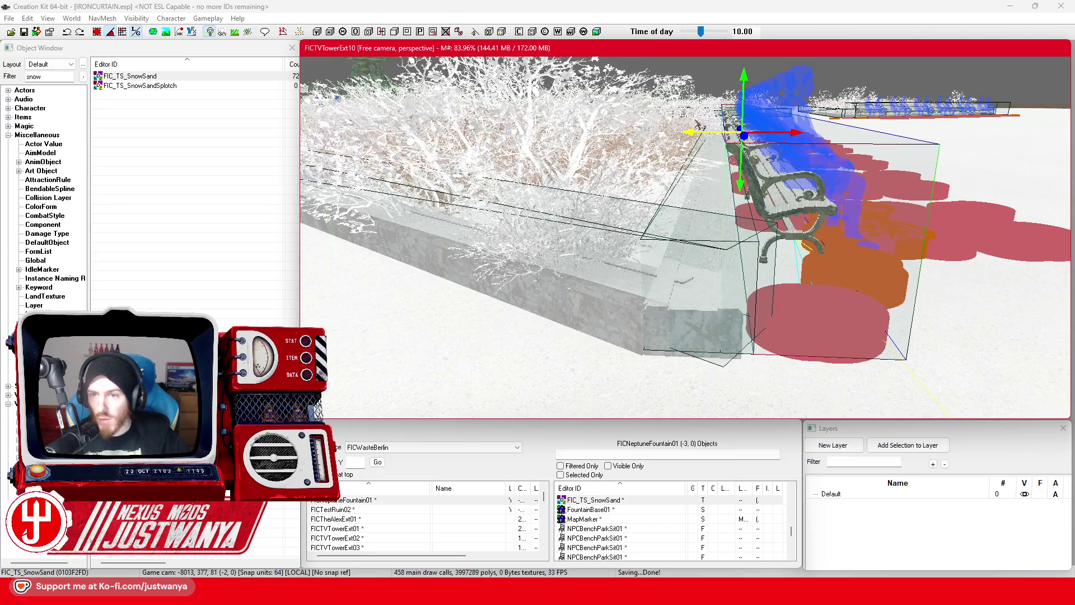
scroll(697, 124, down, 10)
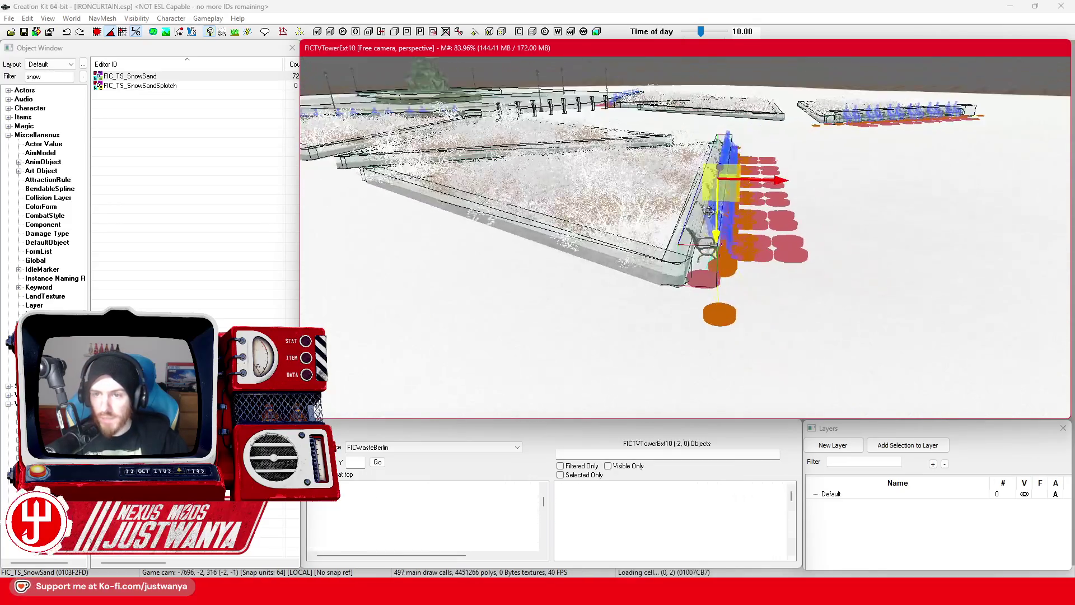
scroll(666, 226, down, 8)
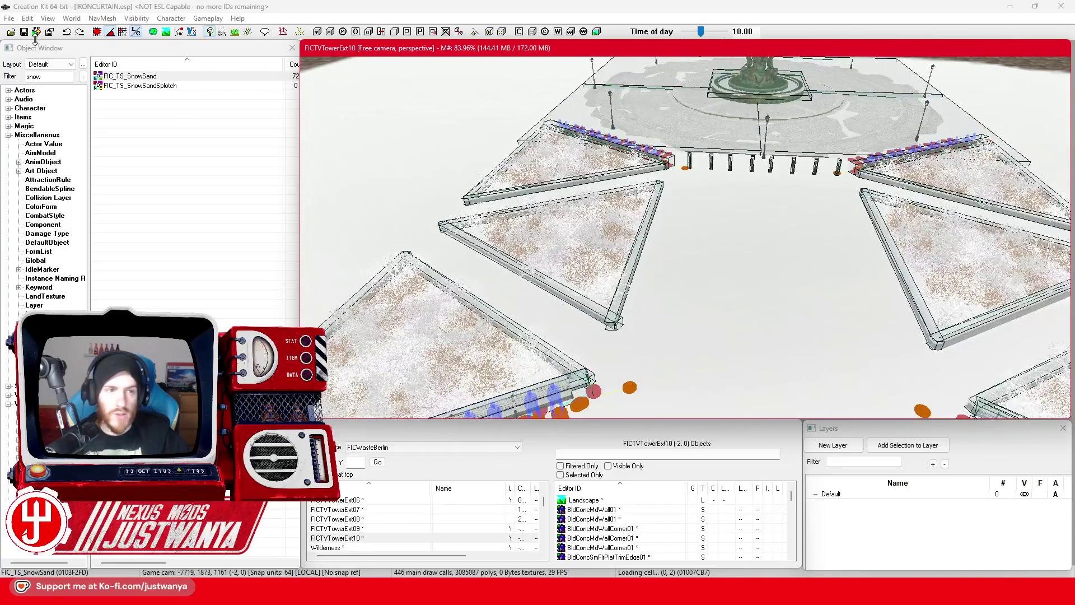
click(24, 35)
scroll(689, 232, up, 6)
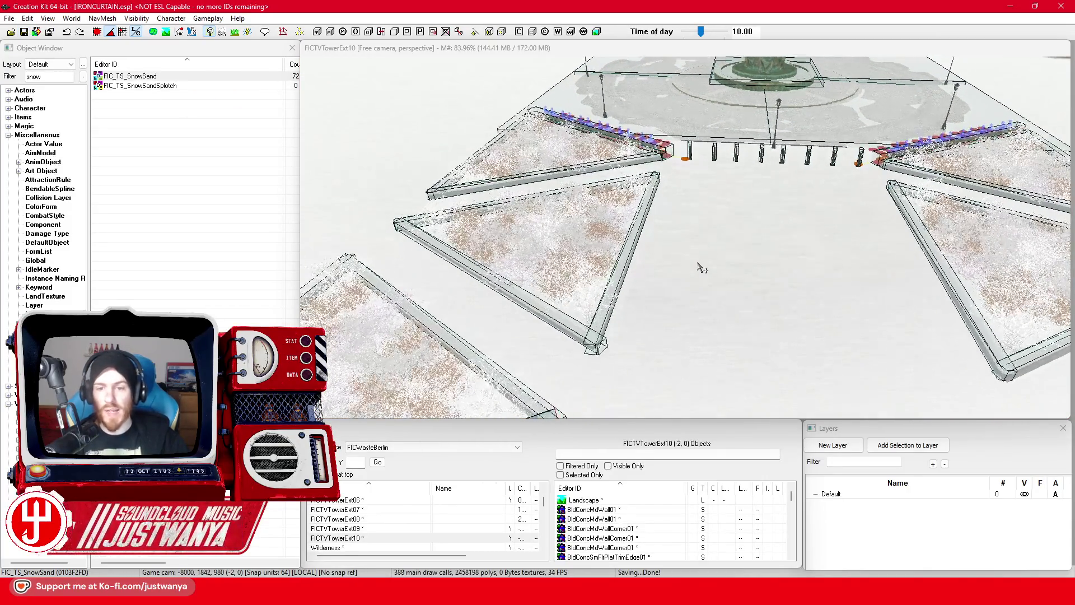
click(710, 241)
scroll(712, 257, down, 5)
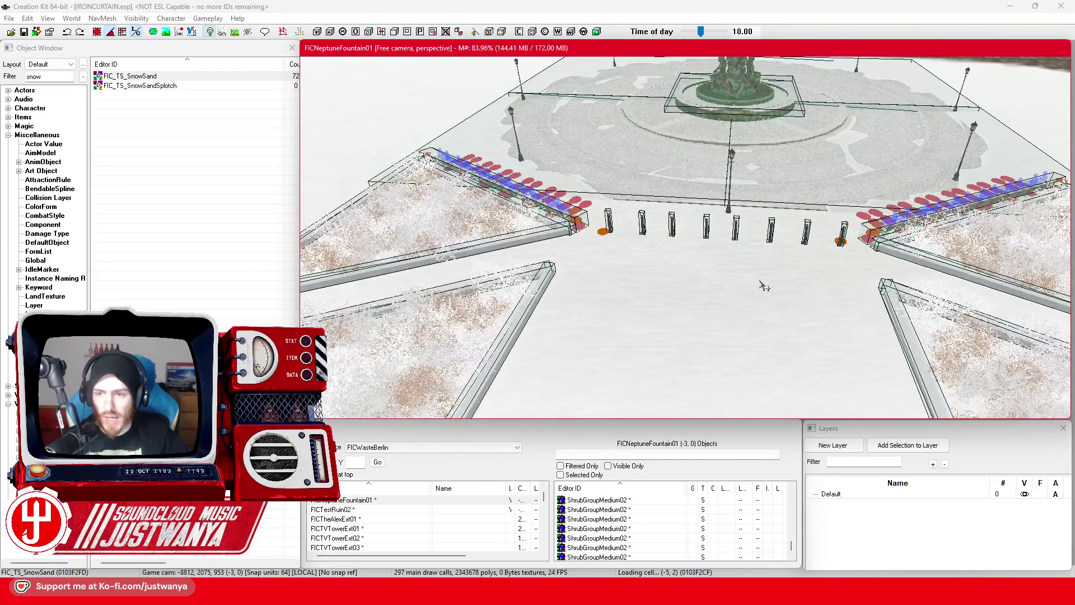
scroll(764, 287, down, 2)
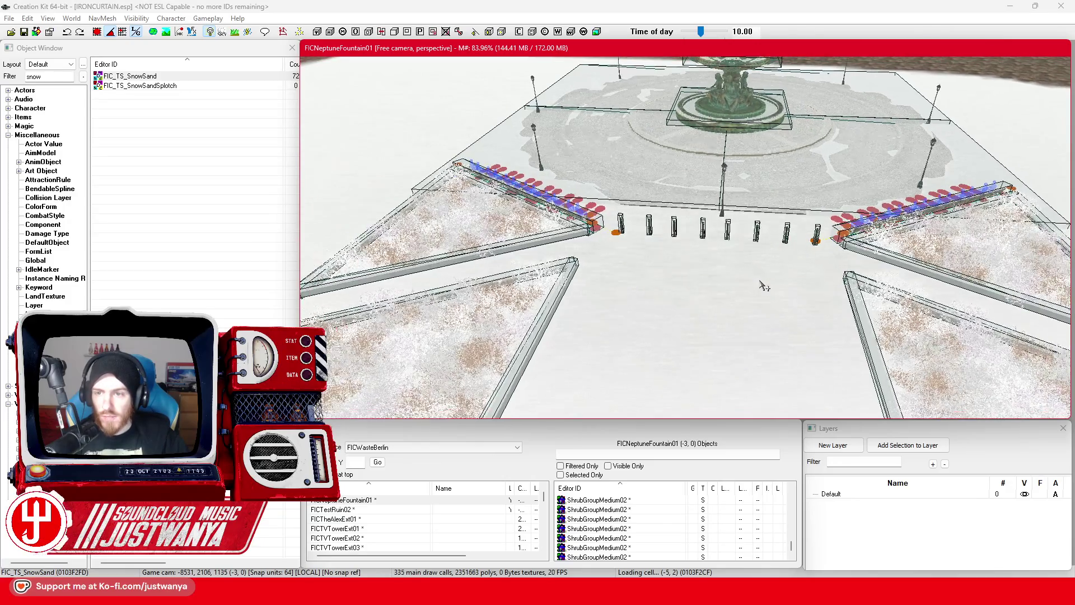
scroll(764, 286, up, 3)
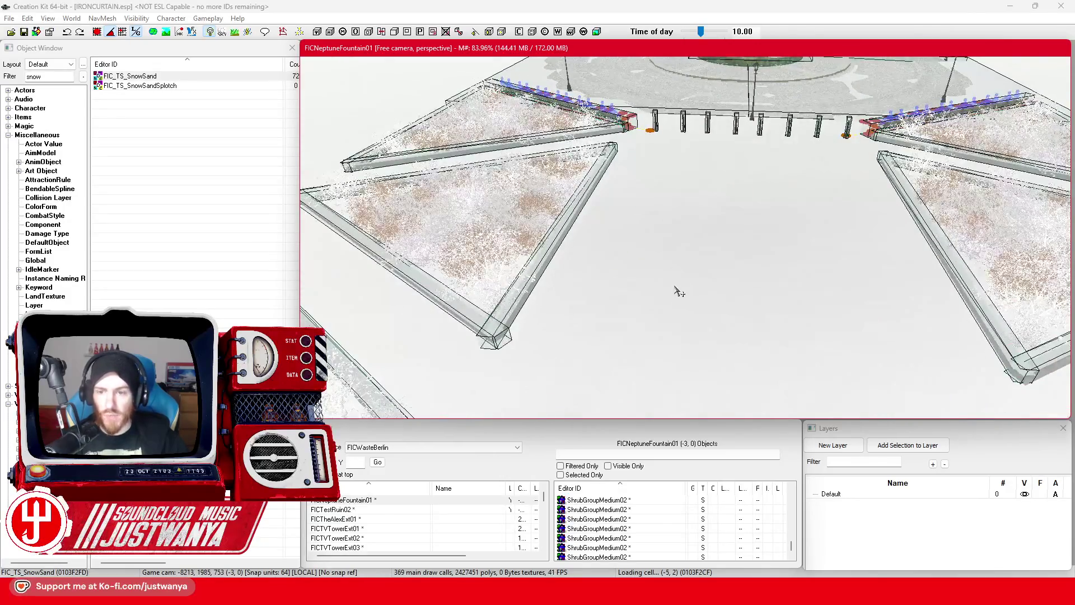
scroll(679, 291, down, 2)
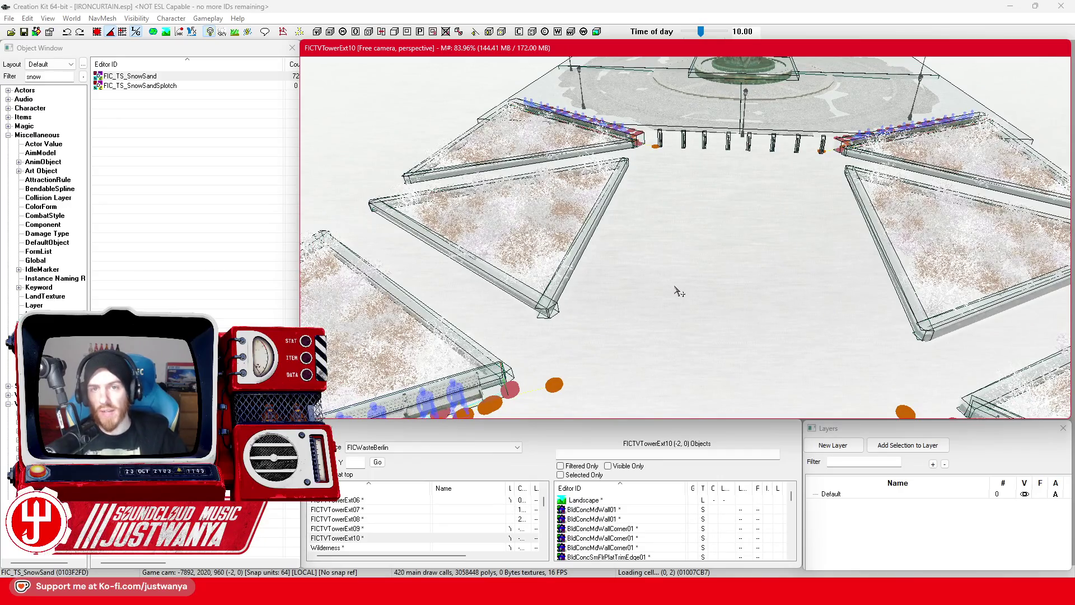
scroll(679, 291, up, 2)
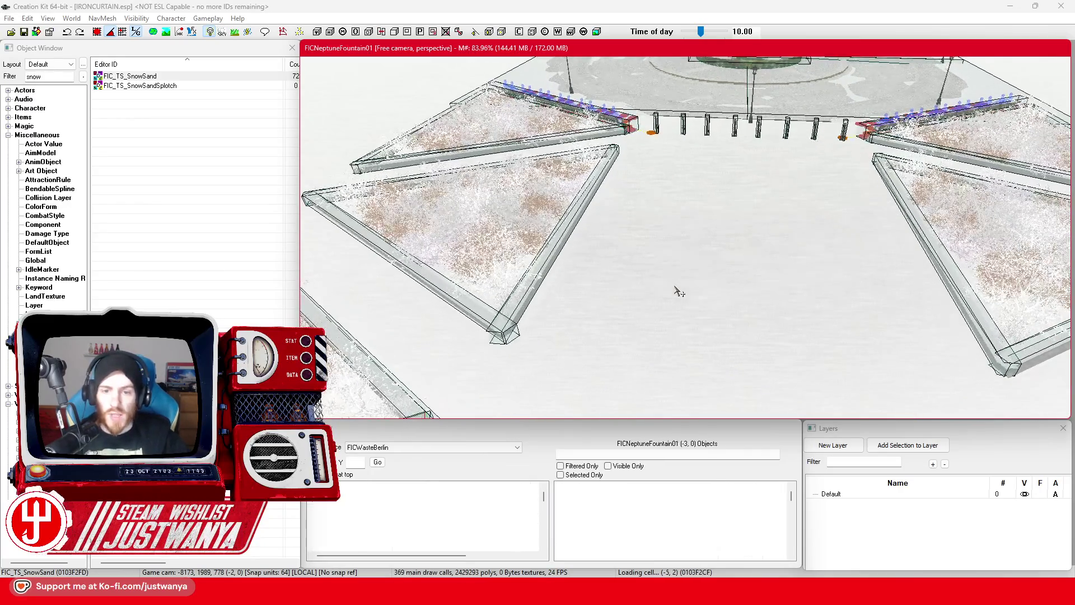
scroll(679, 292, up, 1)
mouse_move(679, 291)
mouse_down()
mouse_move(680, 223)
mouse_move(710, 233)
mouse_move(679, 226)
mouse_up()
In Berlin Street View, walk forward through the square toward the Marienkirche and TV tower
mouse_move(632, 592)
click(713, 560)
click(645, 374)
click(644, 372)
click(642, 370)
click(640, 368)
click(640, 368)
click(679, 403)
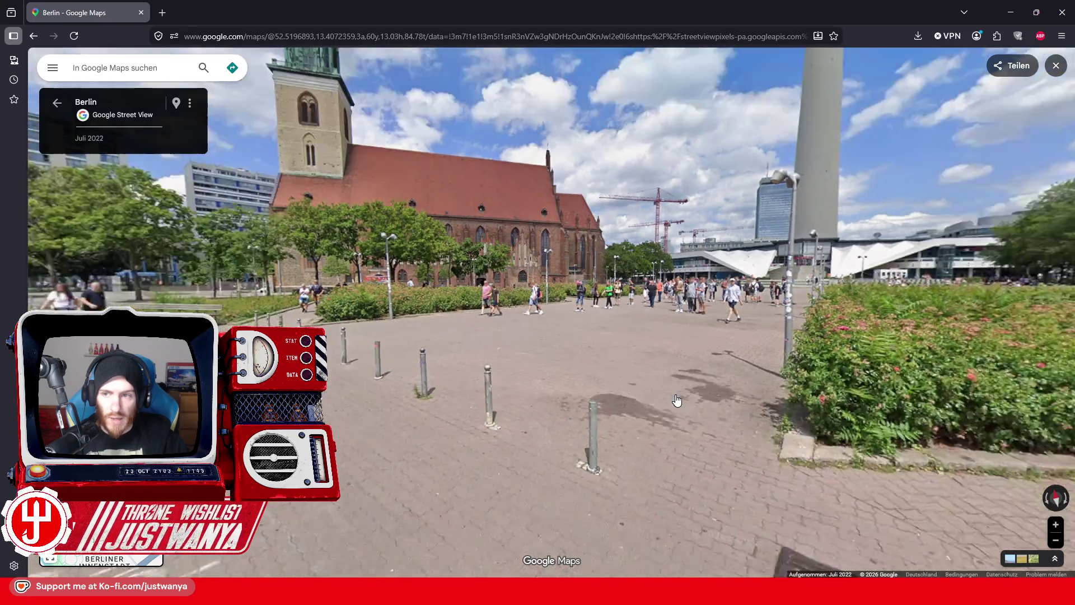
Turn the Street View to face the Rotes Rathaus and Neptune fountain, then bring up File Explorer
drag(844, 372, 240, 372)
mouse_move(336, 426)
mouse_down()
mouse_move(504, 447)
mouse_move(672, 500)
mouse_up()
drag(546, 388, 419, 409)
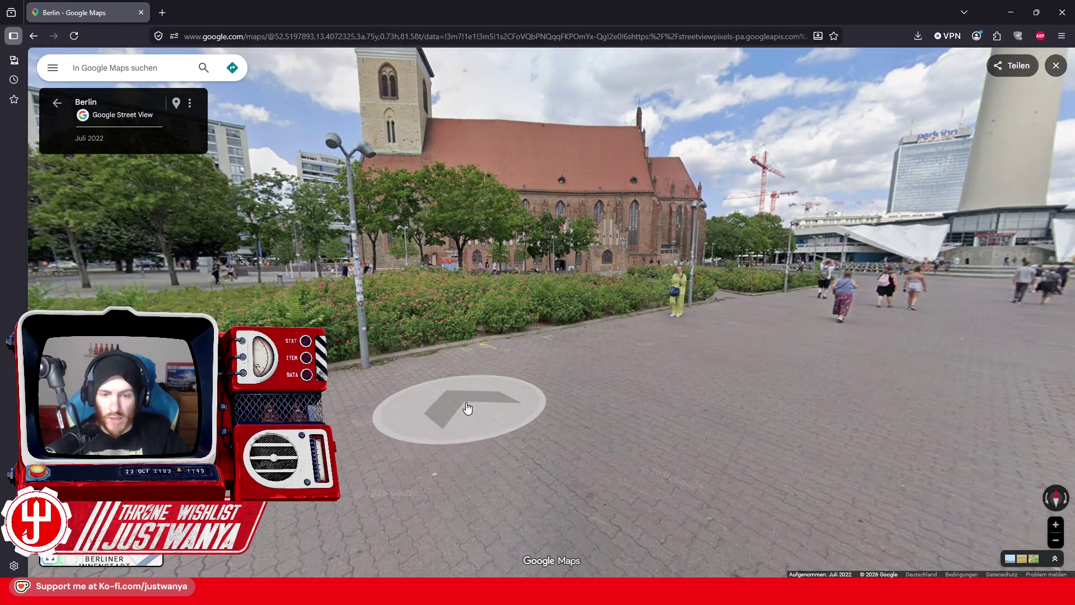
click(468, 407)
drag(627, 442, 278, 290)
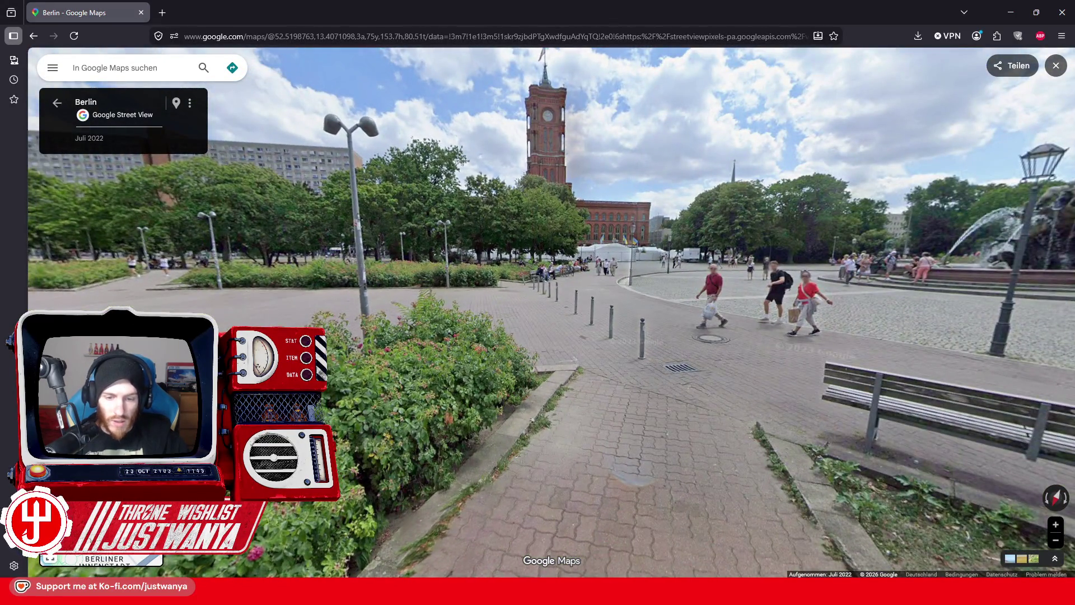
key(alt+Tab)
scroll(237, 289, up, 10)
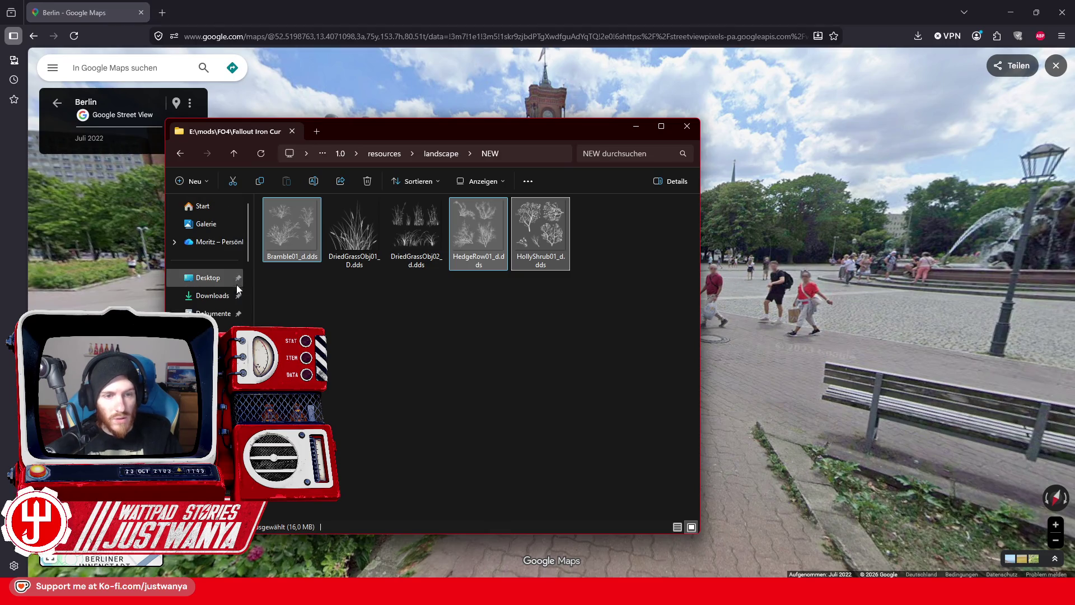
Open LampPostTVTower.png from the Desktop in Photos, zoom in, then restore and close it
click(203, 279)
key(alt+Tab)
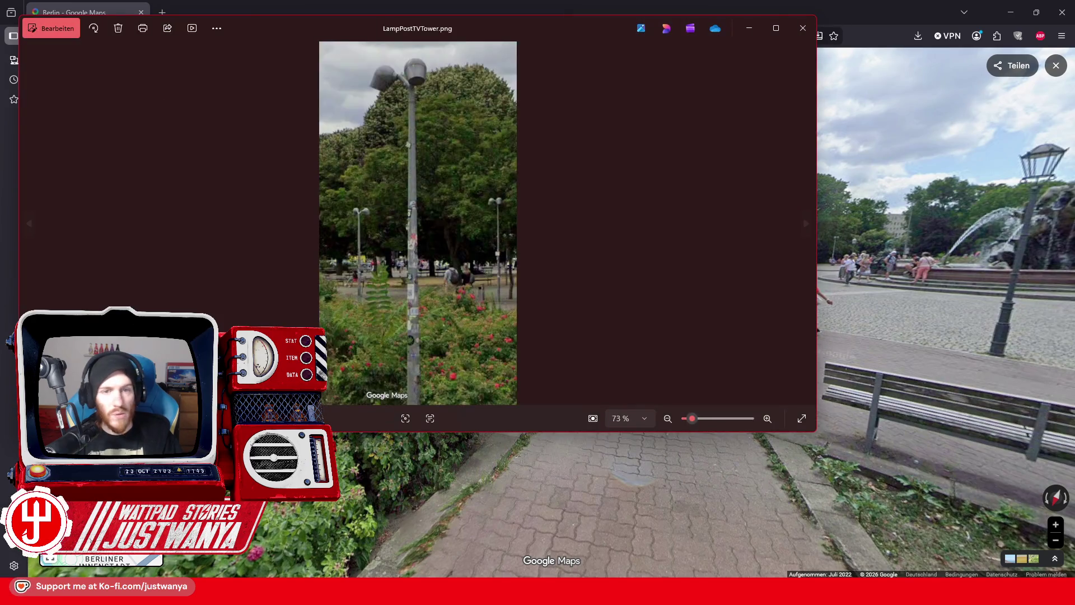
click(774, 28)
scroll(571, 71, up, 5)
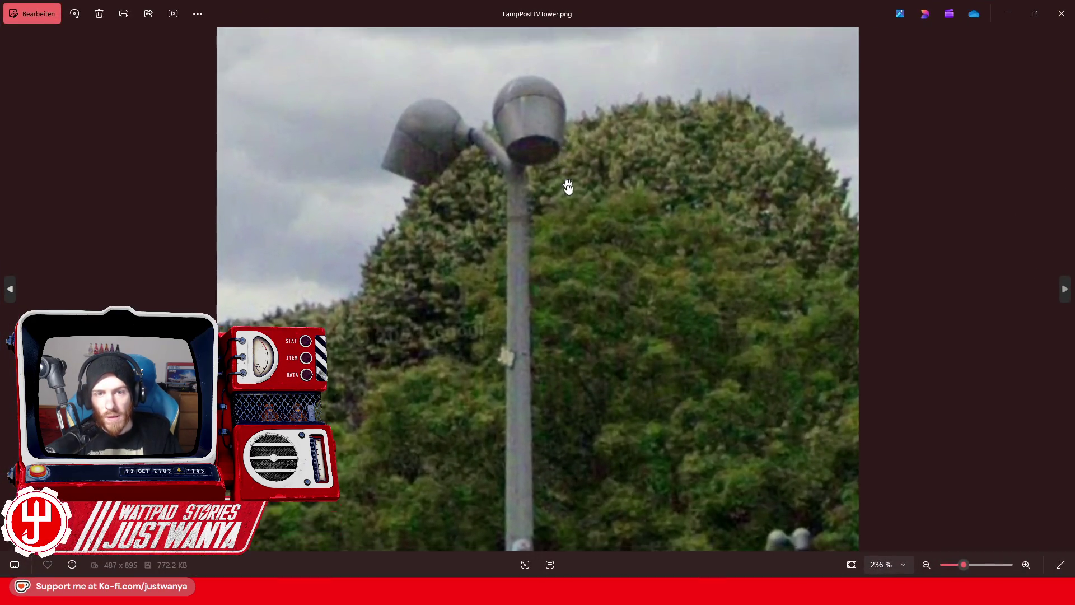
double_click(776, 6)
key(alt+Tab)
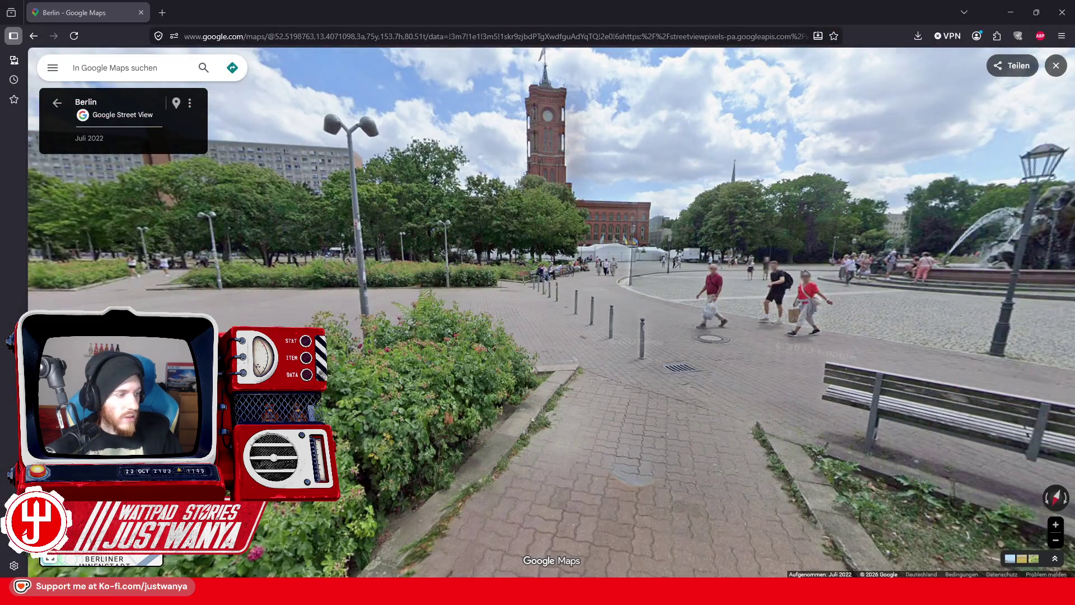
Return to Creation Kit, then bring the lamppost photo back and move its window aside
mouse_move(737, 587)
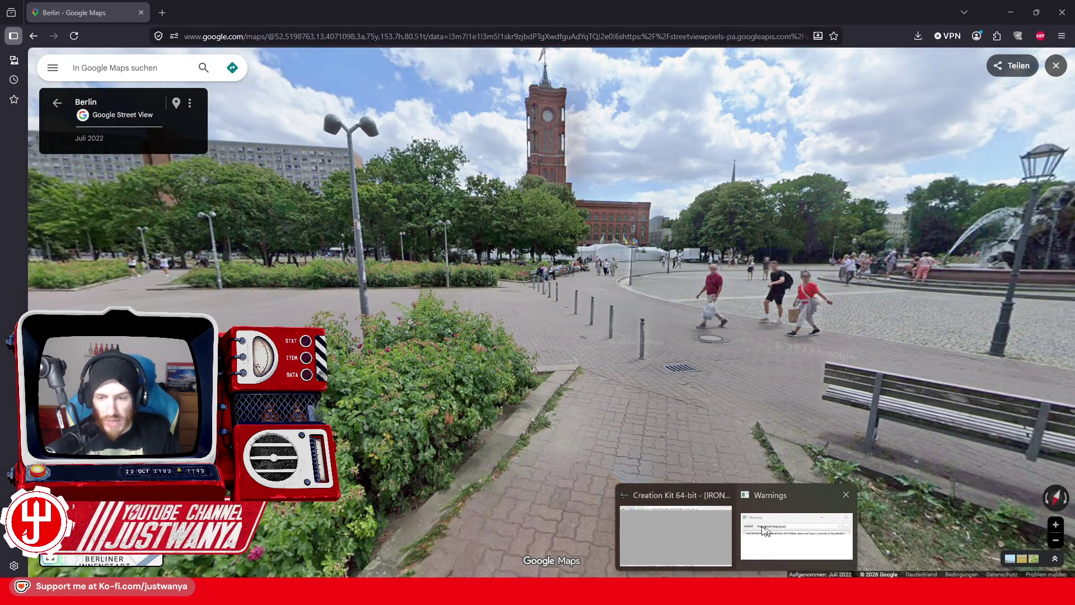
click(672, 504)
scroll(607, 305, up, 3)
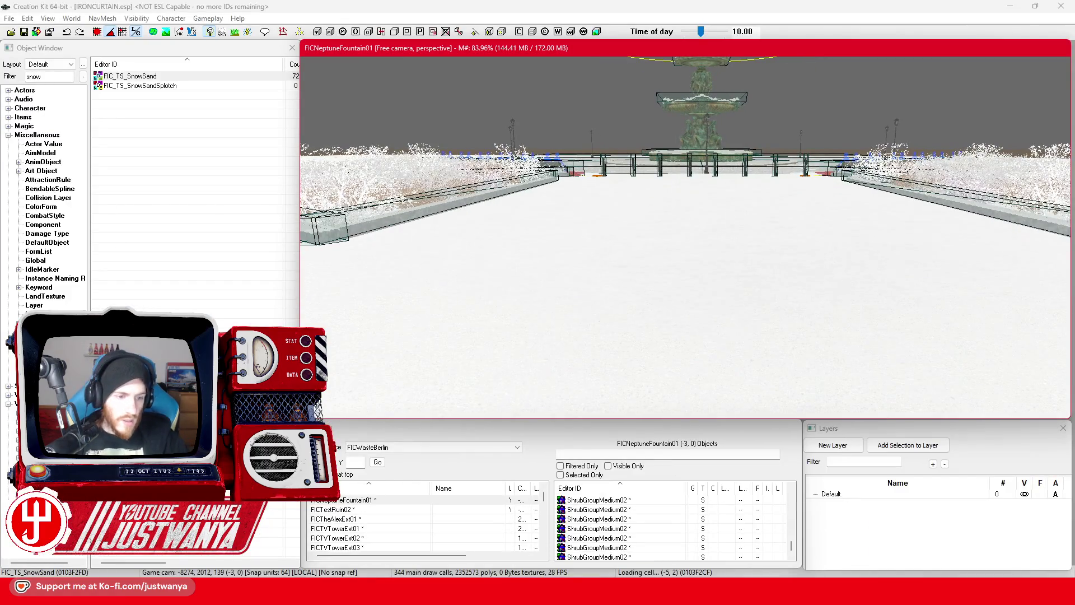
click(49, 76)
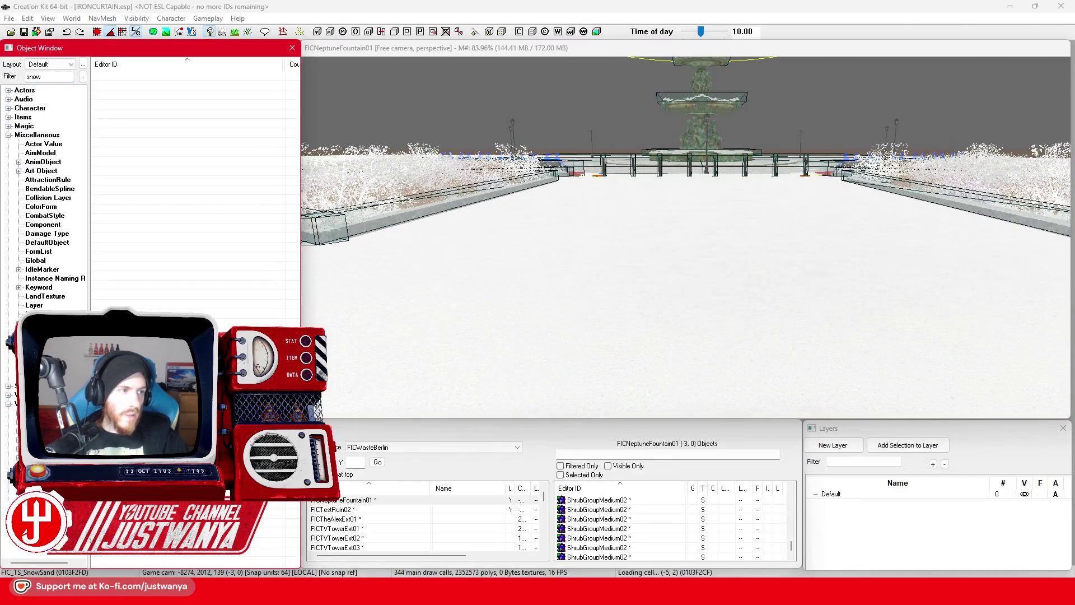
key(alt+Tab)
drag(737, 73, 767, 85)
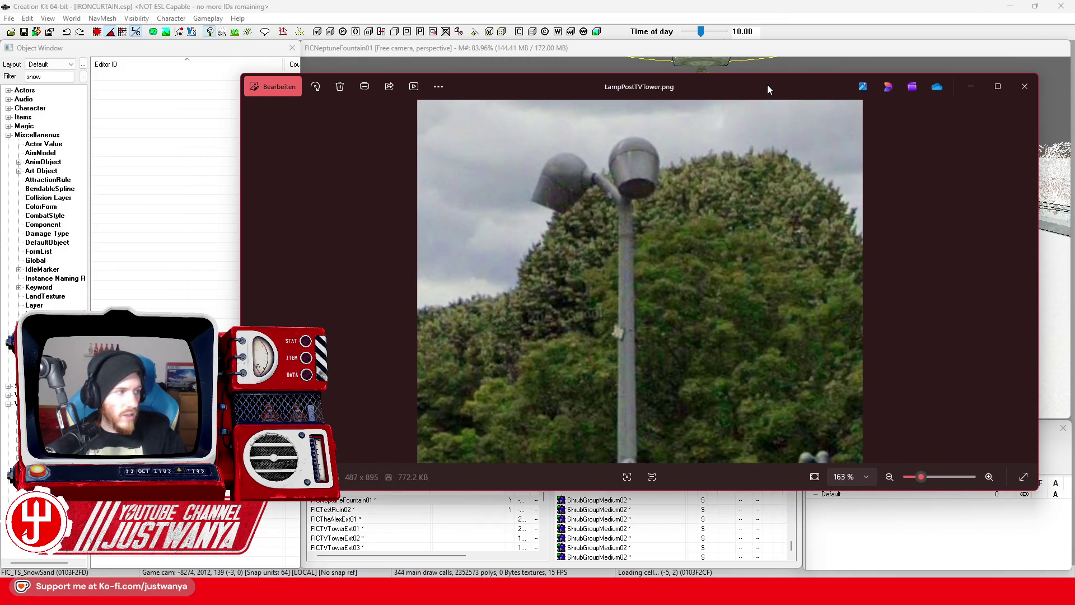
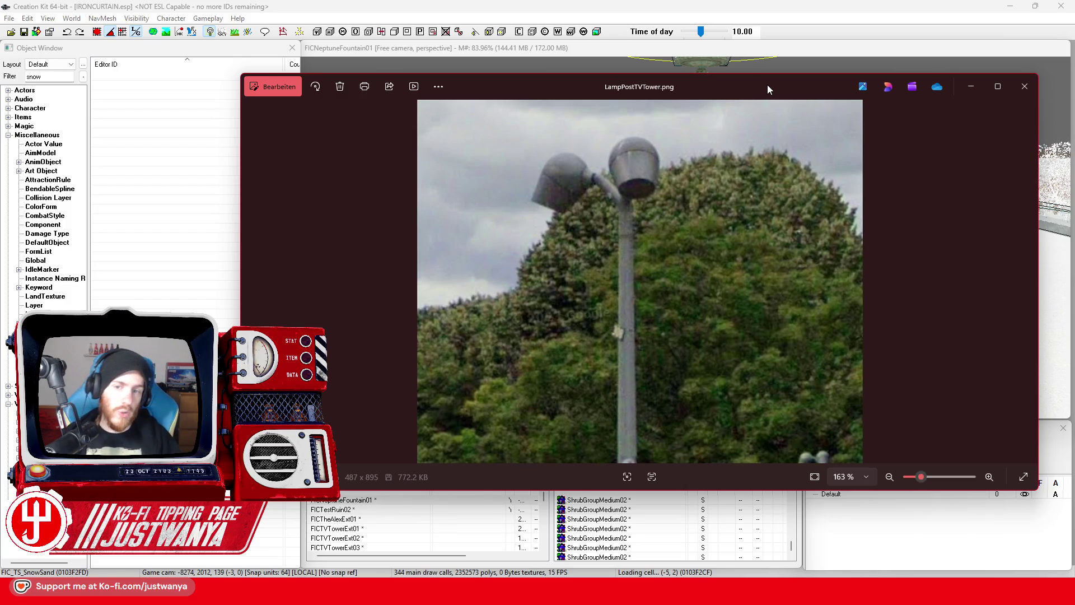
Zoom in and out on the lamp head in LampPostTVTower.png, then close Microsoft Photos
scroll(658, 277, down, 5)
scroll(660, 278, down, 1)
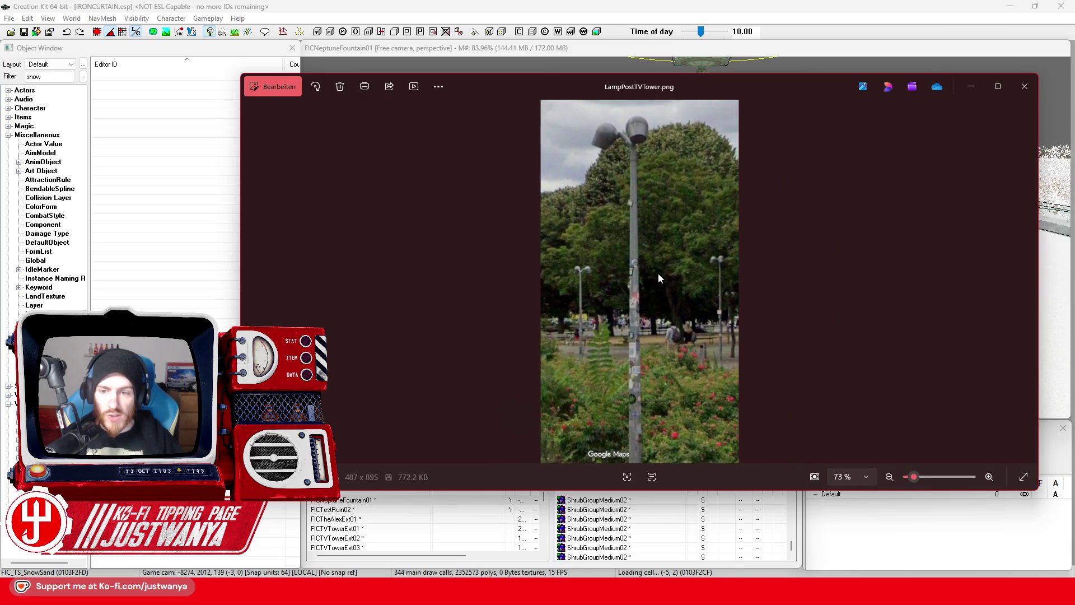
scroll(642, 202, up, 7)
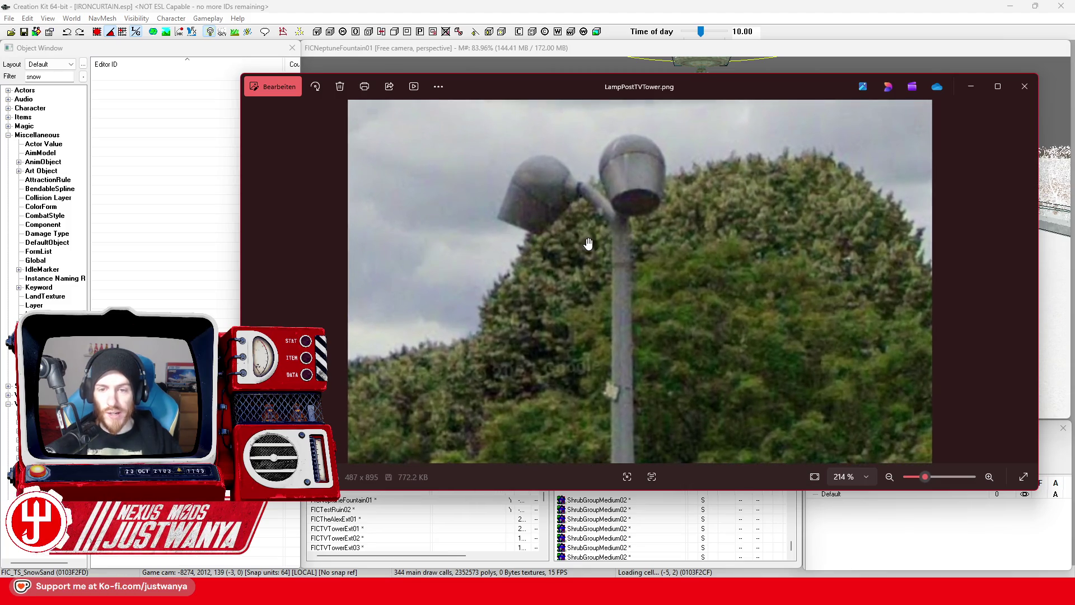
scroll(587, 244, down, 4)
scroll(588, 244, down, 1)
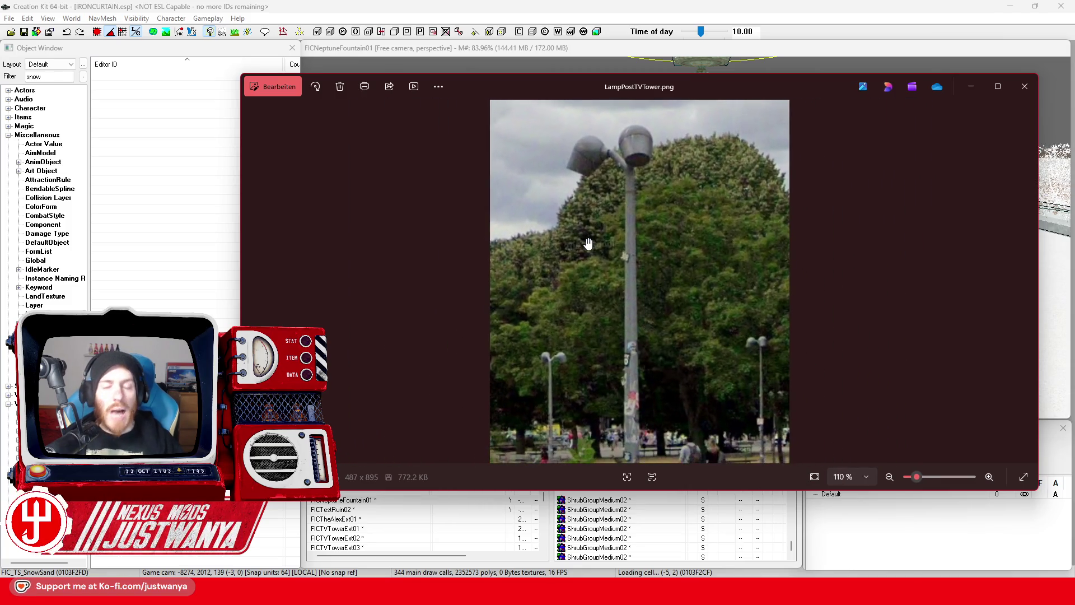
scroll(592, 151, up, 5)
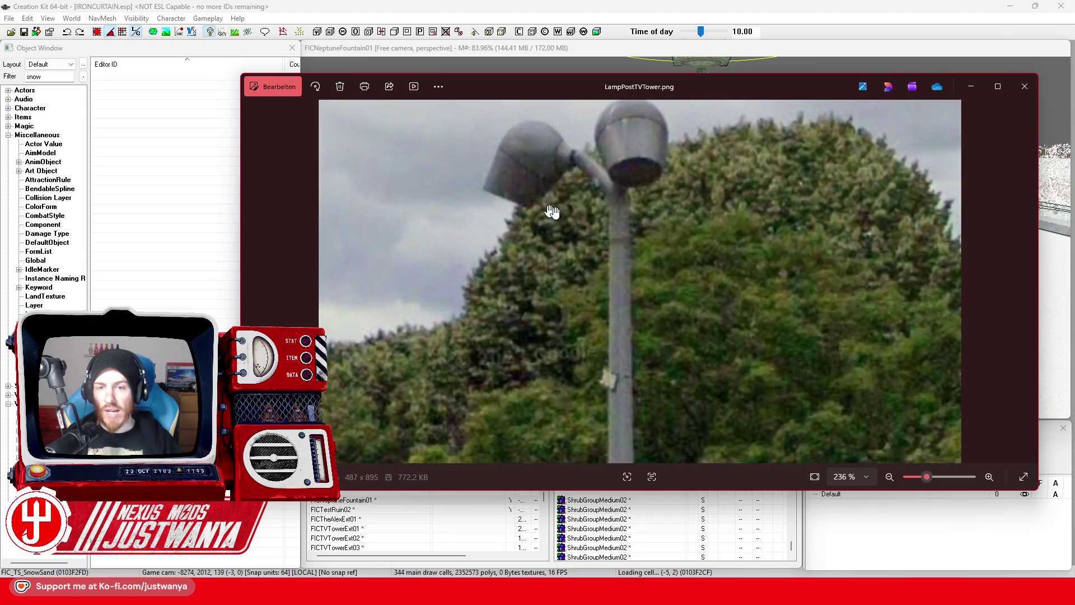
scroll(548, 202, down, 6)
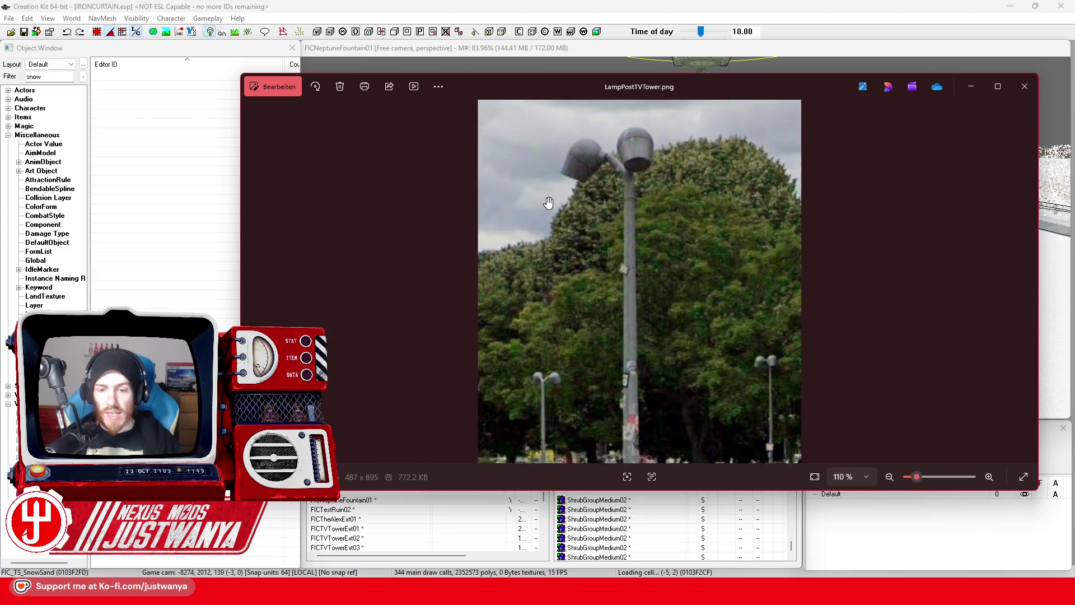
scroll(548, 203, down, 2)
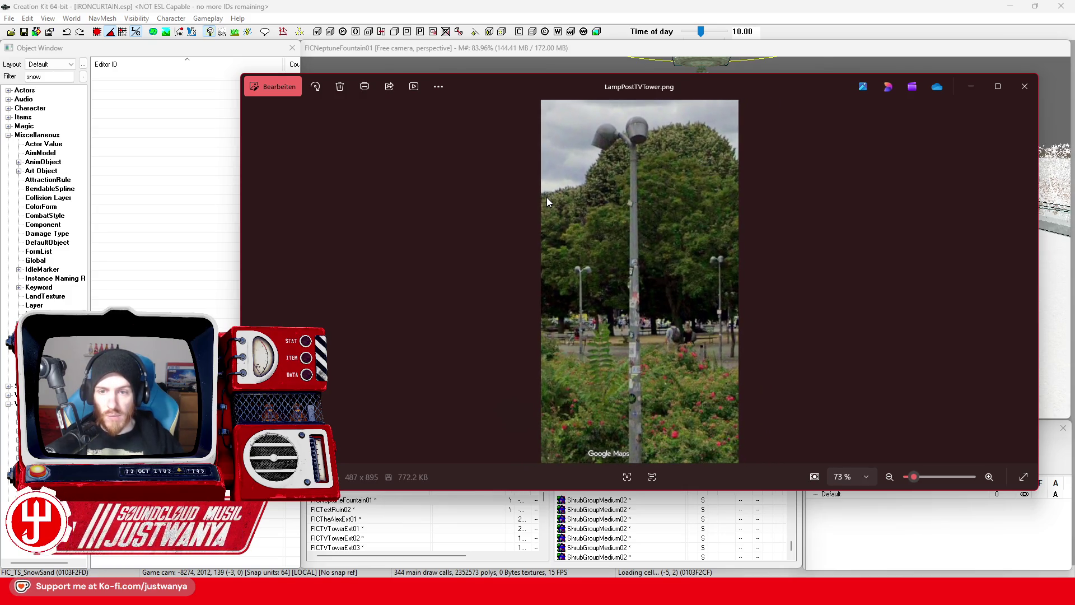
scroll(684, 138, up, 4)
scroll(696, 263, up, 4)
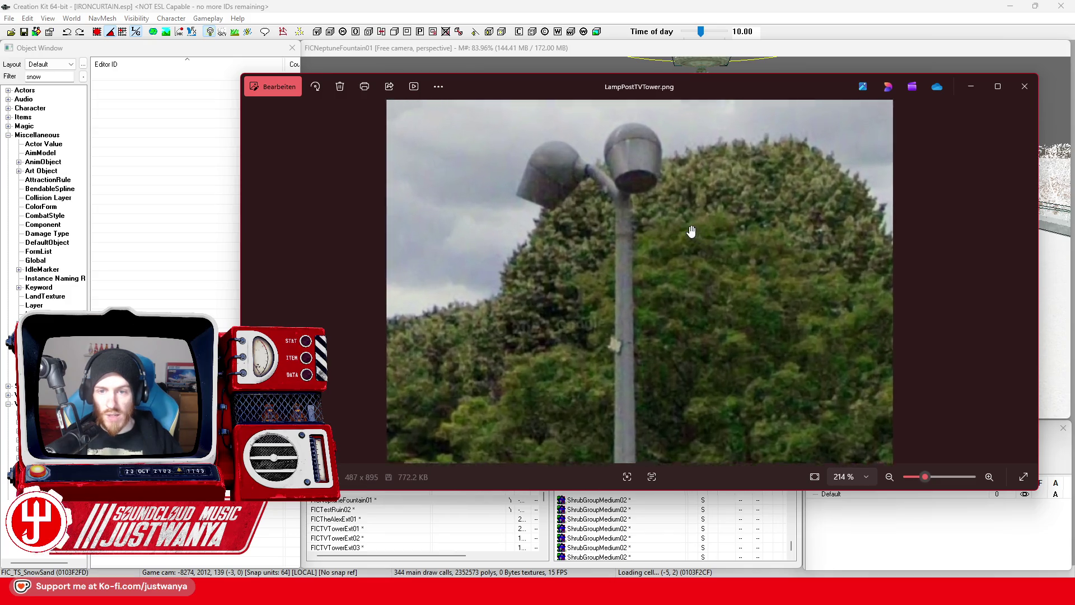
click(1024, 86)
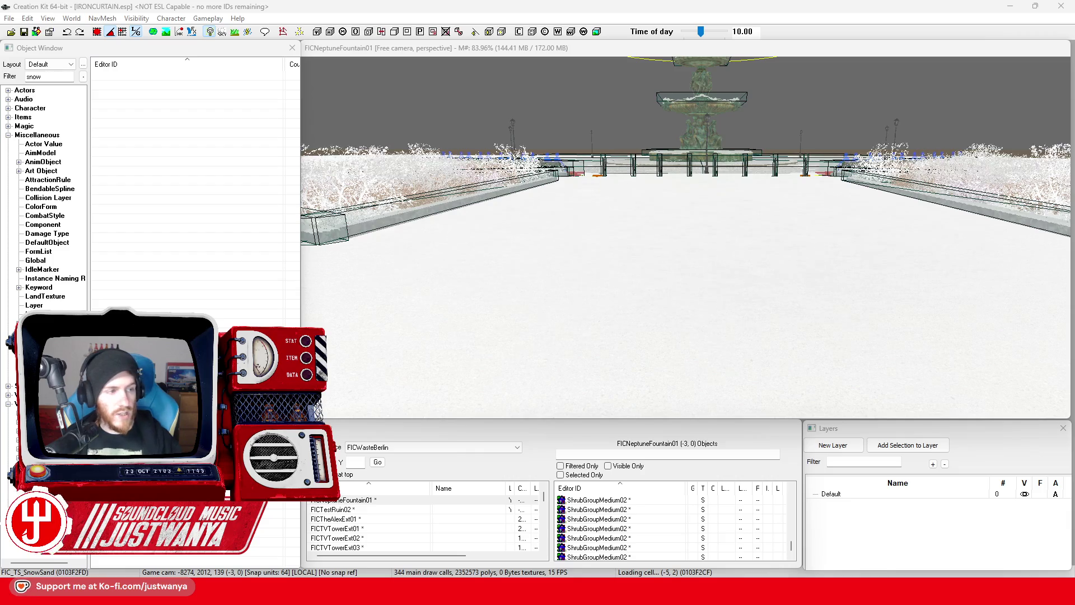
Fly the camera into FICTVTowerExt10 to frame the snowy plaza and its fountain
scroll(609, 276, up, 5)
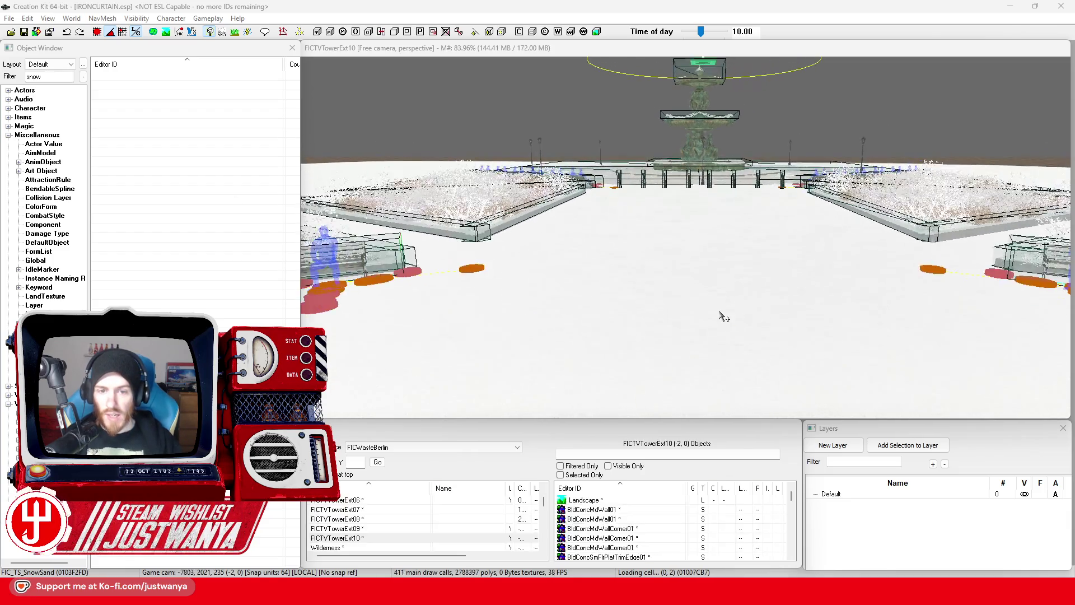
scroll(722, 316, up, 2)
drag(683, 288, 694, 291)
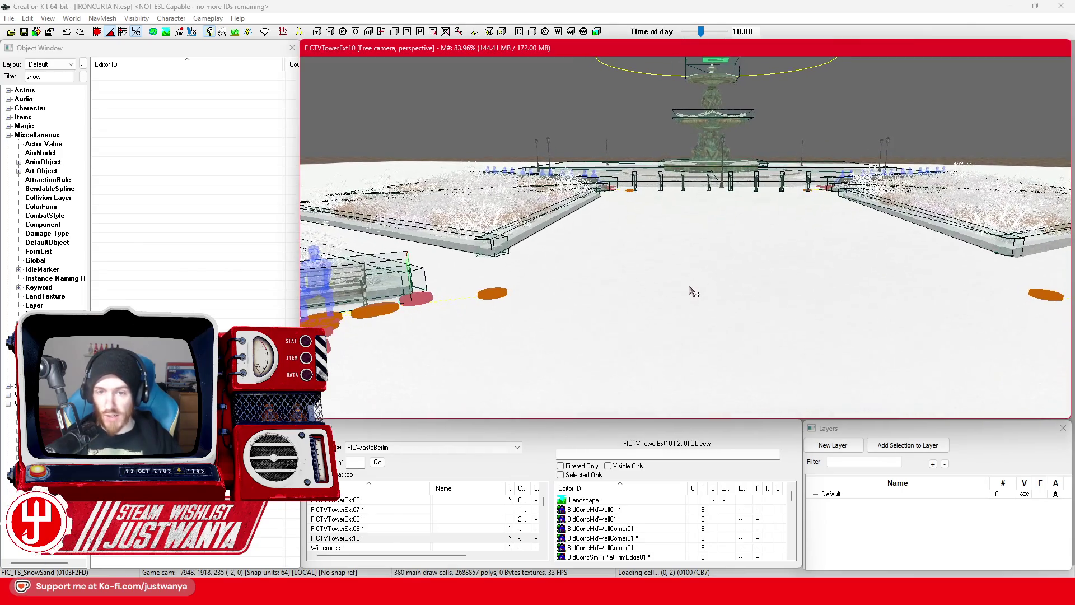
scroll(585, 290, up, 1)
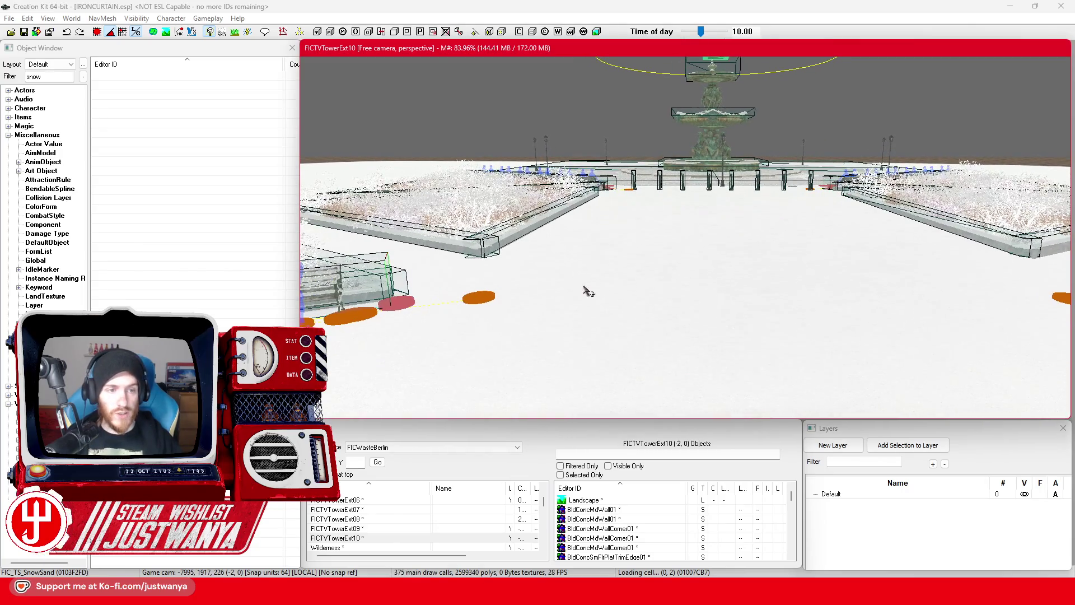
click(54, 103)
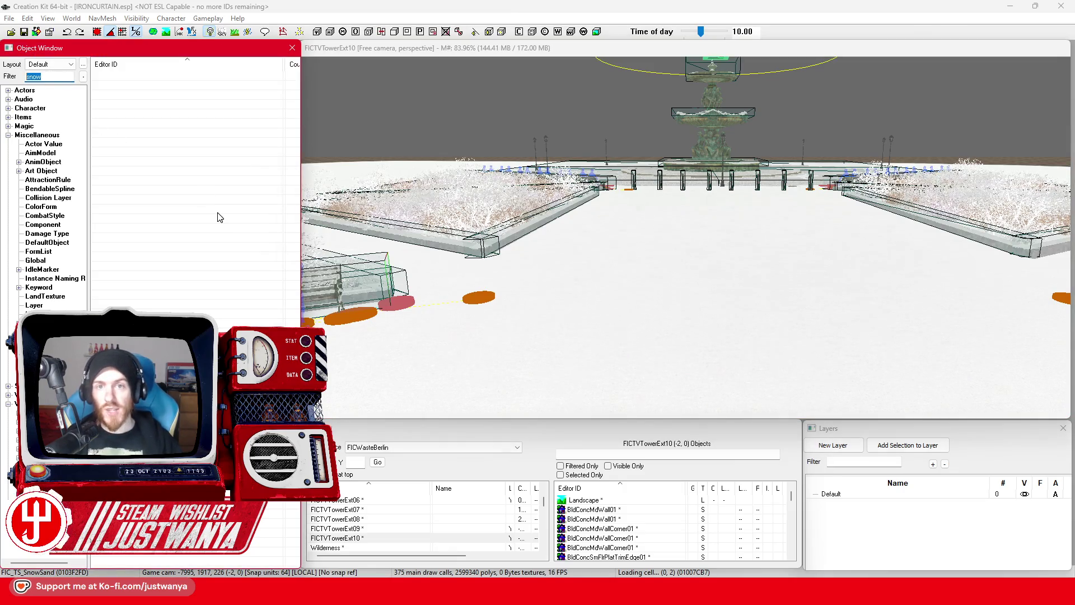
Filter the Object Window for 'sphere' and preview PowerSphere01 and PreviewSphere01
text(sphere)
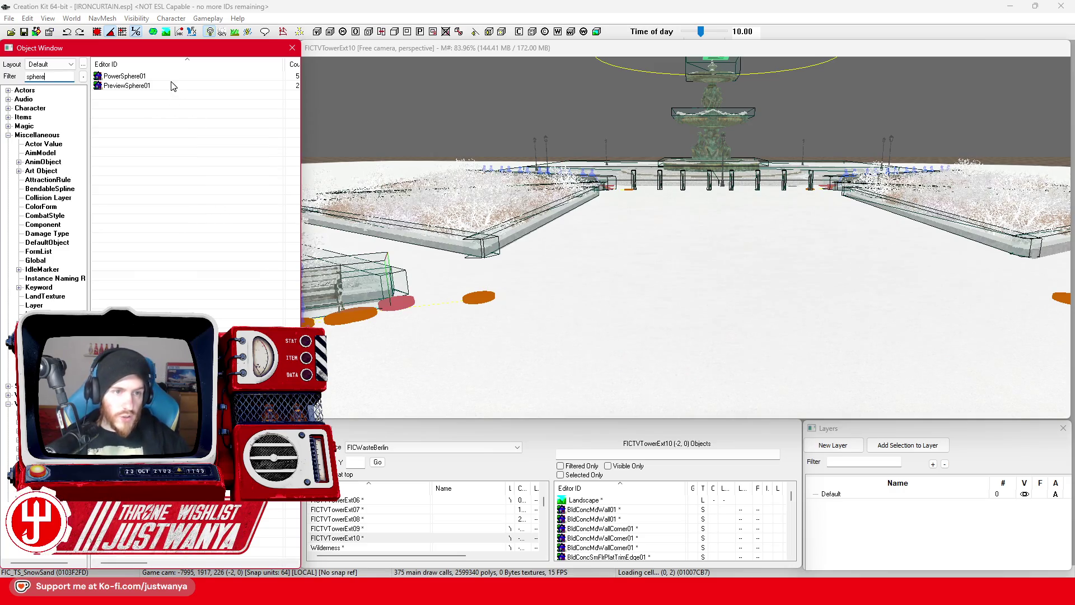
double_click(172, 77)
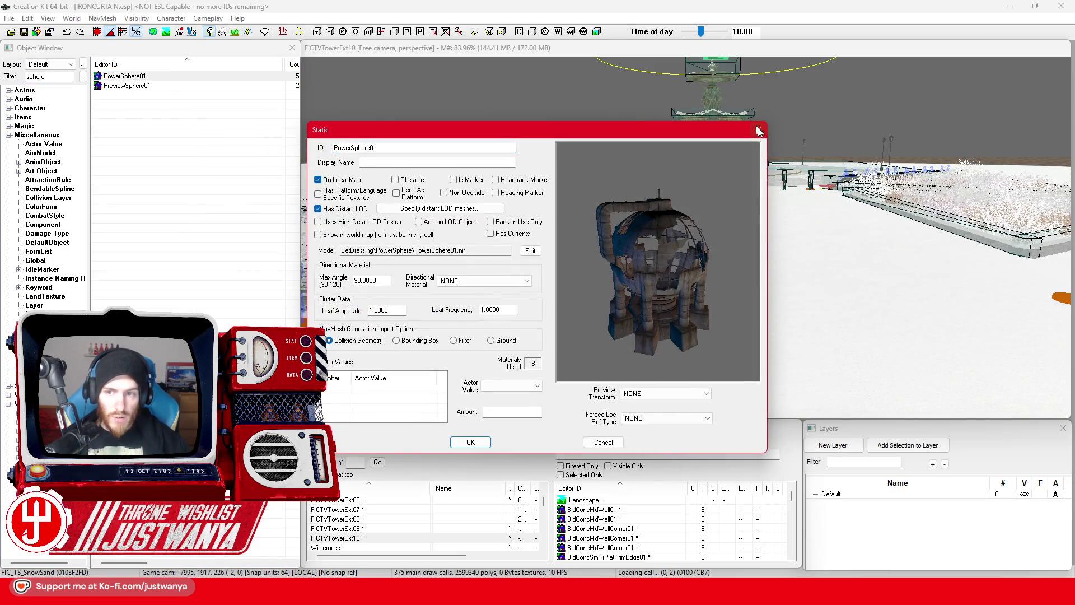
click(759, 131)
double_click(178, 85)
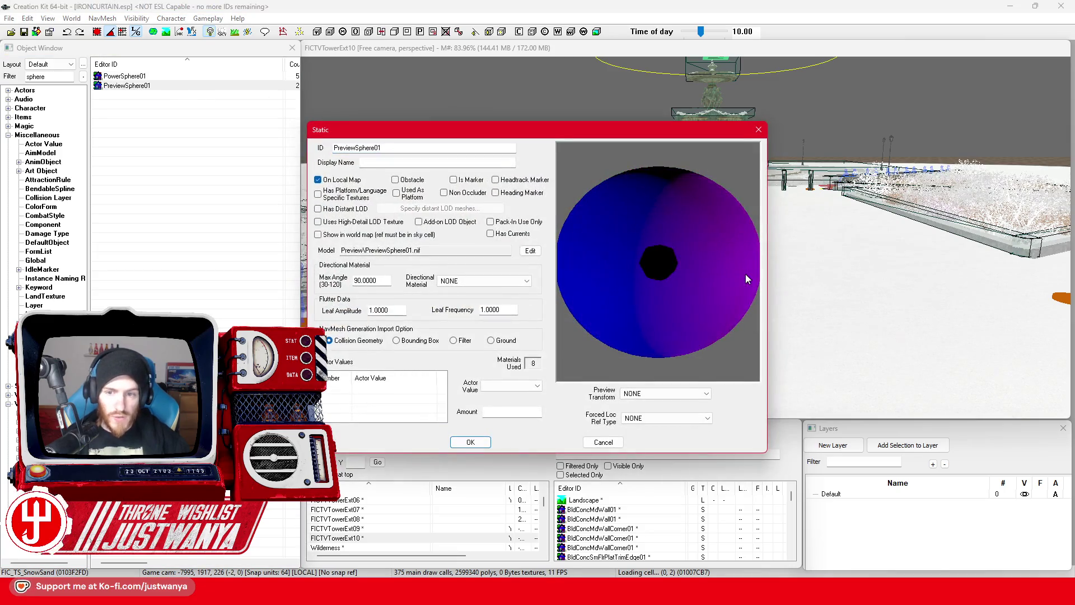
click(759, 131)
Preview IndDome128Full01 and drag it into the plaza above the fountain
click(132, 151)
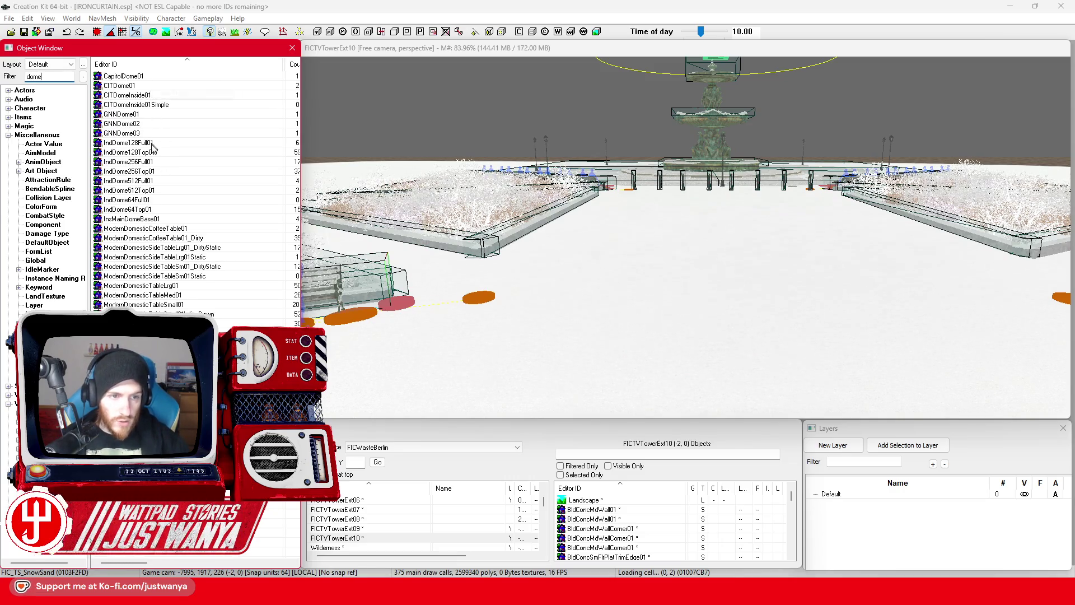
double_click(152, 143)
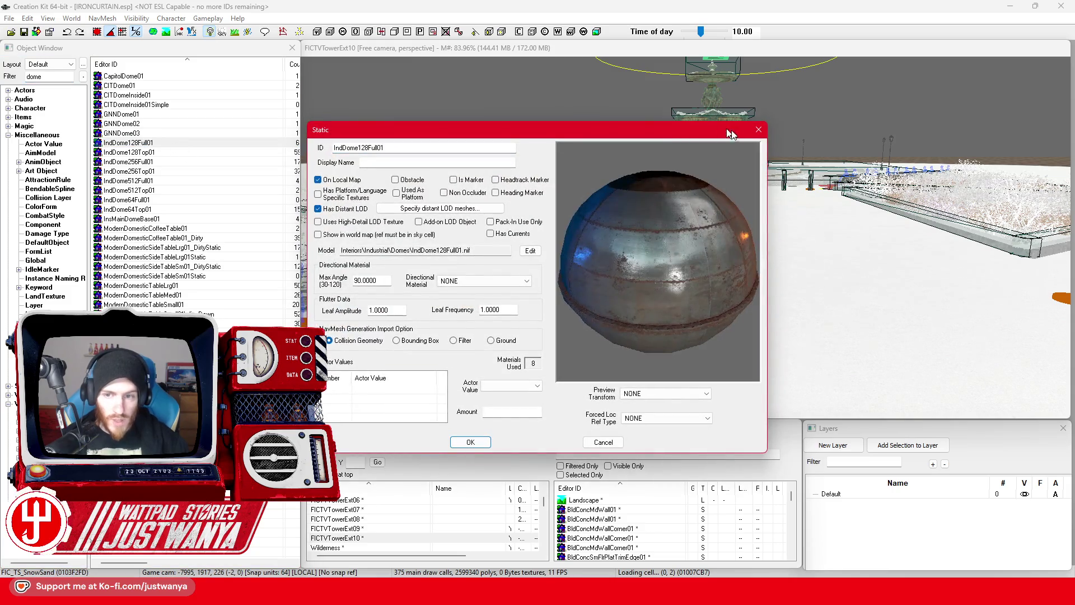
click(758, 129)
click(754, 338)
mouse_move(755, 338)
mouse_down()
mouse_move(737, 119)
mouse_move(664, 187)
mouse_up()
Swap the placed sphere for the IndDome128Top01 half-dome and ready the filter for 'Ind'
key(ctrl+z)
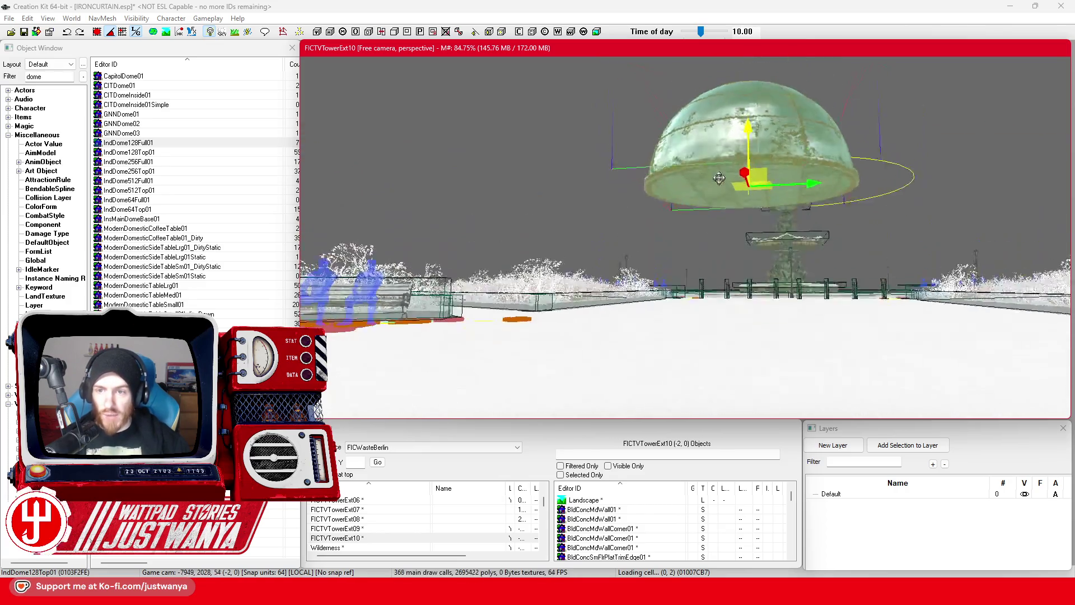
scroll(721, 211, down, 5)
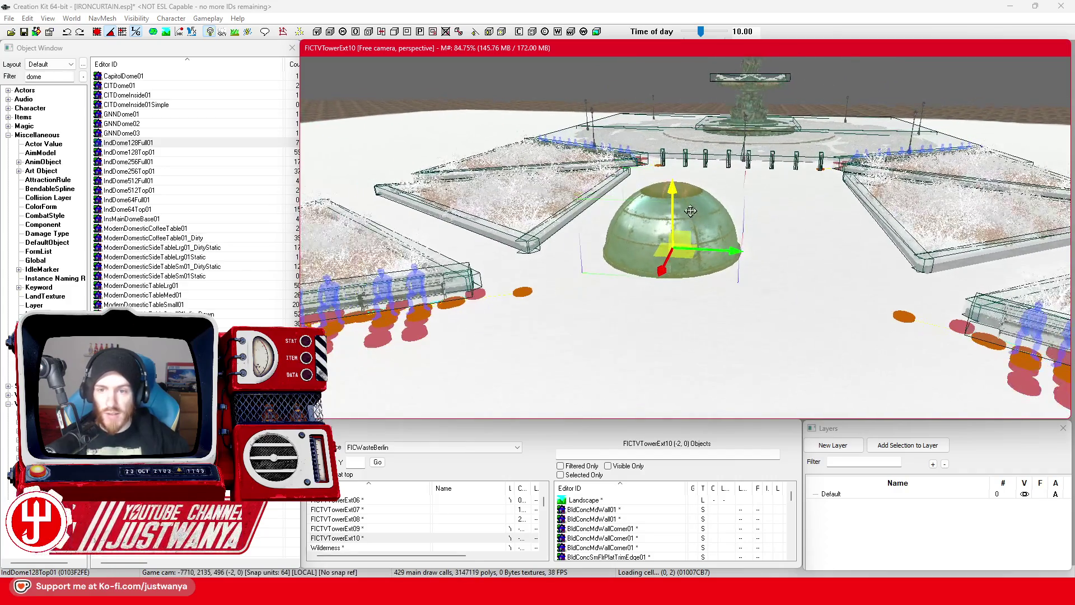
scroll(685, 235, up, 5)
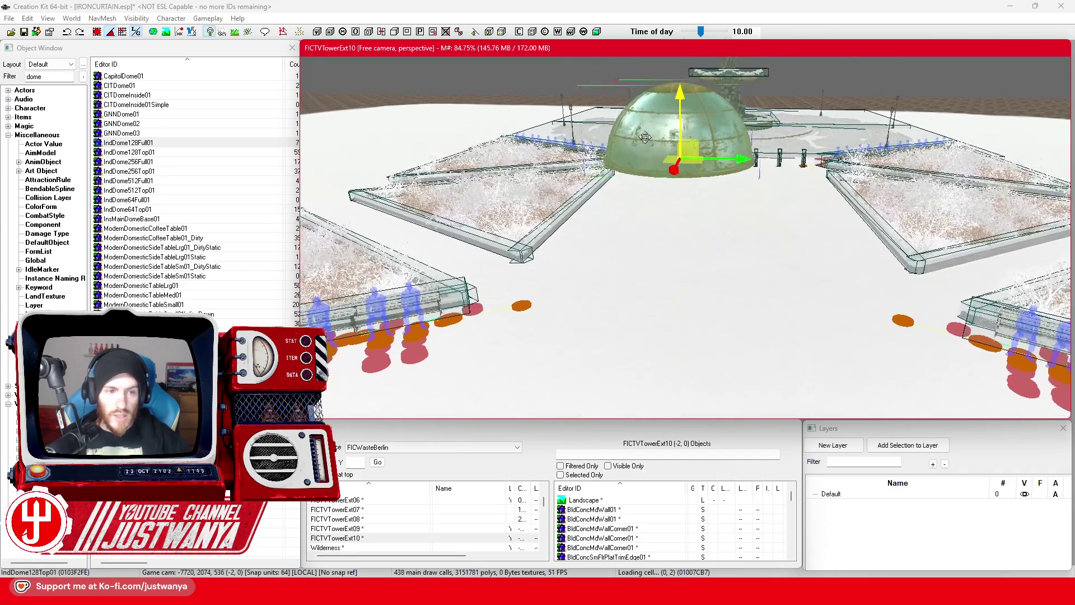
click(52, 75)
drag(52, 74, 23, 74)
text(Ind)
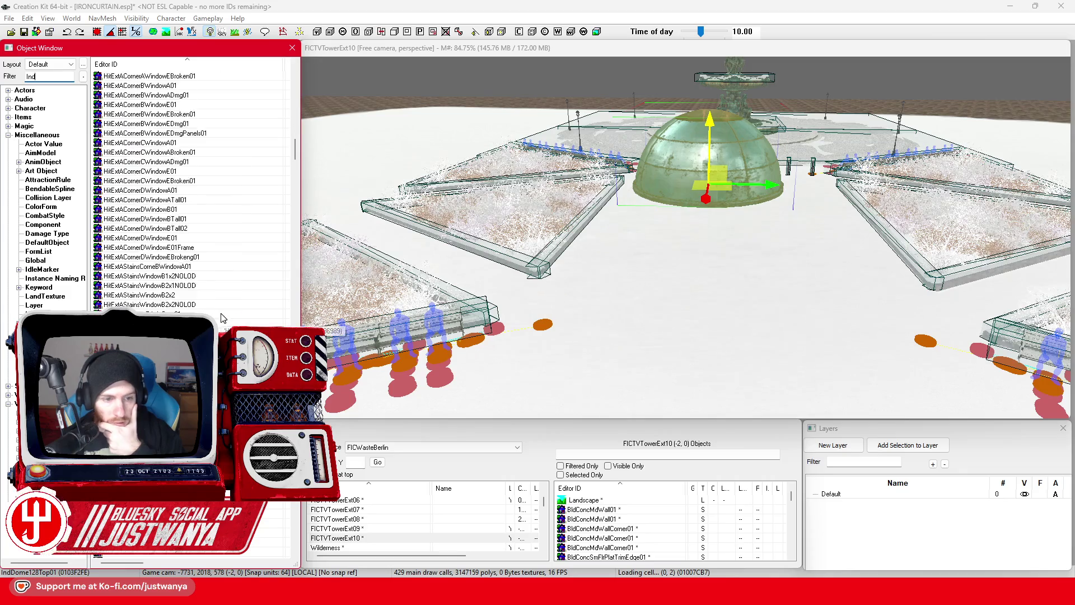
scroll(223, 312, down, 9)
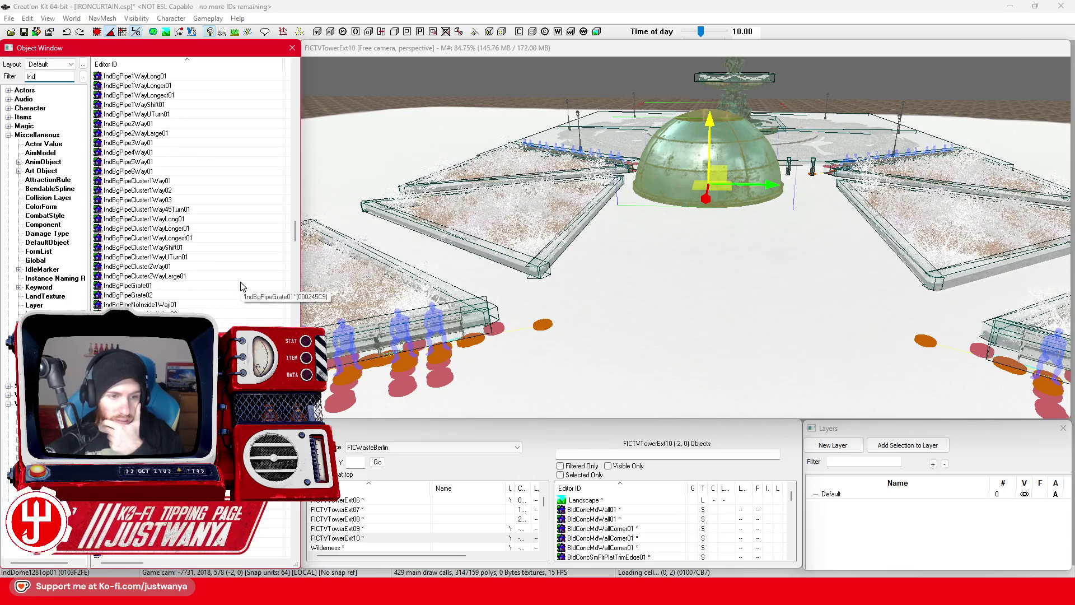
scroll(242, 287, up, 6)
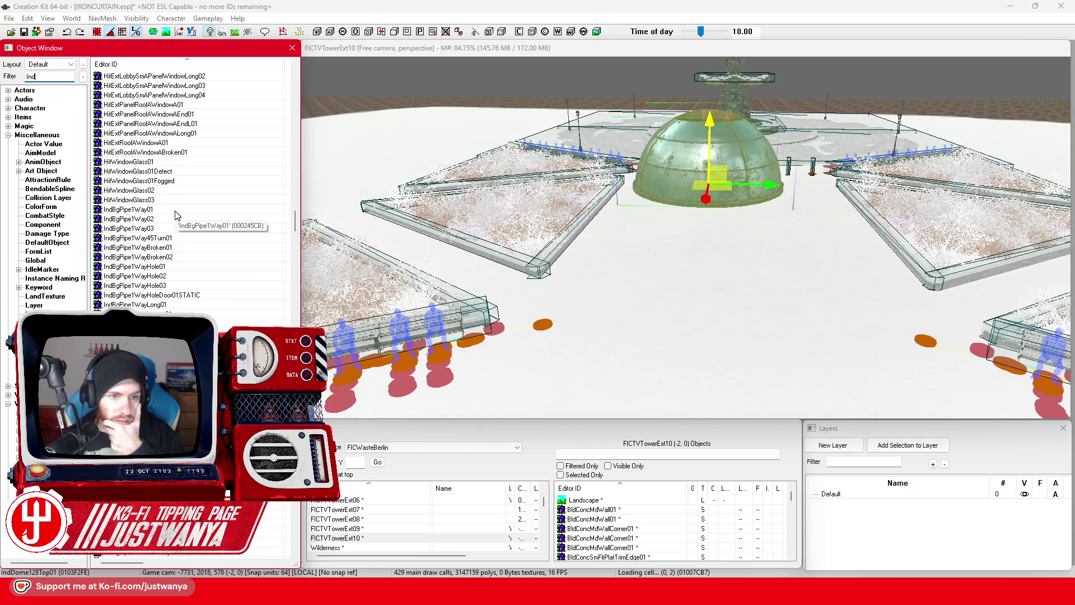
key(Return)
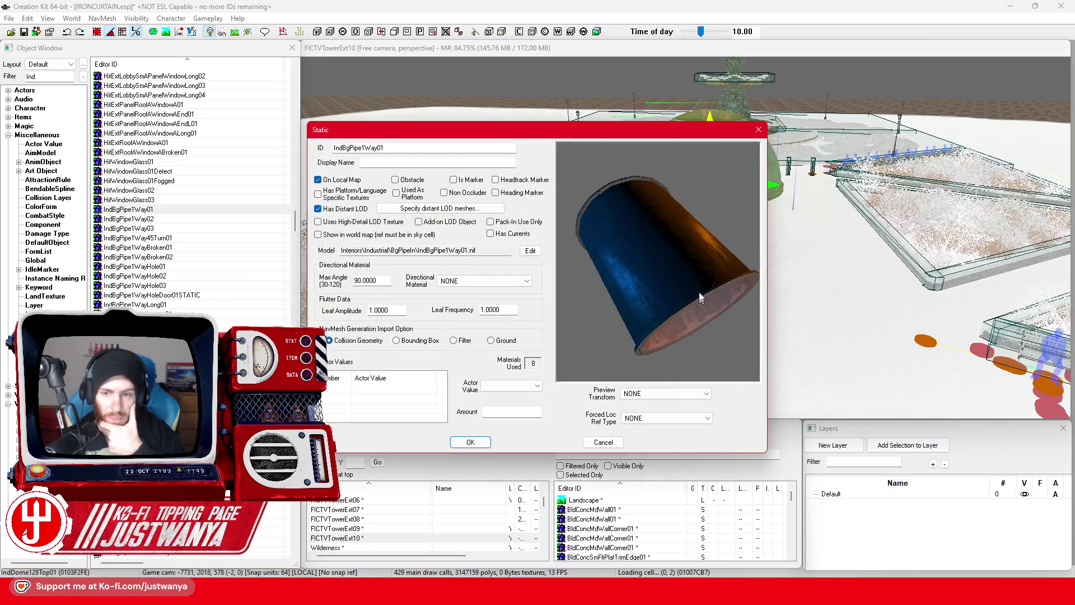
click(758, 131)
scroll(188, 300, down, 2)
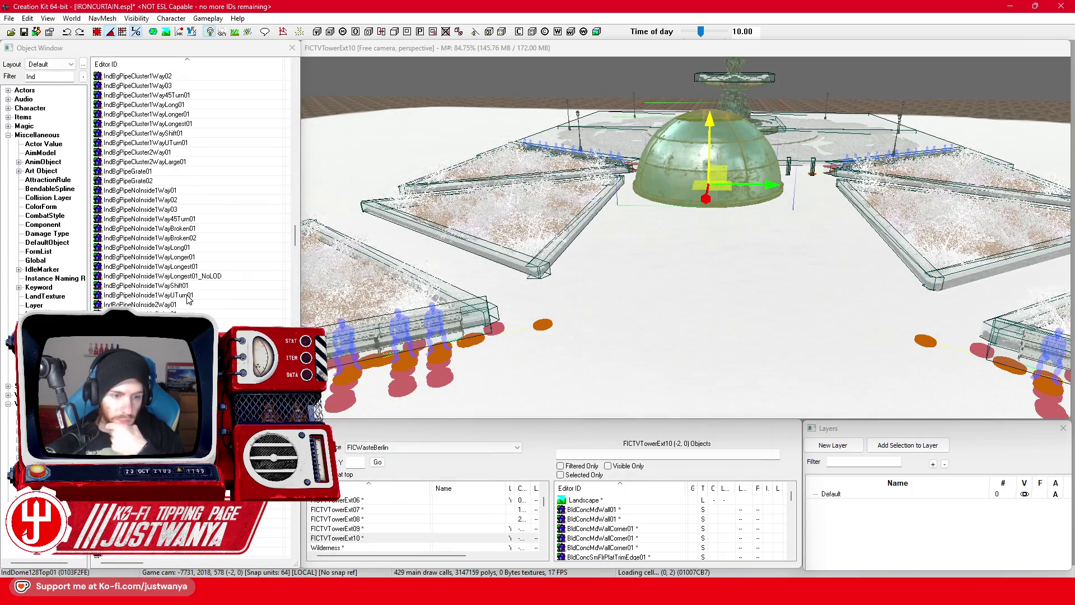
scroll(205, 301, down, 1)
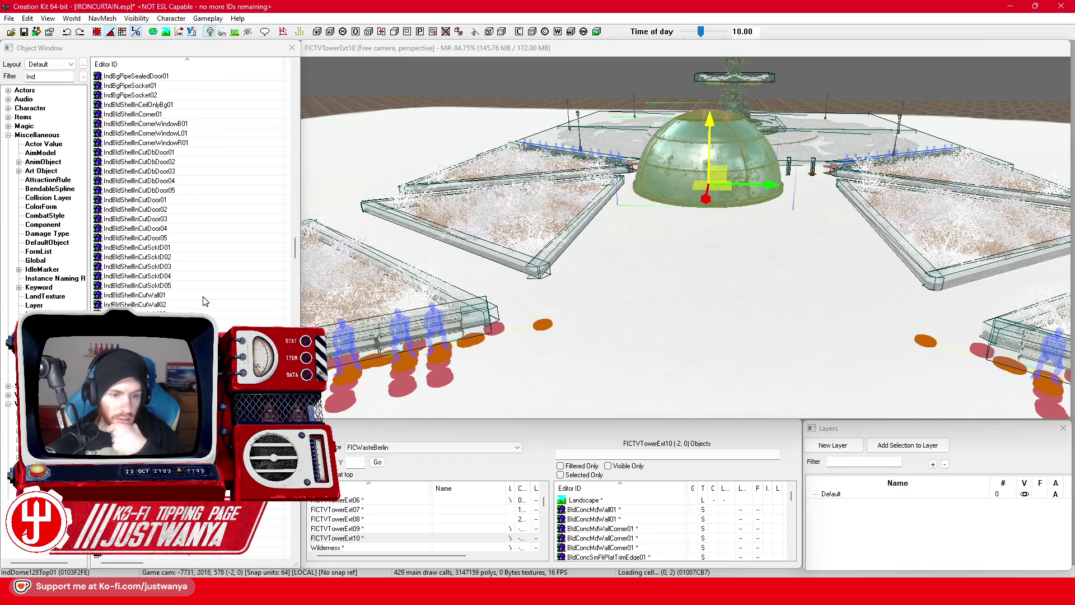
scroll(204, 299, down, 2)
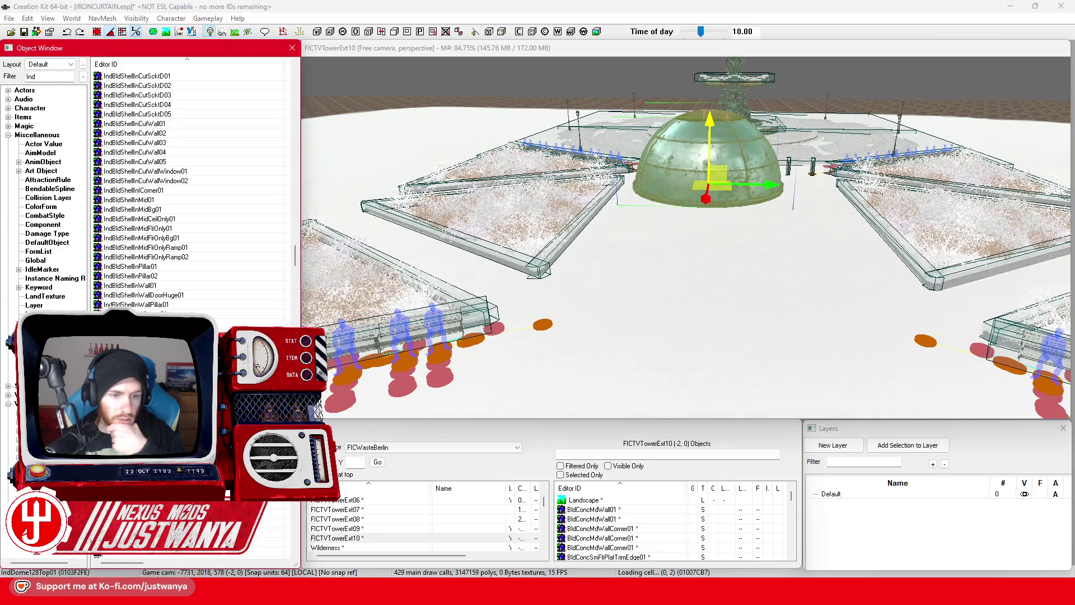
double_click(610, 320)
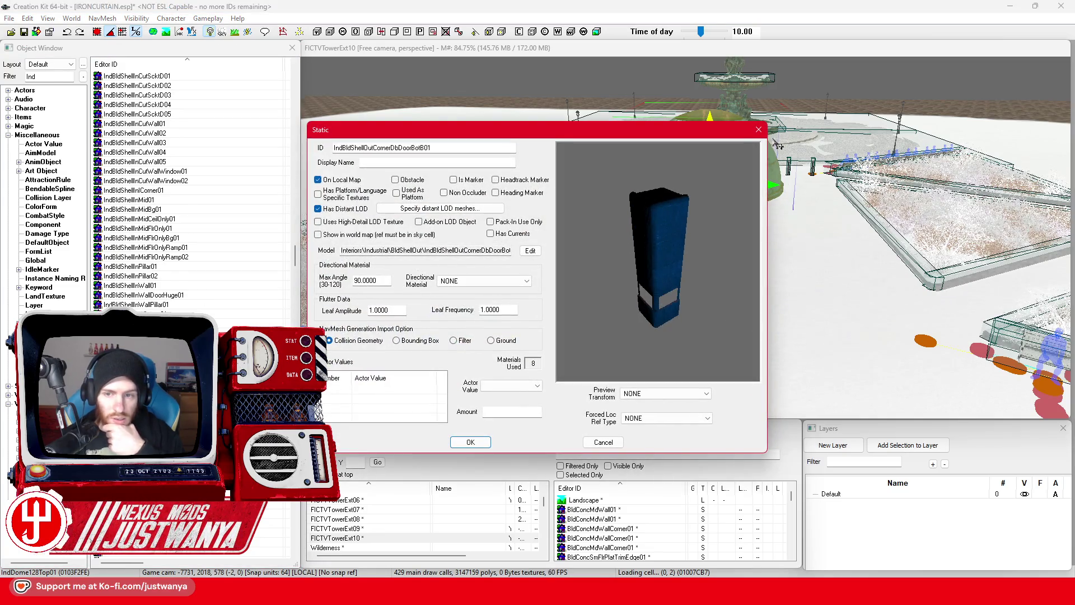
click(757, 129)
scroll(231, 302, down, 12)
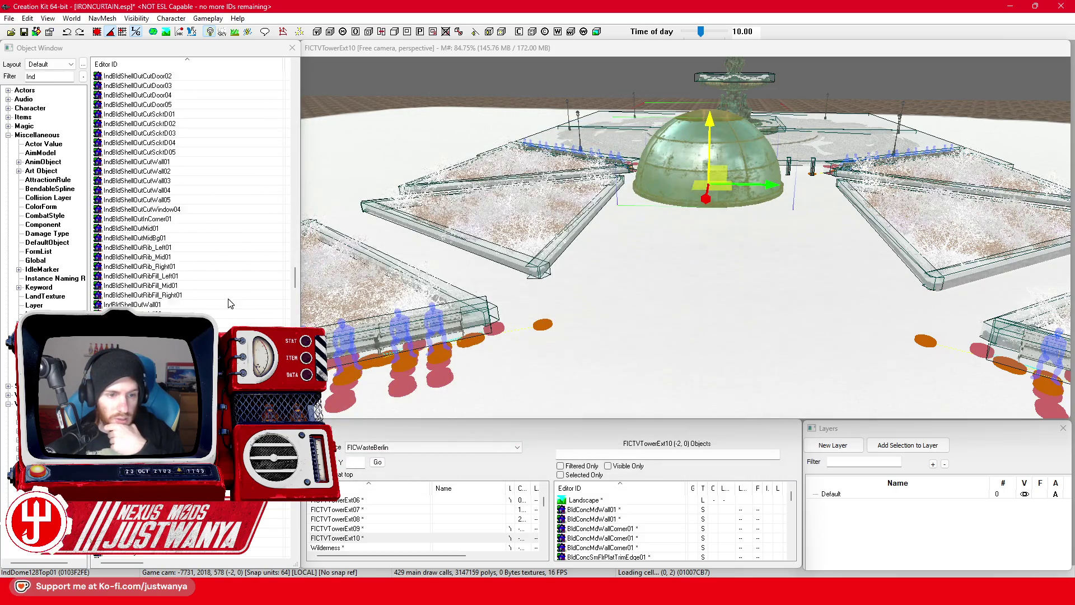
scroll(230, 302, down, 5)
scroll(165, 260, down, 15)
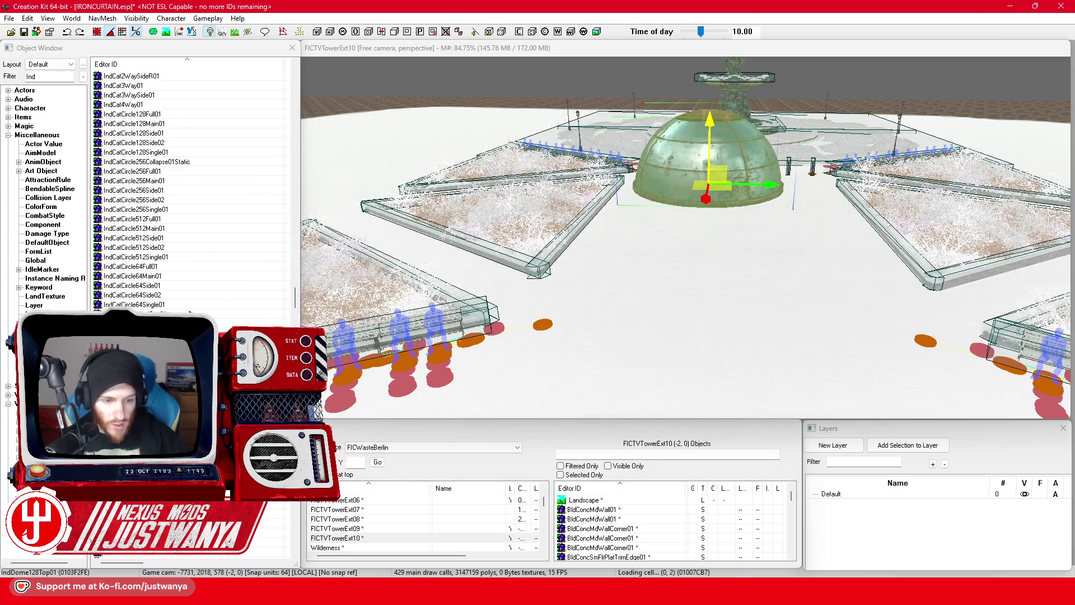
scroll(191, 190, down, 10)
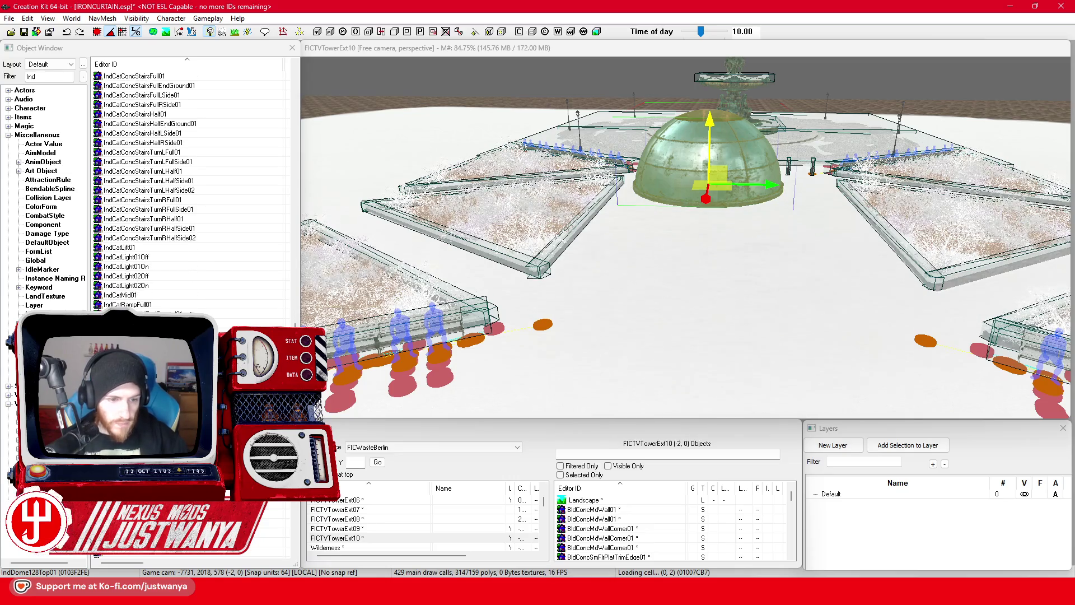
double_click(165, 248)
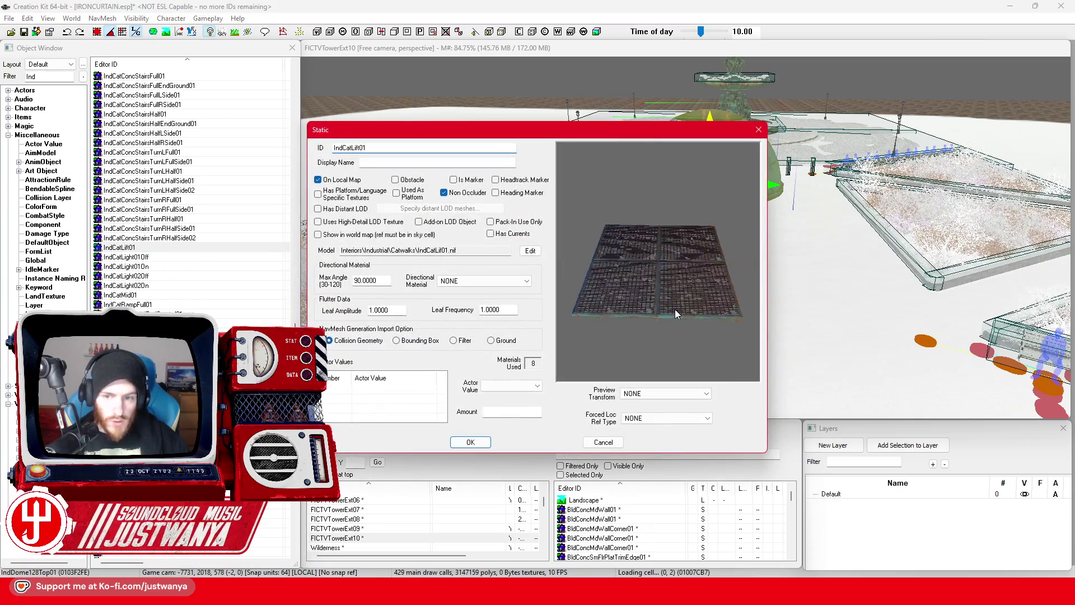
drag(677, 334, 685, 221)
click(758, 130)
scroll(203, 276, down, 9)
scroll(203, 275, down, 6)
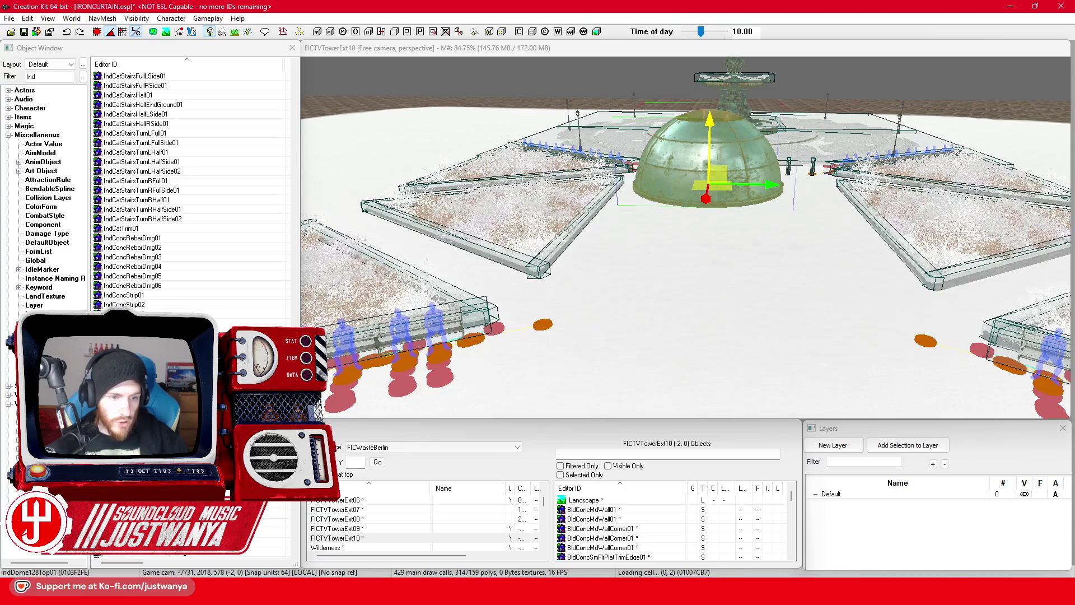
Preview IndDome128Full01, a straight frame, IndConcStrip01 and IndConcRebarDmg01 as candidate pieces
double_click(754, 202)
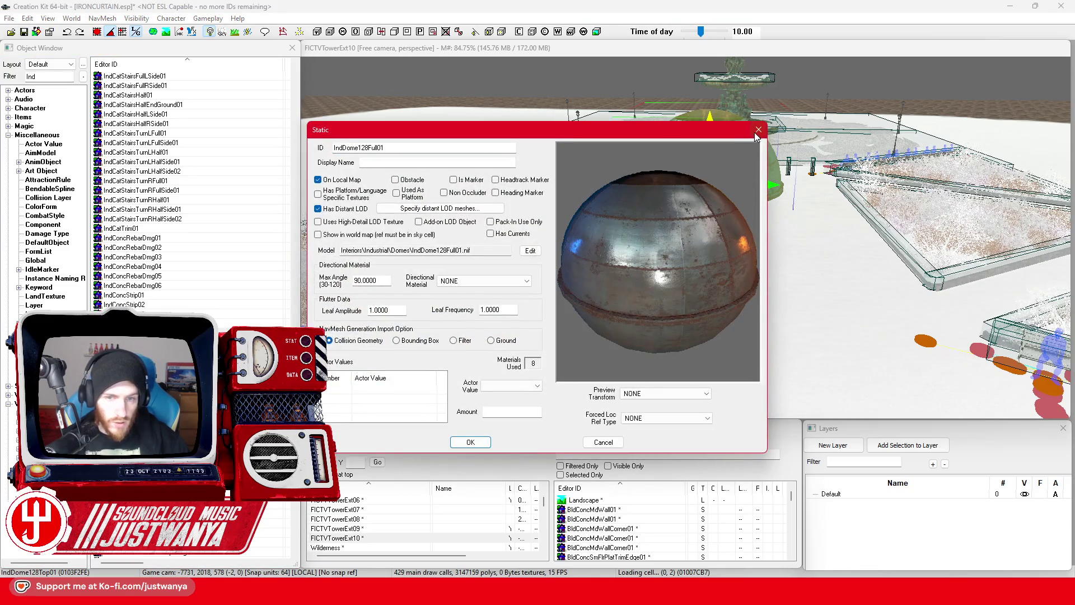
click(759, 130)
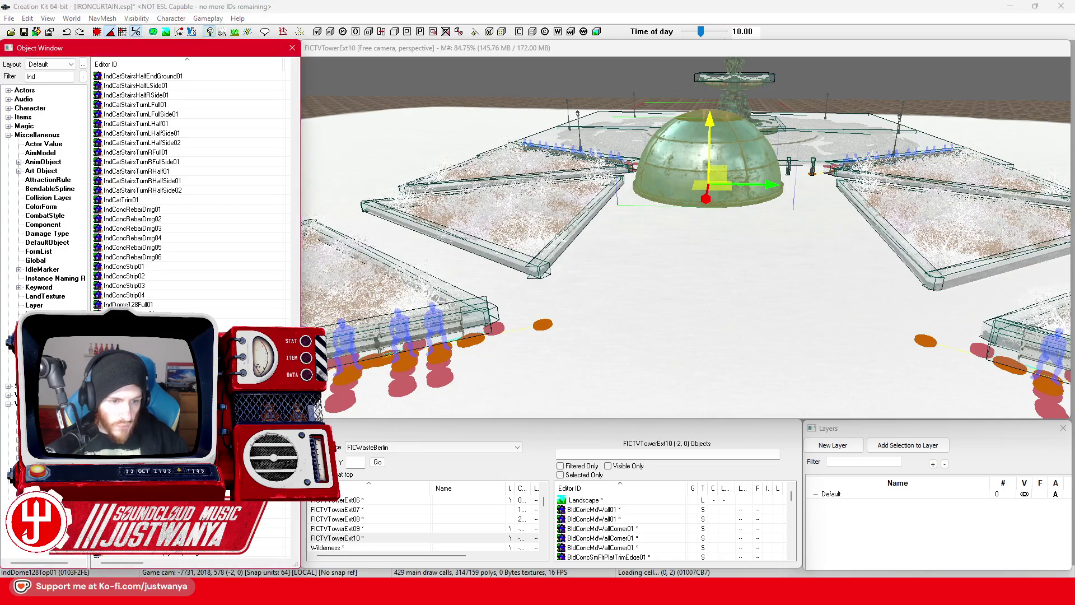
double_click(670, 262)
click(758, 130)
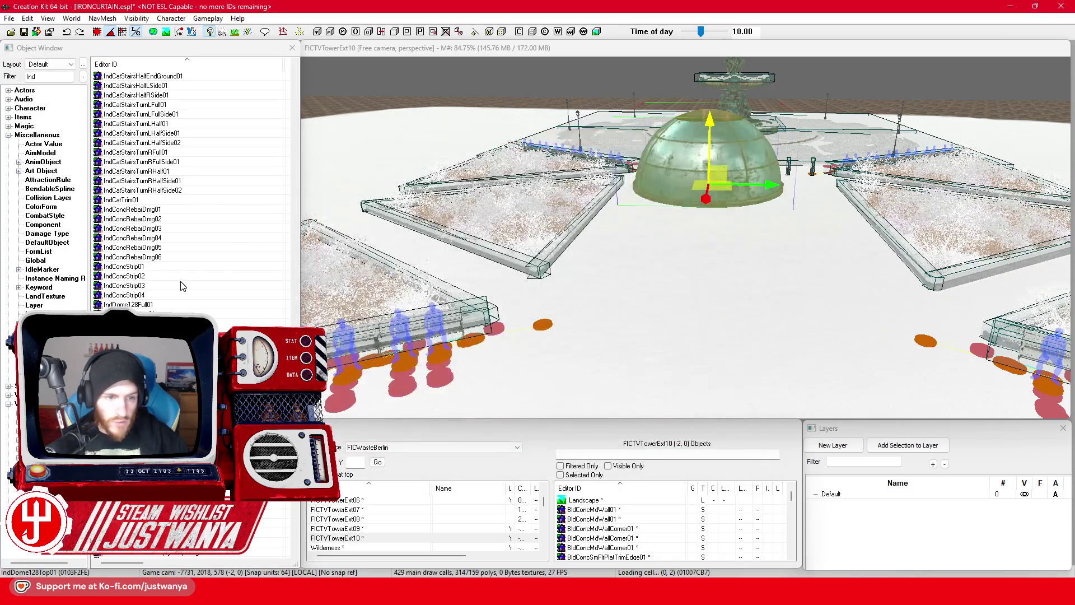
double_click(169, 267)
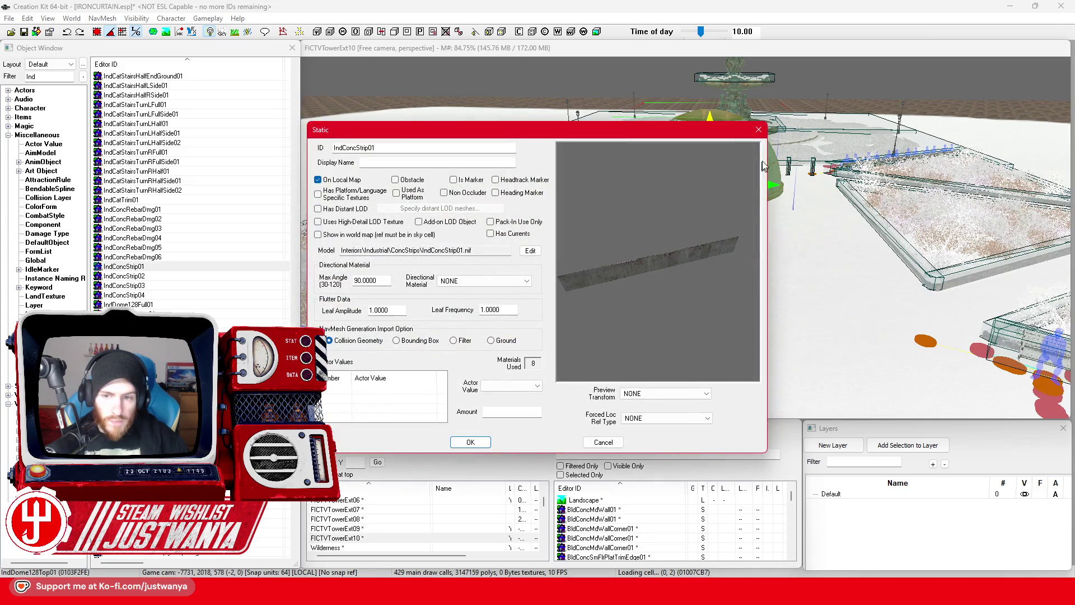
click(758, 130)
click(177, 210)
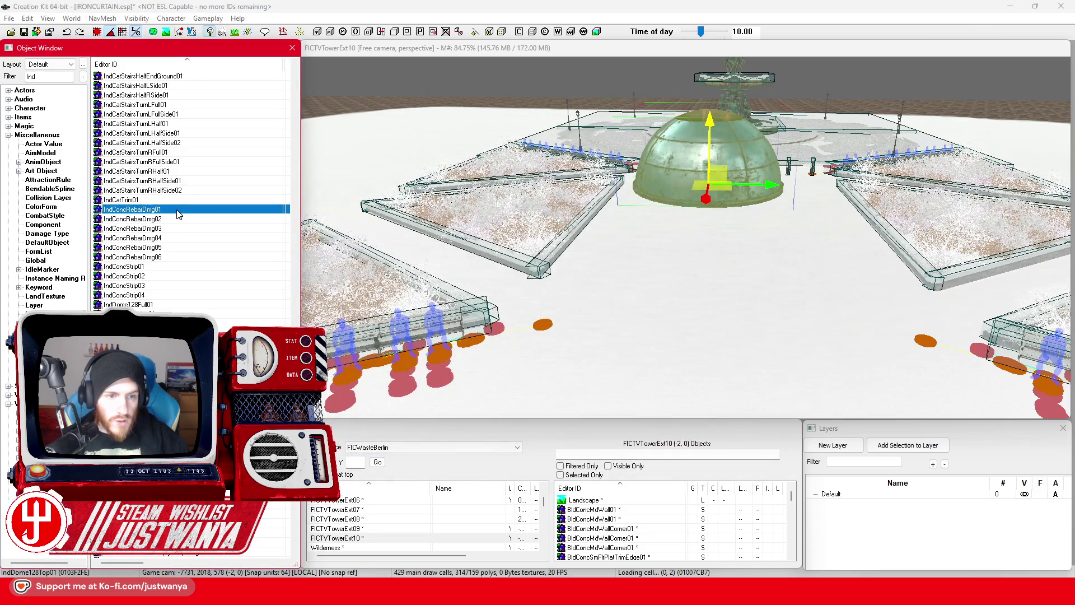
double_click(178, 210)
click(758, 130)
Preview the IndFreeHall1Way01 hallway and IndSilo128Bot01 silo pieces
scroll(145, 257, down, 10)
scroll(145, 257, down, 10)
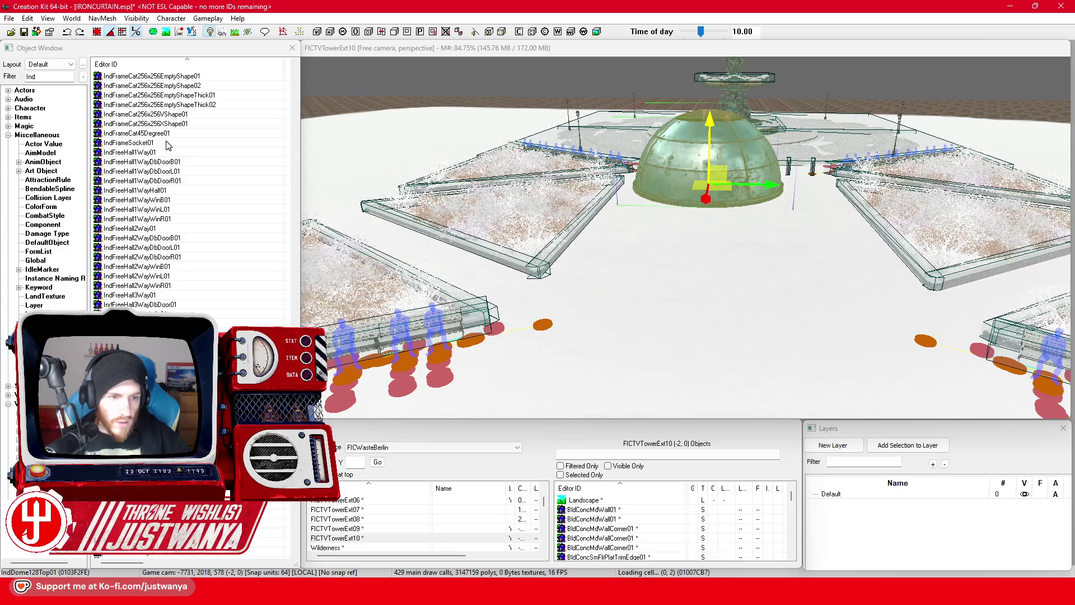
double_click(166, 152)
mouse_move(706, 274)
mouse_down()
mouse_move(622, 297)
mouse_move(720, 183)
mouse_up()
click(759, 132)
scroll(190, 275, down, 15)
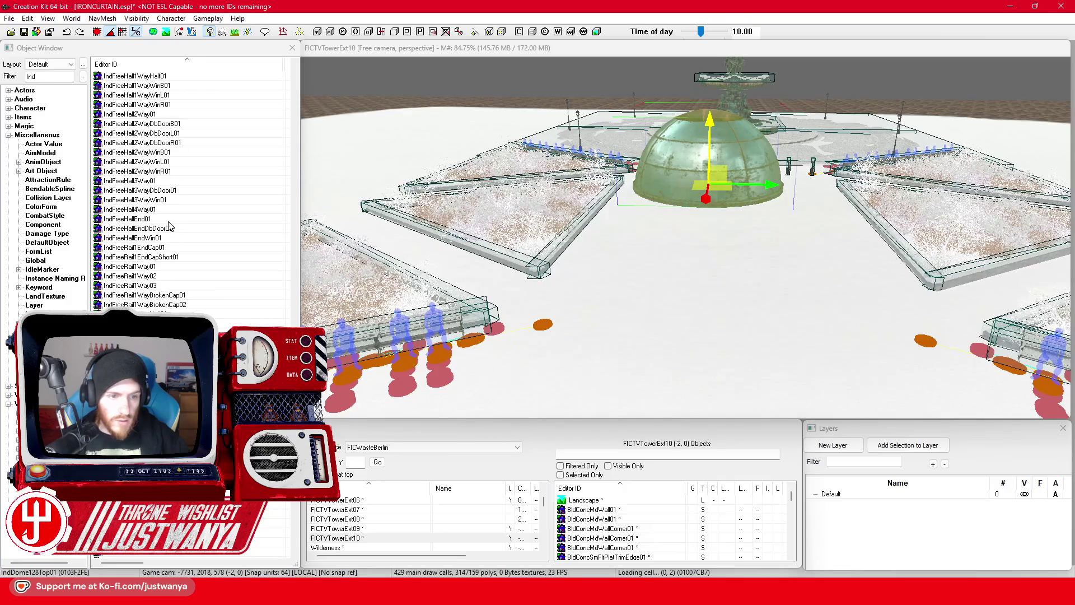
scroll(190, 274, down, 4)
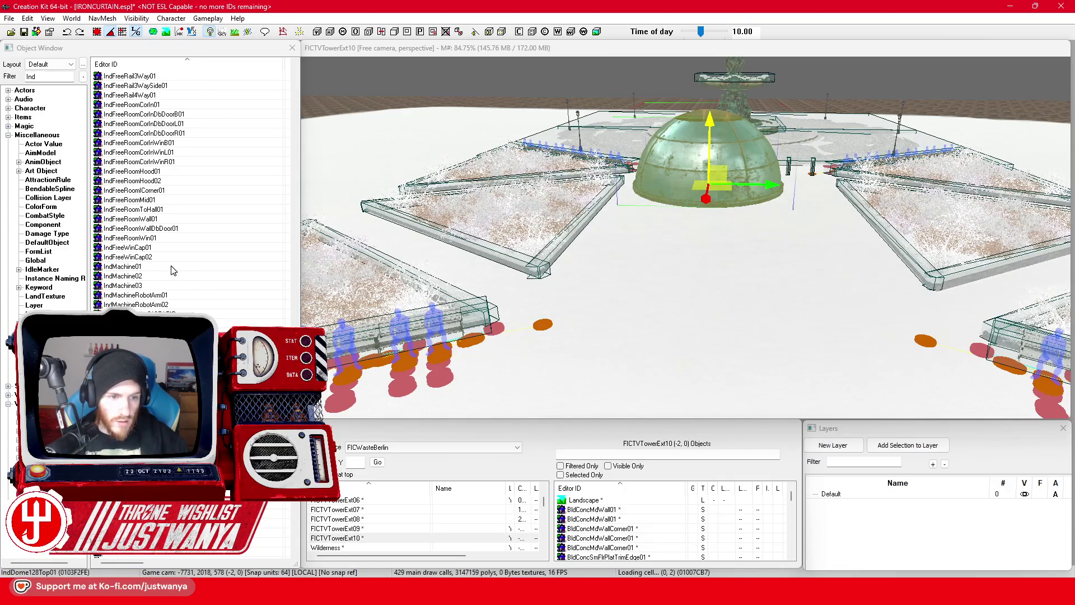
scroll(182, 301, down, 6)
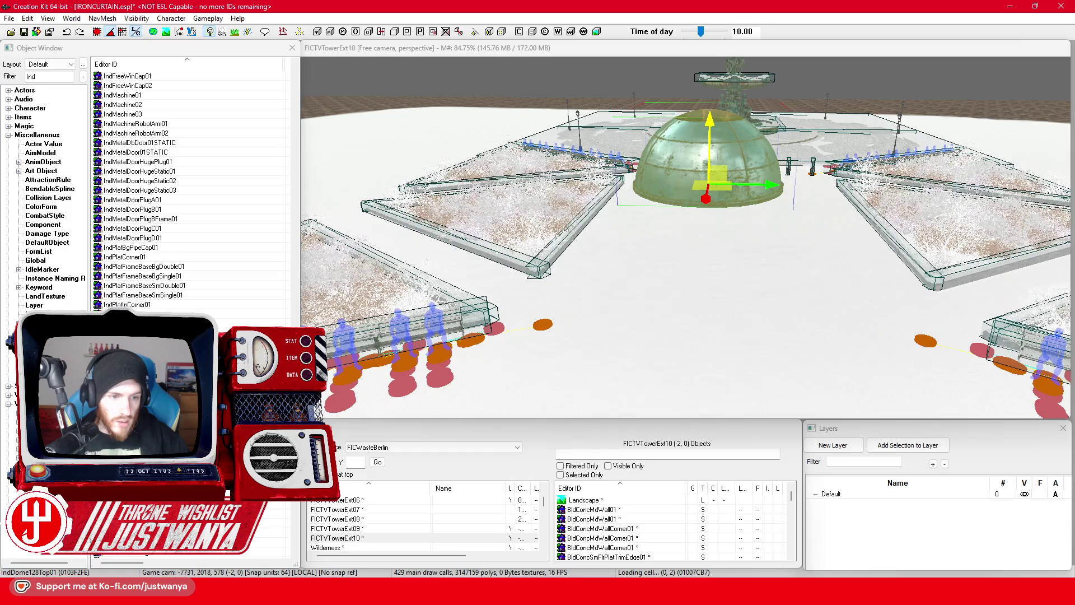
double_click(692, 230)
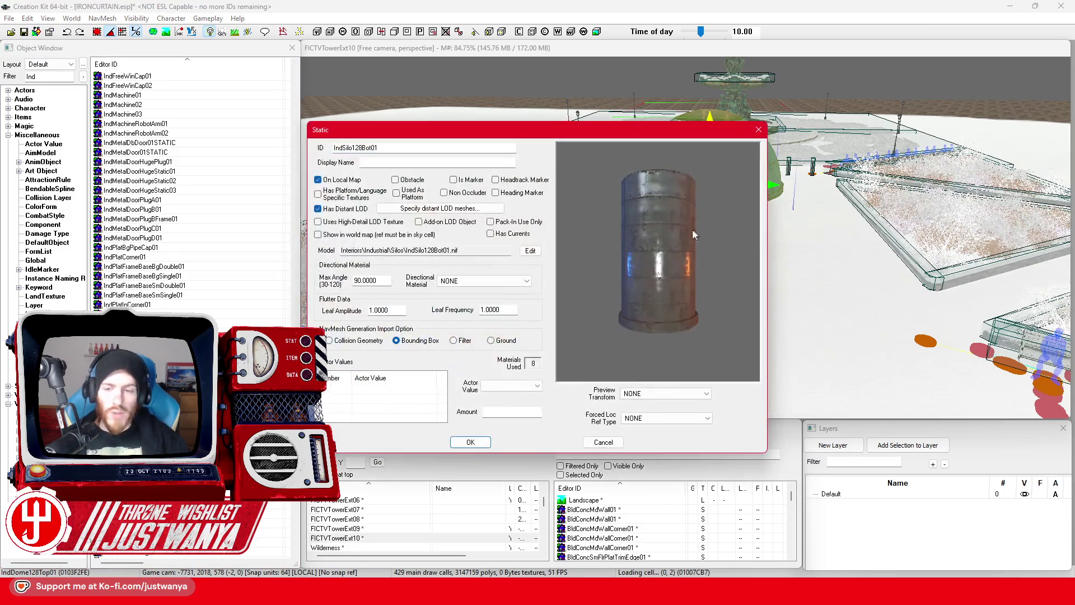
click(759, 130)
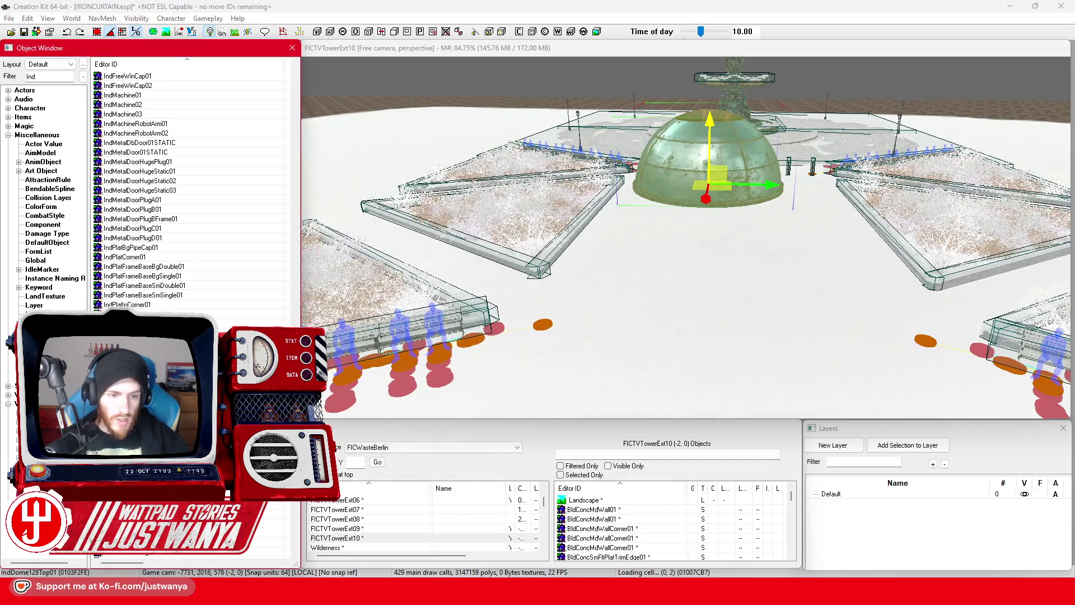
Place IndSilo128Bot01 in the plaza, raise it and slide it beside the dome
drag(683, 335, 680, 326)
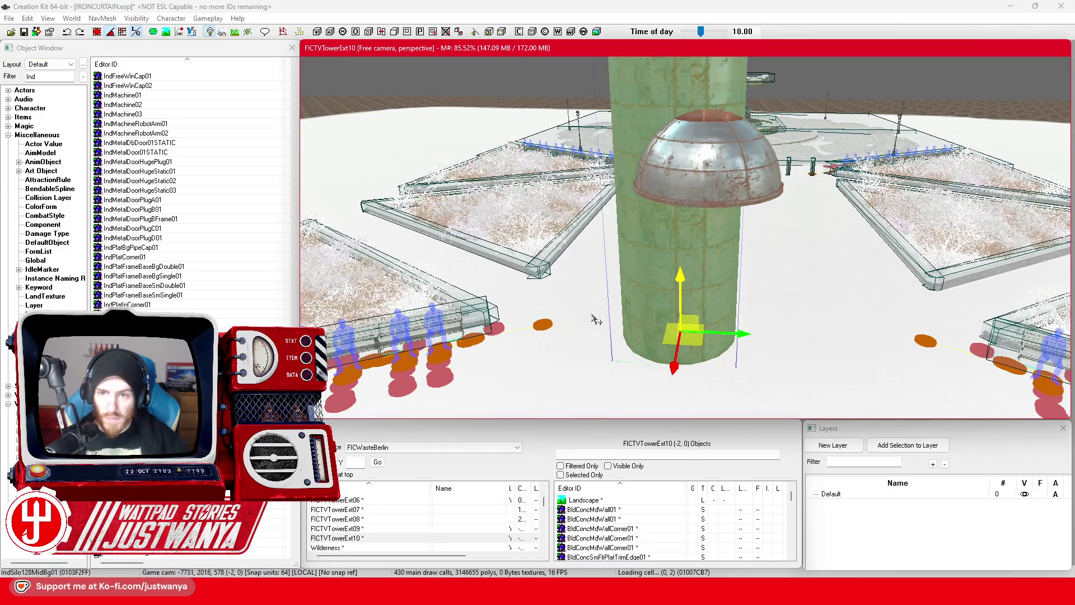
scroll(594, 318, down, 5)
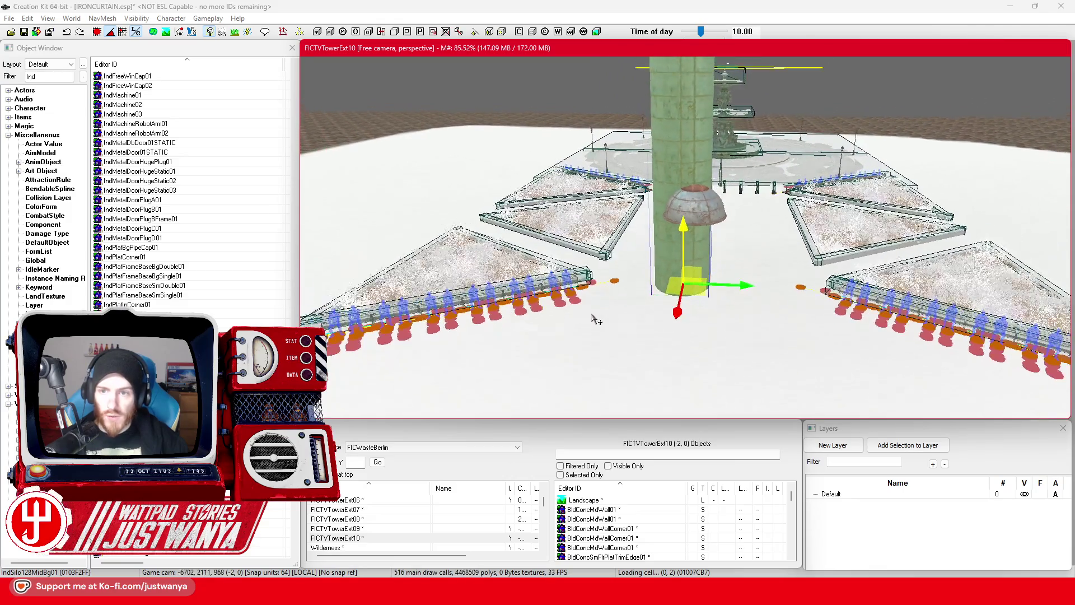
scroll(595, 318, down, 2)
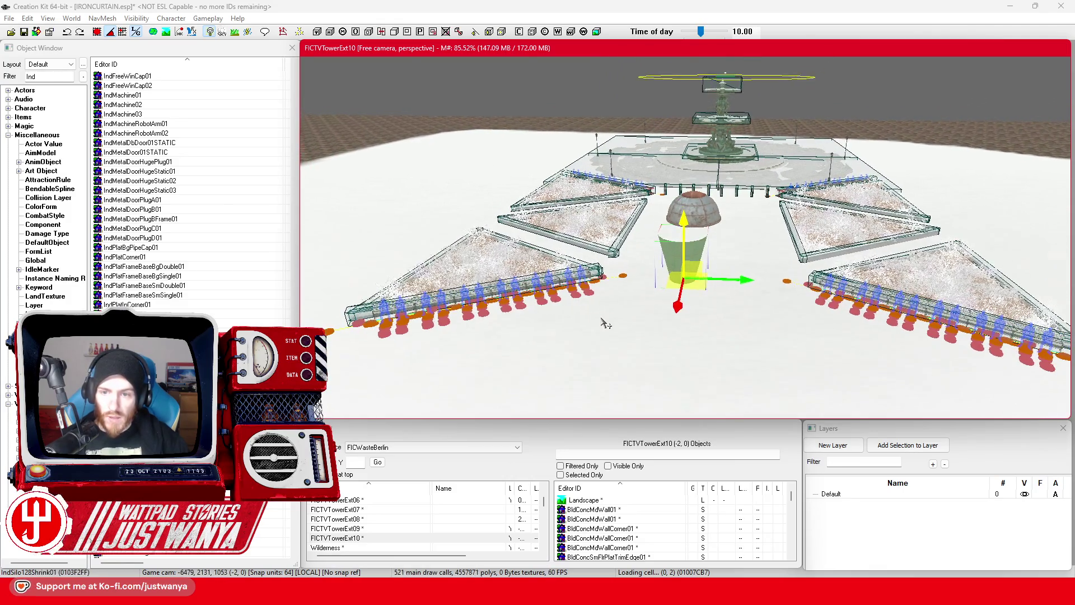
scroll(606, 323, up, 3)
drag(611, 316, 610, 347)
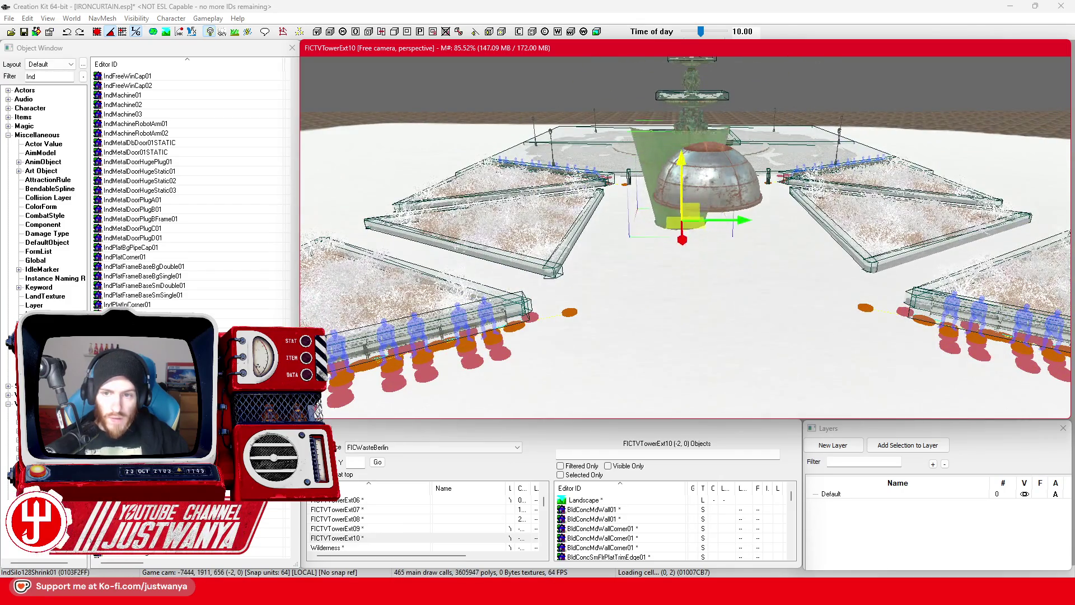
drag(682, 154, 682, 106)
drag(748, 194, 883, 194)
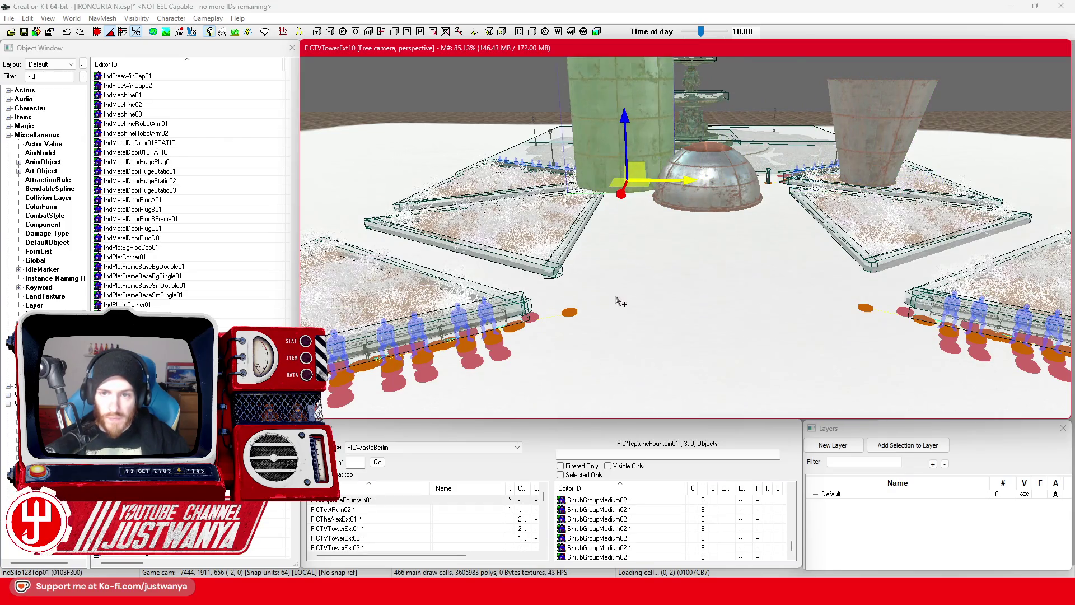
drag(627, 278, 627, 330)
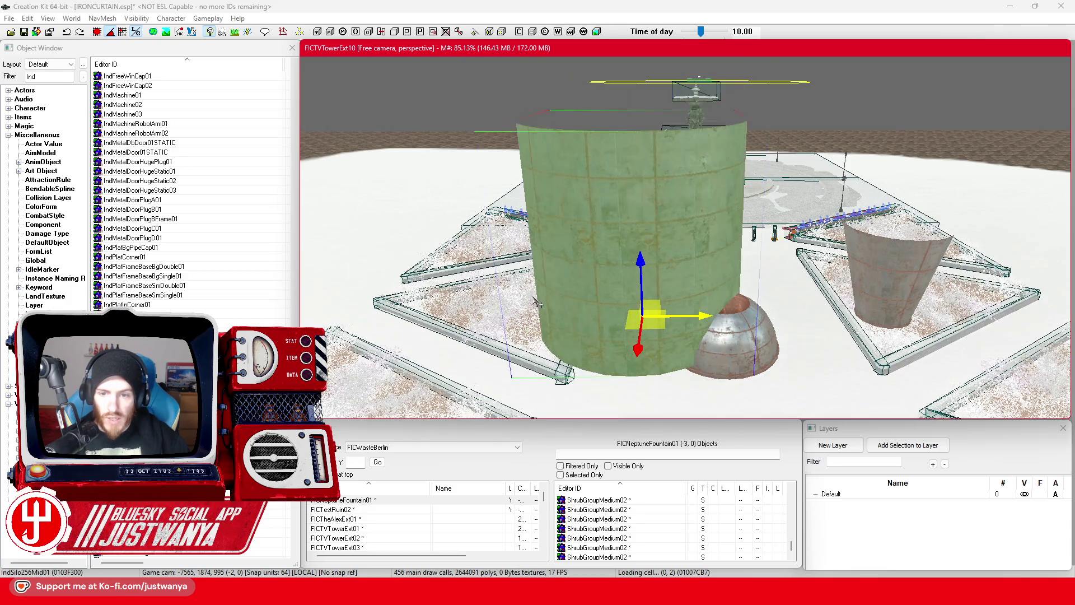
Swap the silo for the IndSilo256Shrink01 variant and select the large cone silo
scroll(538, 303, down, 5)
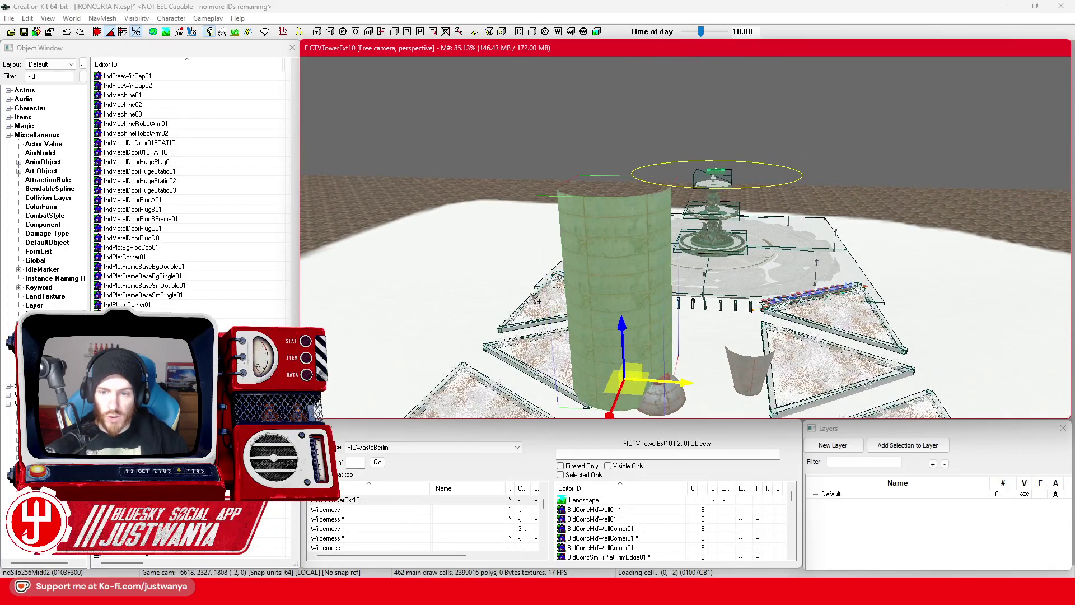
key(q)
scroll(537, 299, up, 5)
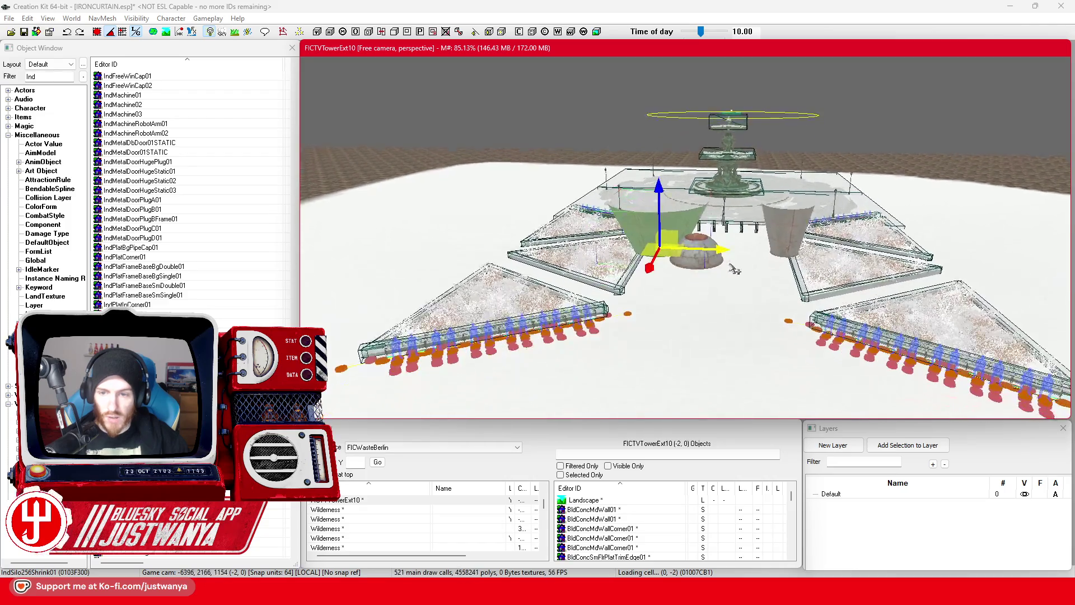
click(688, 271)
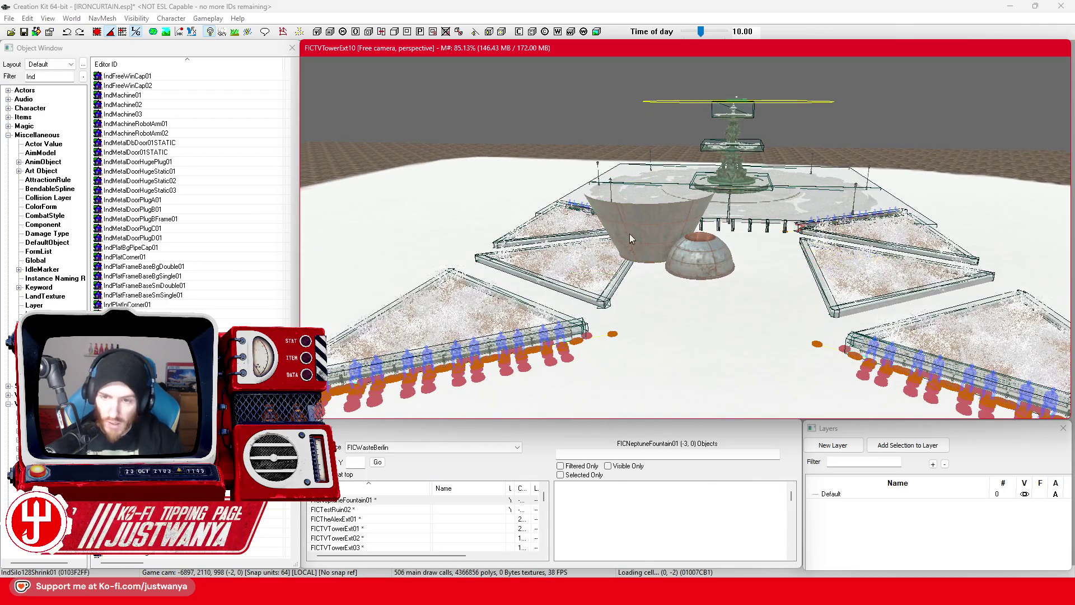
Shift the green silo cone left and tip it about 90° onto its side
drag(896, 271, 820, 270)
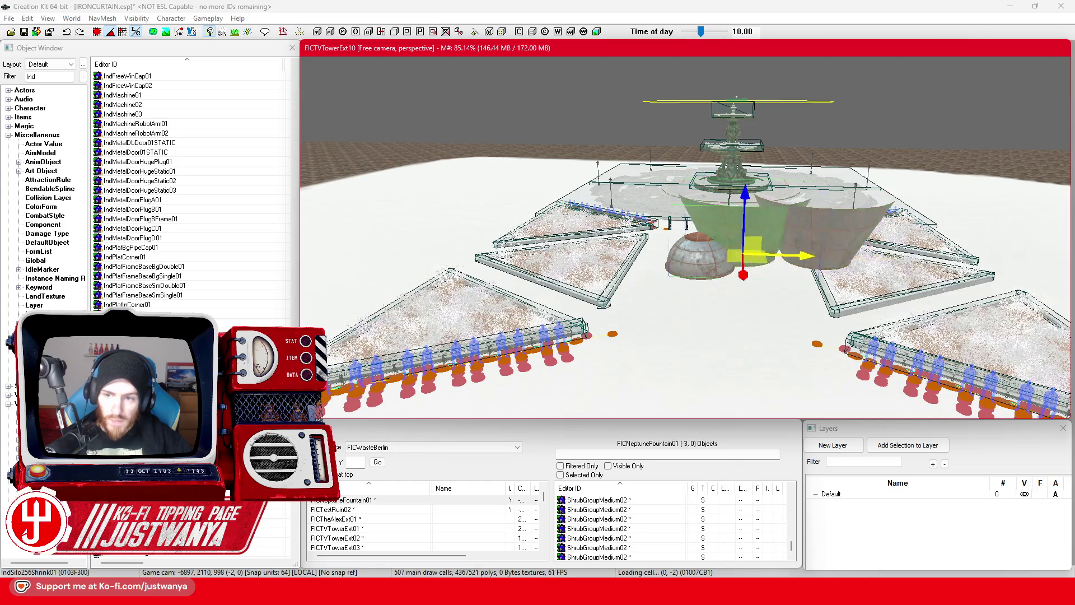
scroll(750, 327, down, 5)
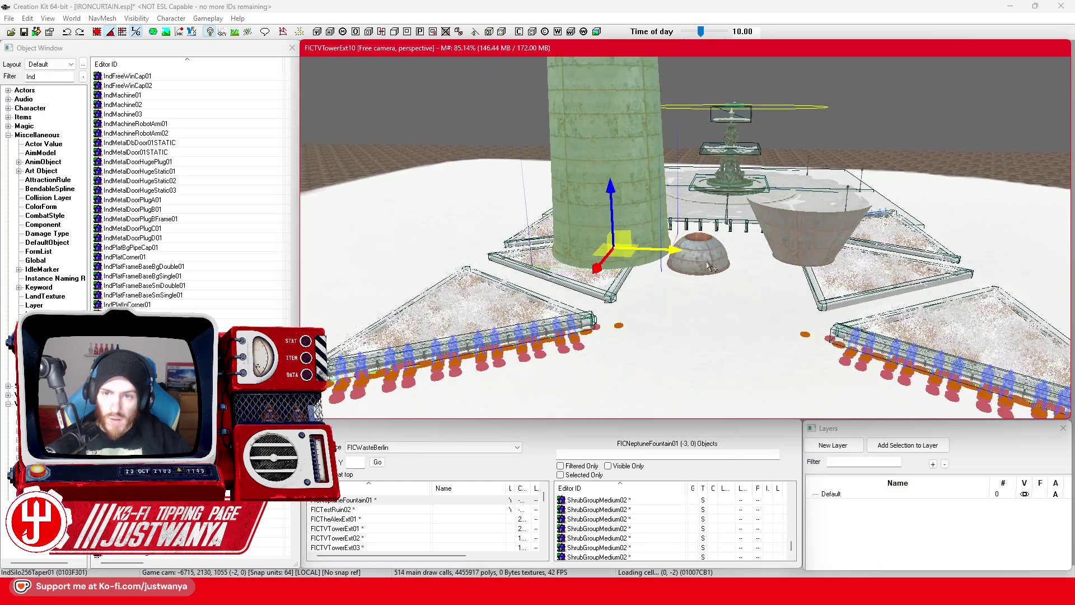
scroll(726, 337, up, 5)
key(e)
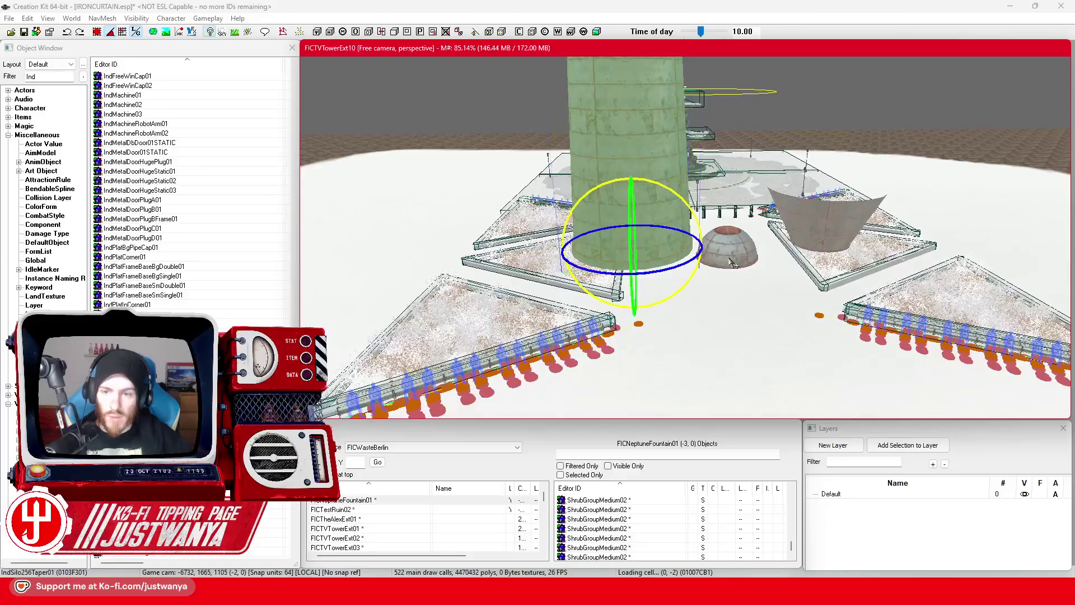
scroll(632, 241, up, 3)
drag(649, 160, 649, 224)
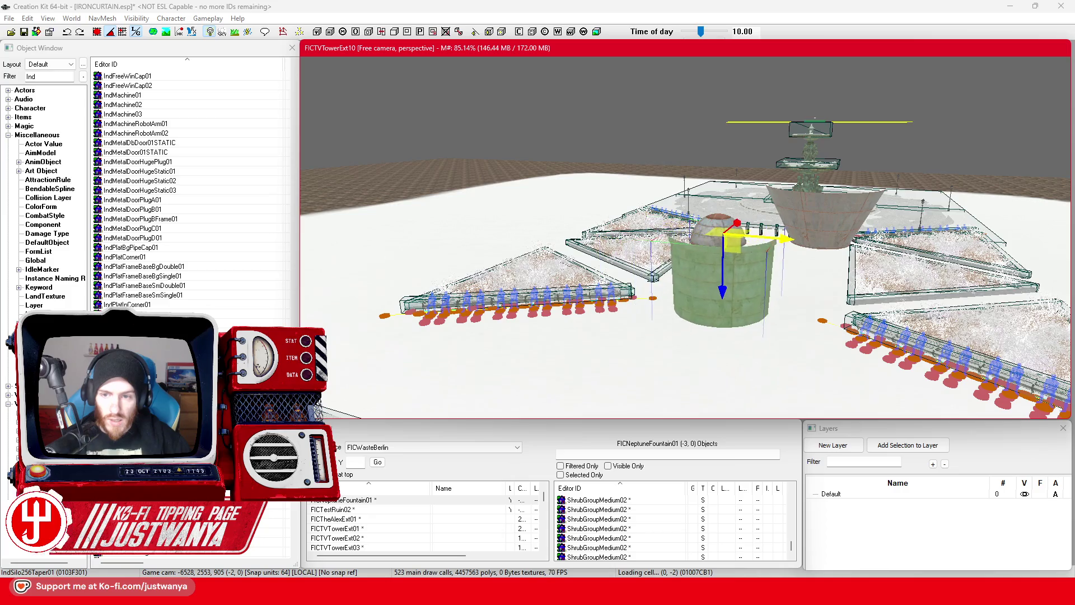
Scale the silo beneath the dome down to a narrower tank
key(t)
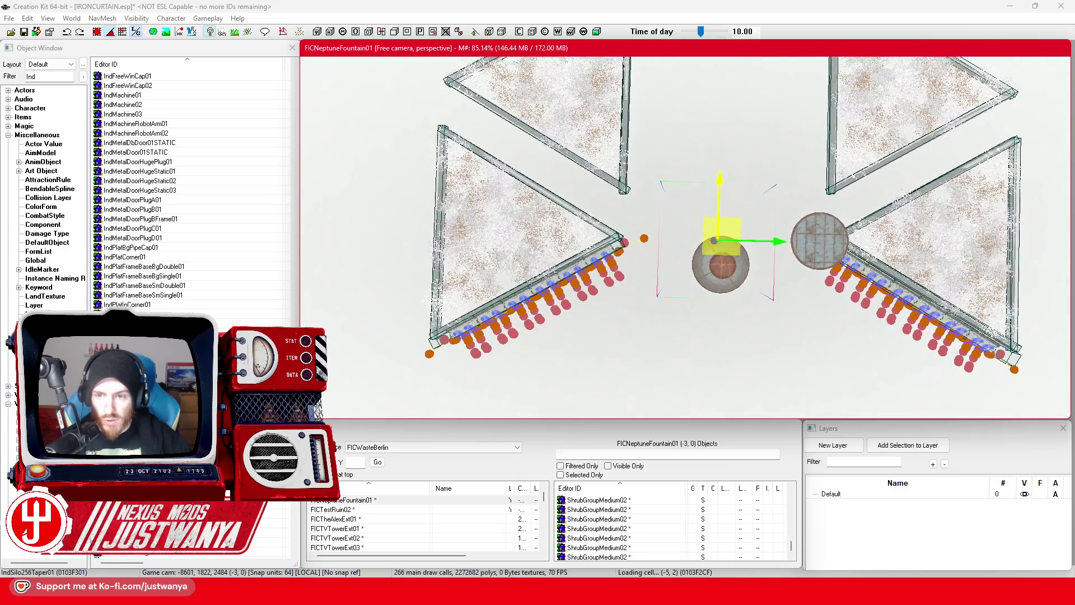
scroll(714, 261, up, 5)
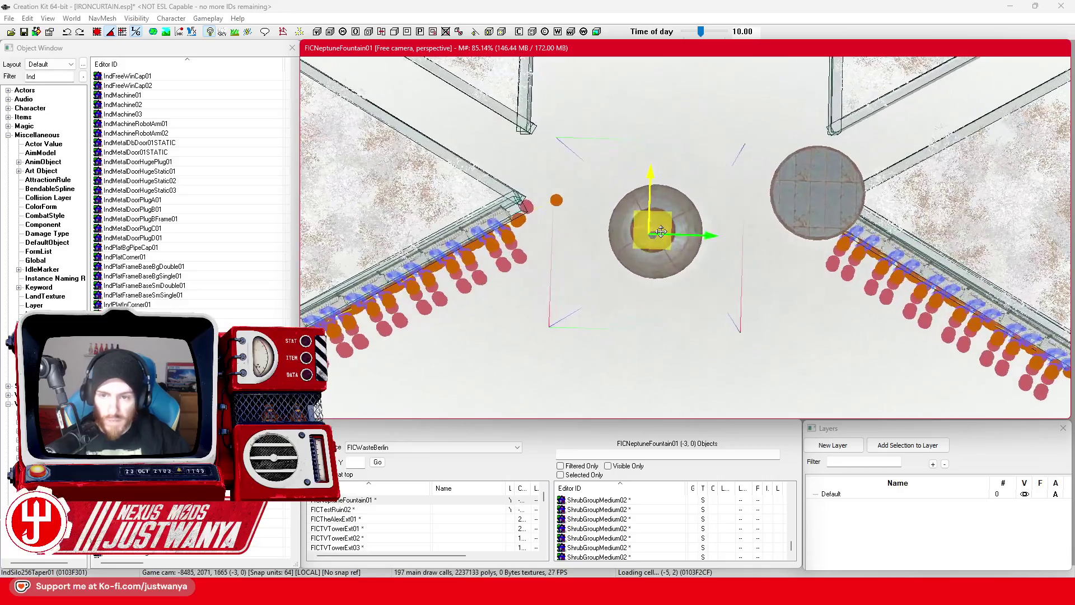
scroll(661, 232, up, 4)
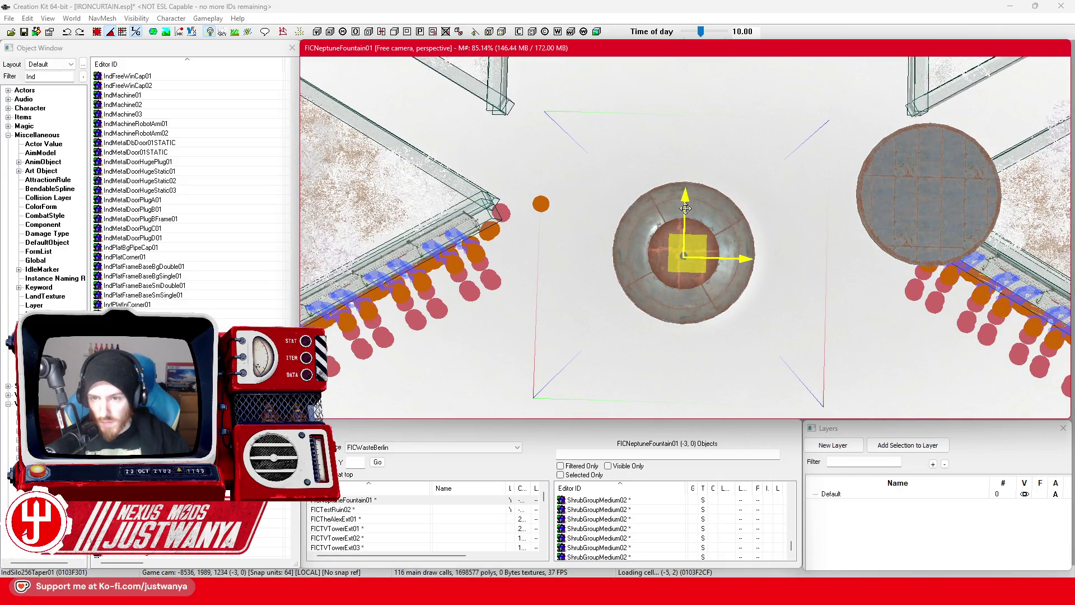
drag(692, 254, 709, 245)
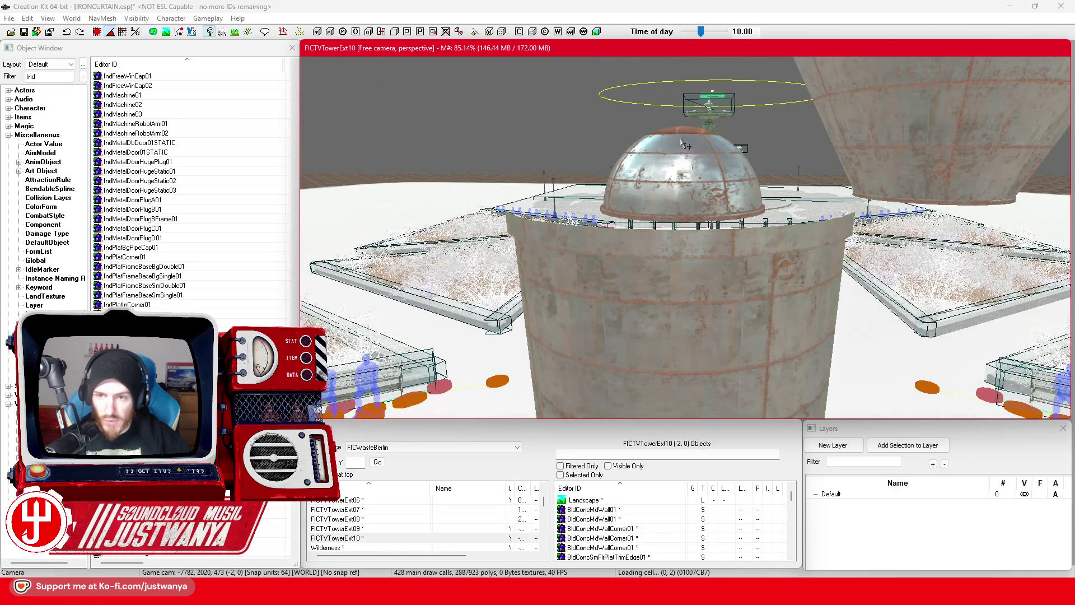
drag(684, 143, 665, 144)
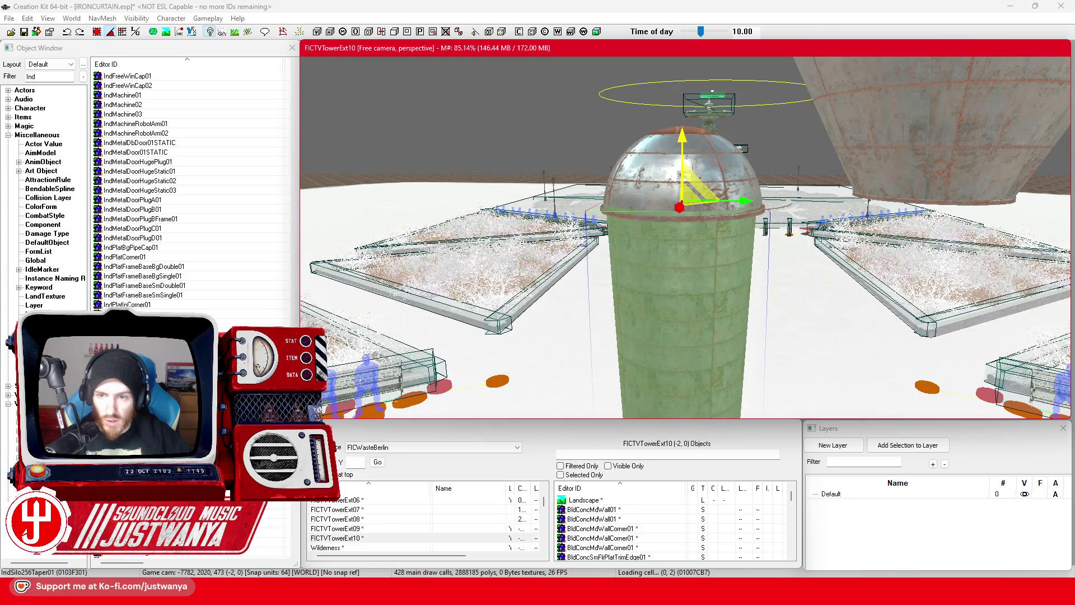
mouse_move(728, 186)
mouse_down()
mouse_move(740, 219)
mouse_move(738, 202)
mouse_up()
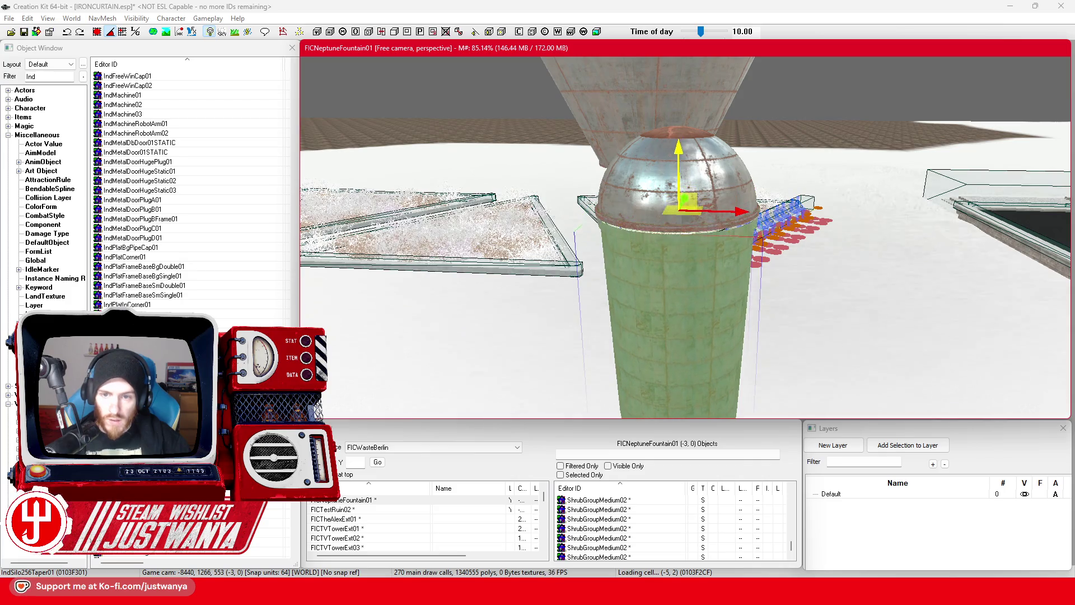
Cycle the silo's base model until the cone-shaped IndSilo256Shrink01 appears
scroll(731, 282, down, 5)
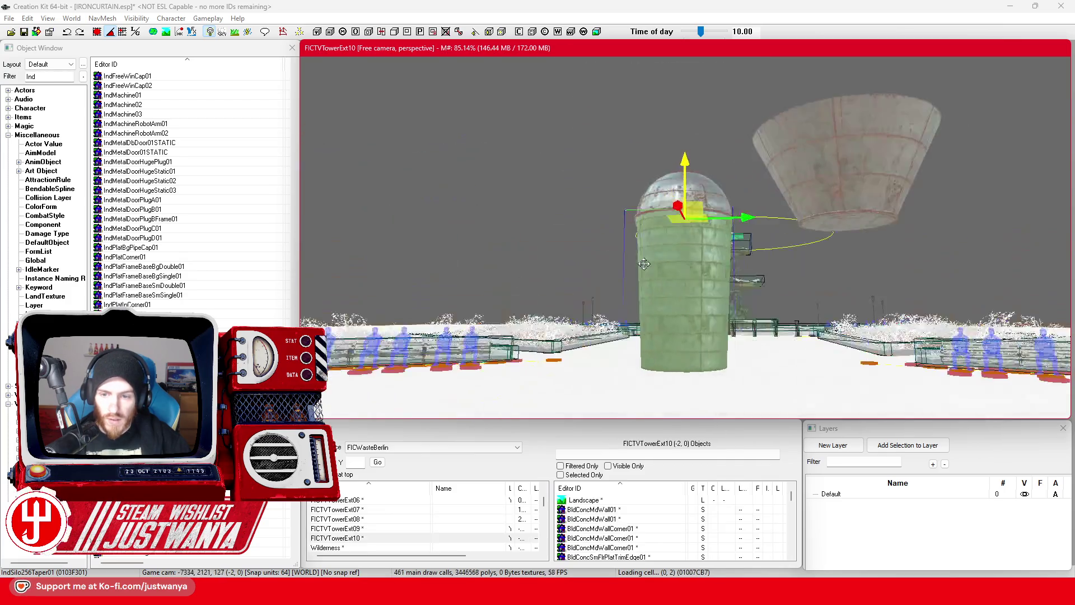
scroll(649, 226, down, 3)
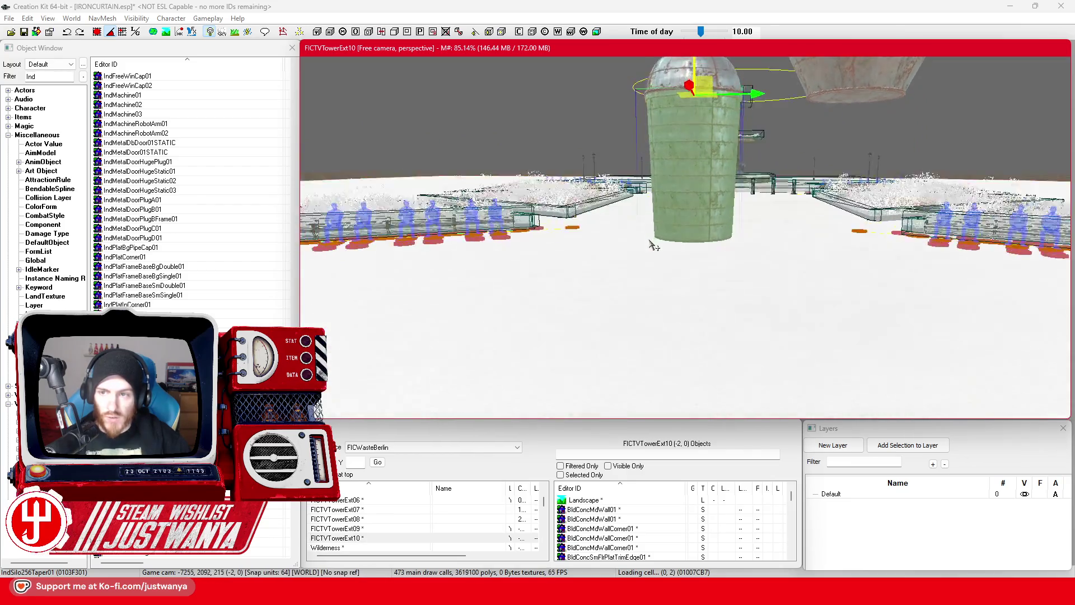
scroll(647, 268, up, 4)
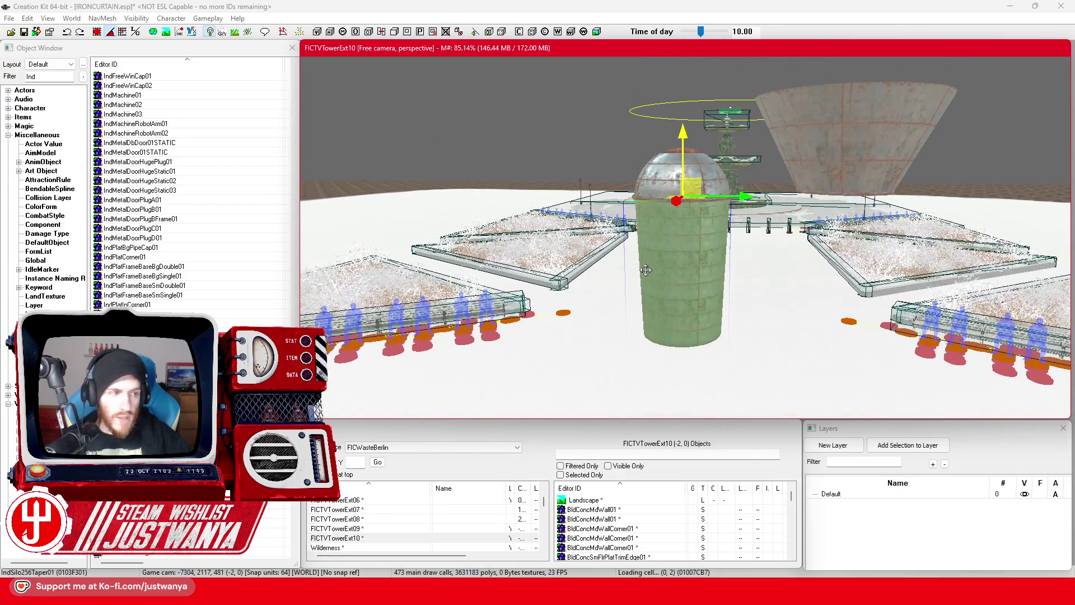
key(1)
key(1)
key(1)
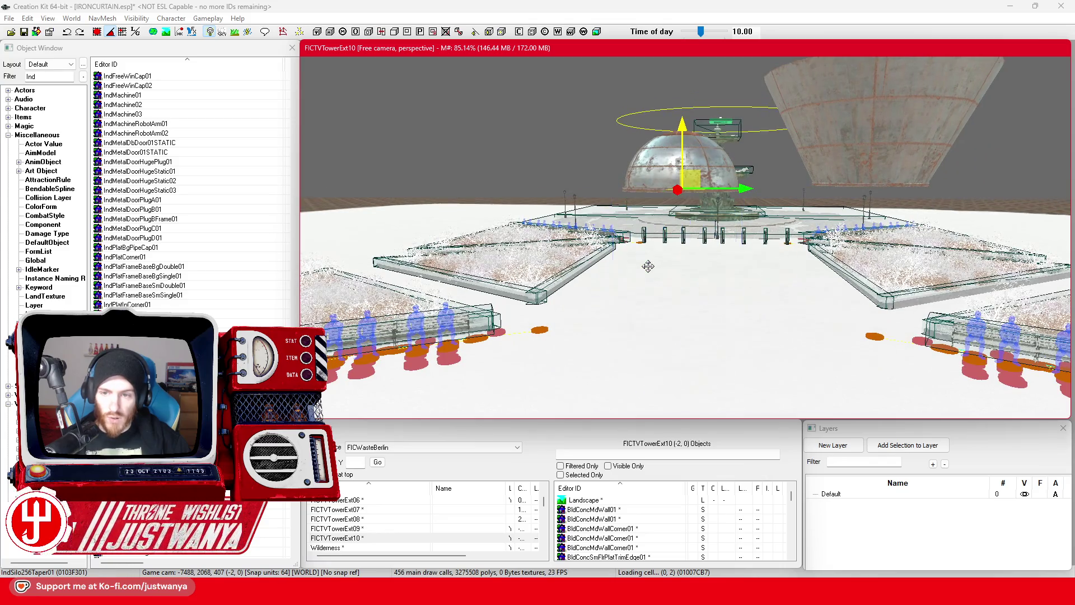
key(1)
key(1)
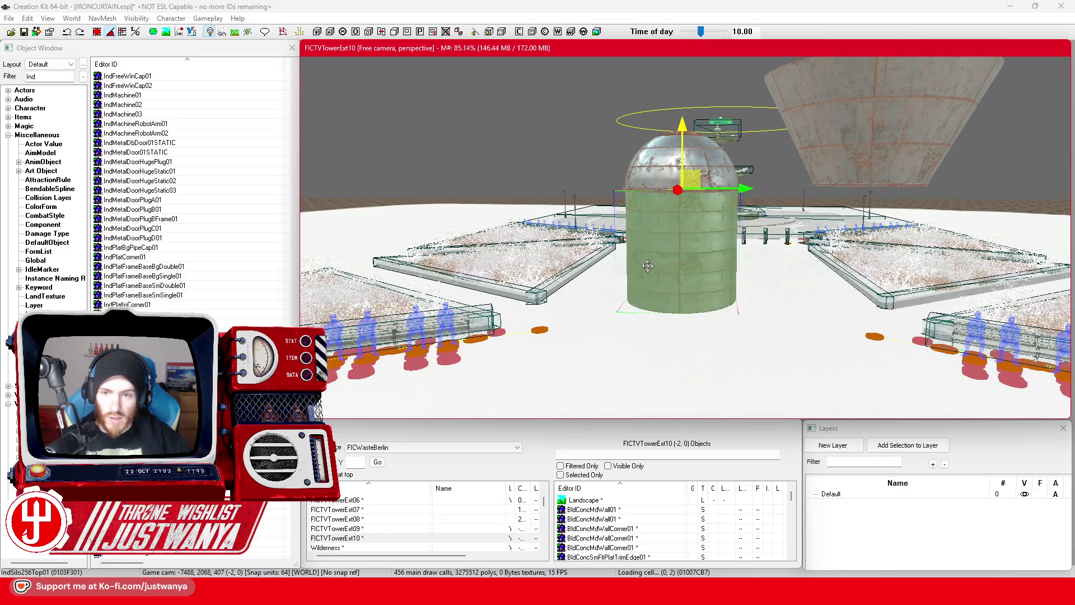
key(1)
key(1)
key(1)
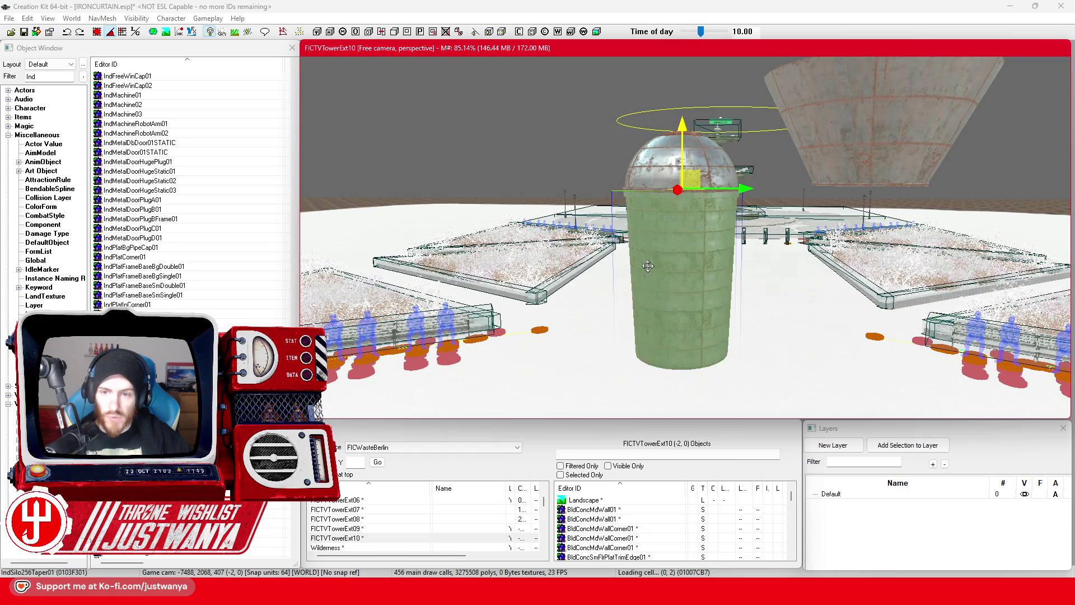
scroll(647, 266, up, 3)
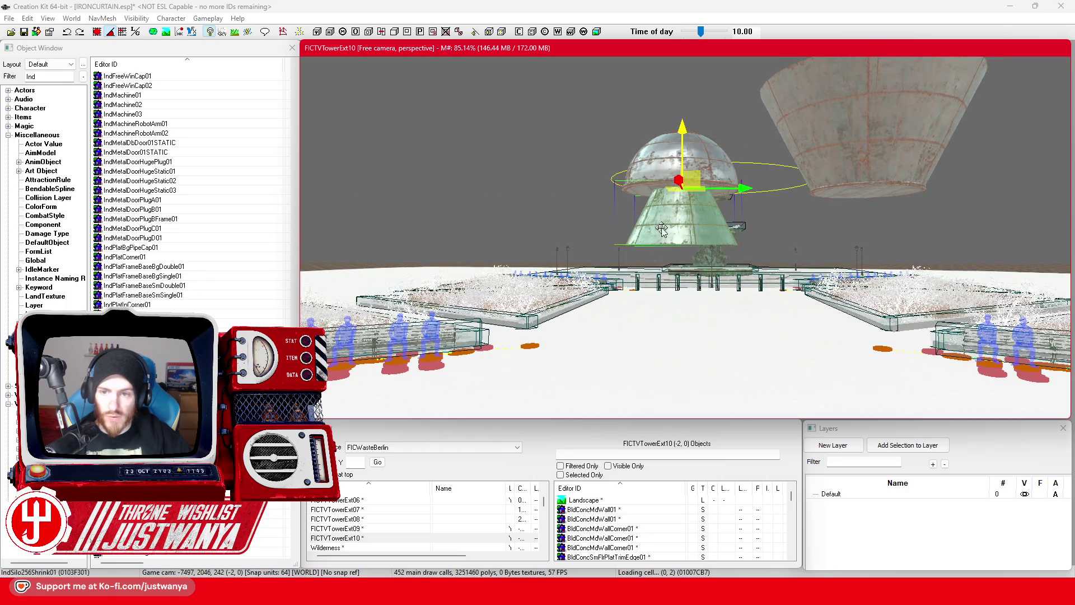
Flip the cone 180° beneath the dome into a rounded tank and lower it slightly
key(e)
mouse_move(679, 158)
mouse_down()
mouse_move(683, 132)
mouse_move(683, 196)
mouse_up()
key(w)
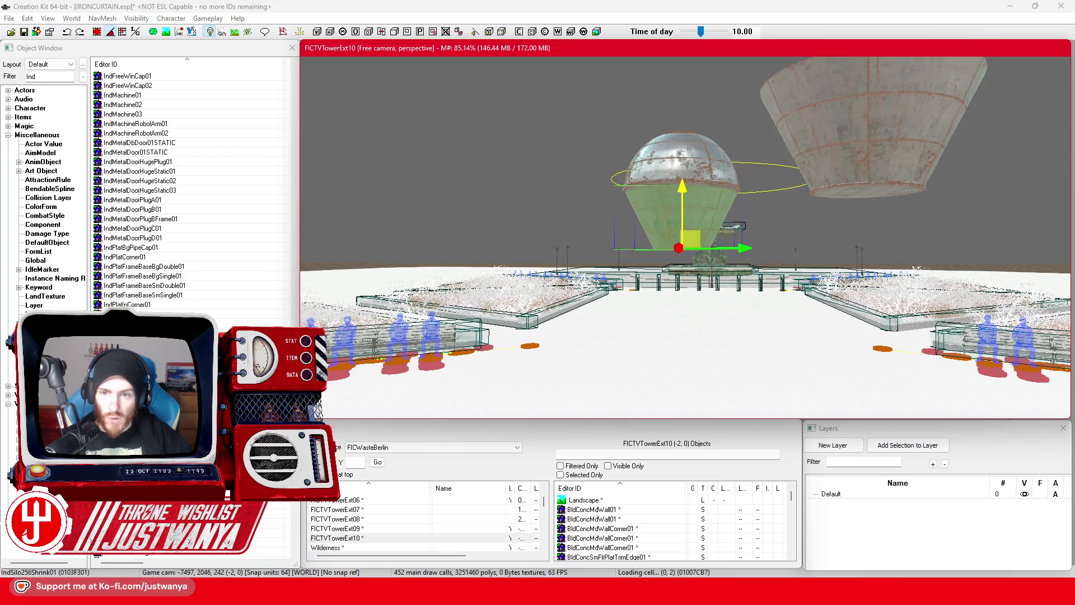
key(shift)
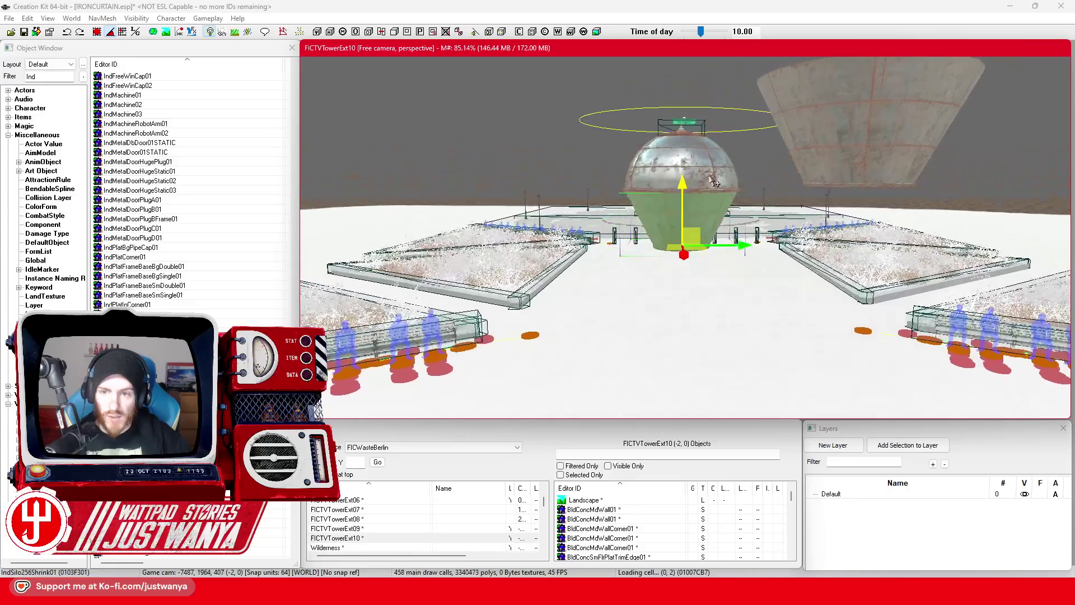
key(shift)
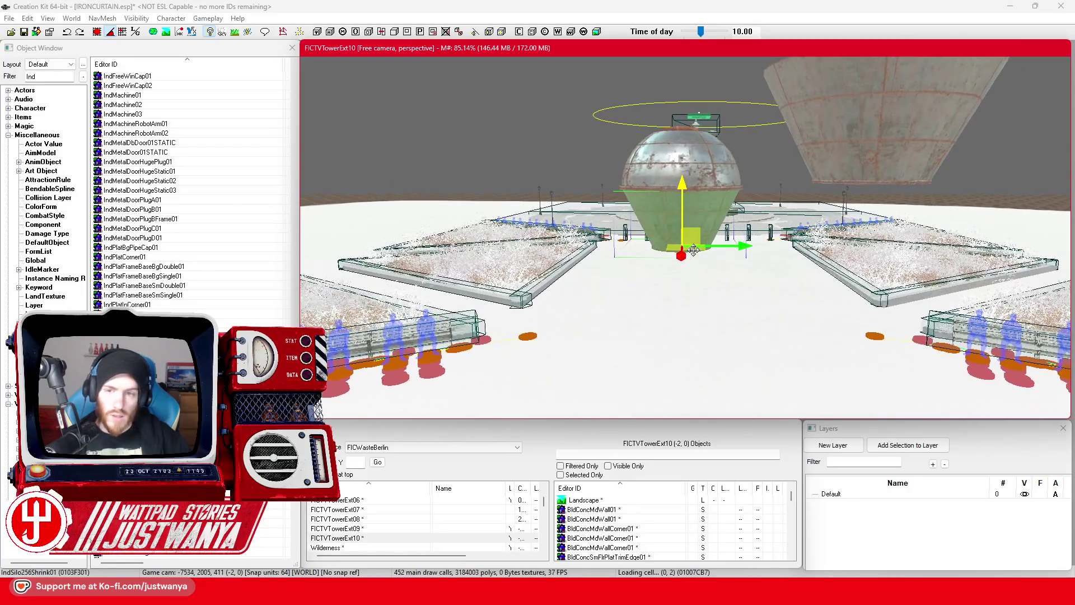
scroll(693, 250, up, 5)
key(shift)
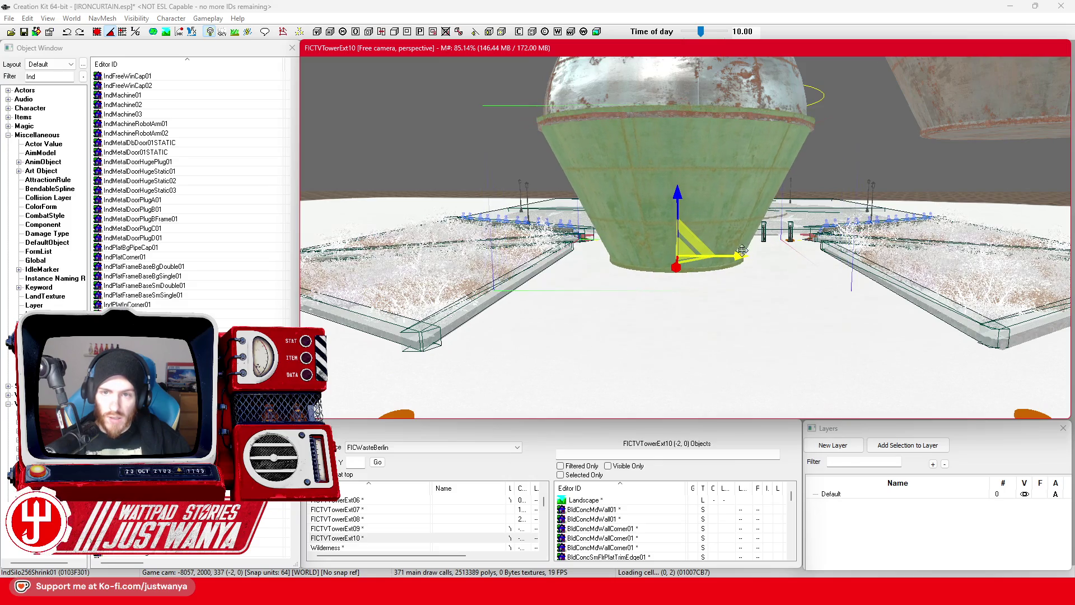
drag(679, 197, 679, 206)
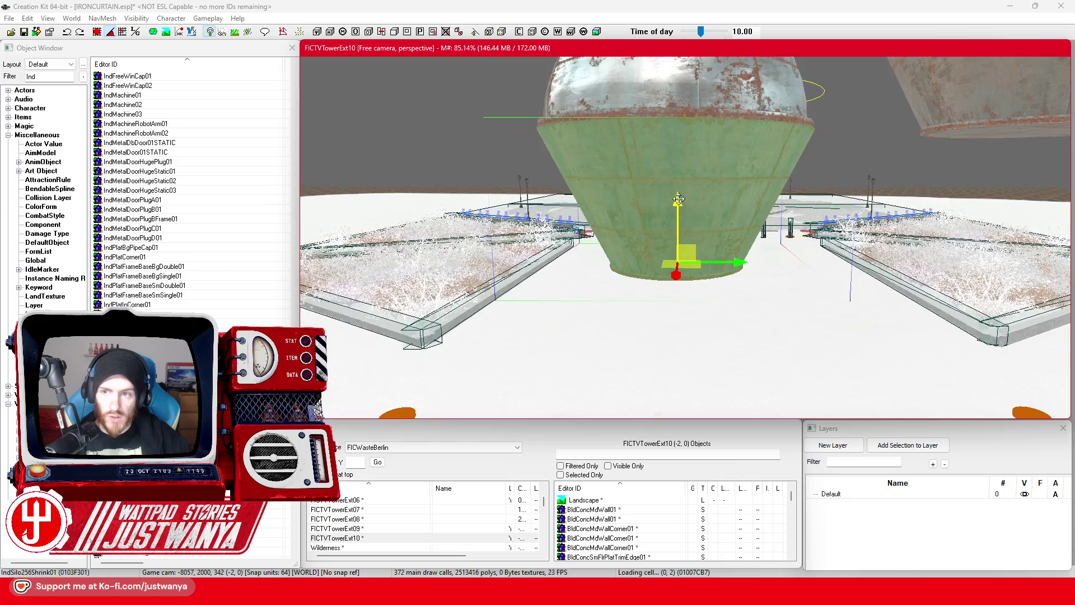
Select the next silo at the plaza centre and cycle its model to the slender IndSilo16Bot01
key(shift)
key(shift)
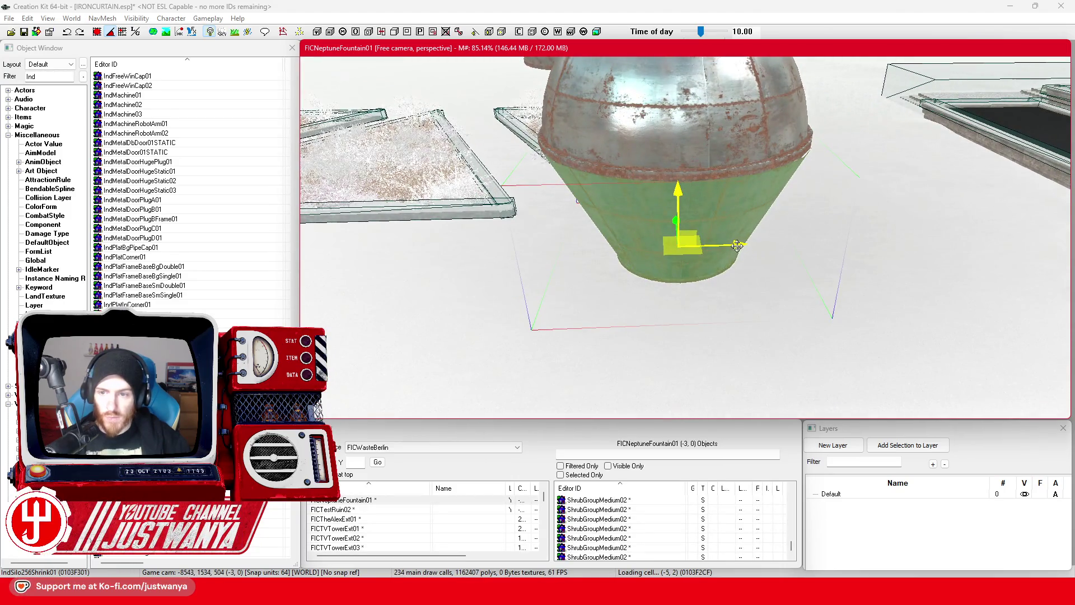
key(shift)
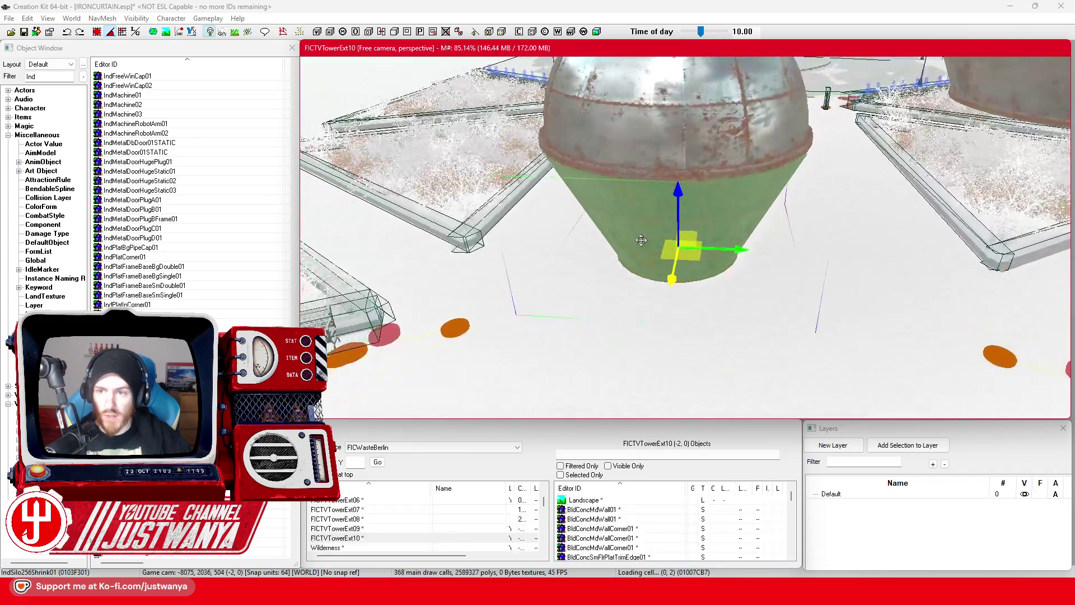
key(shift)
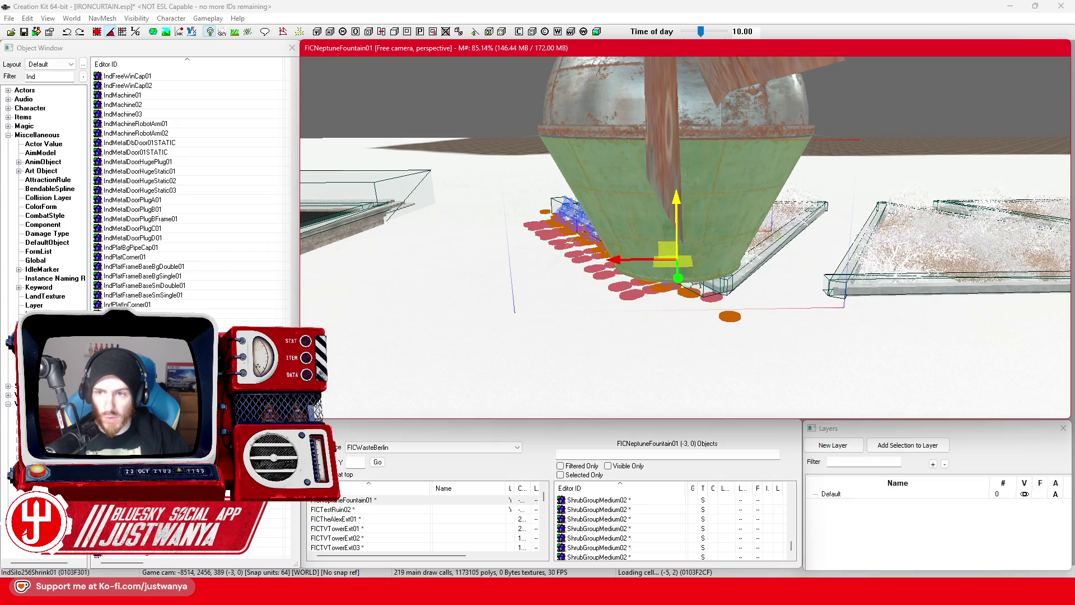
scroll(676, 187, down, 10)
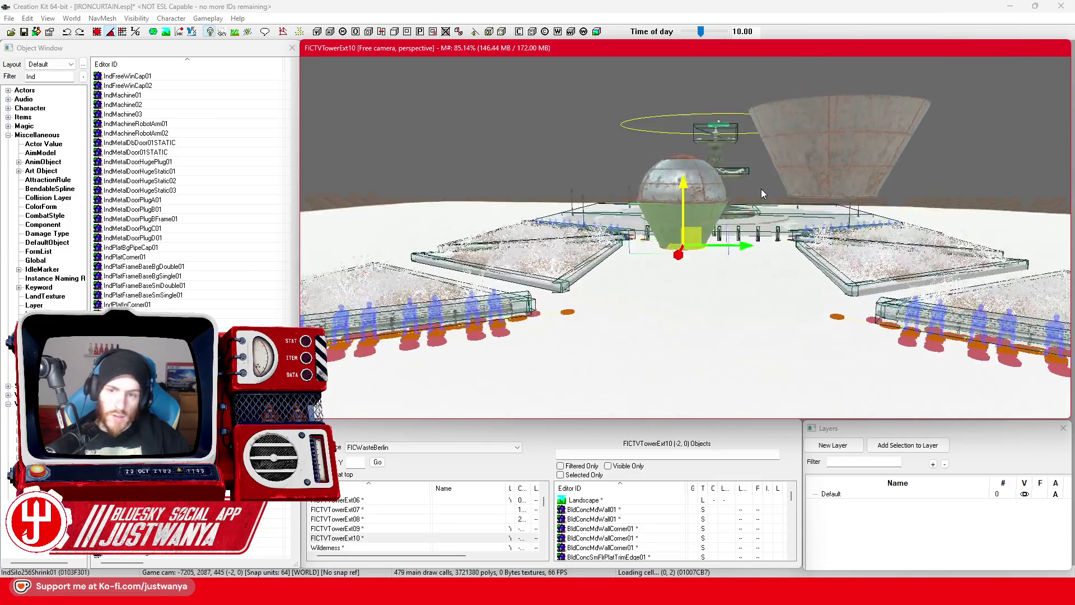
click(884, 126)
scroll(884, 127, up, 5)
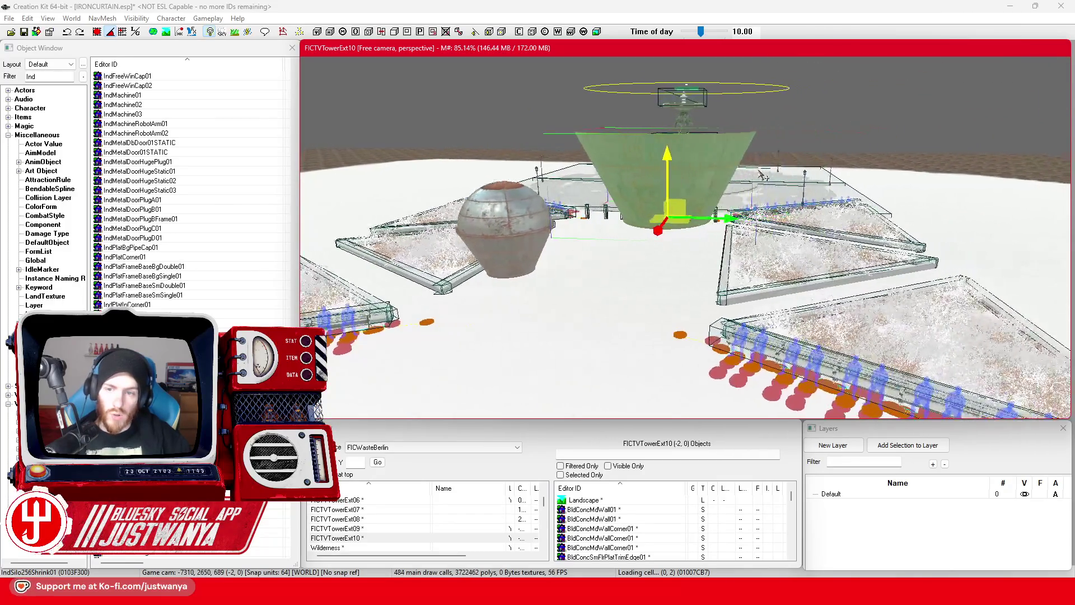
scroll(857, 168, down, 4)
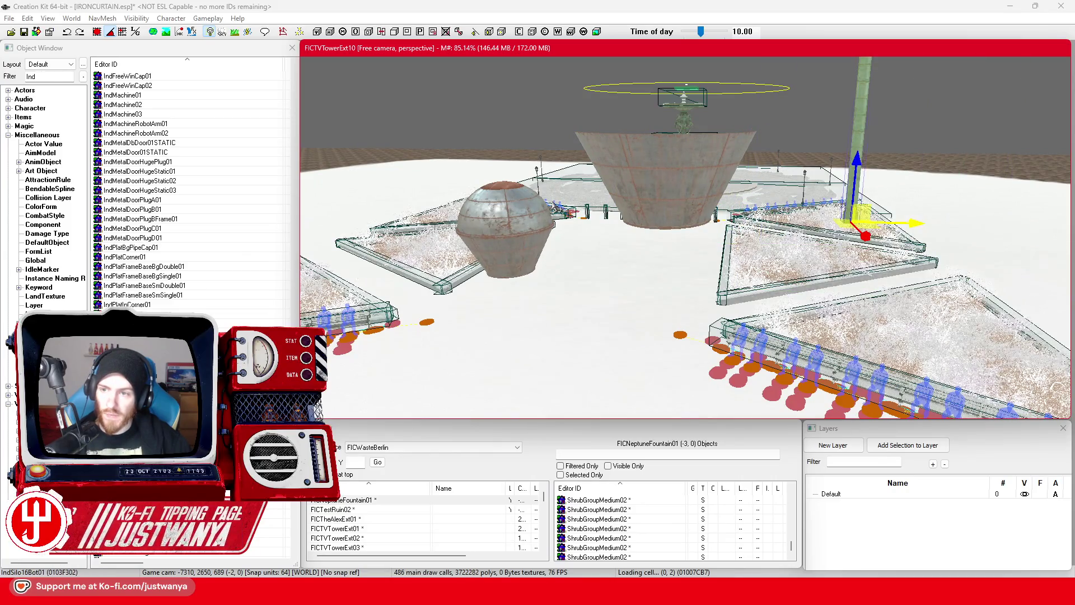
scroll(857, 168, down, 1)
scroll(856, 168, down, 1)
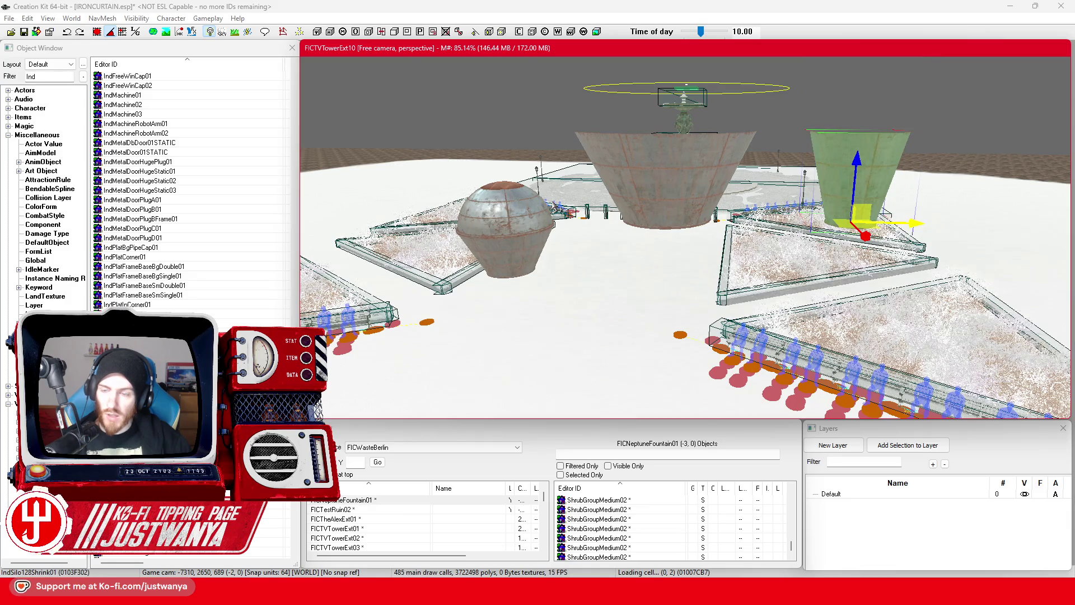
mouse_move(910, 224)
mouse_down()
mouse_move(551, 219)
mouse_move(560, 216)
mouse_up()
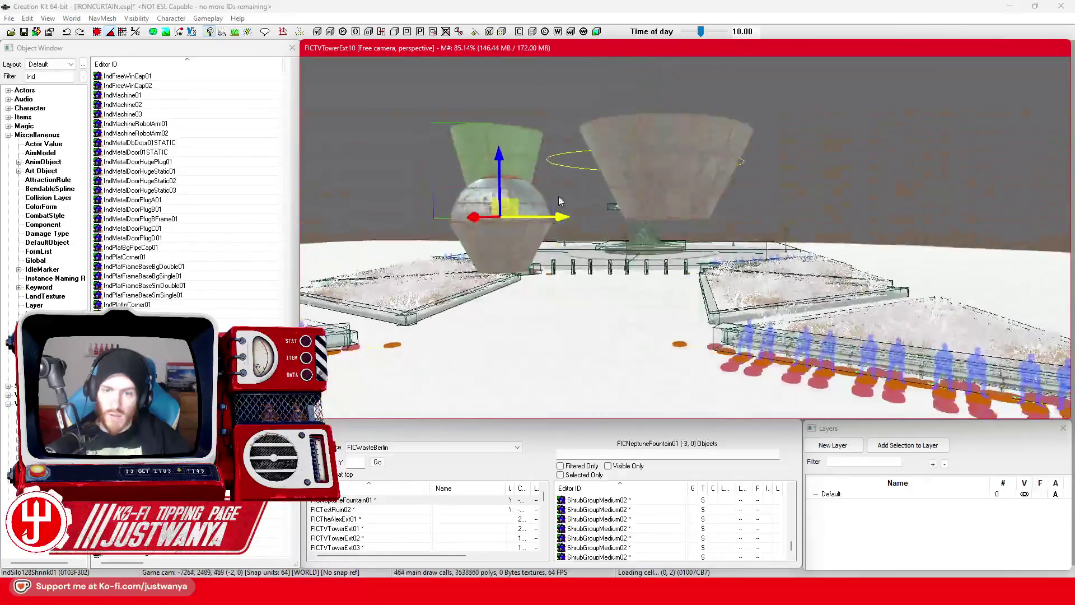
scroll(581, 251, down, 1)
drag(618, 271, 937, 268)
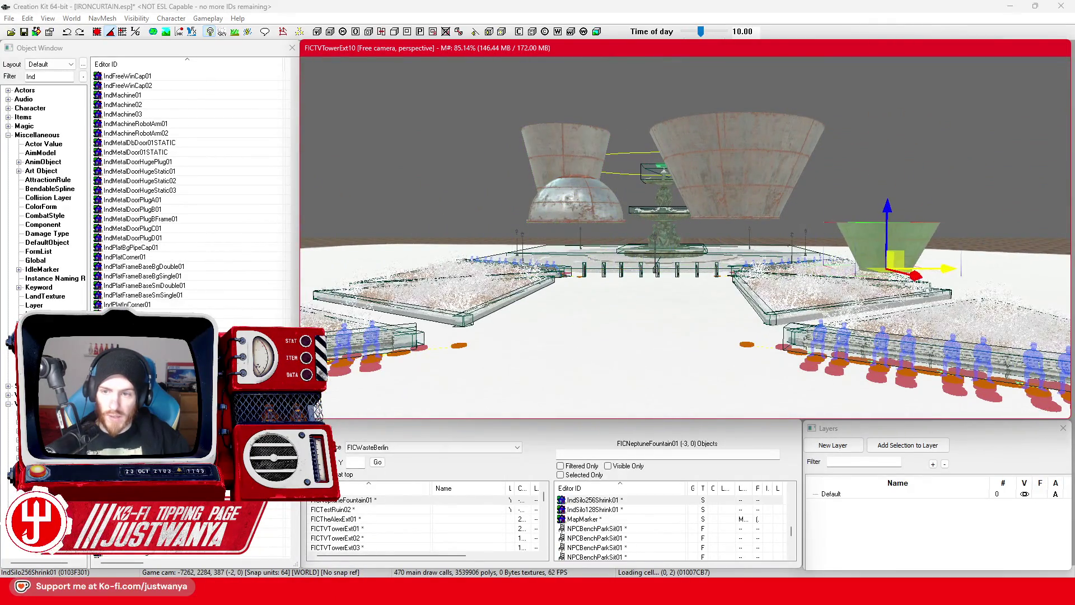
click(557, 169)
key(t)
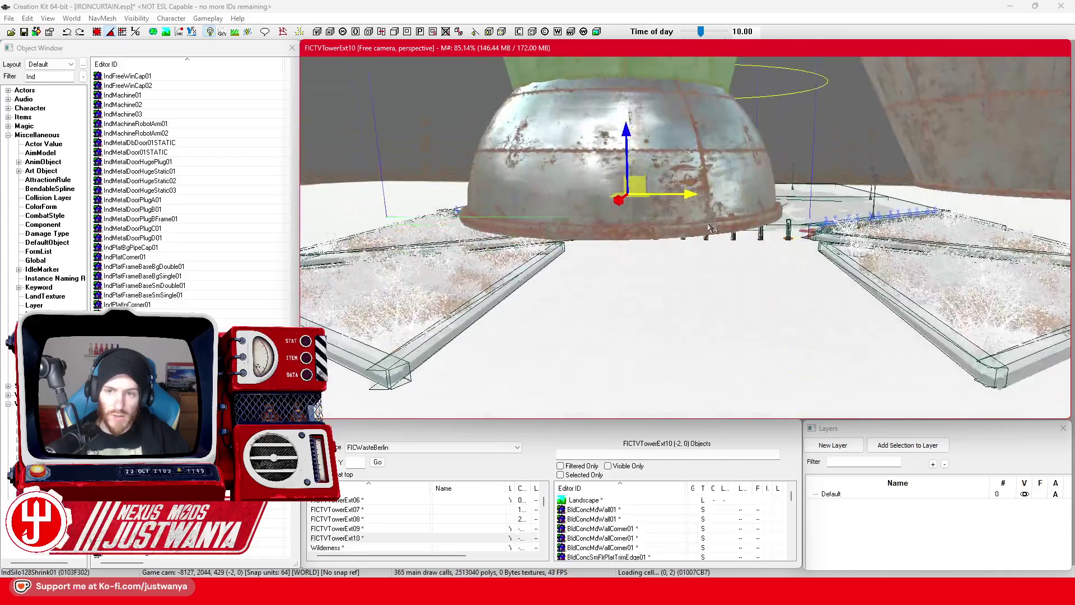
drag(626, 139, 626, 359)
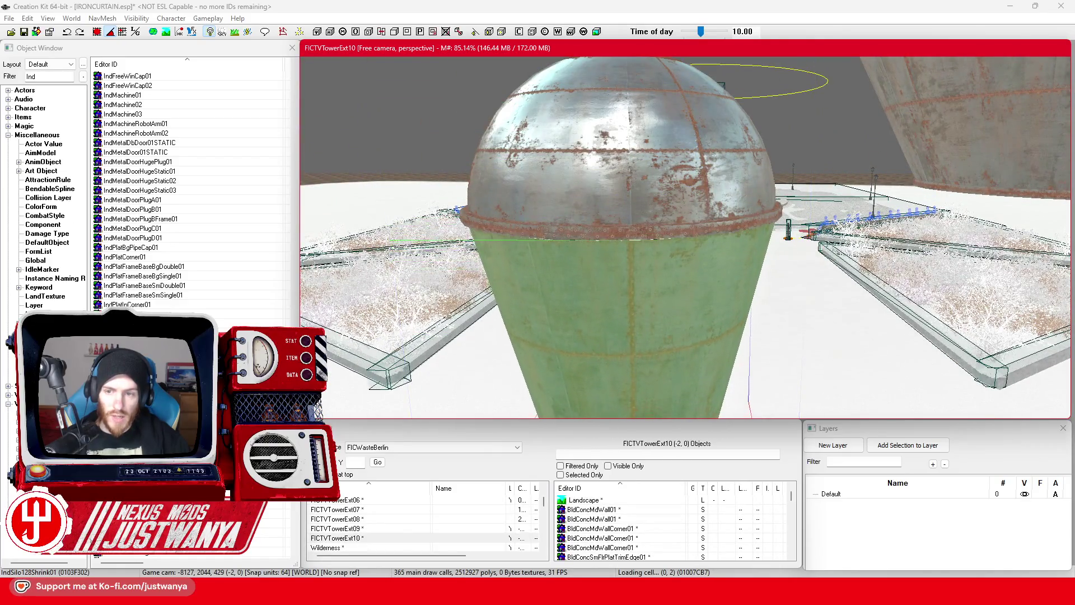
scroll(697, 199, down, 6)
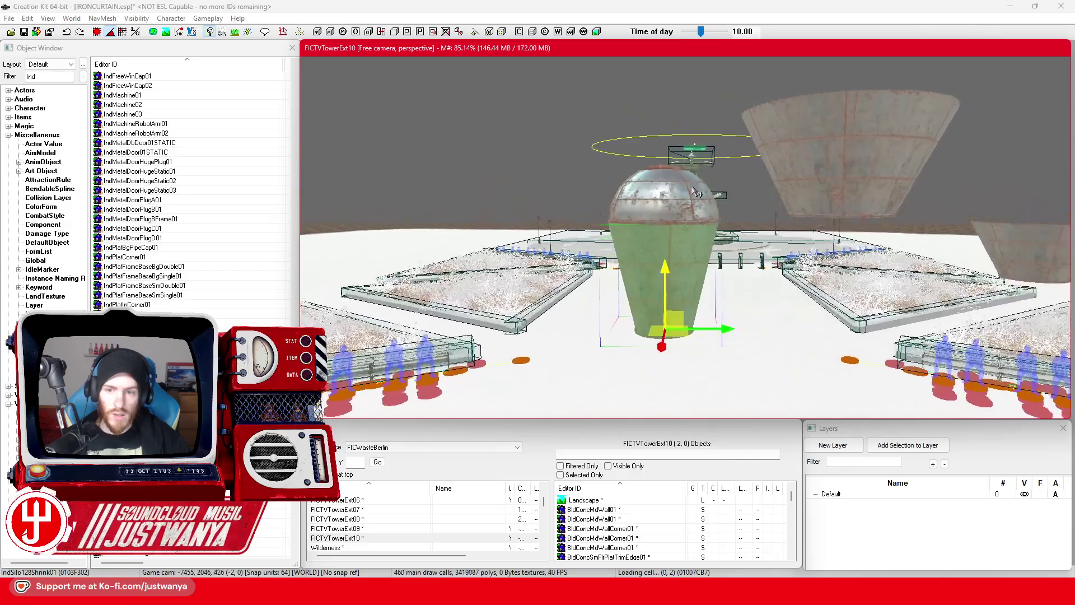
scroll(697, 188, up, 6)
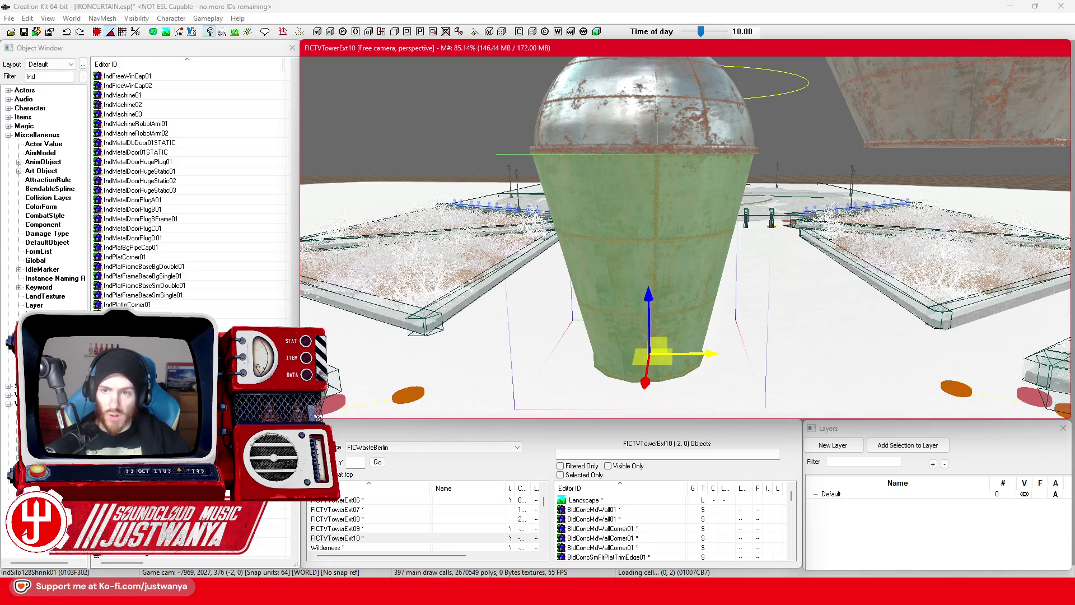
scroll(705, 302, up, 5)
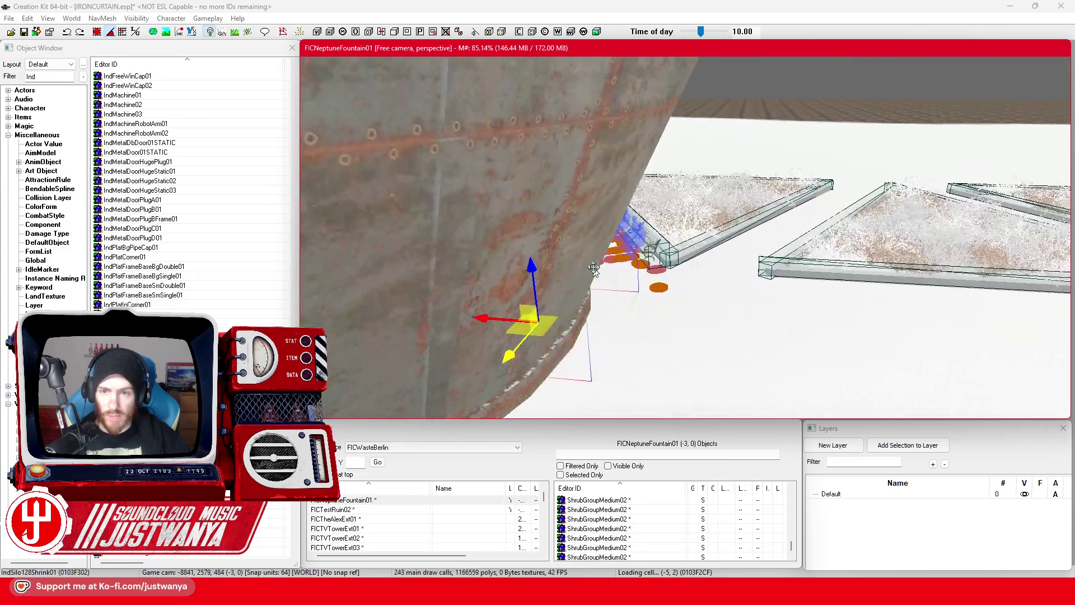
scroll(594, 270, down, 5)
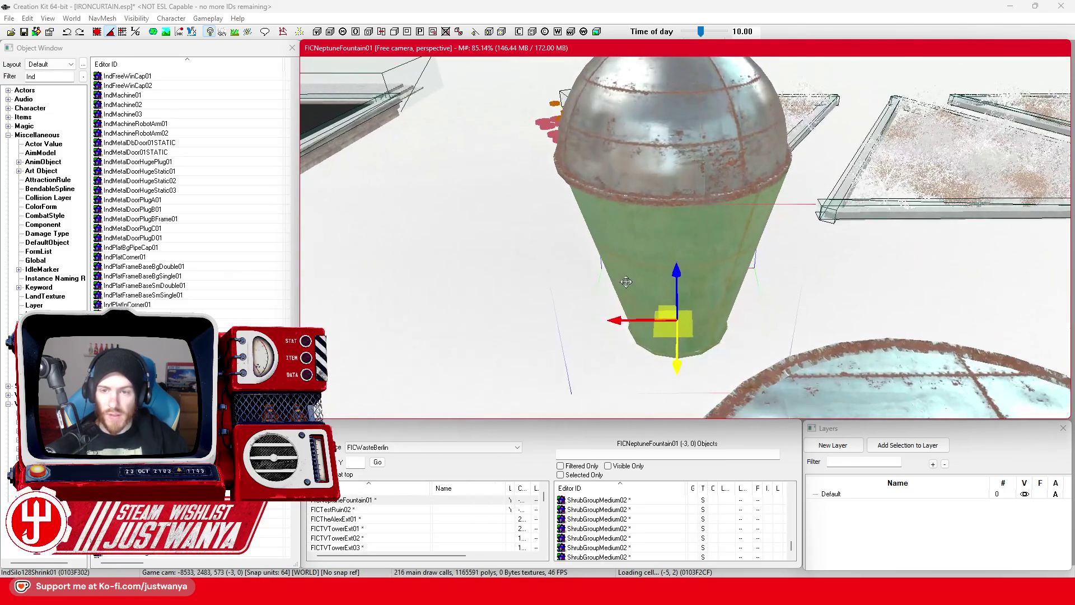
scroll(571, 314, up, 3)
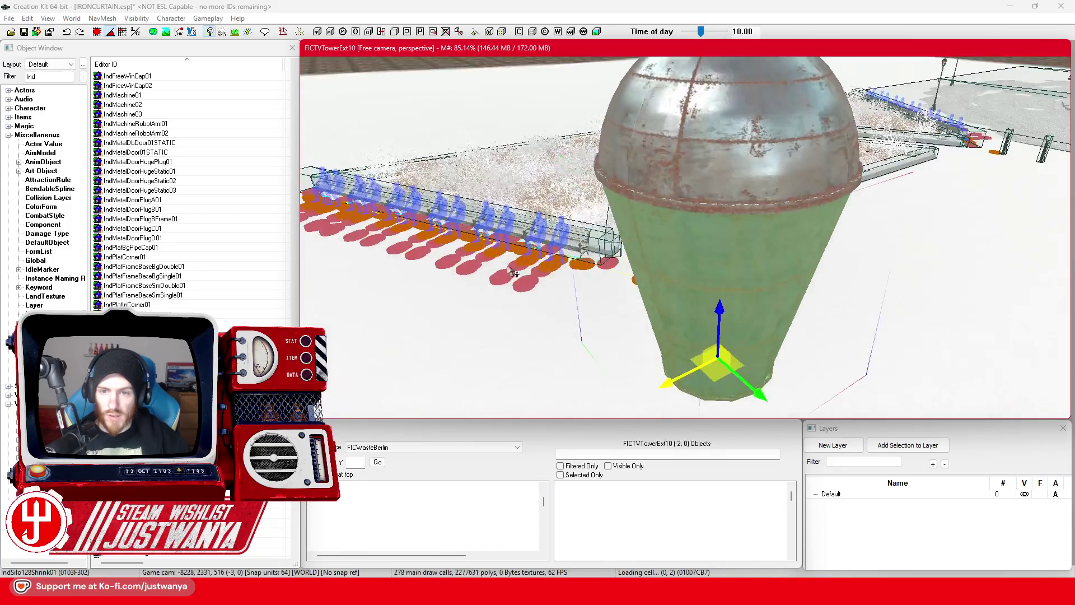
mouse_move(750, 231)
mouse_down()
mouse_move(817, 219)
mouse_move(640, 213)
mouse_move(403, 230)
mouse_up()
scroll(816, 219, down, 5)
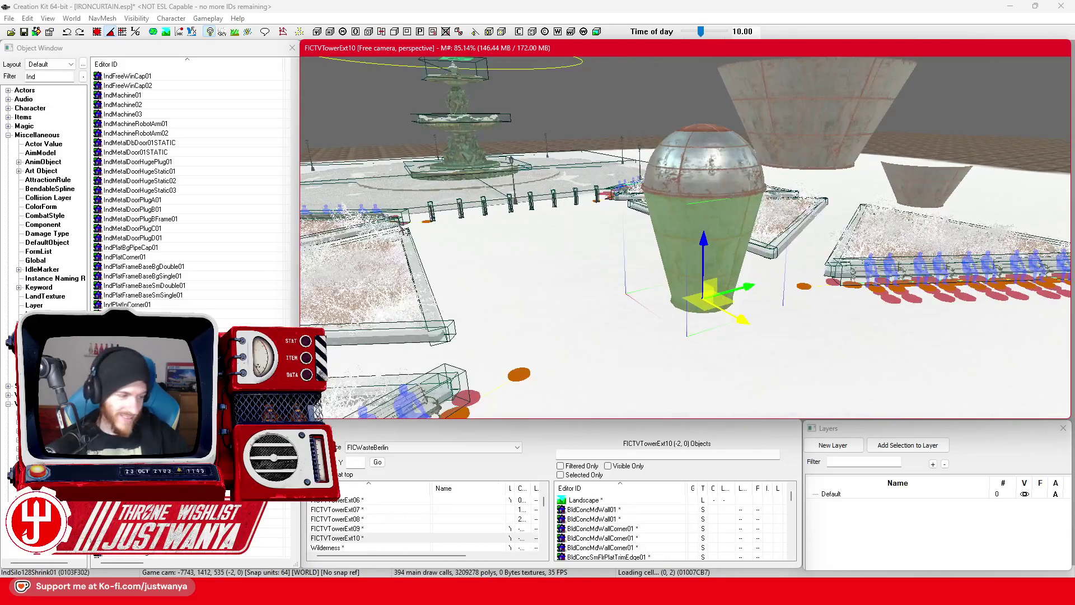
mouse_move(475, 242)
mouse_down()
mouse_move(463, 242)
mouse_move(476, 196)
mouse_move(504, 224)
mouse_up()
scroll(597, 313, up, 10)
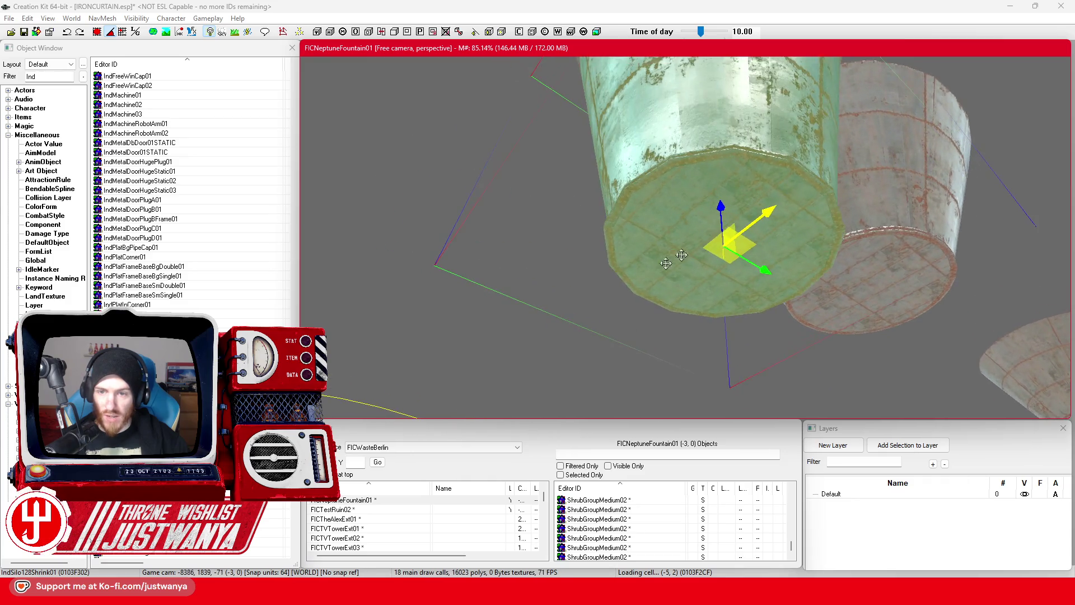
scroll(721, 213, up, 4)
mouse_move(839, 244)
mouse_down()
mouse_move(844, 282)
mouse_move(844, 265)
mouse_move(794, 251)
mouse_move(782, 303)
mouse_up()
scroll(844, 265, down, 10)
Delete the large cone and move the smaller cone next to the silo
click(786, 193)
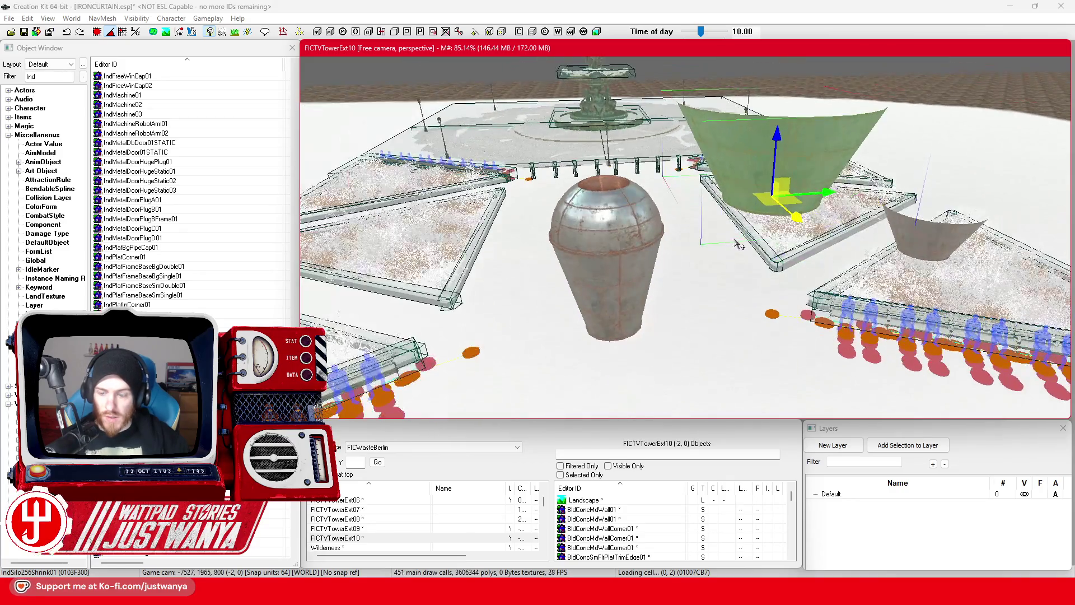
key(Delete)
click(968, 247)
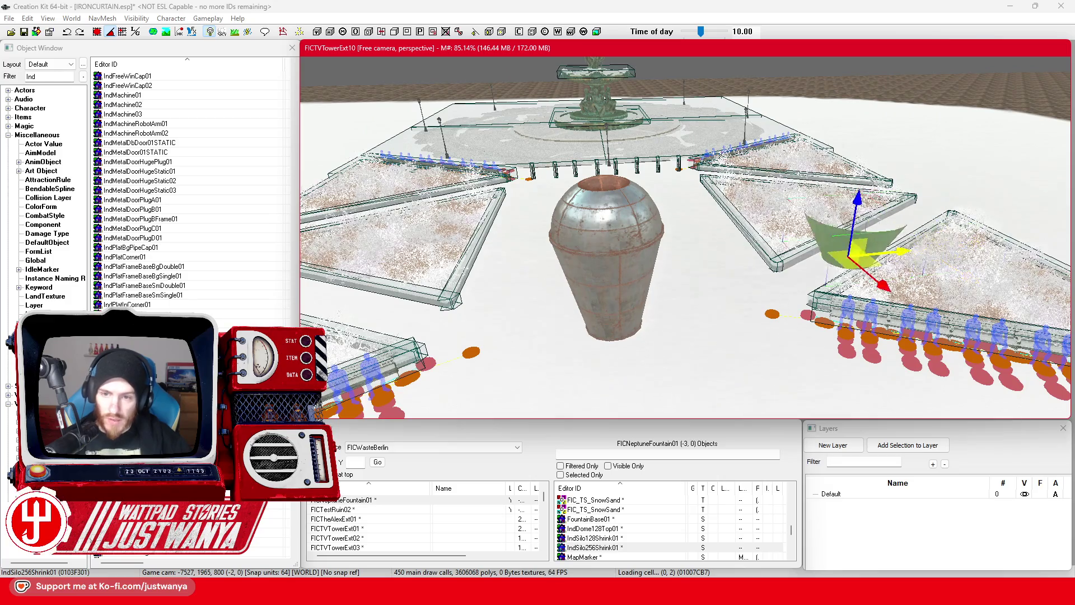
drag(850, 255, 686, 271)
scroll(742, 267, up, 3)
key(e)
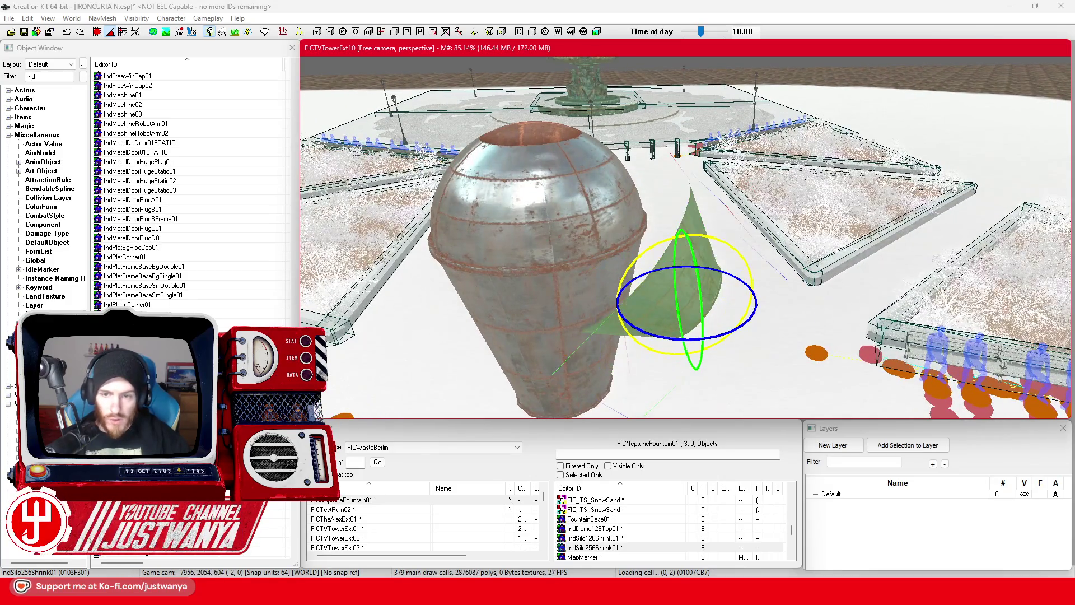
scroll(686, 291, down, 3)
key(w)
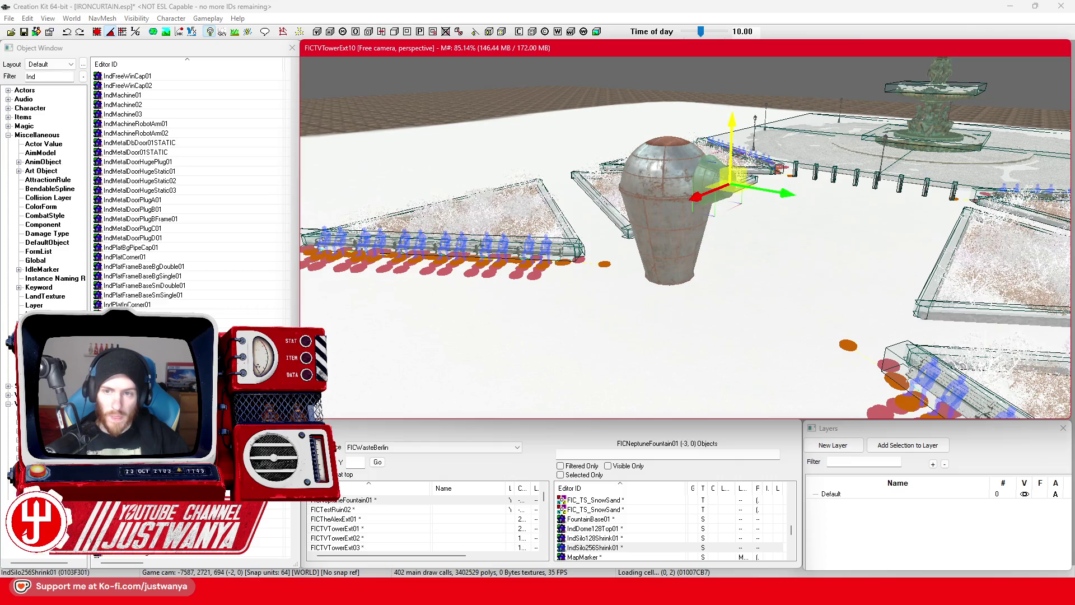
Rotate the small cone onto its side and raise it against the silo's upper body
scroll(740, 117, up, 3)
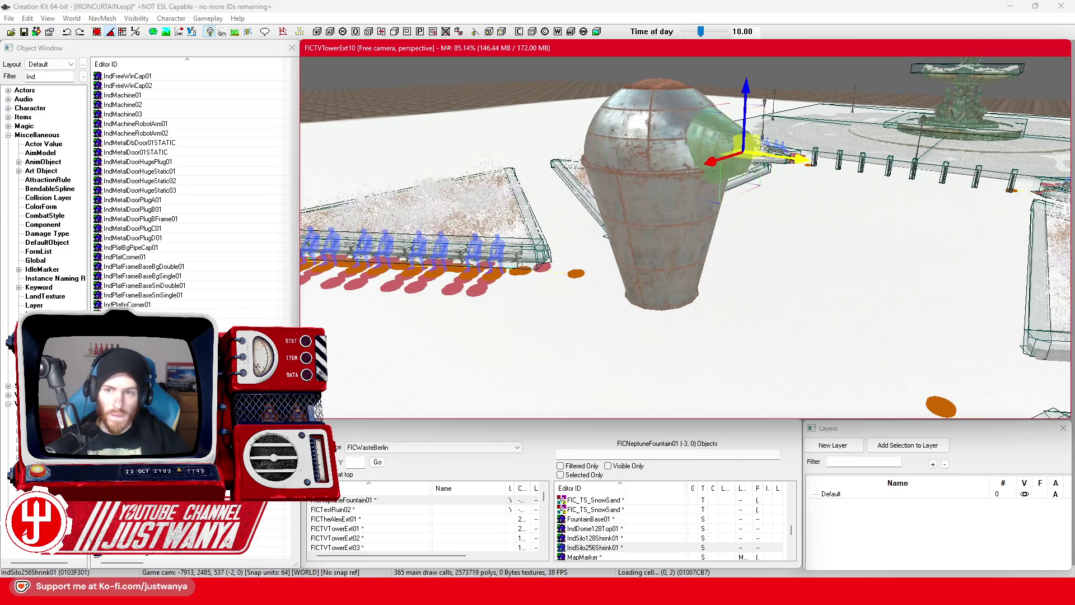
scroll(771, 173, up, 2)
key(e)
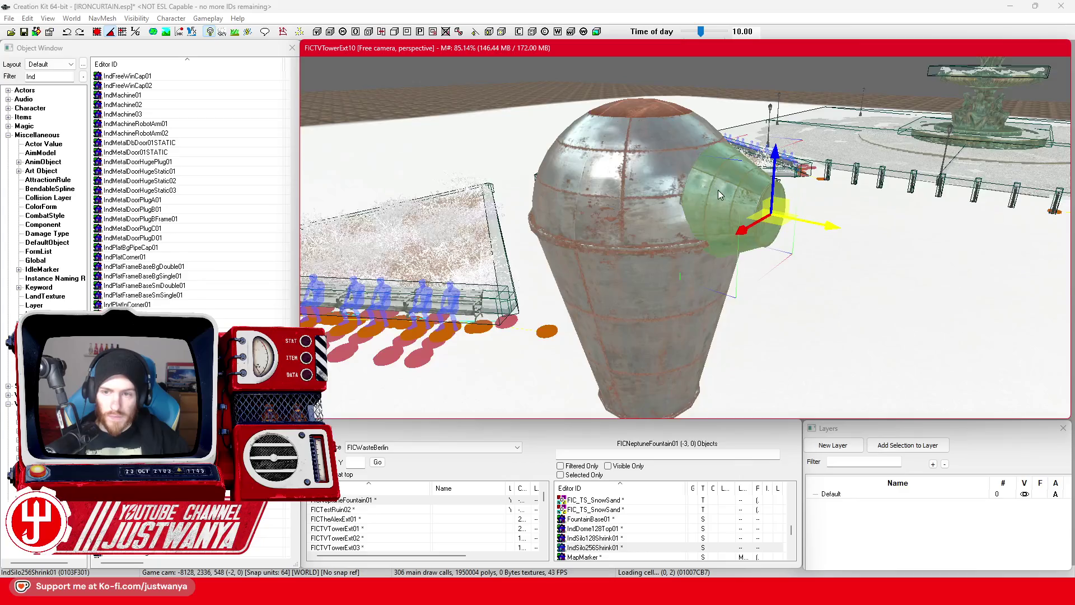
drag(753, 147, 784, 168)
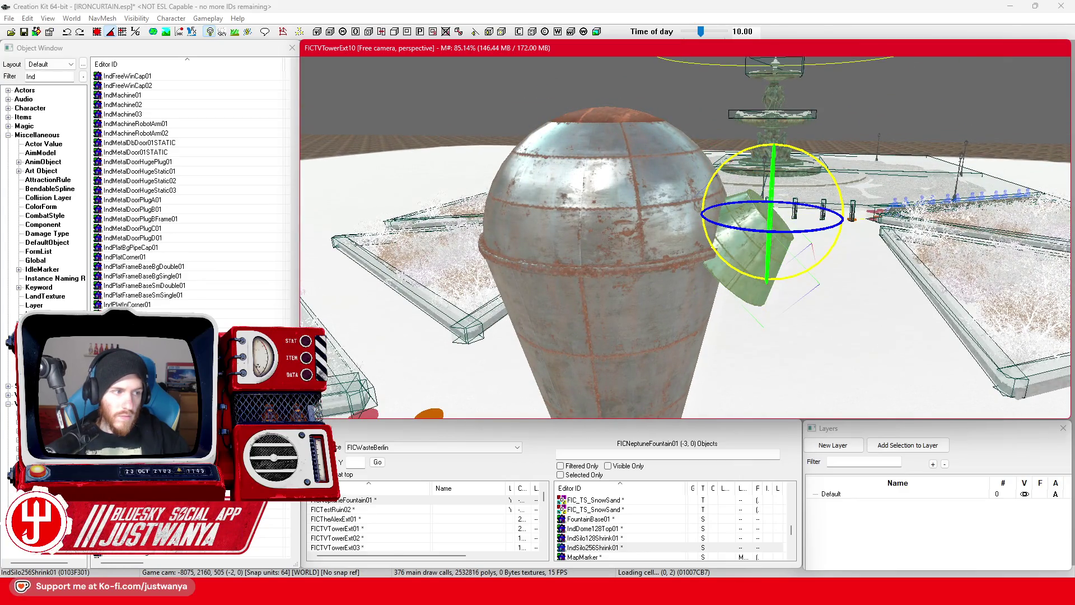
click(109, 35)
drag(749, 162, 727, 168)
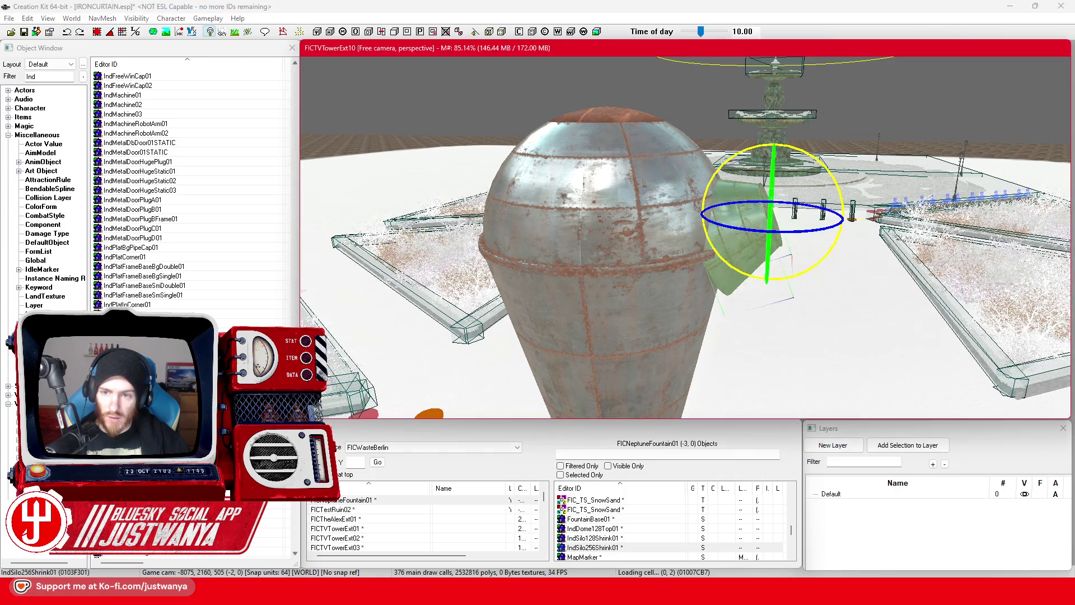
mouse_move(744, 240)
mouse_down()
mouse_move(714, 214)
mouse_move(801, 201)
mouse_up()
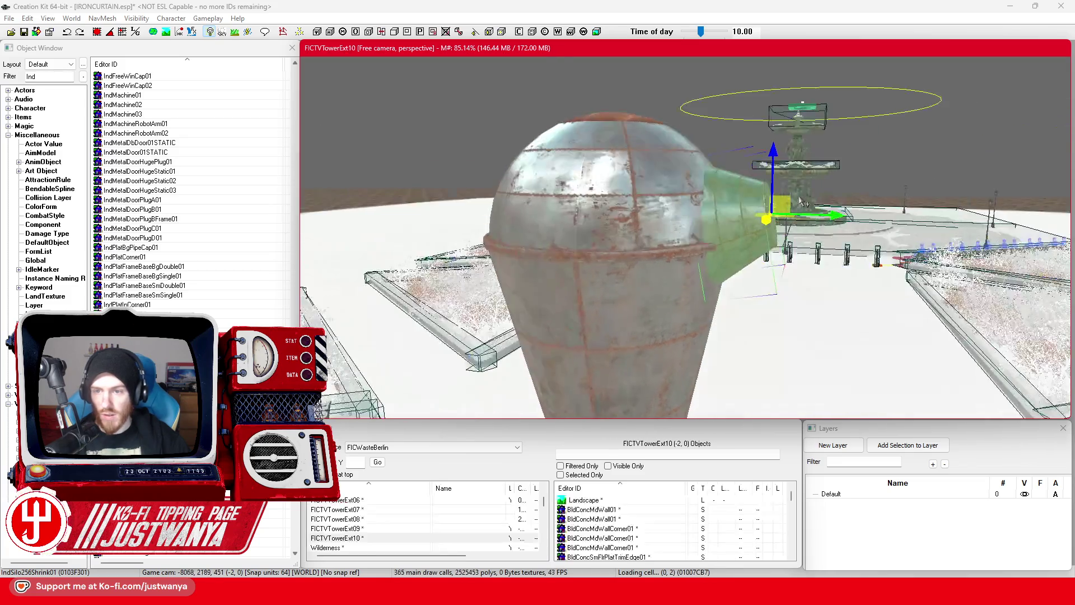
drag(727, 213, 727, 203)
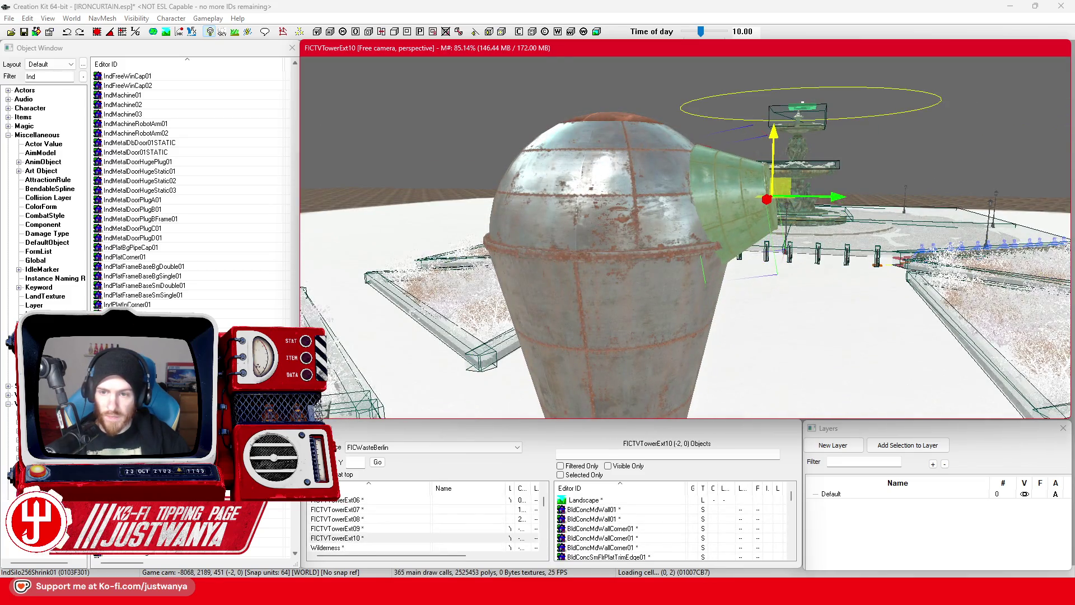
mouse_move(776, 140)
mouse_down()
mouse_move(806, 149)
mouse_move(747, 192)
mouse_move(819, 136)
mouse_move(751, 145)
mouse_up()
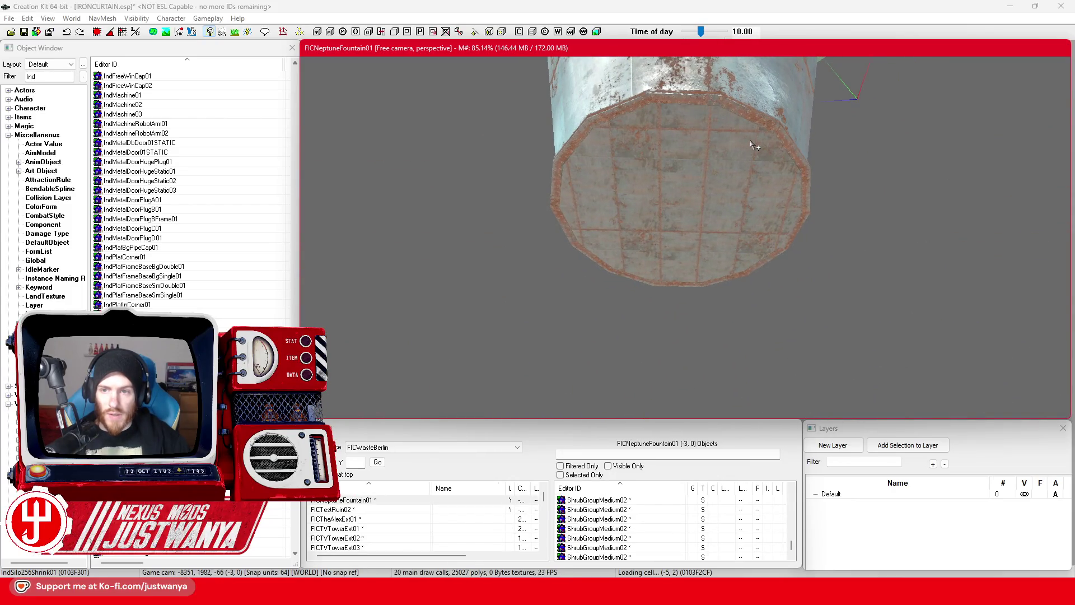
Place an IndSilo128Bot01 section into the scene beneath the selected silo
click(738, 158)
scroll(729, 173, up, 3)
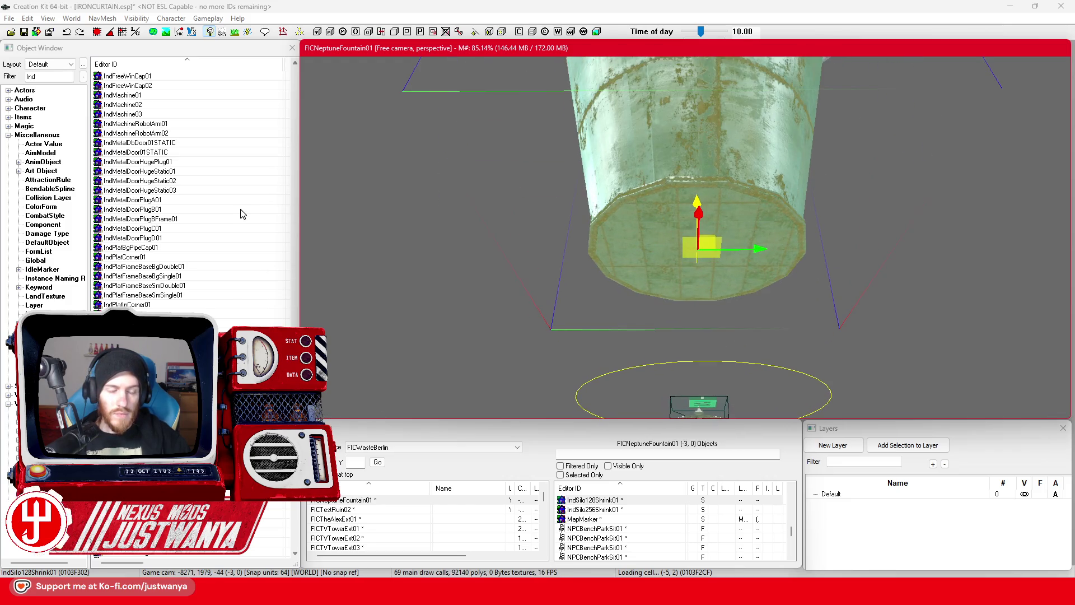
scroll(239, 207, down, 6)
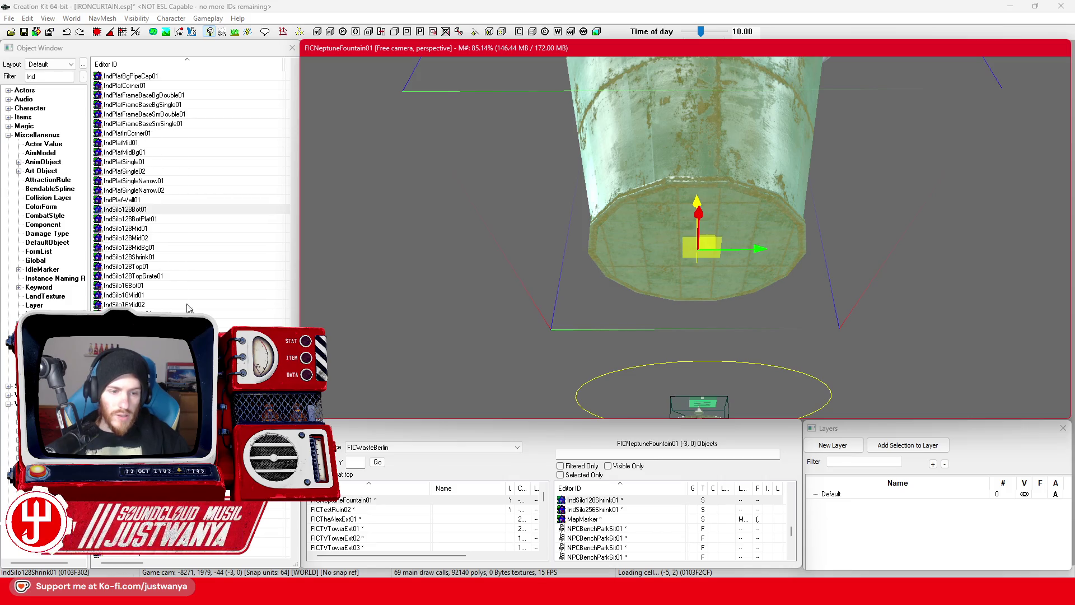
mouse_move(139, 214)
mouse_down()
mouse_move(412, 260)
mouse_move(632, 274)
mouse_up()
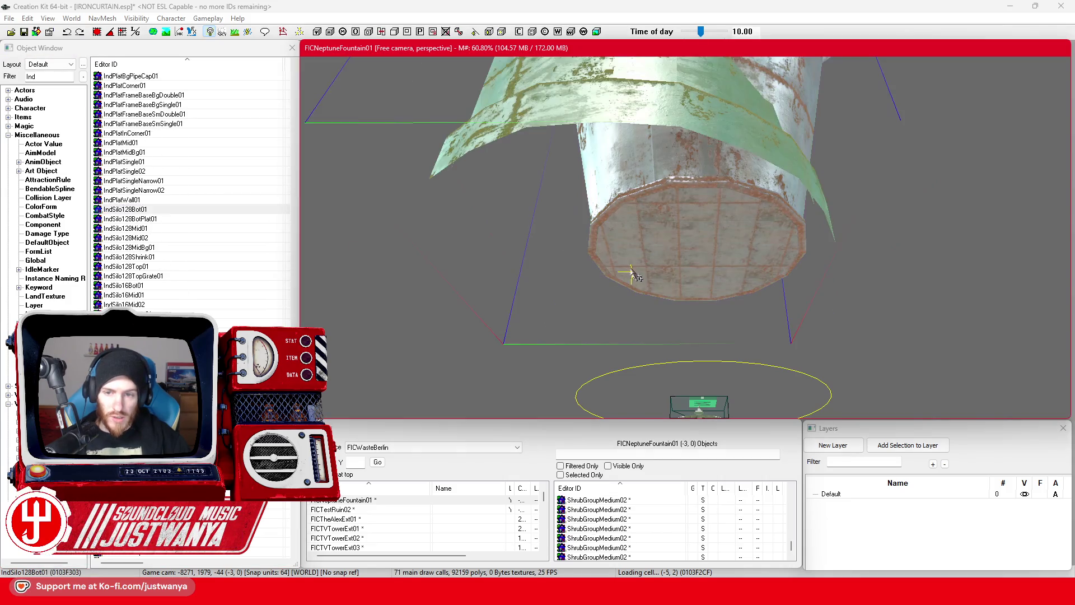
drag(548, 113, 538, 174)
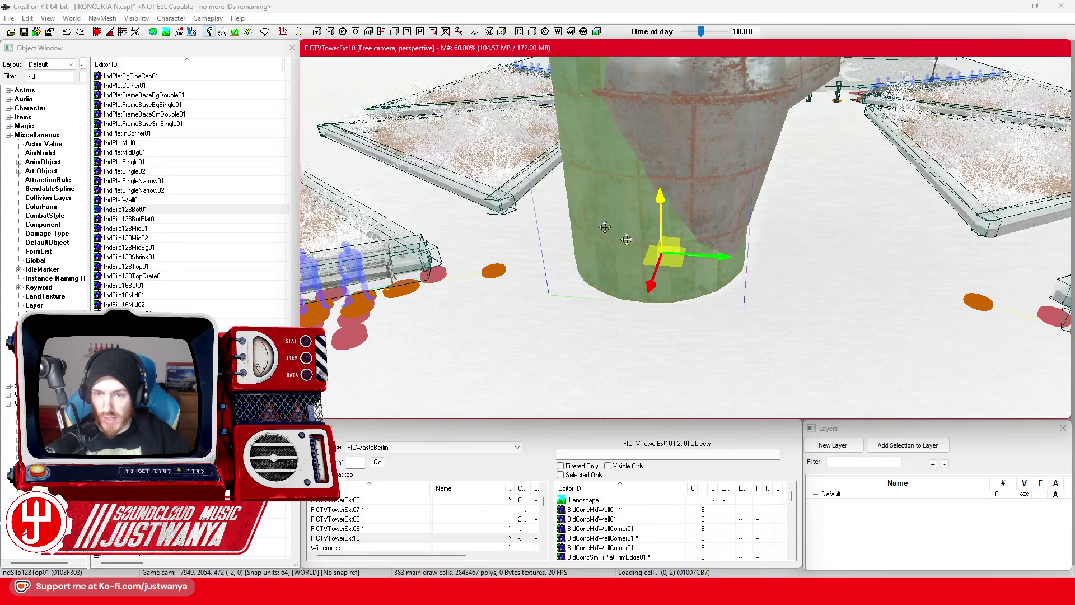
scroll(649, 291, down, 8)
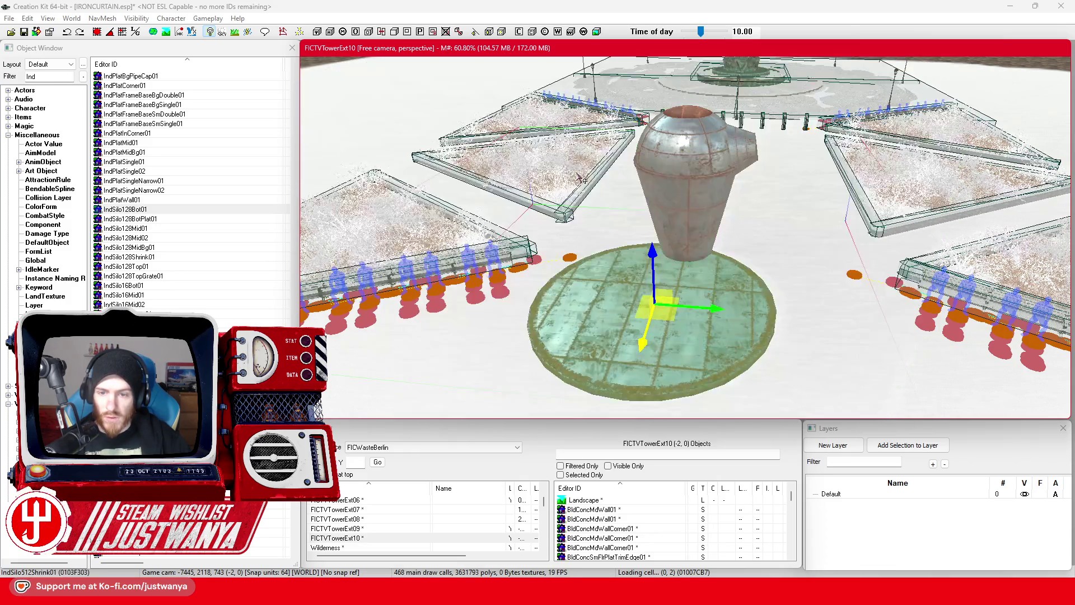
Check the new wide round platform from low, top and level views under the silo
drag(645, 241, 645, 187)
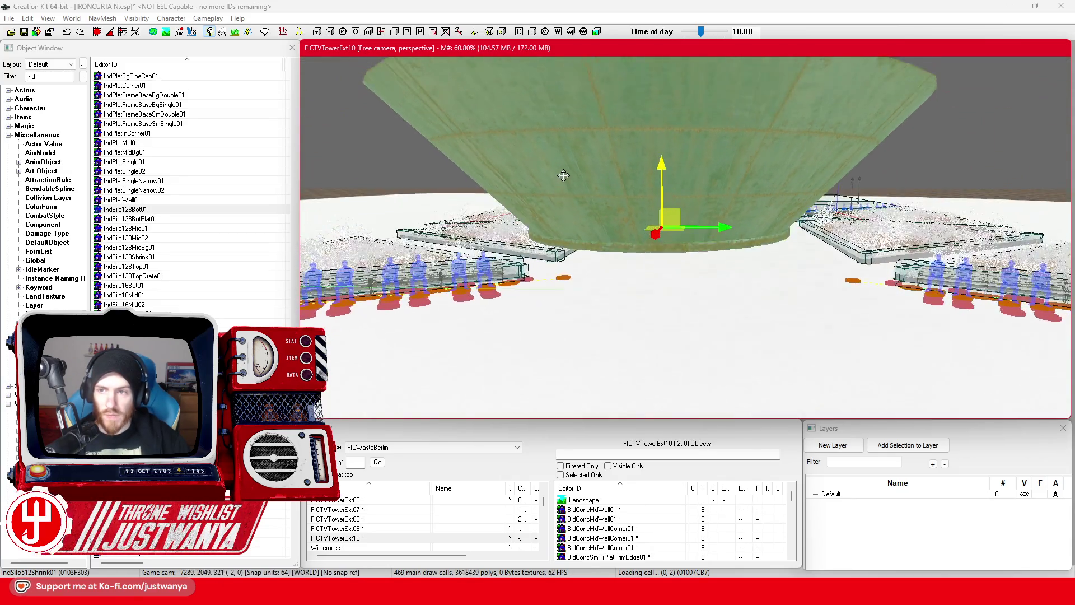
drag(562, 171, 570, 211)
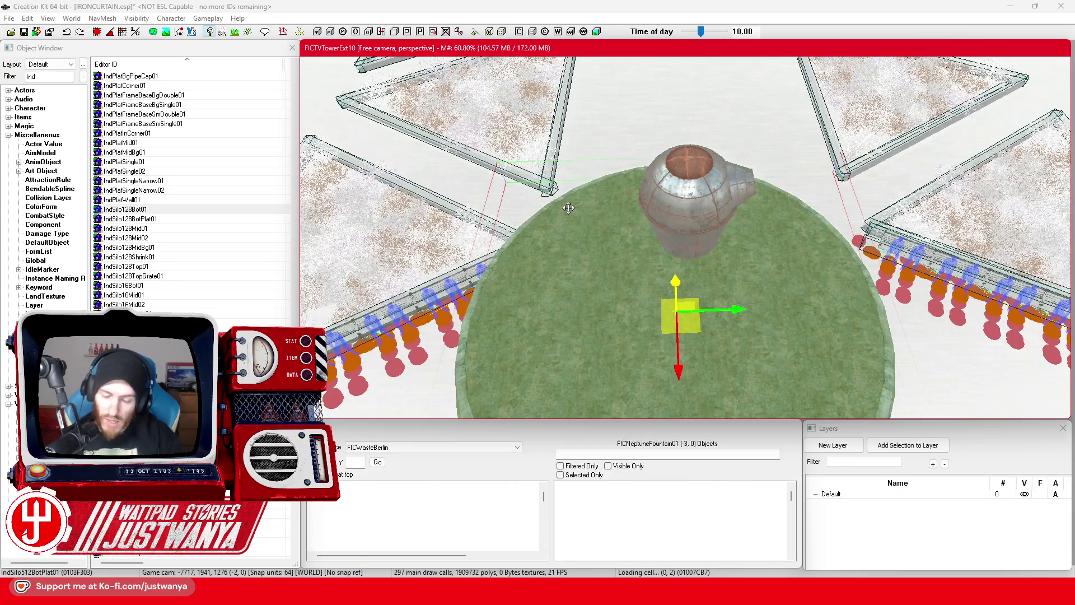
scroll(608, 223, up, 2)
drag(607, 223, 611, 145)
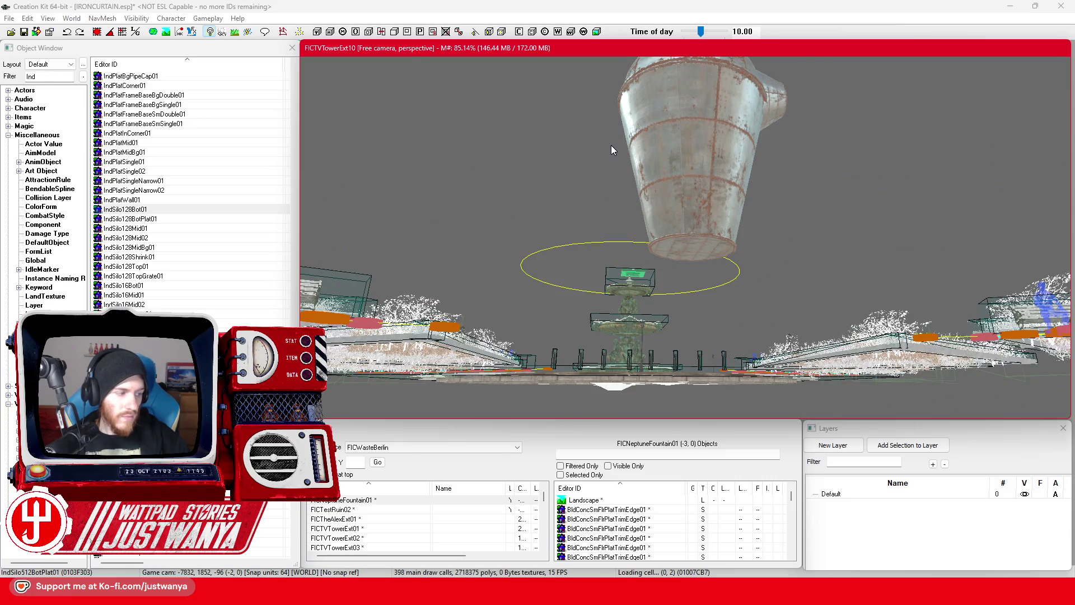
scroll(611, 145, up, 4)
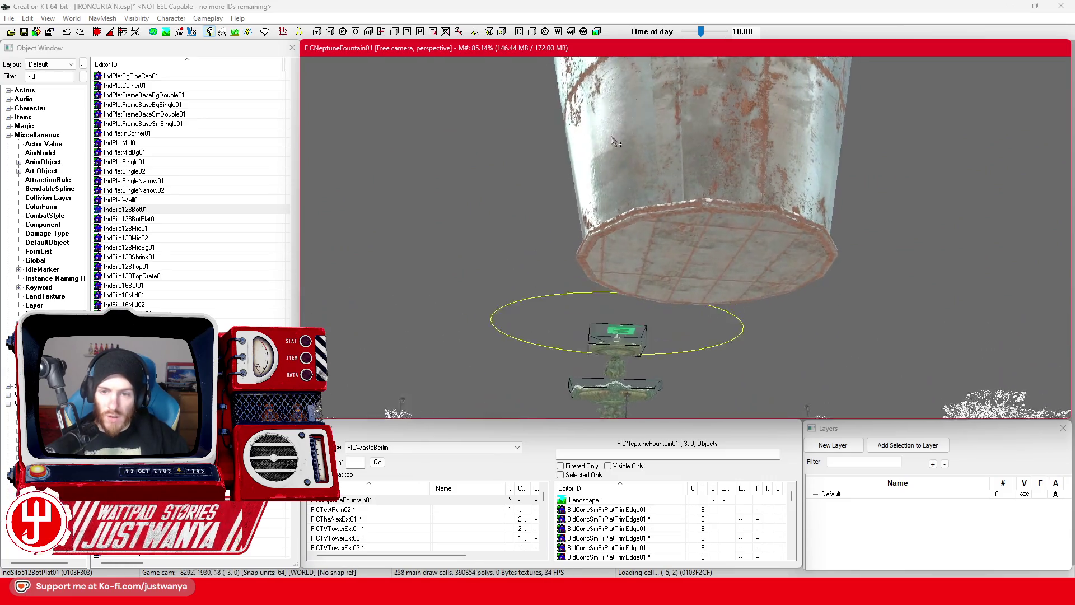
scroll(615, 143, up, 1)
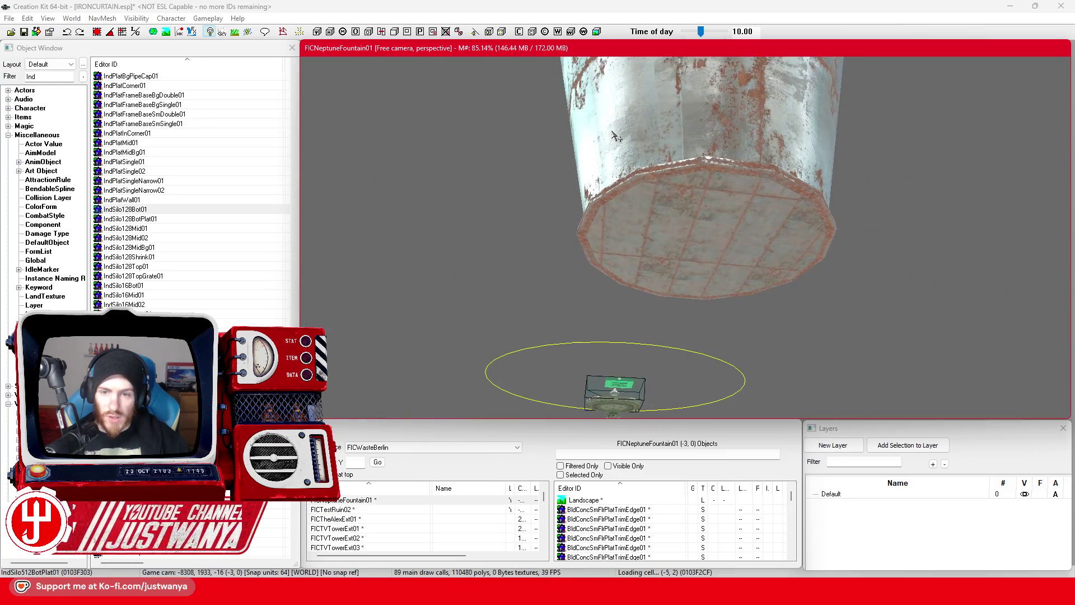
drag(42, 76, 14, 78)
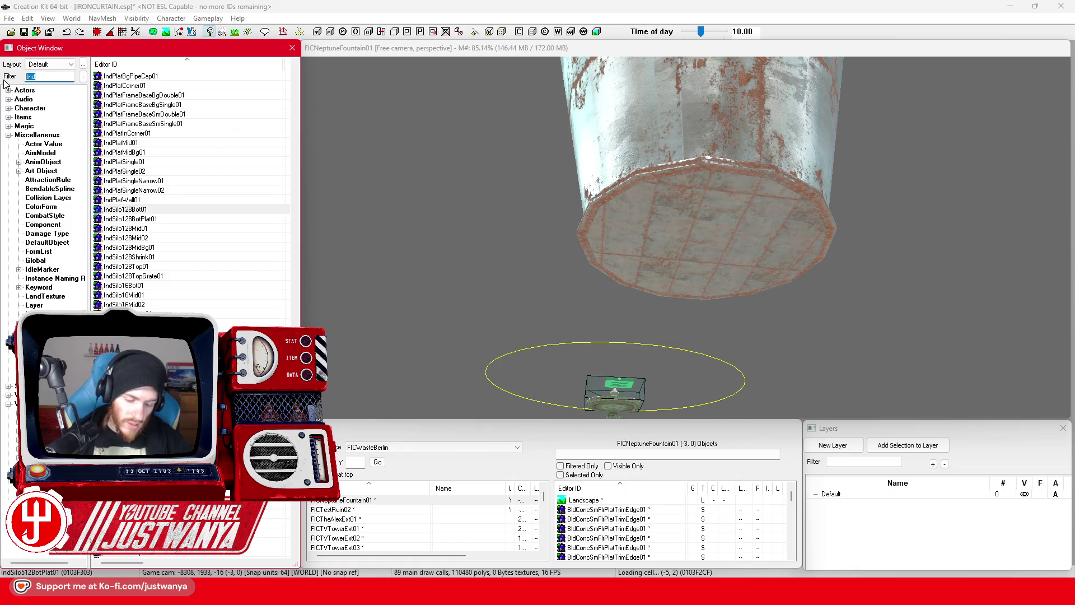
Inspect RoundLamp01 and place a RoundLampOff01 lamp into the plaza
scroll(222, 107, down, 5)
drag(297, 267, 295, 288)
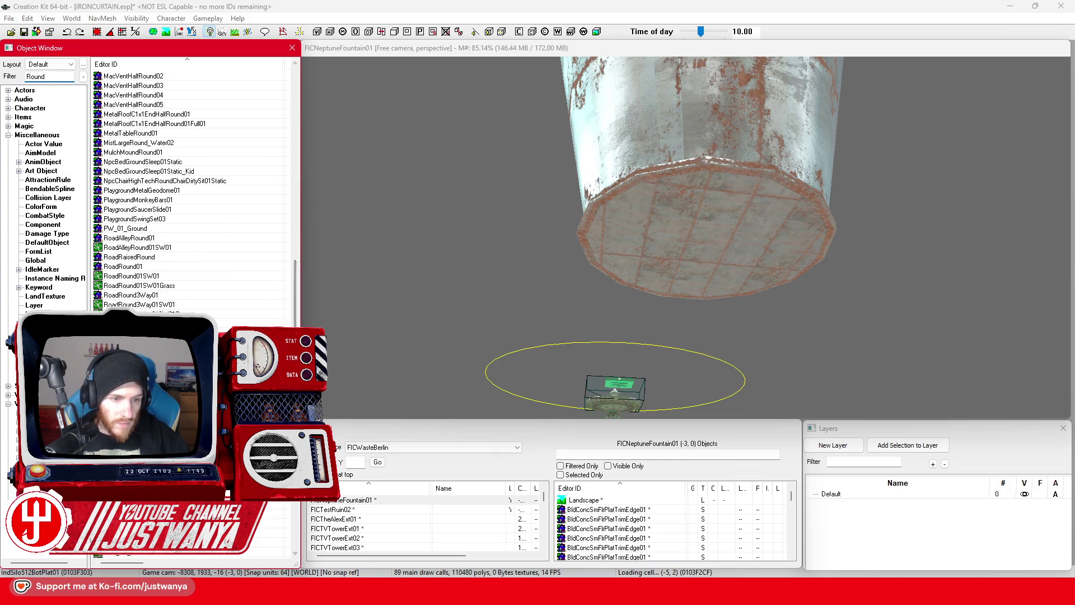
double_click(129, 323)
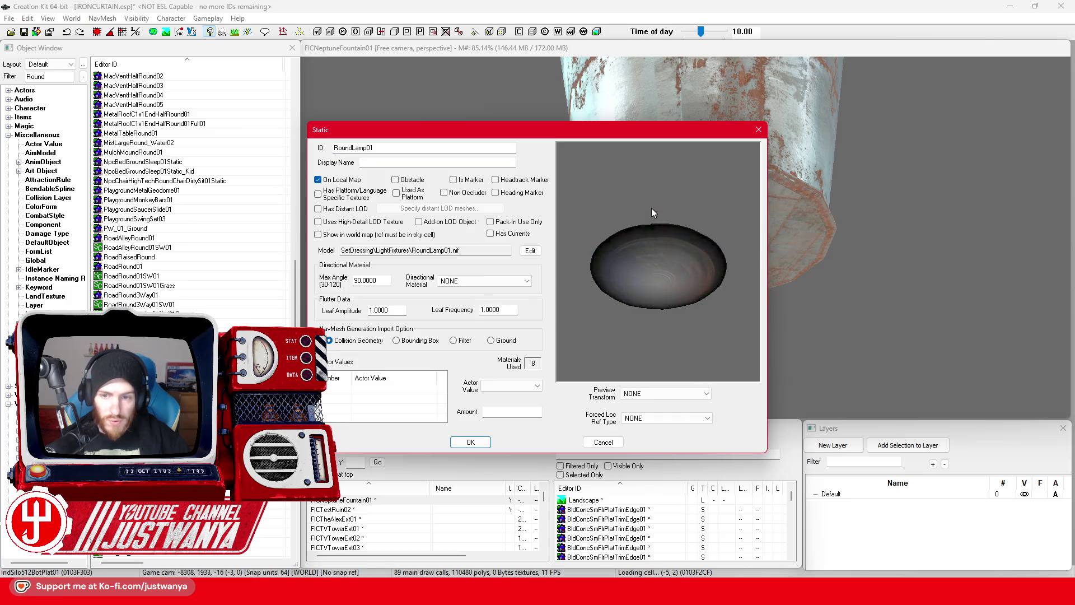
click(758, 130)
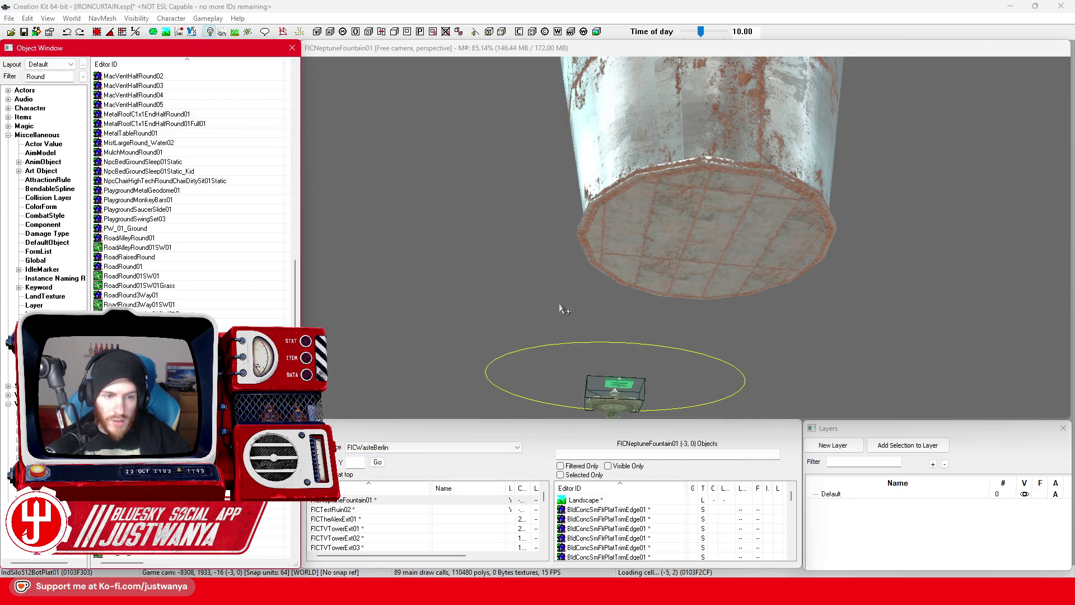
mouse_move(708, 248)
mouse_down()
mouse_move(702, 265)
mouse_move(701, 246)
mouse_up()
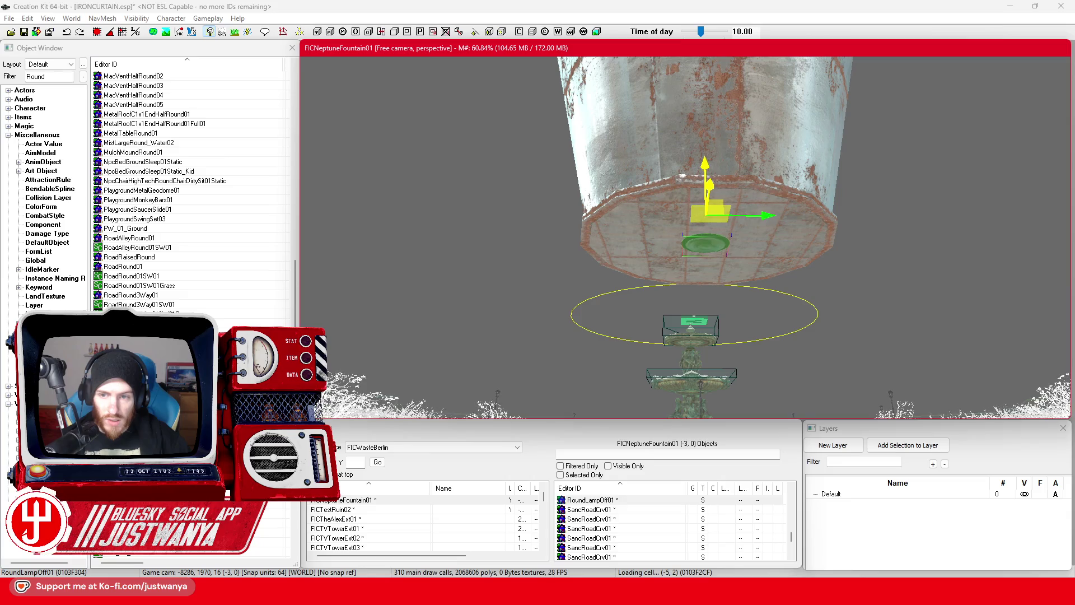
Enlarge the lamp and position it directly beneath the silo's bottom
drag(770, 215, 770, 215)
mouse_move(712, 175)
mouse_down()
mouse_move(712, 80)
mouse_move(697, 84)
mouse_move(714, 70)
mouse_move(717, 82)
mouse_up()
drag(697, 140, 676, 229)
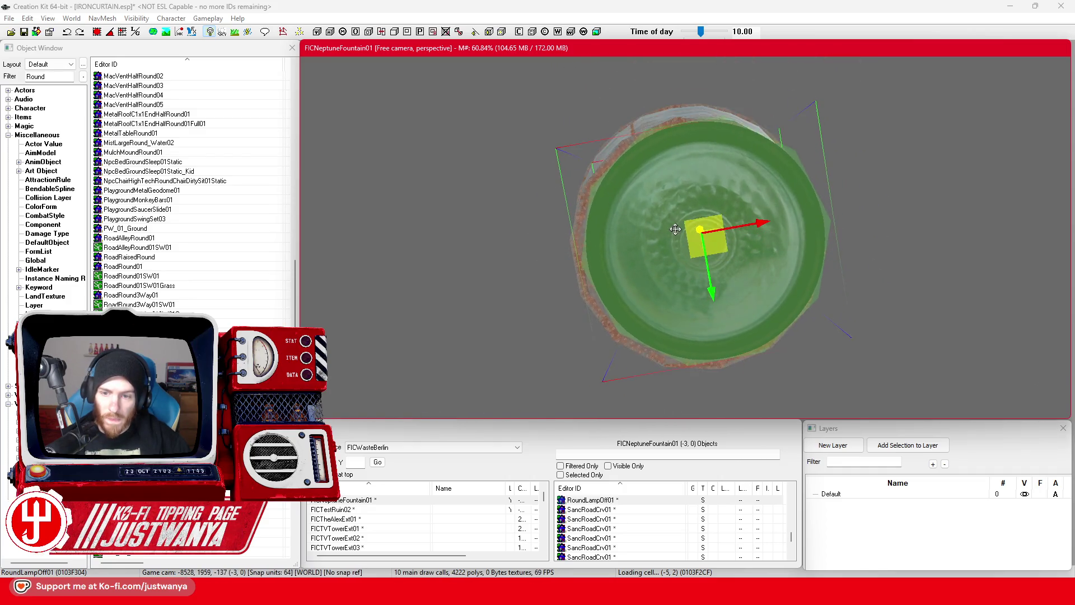
drag(775, 221, 768, 223)
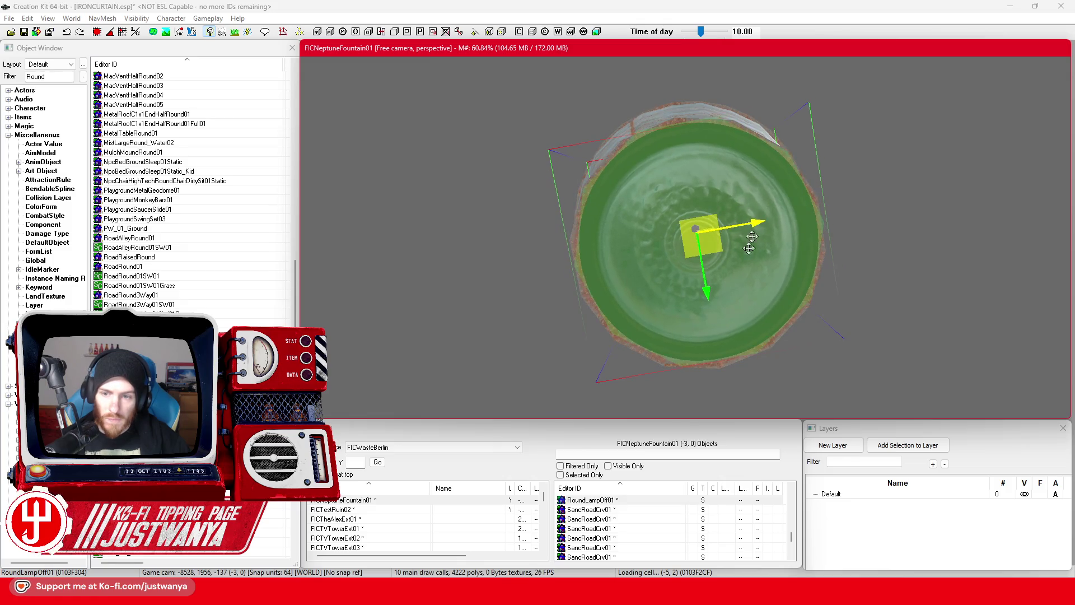
mouse_move(704, 269)
mouse_down()
mouse_move(740, 274)
mouse_move(746, 238)
mouse_up()
scroll(707, 294, down, 2)
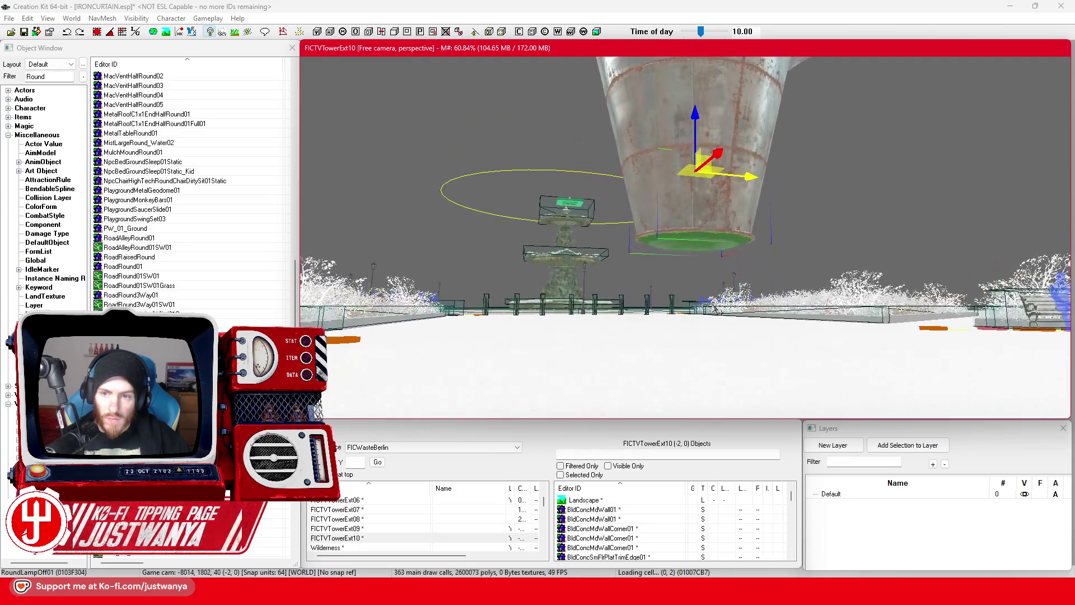
scroll(707, 217, up, 4)
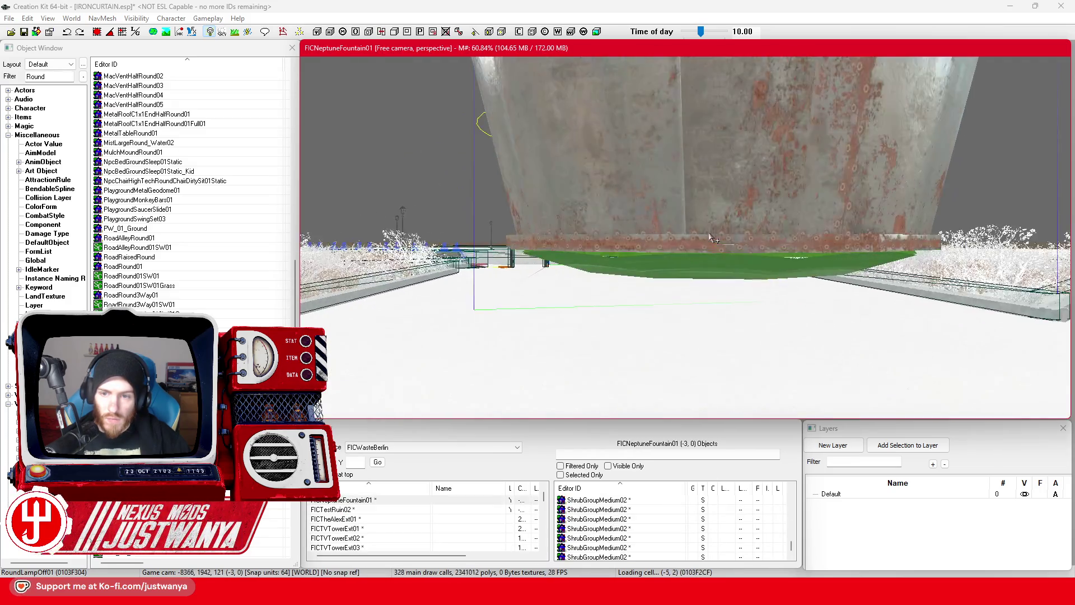
scroll(706, 218, down, 3)
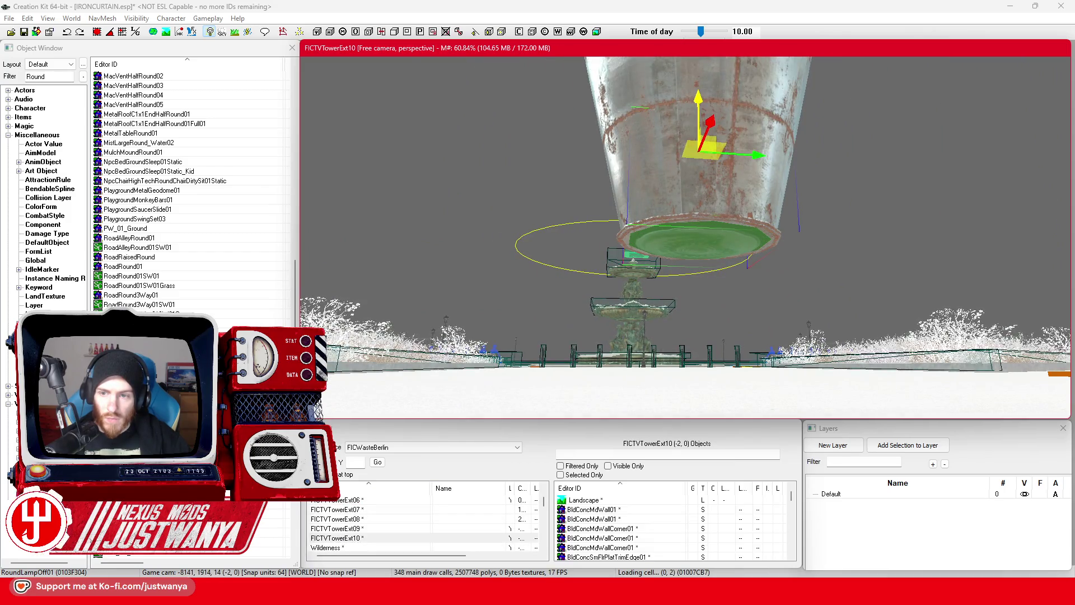
Lift the lamp much higher and open its reference properties
drag(726, 163, 711, 256)
scroll(706, 233, down, 5)
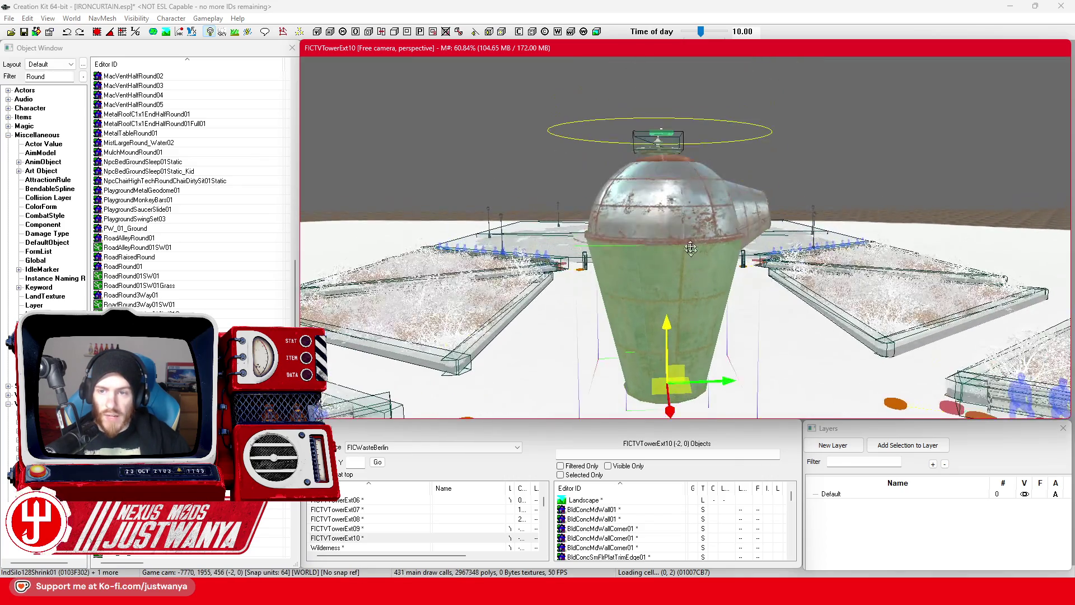
mouse_move(764, 213)
mouse_down()
mouse_move(683, 316)
mouse_move(703, 308)
mouse_up()
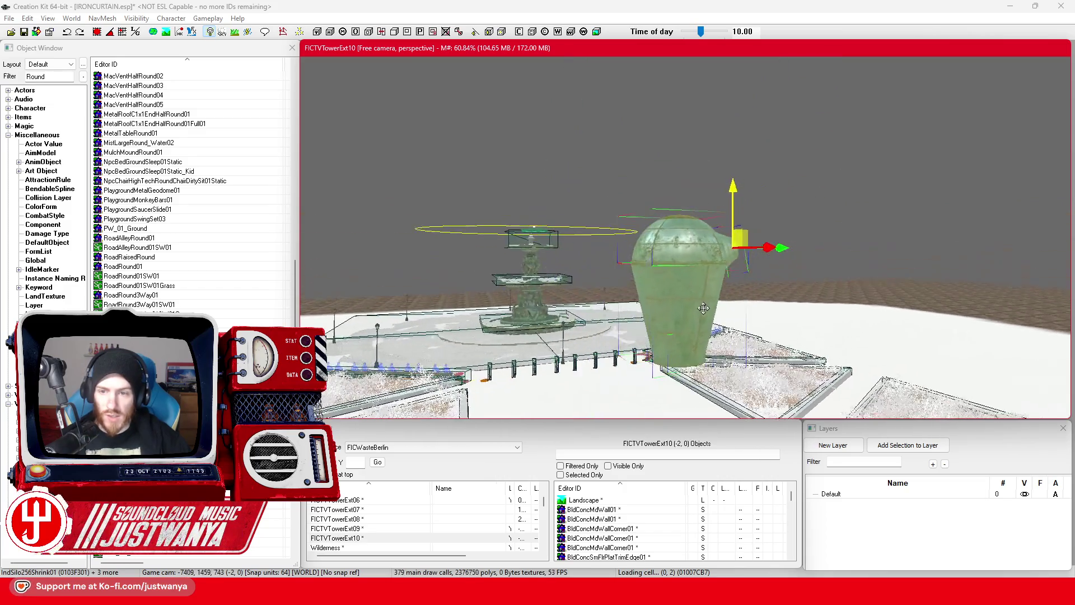
mouse_move(735, 201)
mouse_down()
mouse_move(687, 239)
mouse_move(663, 286)
mouse_move(653, 253)
mouse_move(655, 268)
mouse_up()
double_click(655, 268)
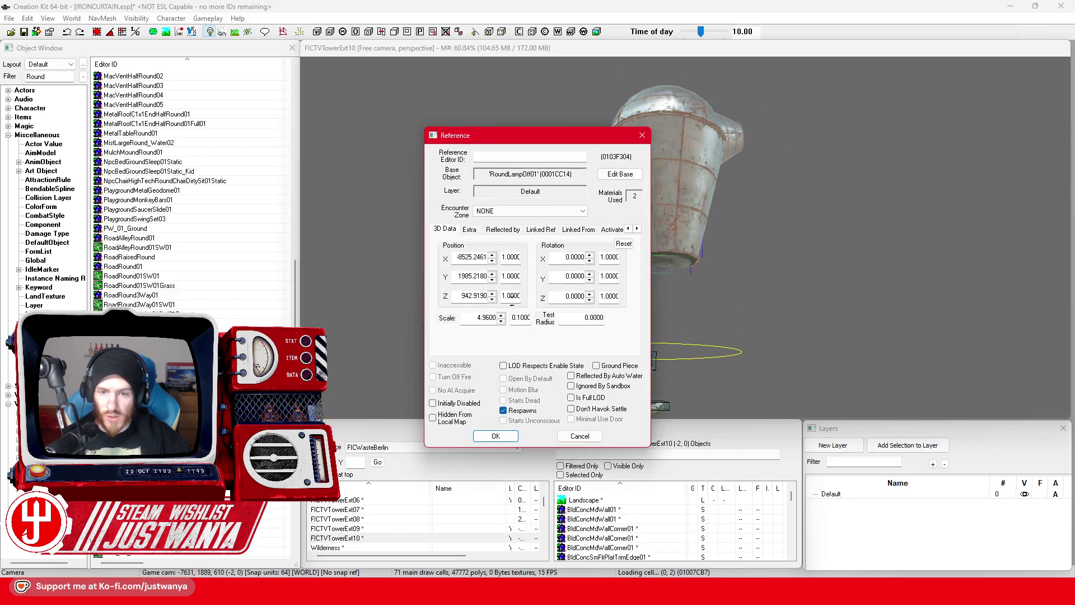
Move the silo parts up together, then lower IndSilo128Shrink01 onto its base and scale it up
click(672, 214)
ctrl+click(687, 106)
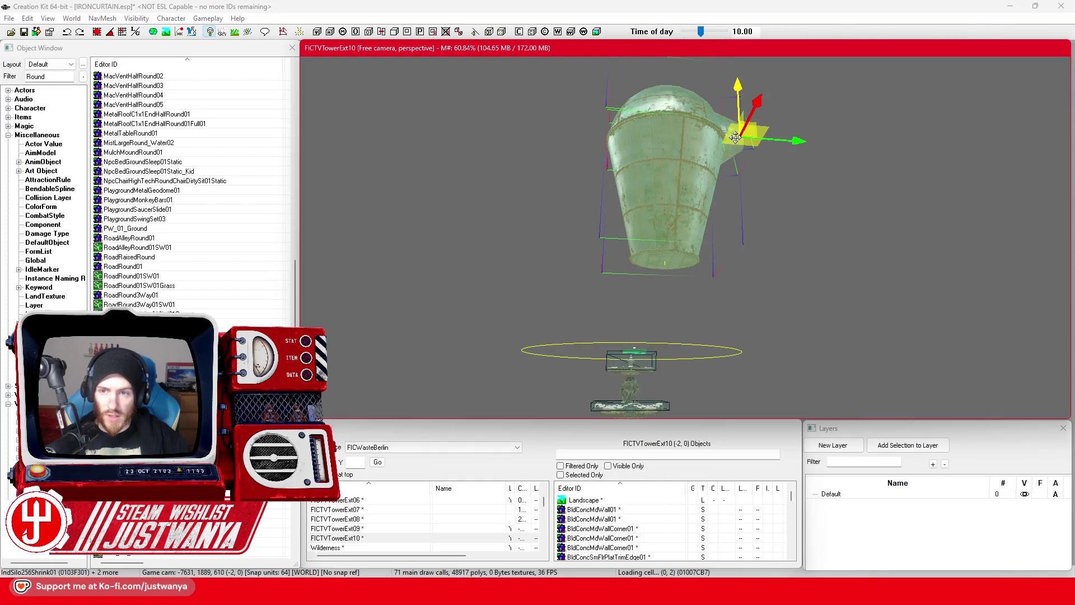
ctrl+click(737, 135)
drag(737, 134, 738, 89)
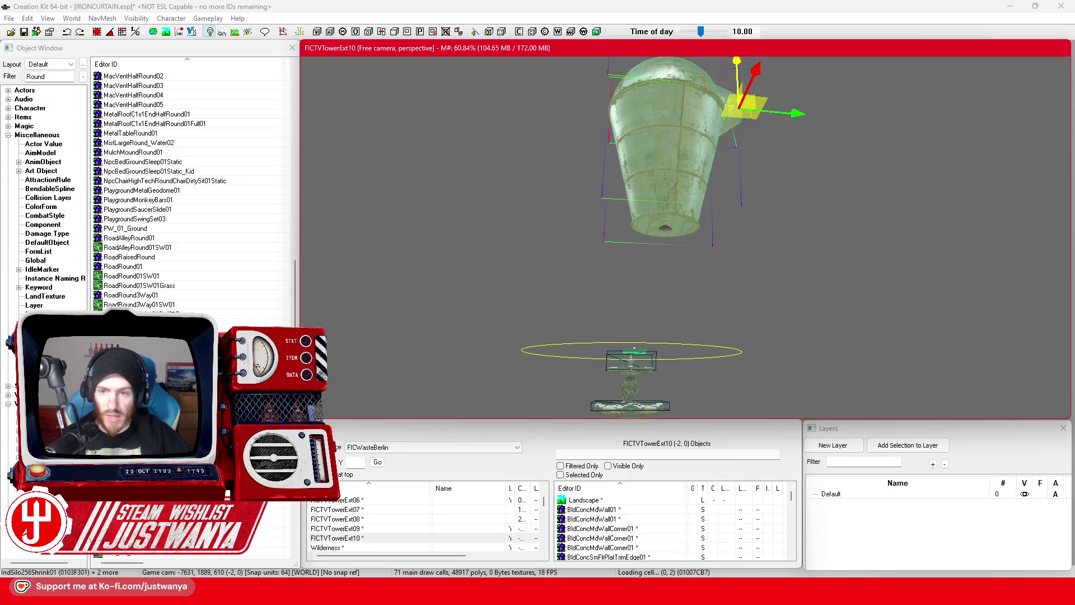
click(667, 155)
scroll(667, 278, up, 5)
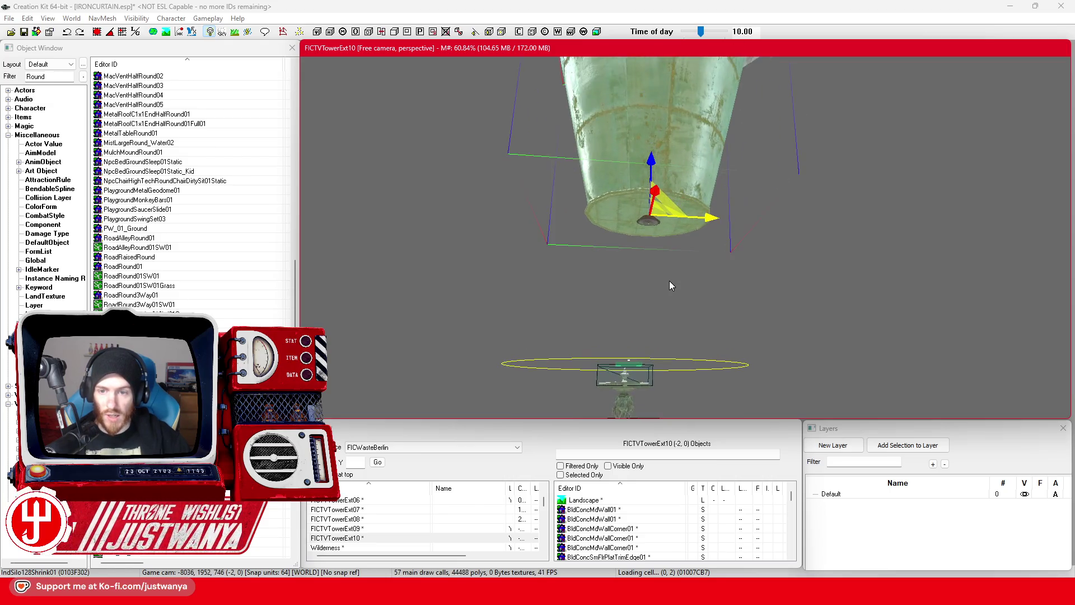
scroll(675, 287, up, 5)
scroll(679, 290, up, 4)
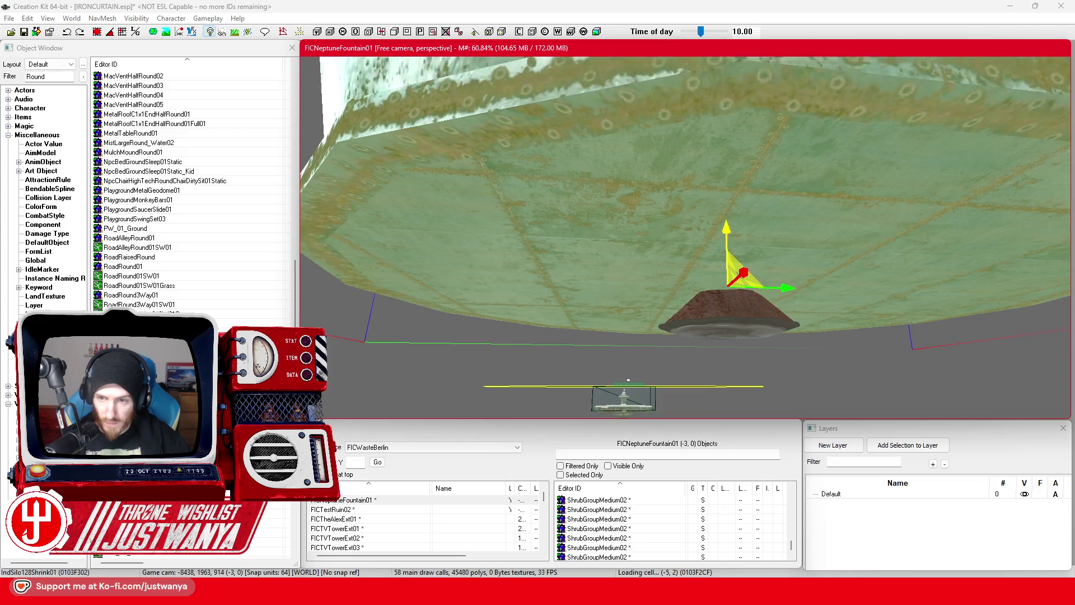
drag(726, 229, 726, 266)
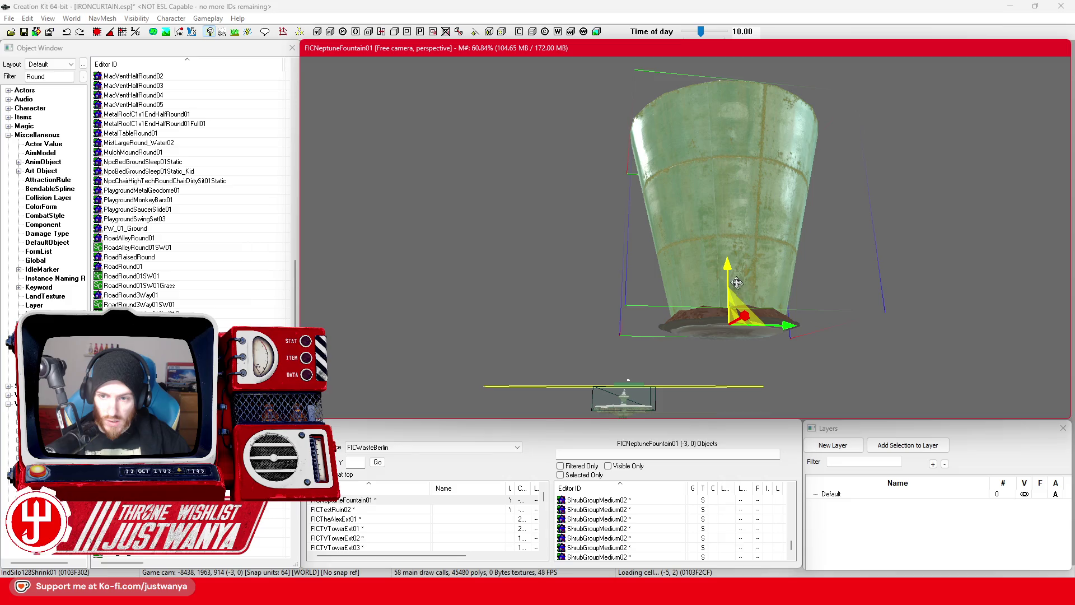
mouse_move(786, 329)
mouse_down()
mouse_move(781, 252)
mouse_move(642, 301)
mouse_up()
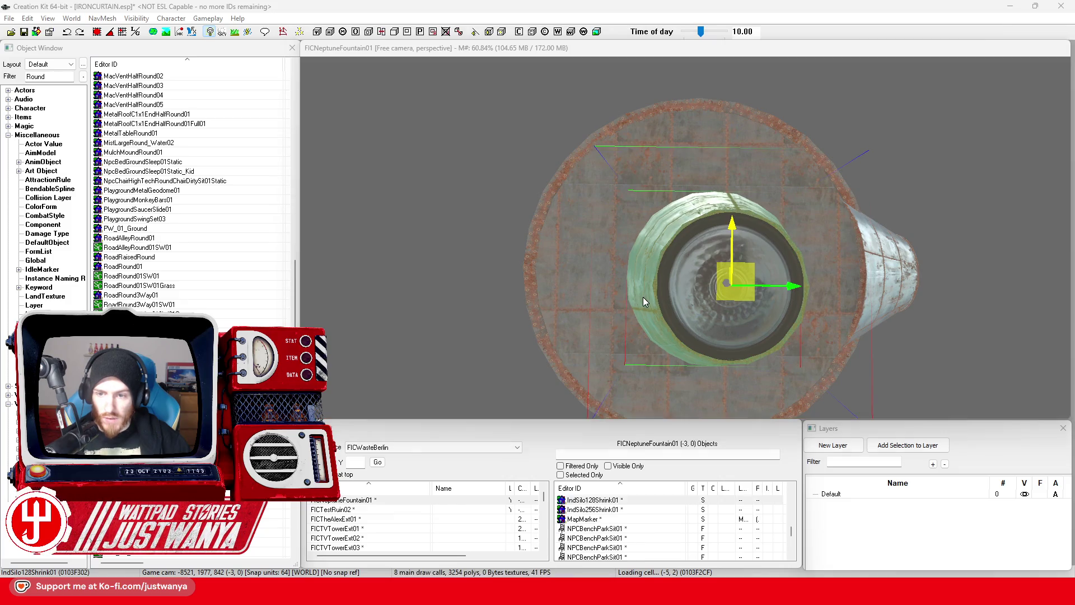
Edit the silo's scale in its Reference dialog and give the dome a smaller scale
double_click(643, 299)
click(480, 318)
click(496, 436)
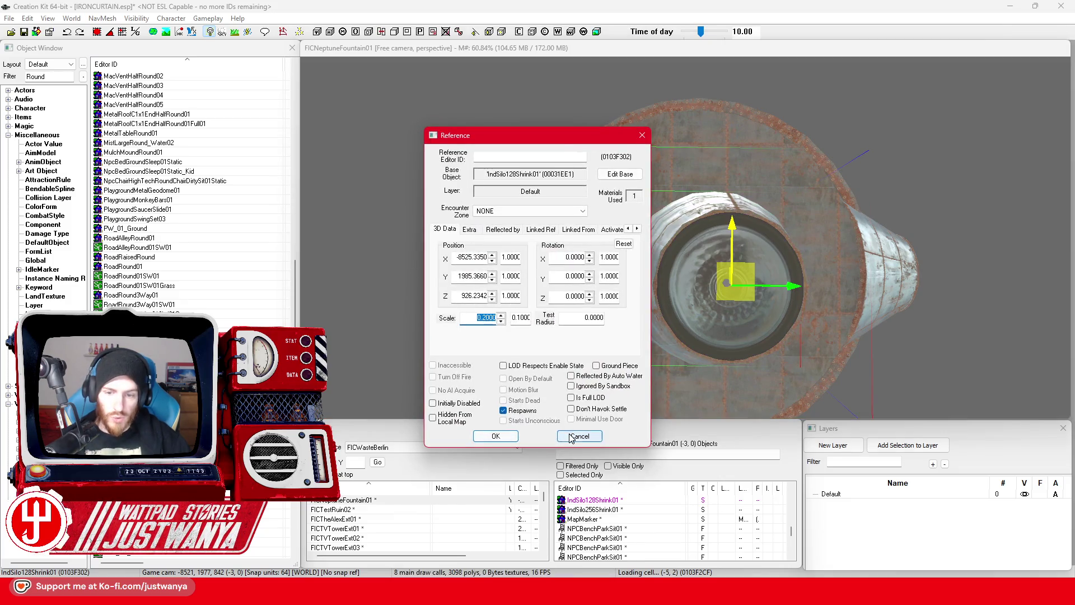
double_click(637, 173)
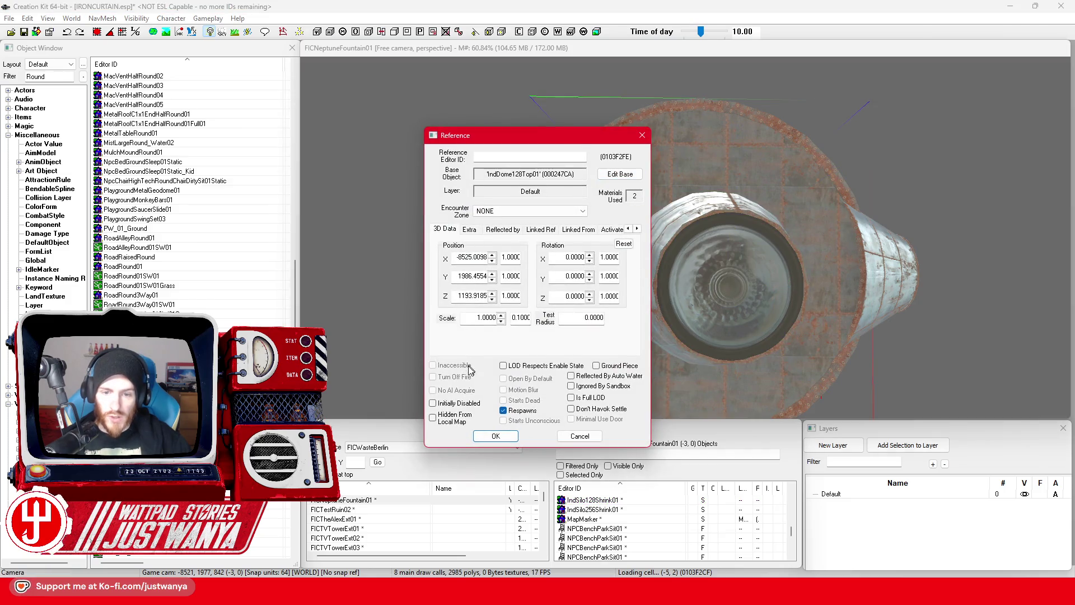
click(495, 436)
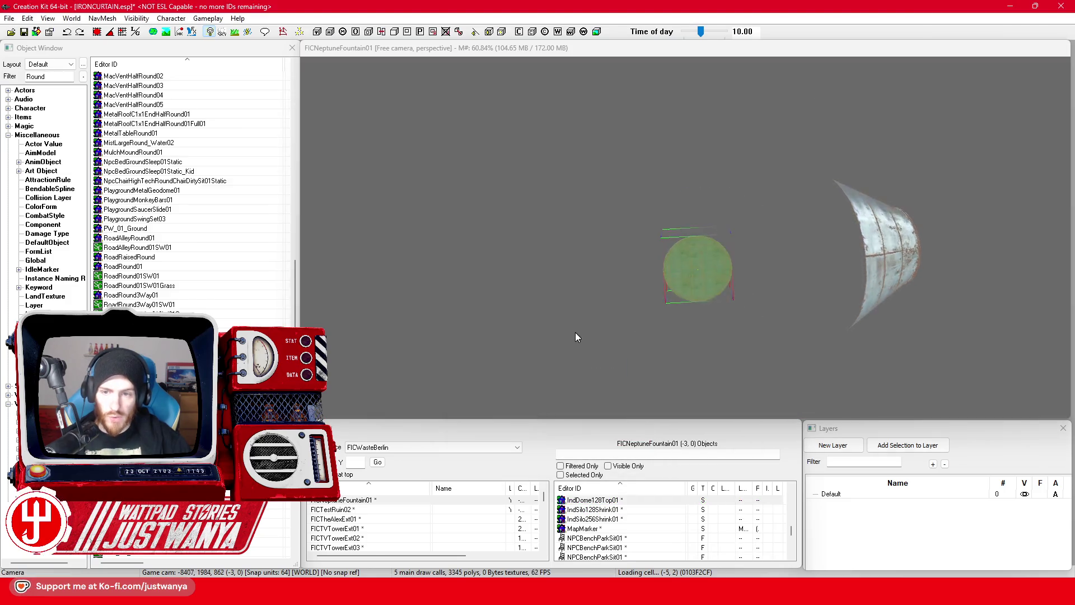
Seat the IndDome128Top01 dome on the silo top, then open IndSilo256Shrink01's properties (scale 0.2500)
click(697, 254)
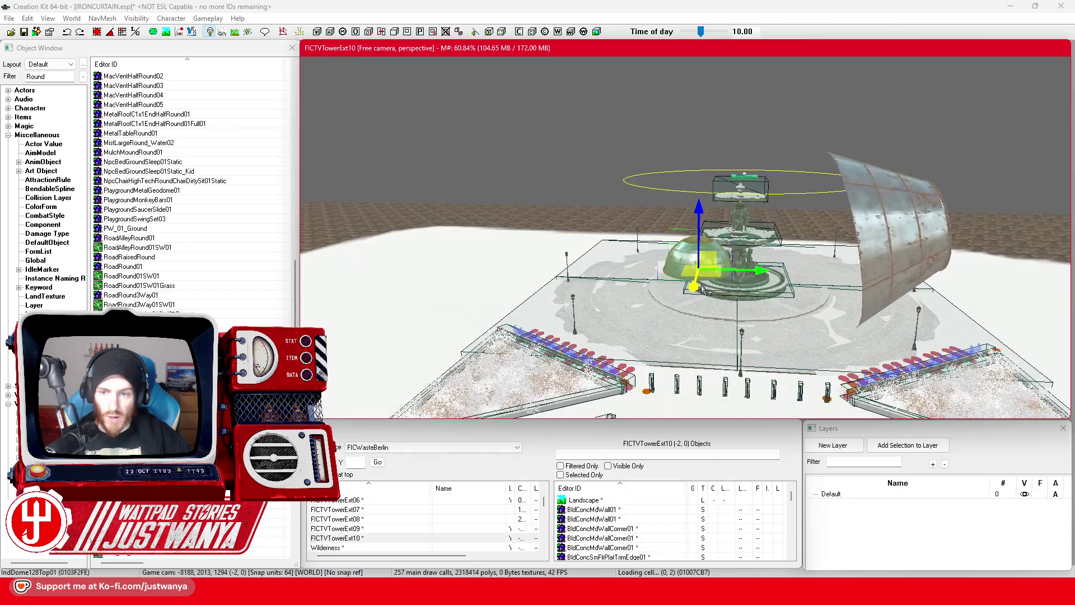
scroll(681, 206, up, 3)
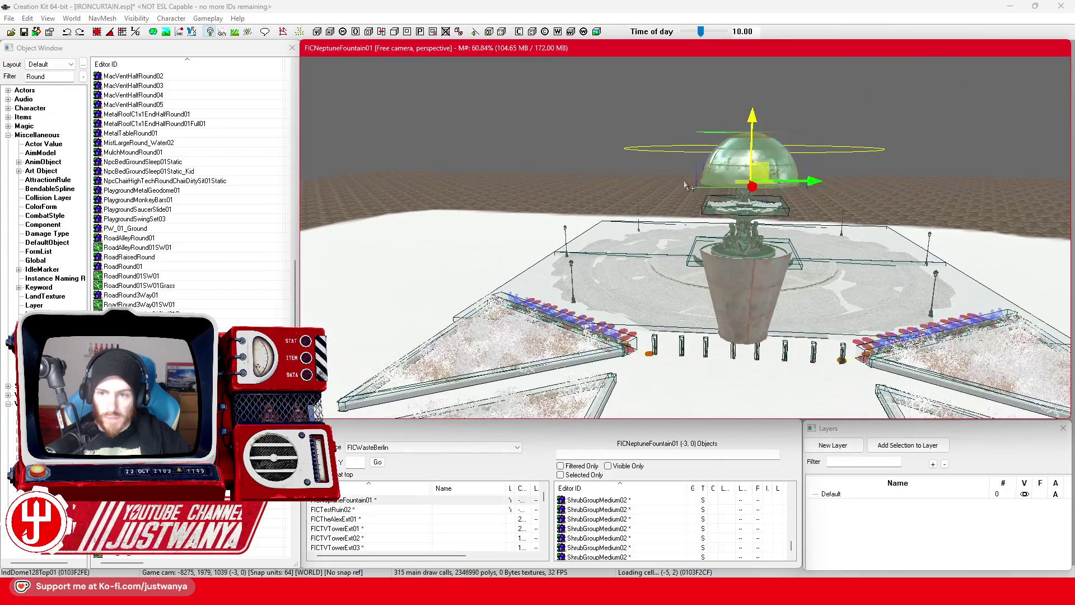
drag(700, 139, 707, 236)
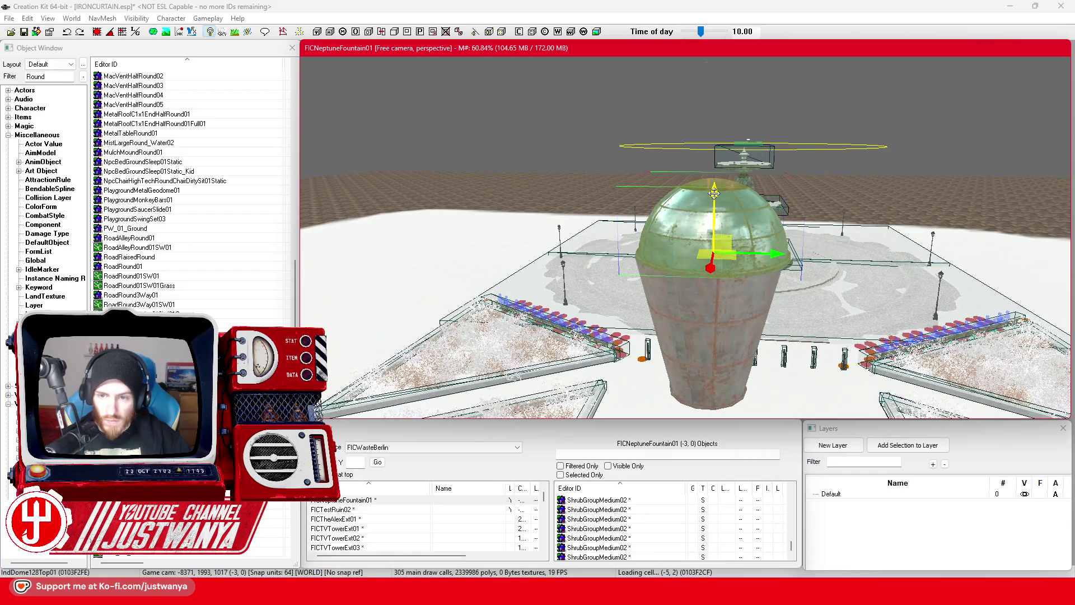
scroll(714, 194, up, 4)
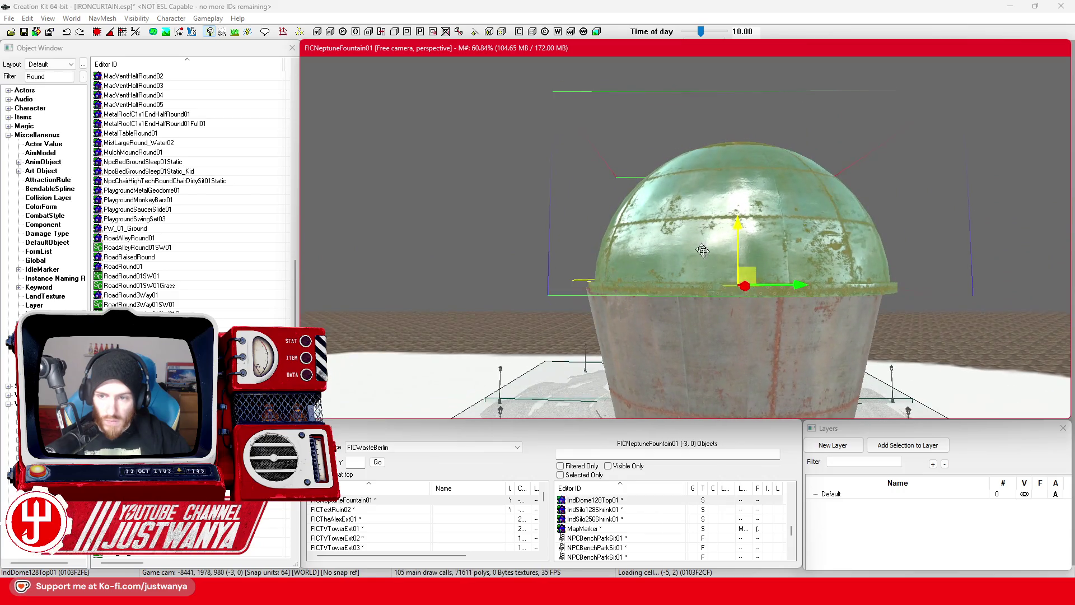
drag(798, 284, 790, 285)
key(shift)
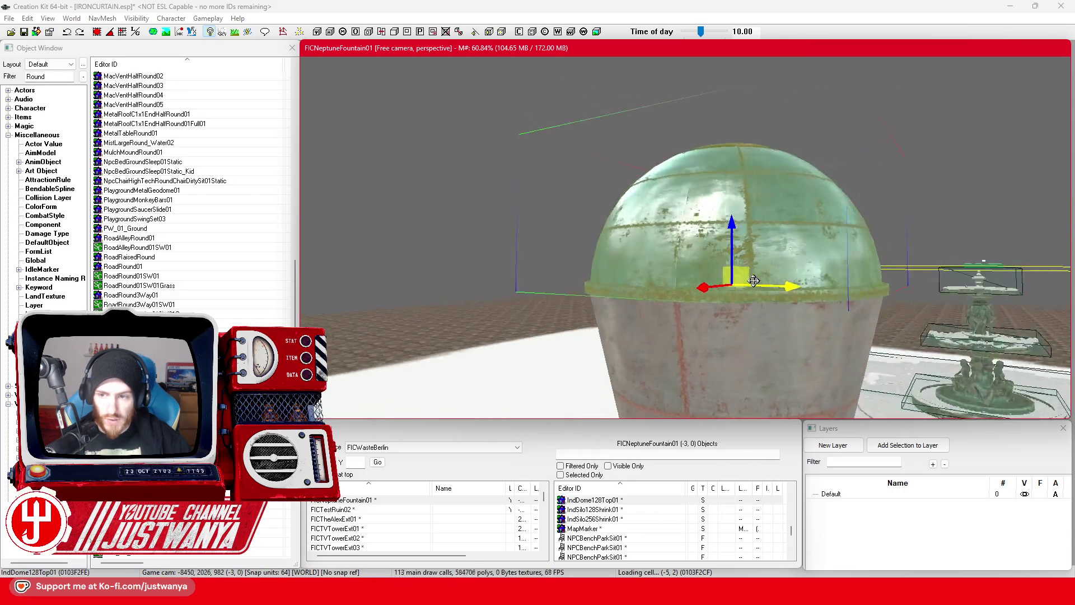
key(shift)
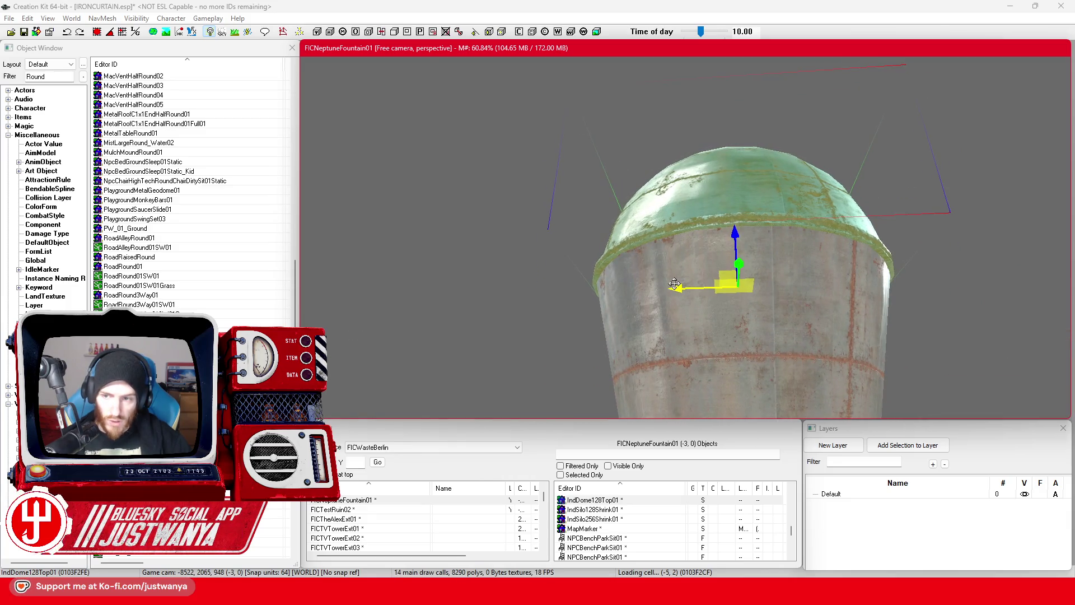
key(shift)
key(shift)
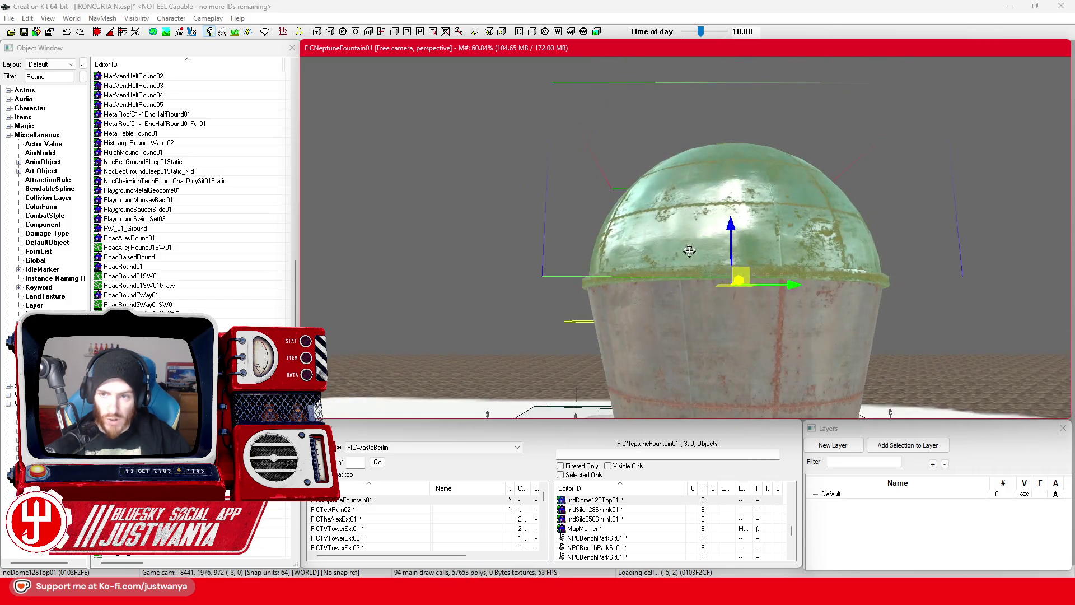
scroll(690, 233, down, 5)
double_click(788, 91)
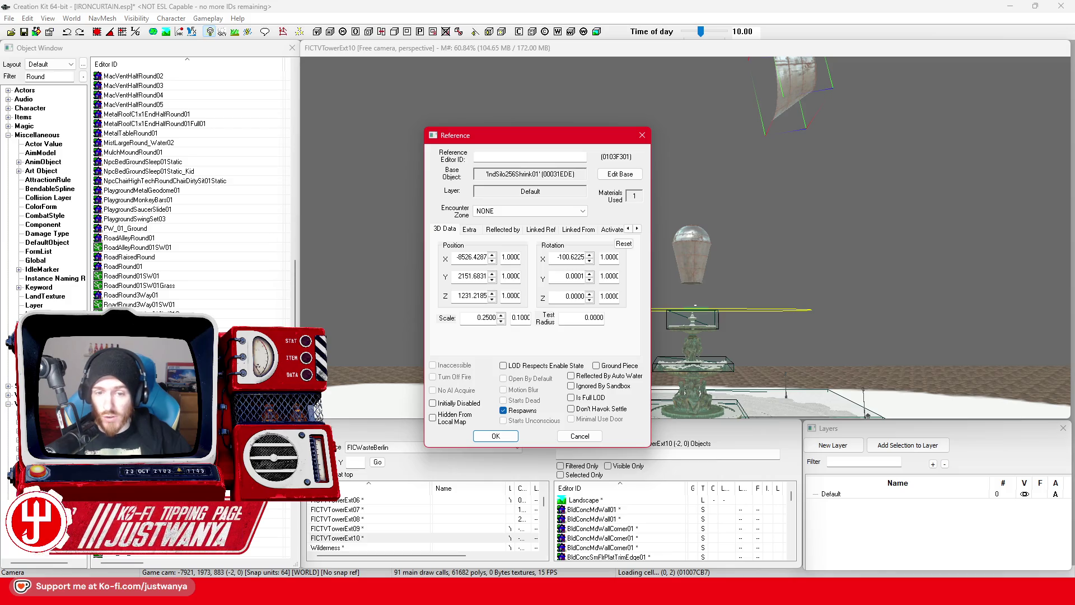
Close the Reference dialog unchanged, then shrink and slightly lower the selected silo piece
click(565, 436)
click(798, 85)
key(c)
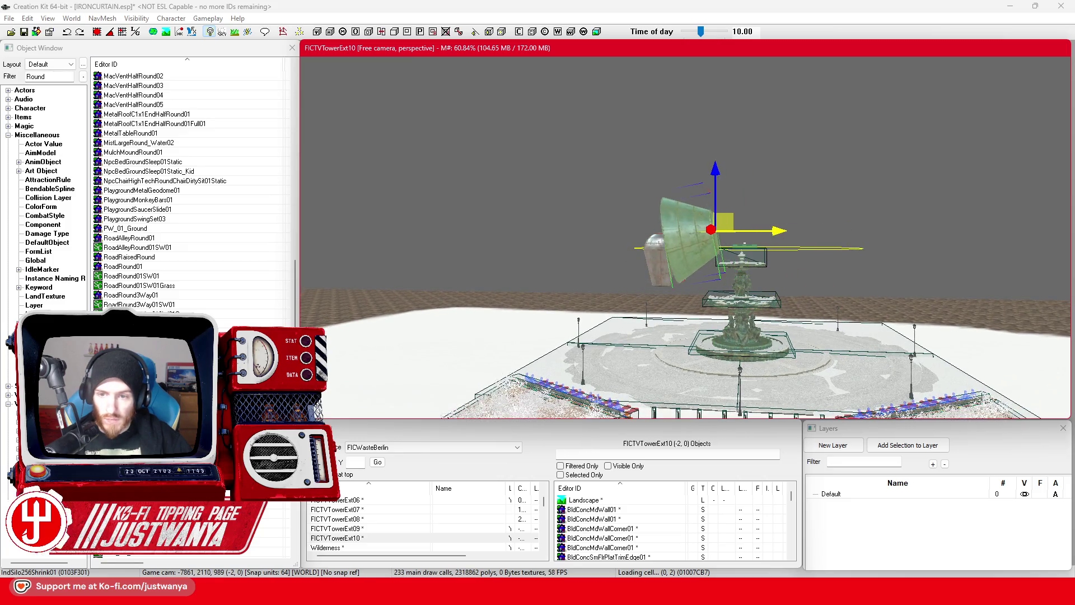
scroll(754, 203, up, 5)
mouse_move(754, 162)
mouse_down()
mouse_move(751, 240)
mouse_move(662, 250)
mouse_move(672, 250)
mouse_up()
drag(680, 191, 682, 196)
Shift the silo piece sideways and down so it centres above the fountain
key(c)
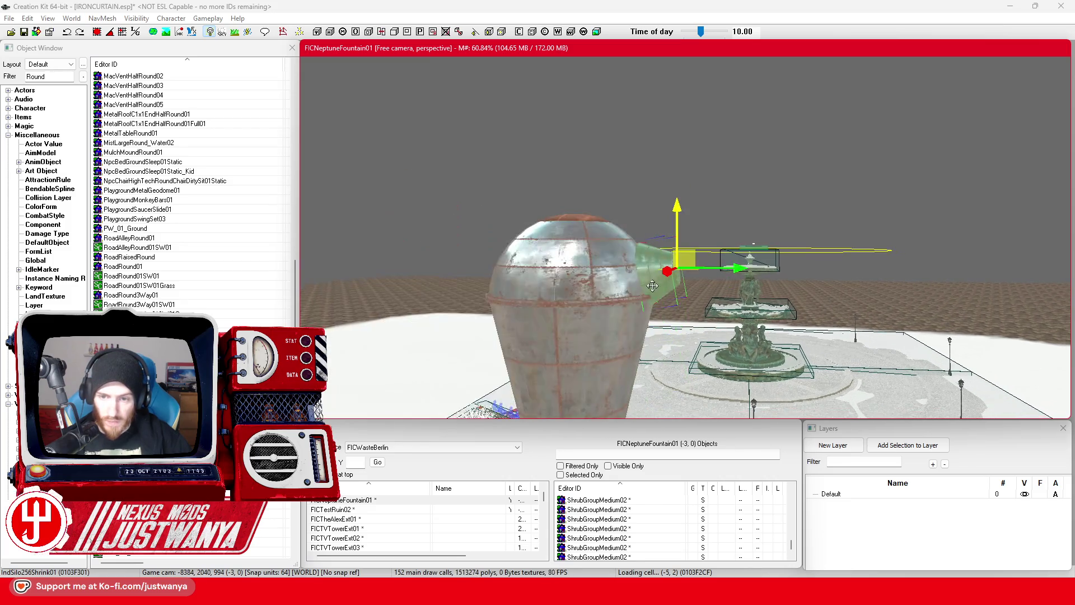
drag(581, 303, 498, 302)
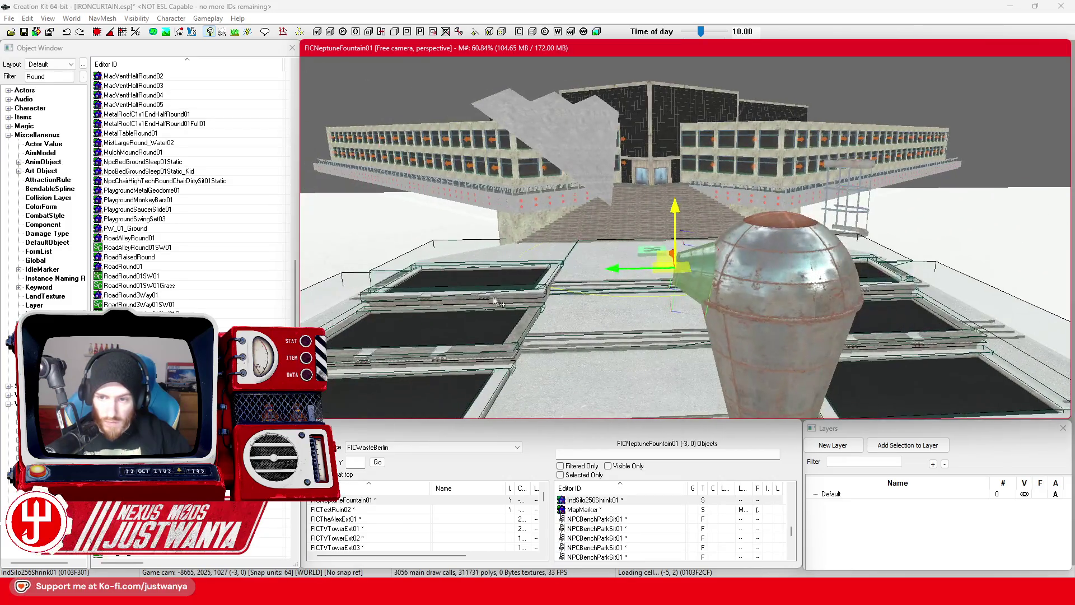
mouse_move(615, 271)
mouse_down()
mouse_move(767, 254)
mouse_move(777, 239)
mouse_up()
mouse_move(672, 206)
mouse_down()
mouse_move(650, 232)
mouse_move(664, 227)
mouse_move(663, 240)
mouse_up()
scroll(647, 231, down, 5)
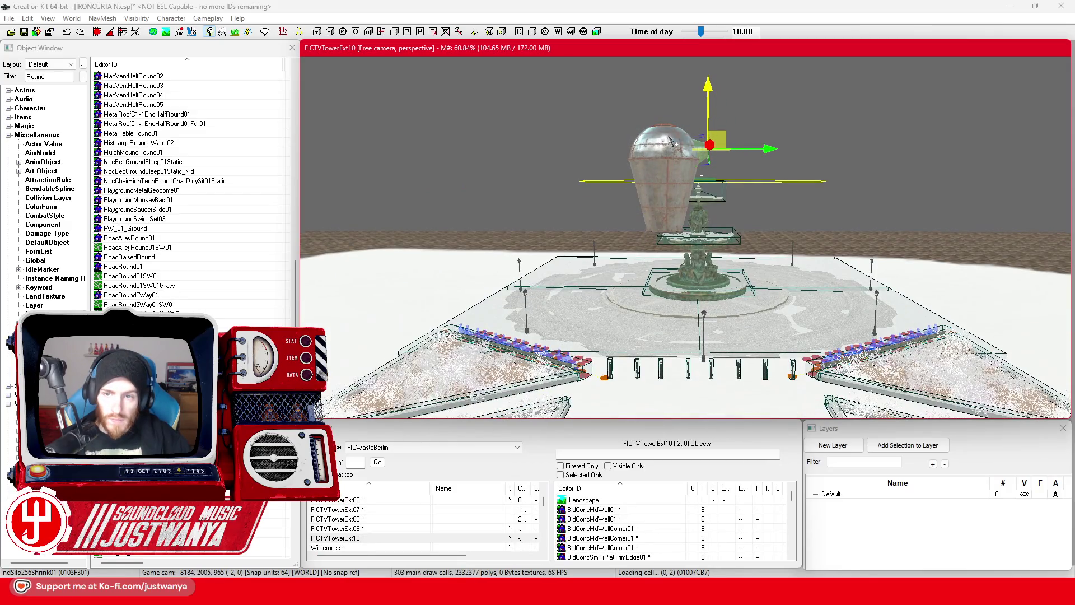
Multi-select the dome, silo and lamp and tilt them sideways with the rotate gizmo
ctrl+click(669, 137)
ctrl+click(665, 213)
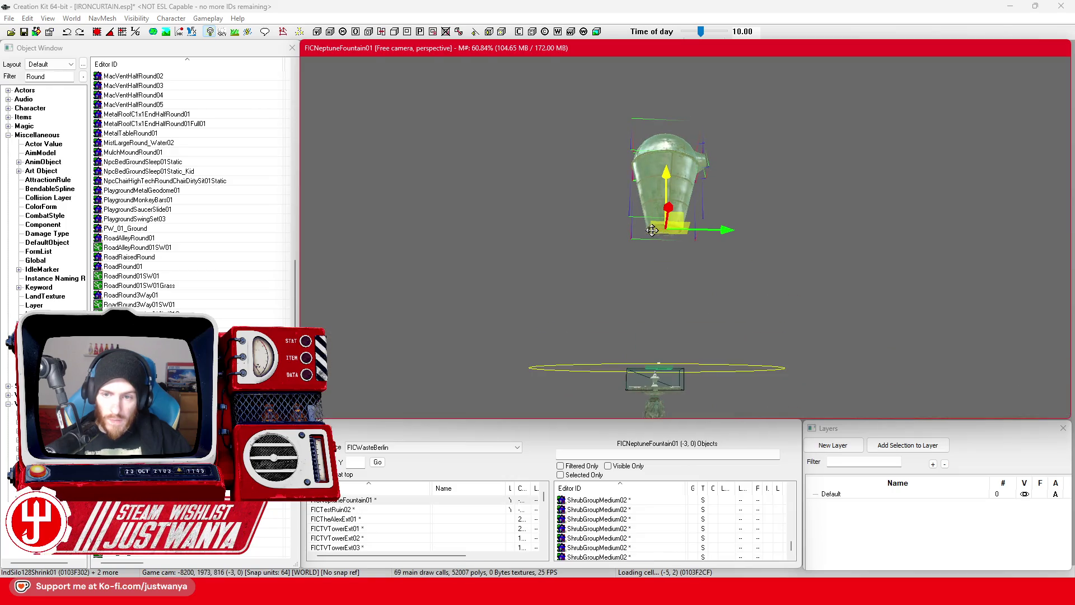
scroll(648, 234, up, 5)
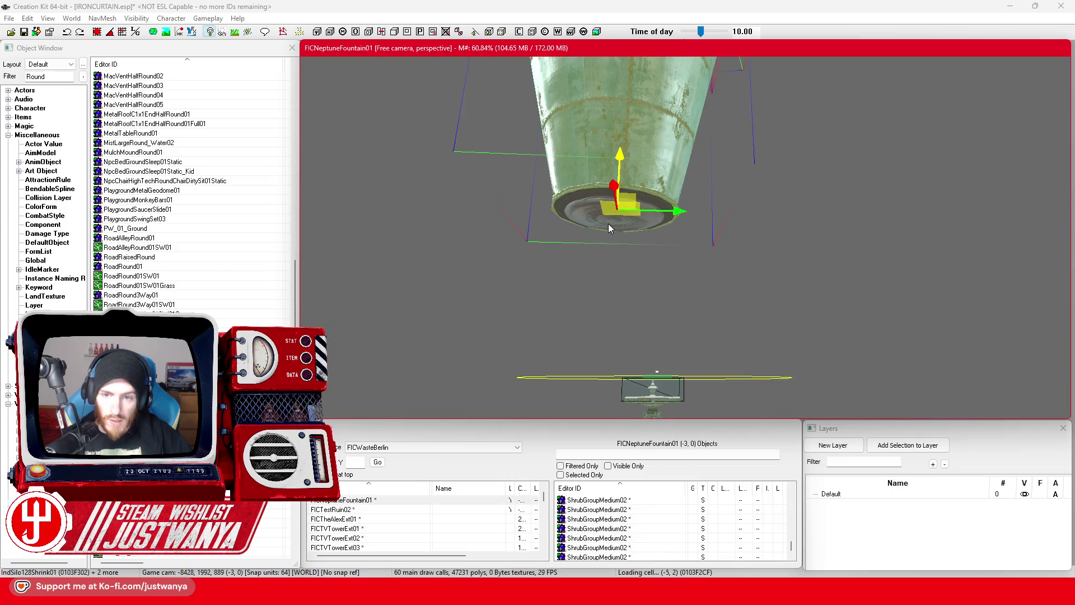
scroll(610, 228, down, 5)
ctrl+click(686, 227)
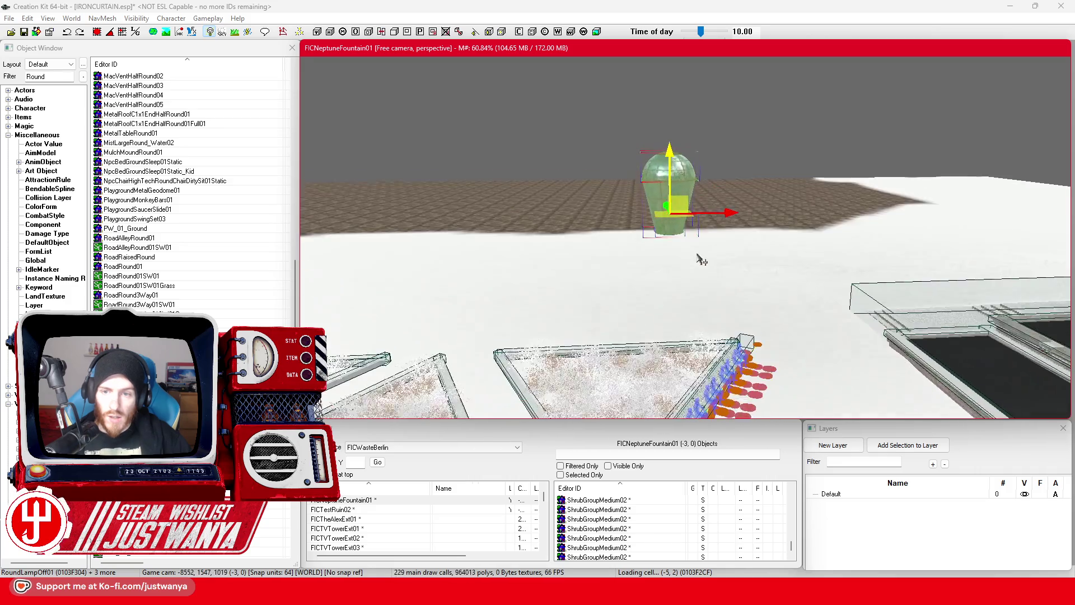
key(e)
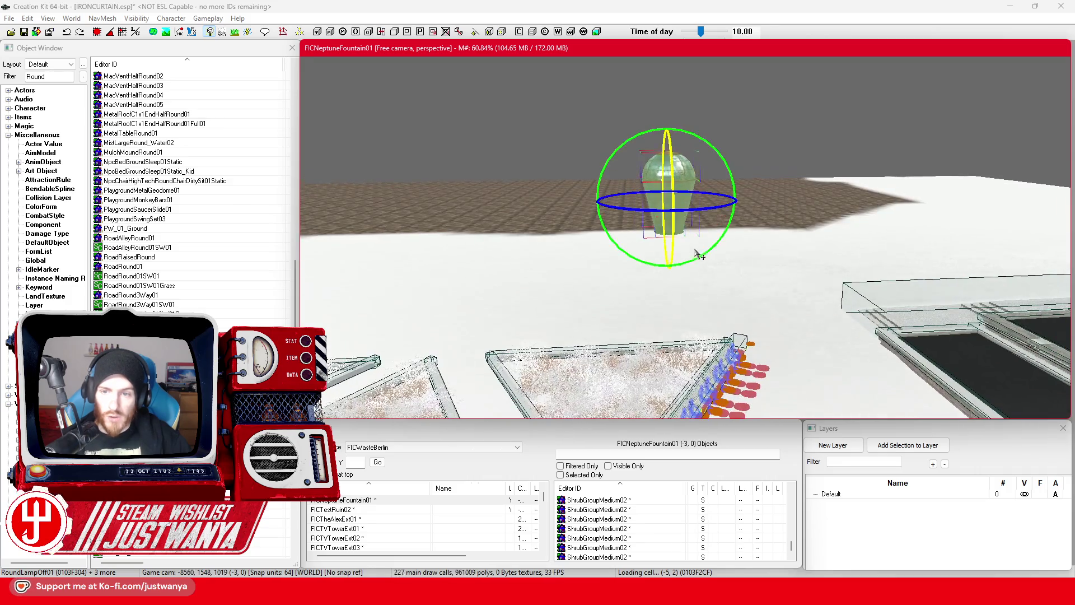
key(shift)
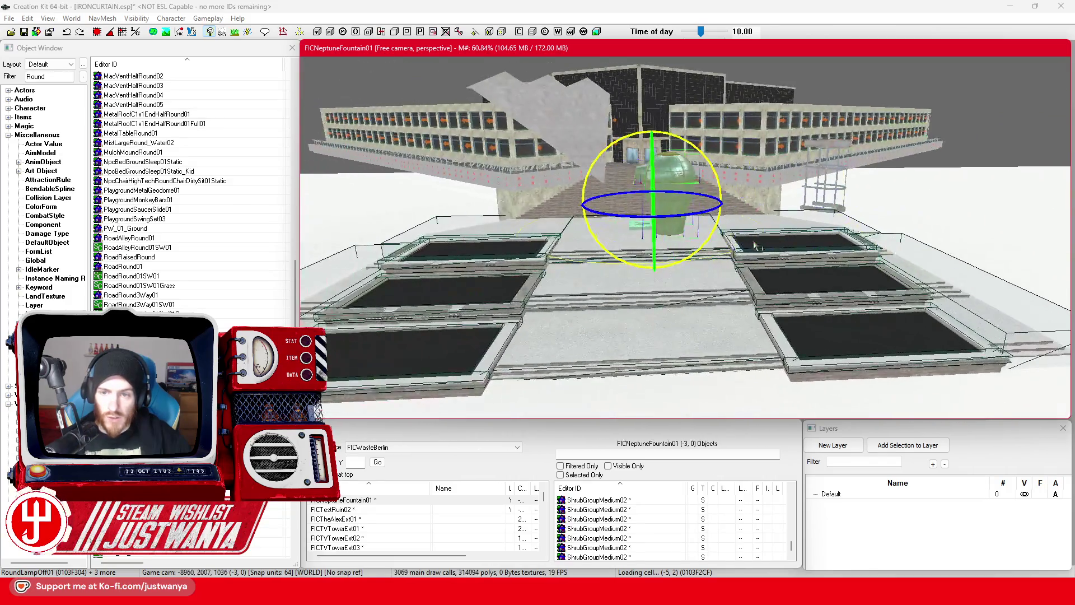
drag(620, 141, 599, 168)
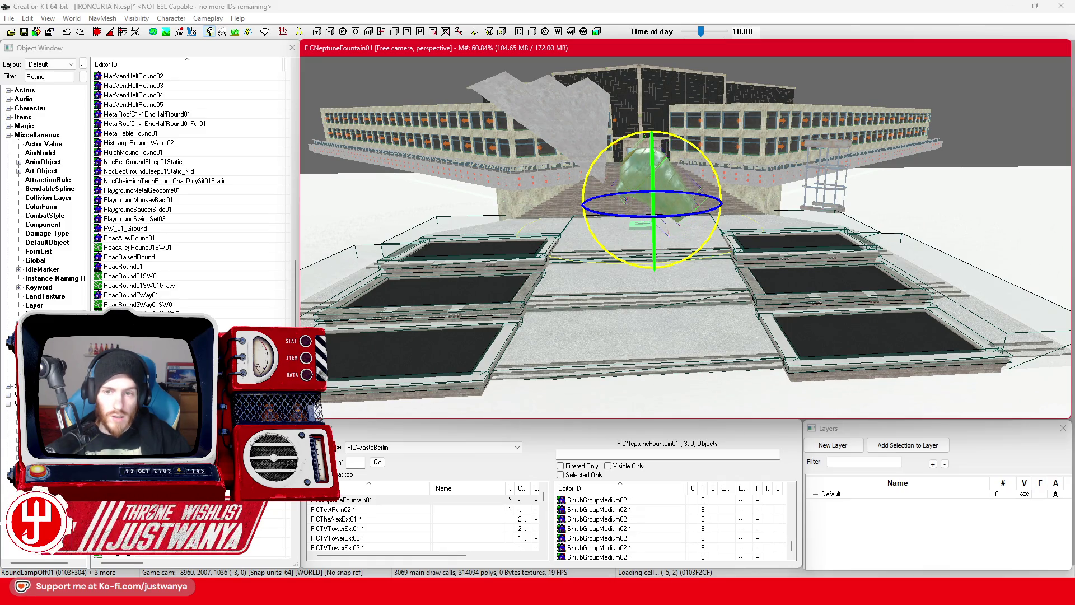
Rotate the grouped pieces further beside the fountain, then return to the move gizmo
key(shift)
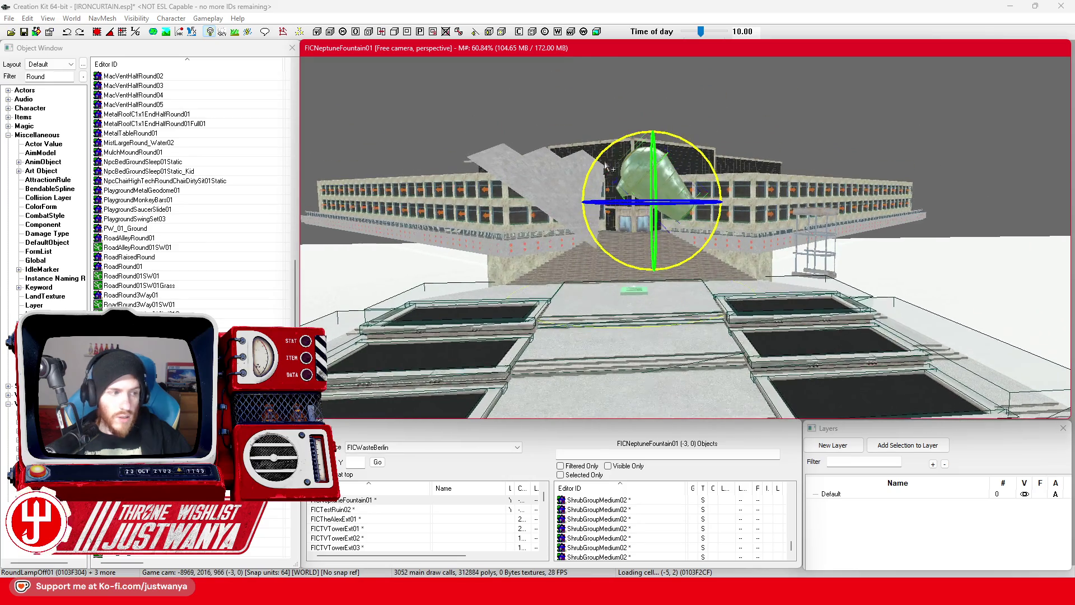
key(shift)
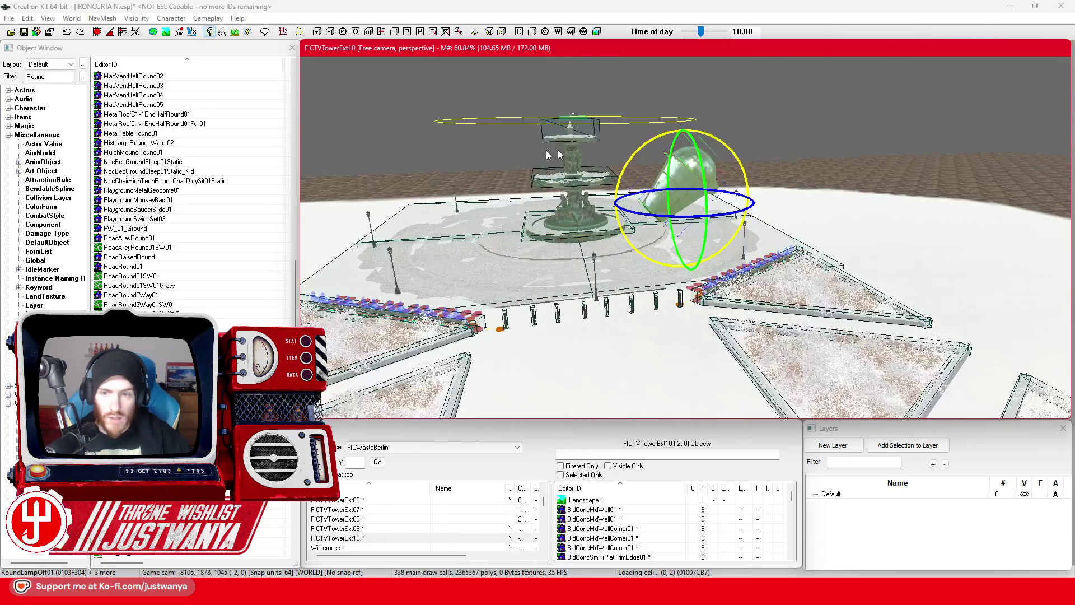
drag(641, 148, 652, 169)
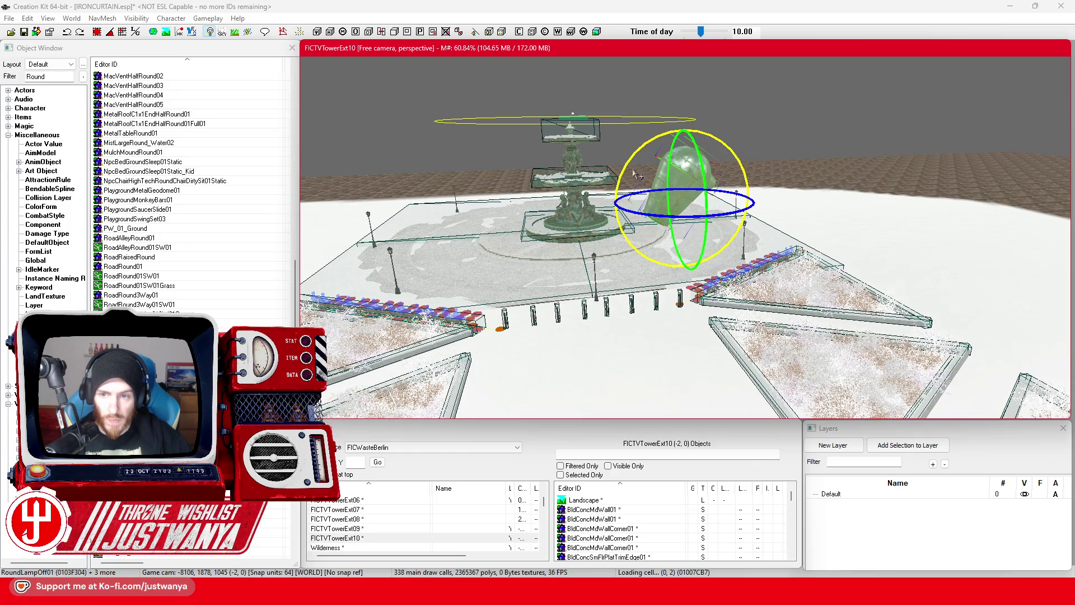
key(shift)
key(w)
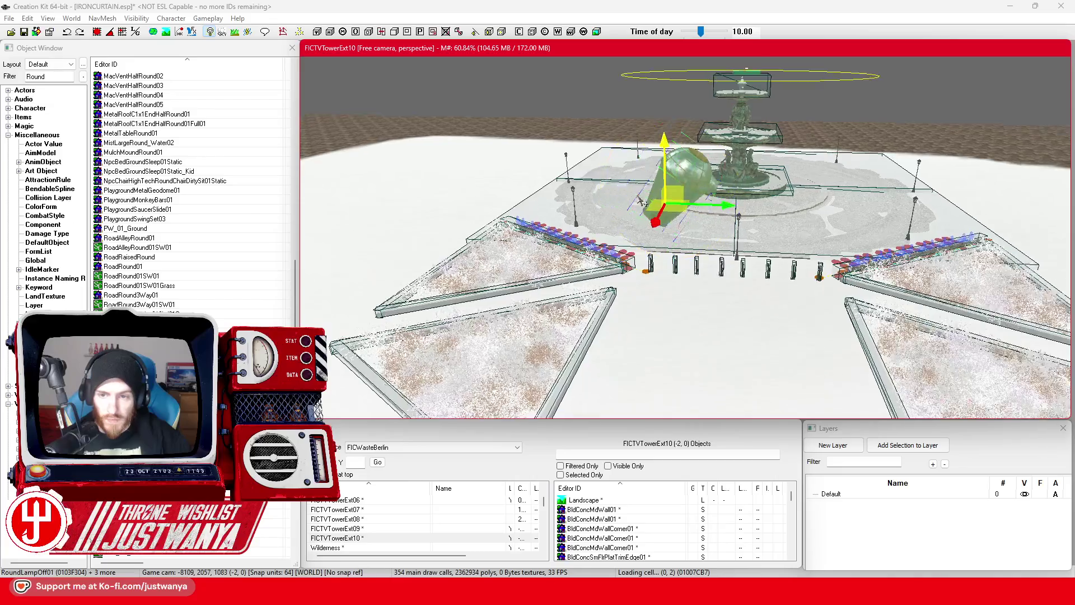
key(shift)
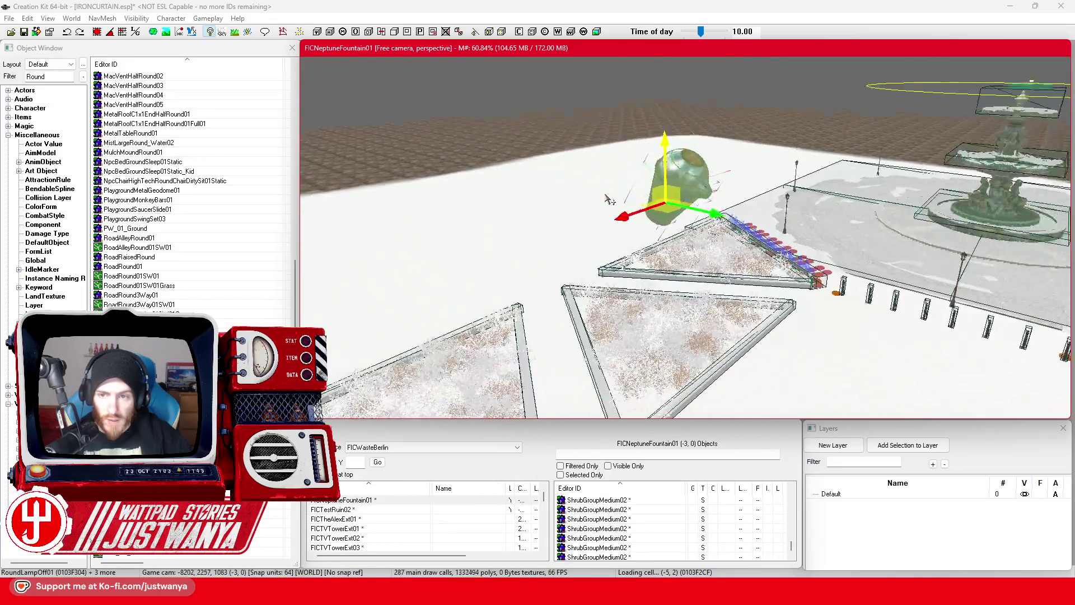
key(shift)
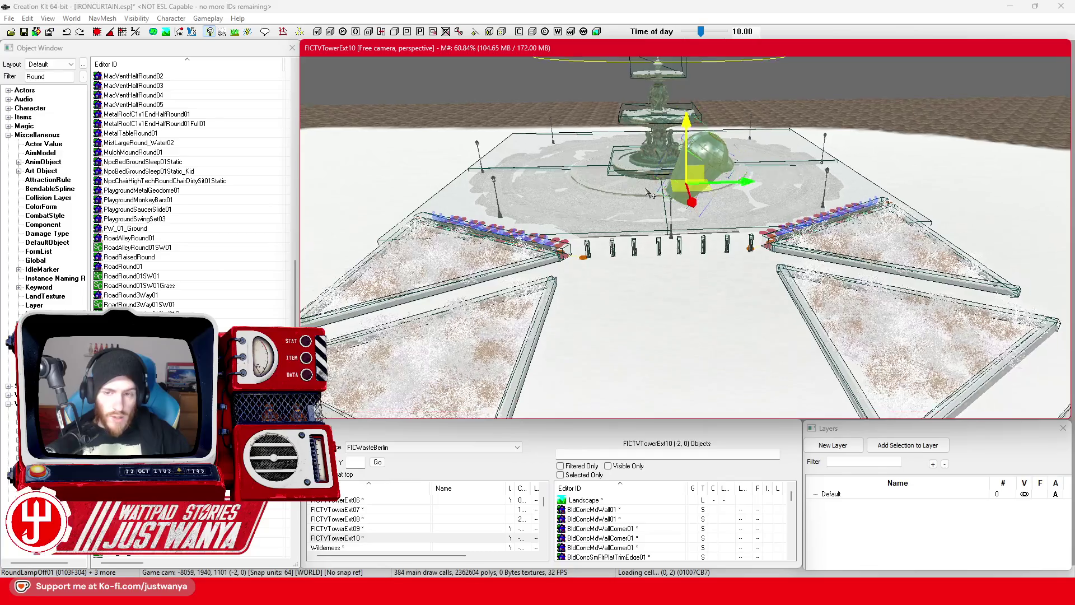
key(shift)
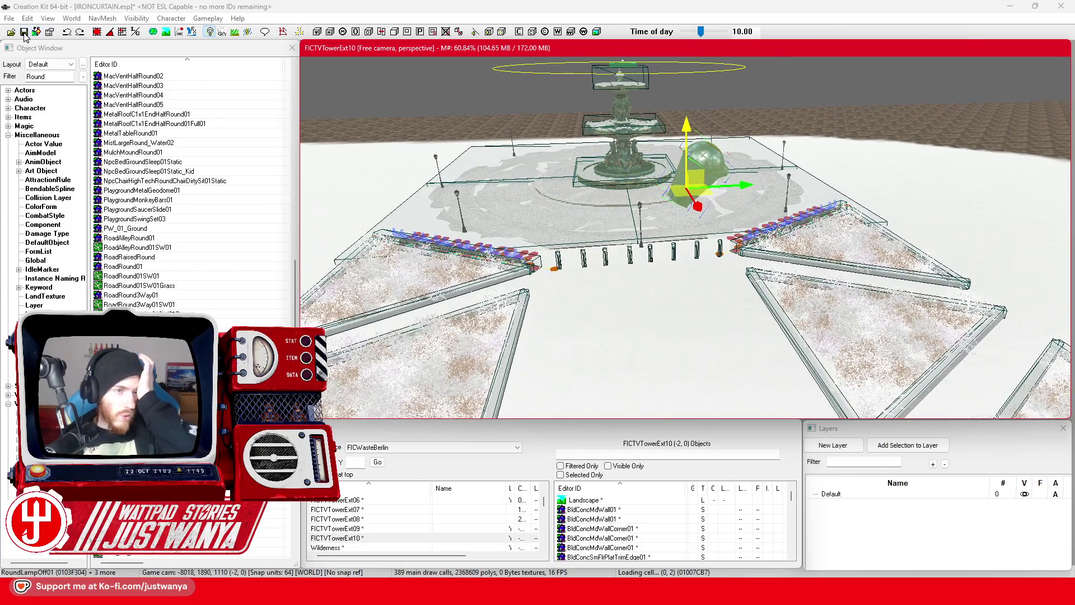
Save the plugin and start filtering the Object Window by 'pole'
click(24, 33)
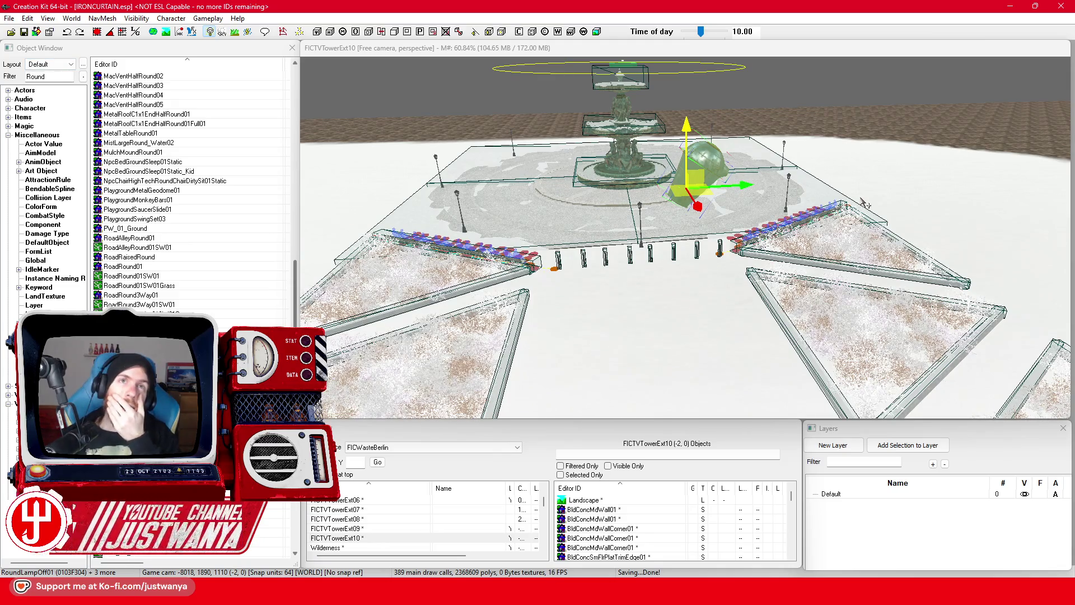
click(63, 78)
text(pole)
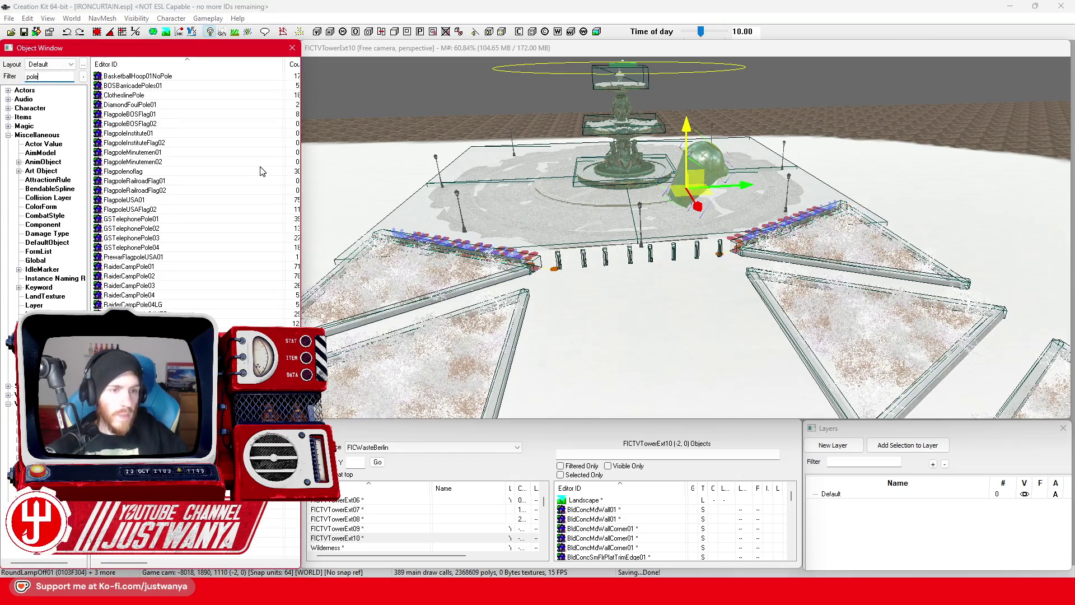
click(171, 96)
double_click(171, 96)
mouse_move(691, 234)
mouse_down()
mouse_move(618, 284)
mouse_move(685, 261)
mouse_move(596, 250)
mouse_move(636, 230)
mouse_up()
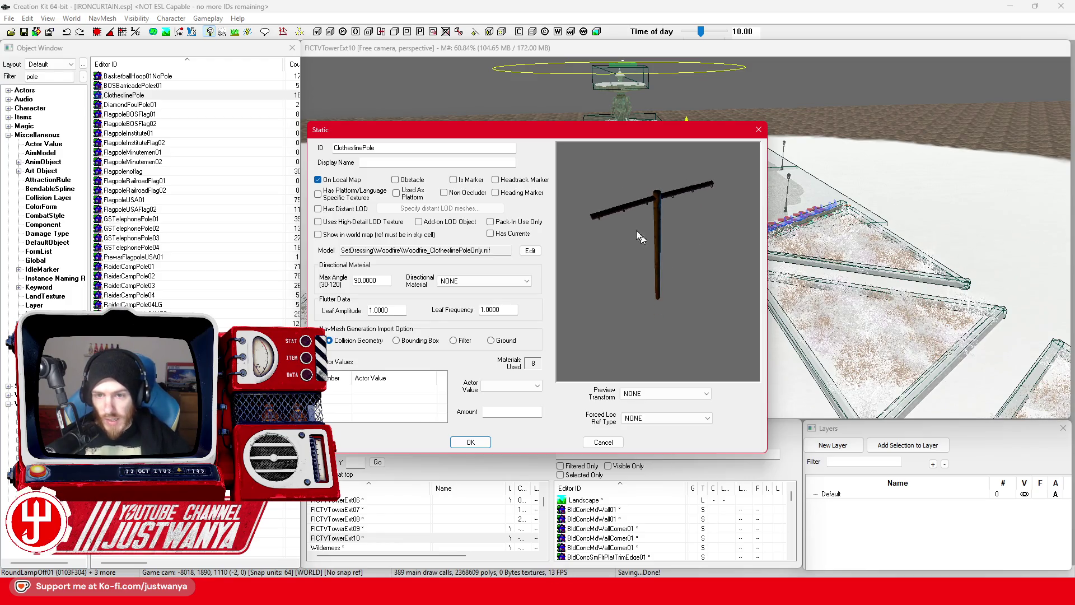
key(Escape)
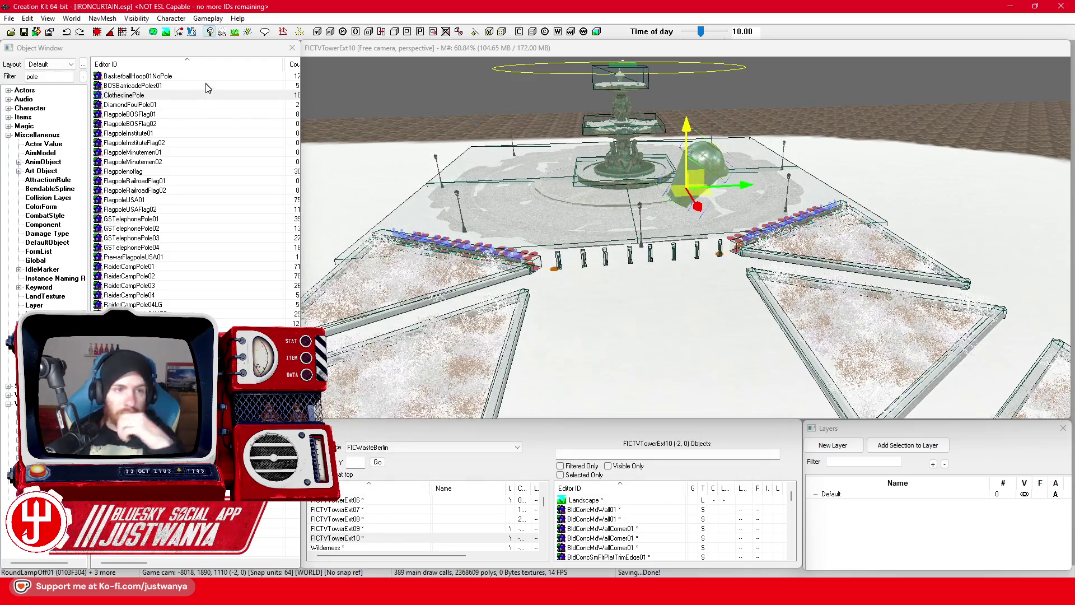
double_click(208, 76)
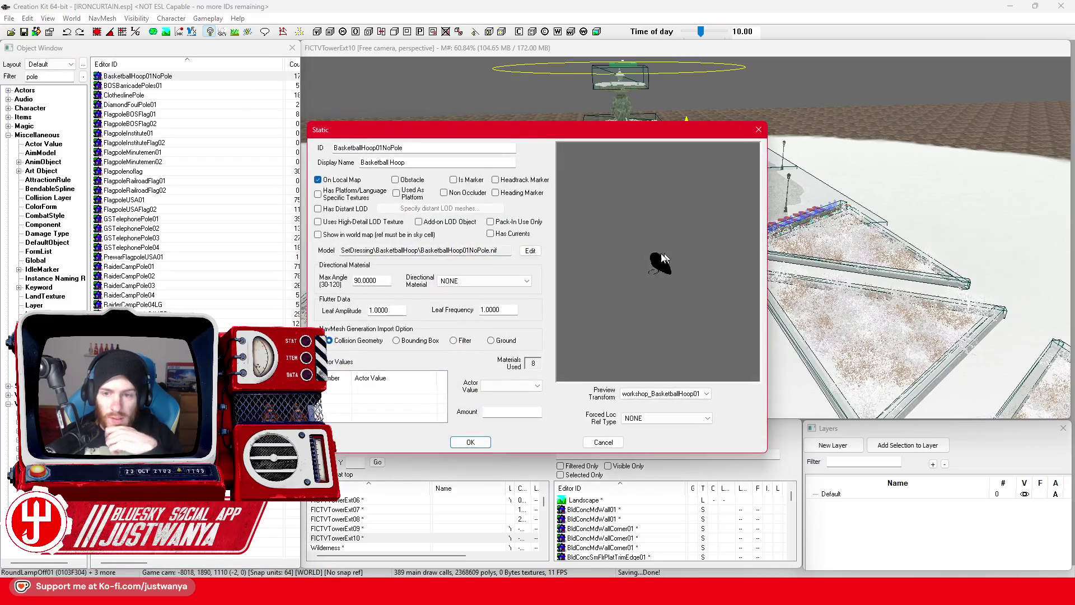
click(761, 130)
click(216, 88)
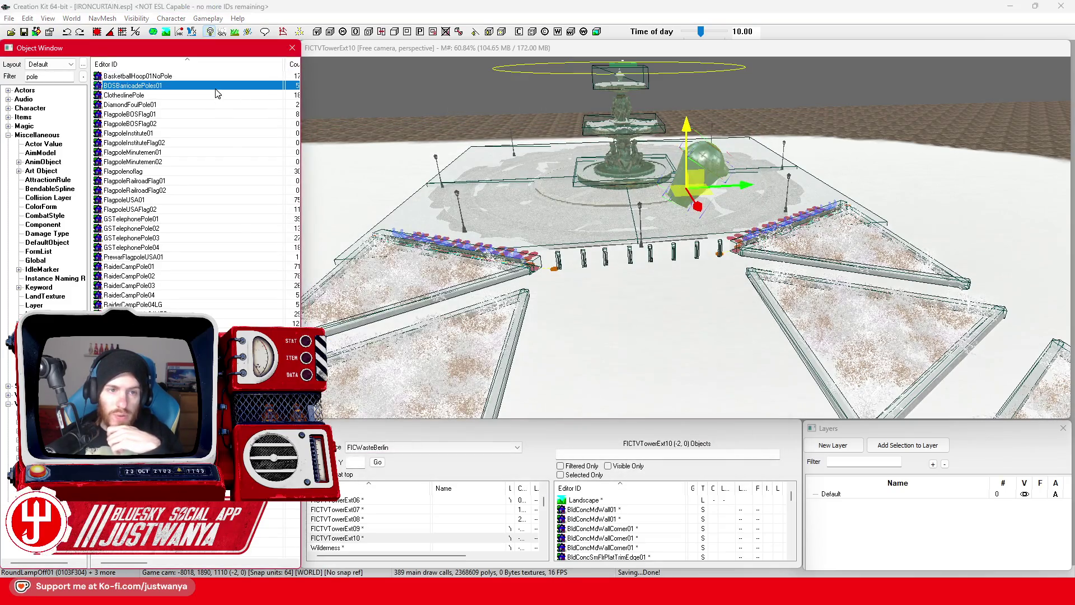
key(Return)
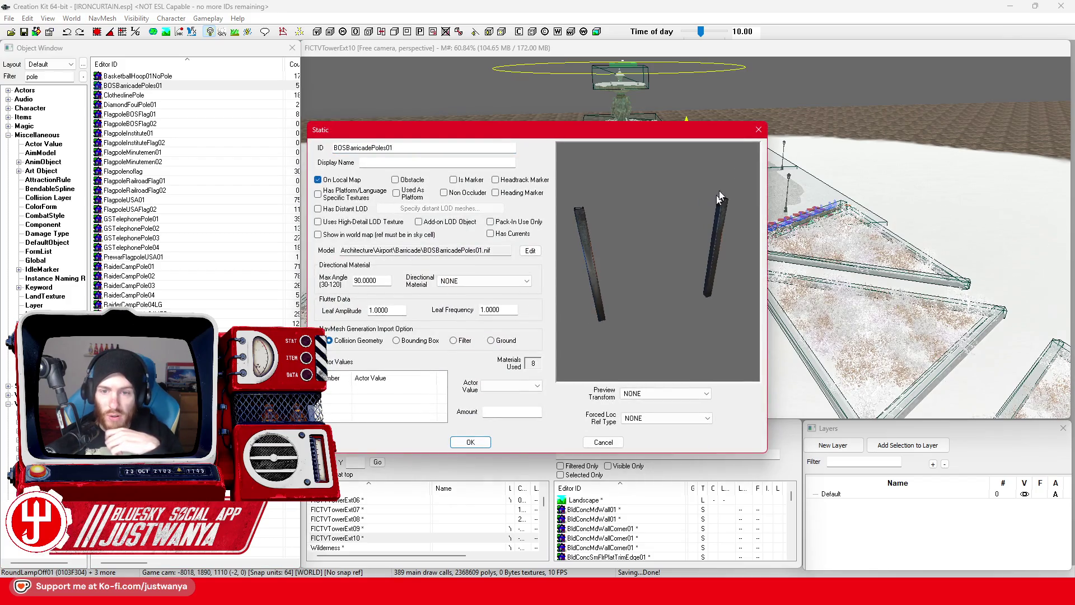
click(759, 129)
click(164, 96)
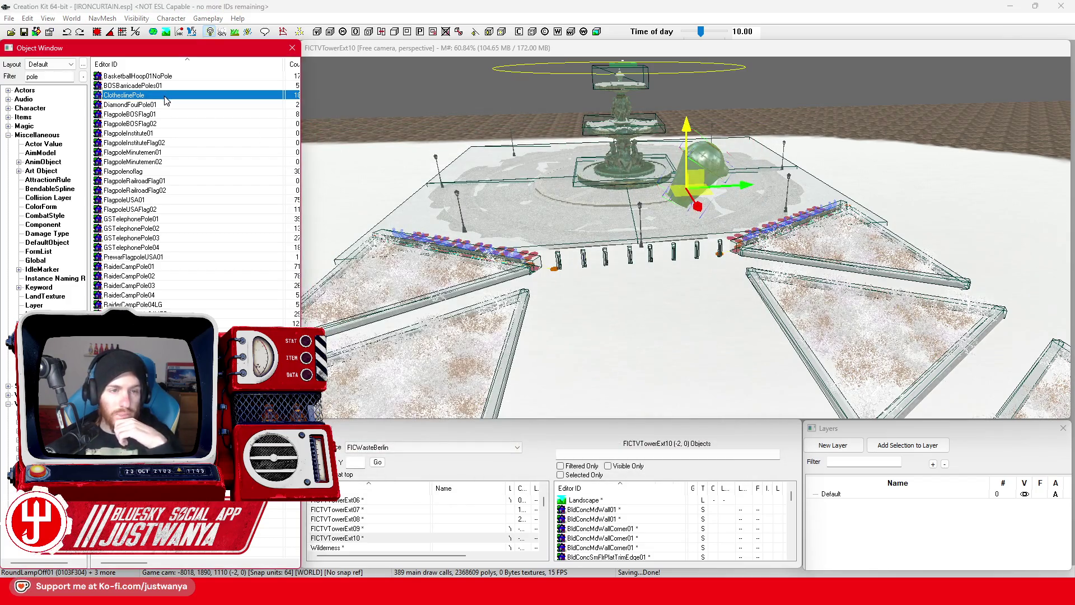
key(Return)
click(760, 129)
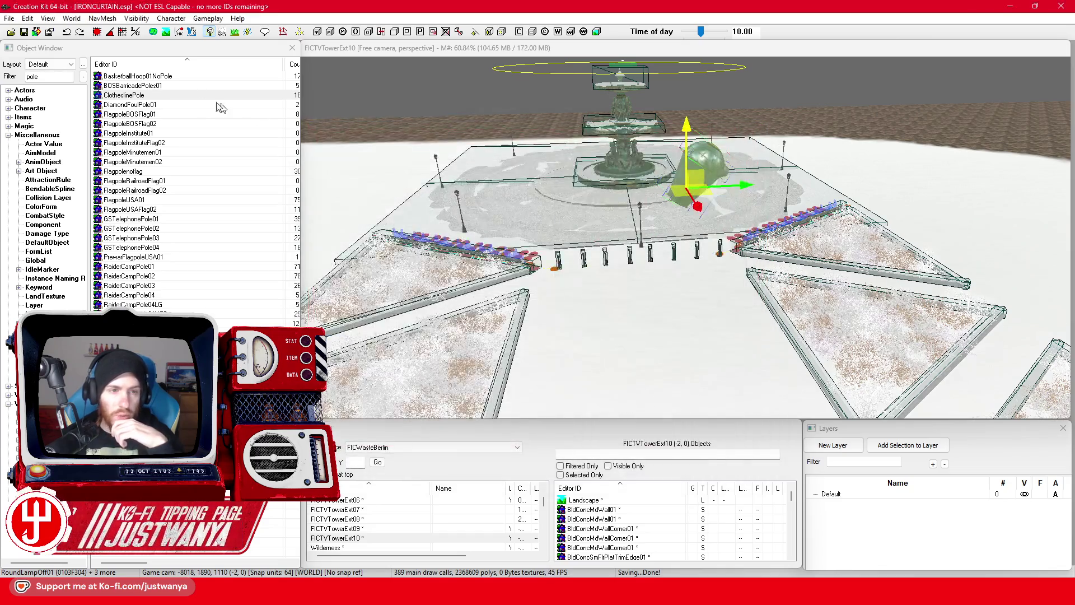
click(203, 105)
key(Return)
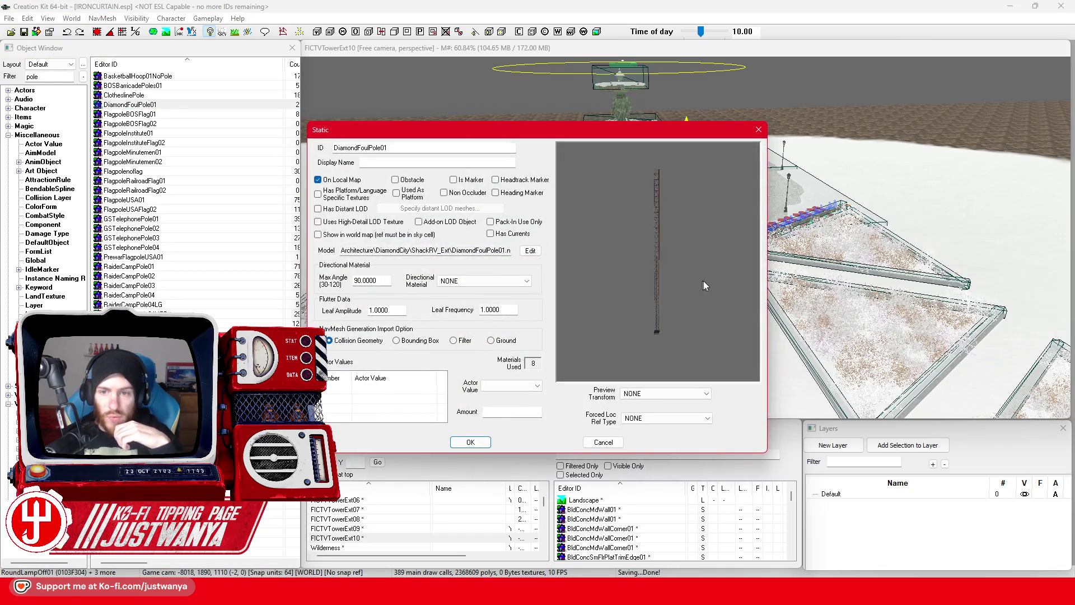
click(759, 130)
click(183, 115)
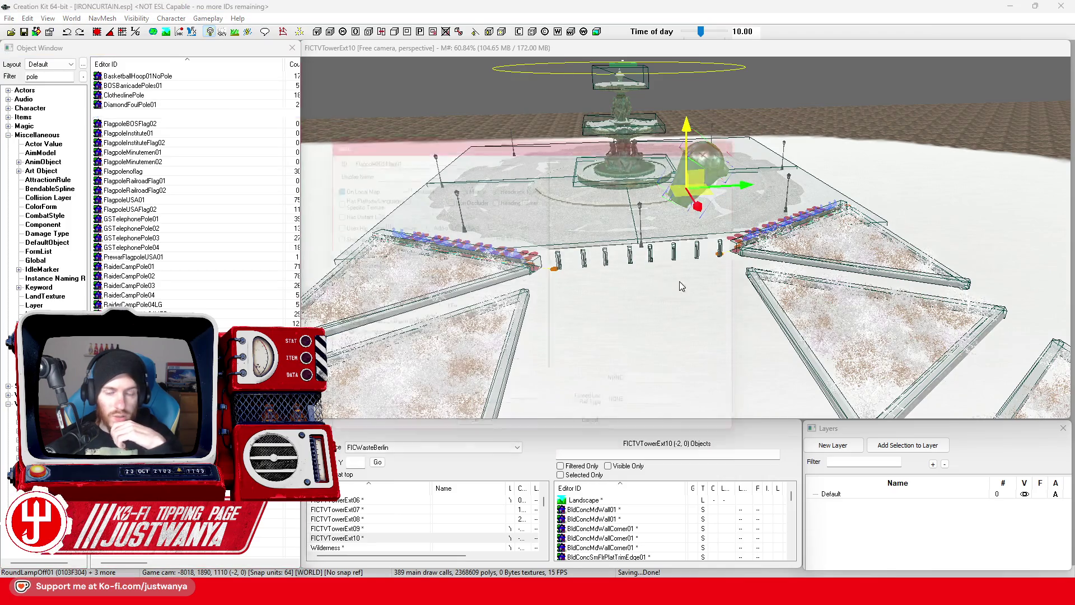
key(Return)
click(759, 130)
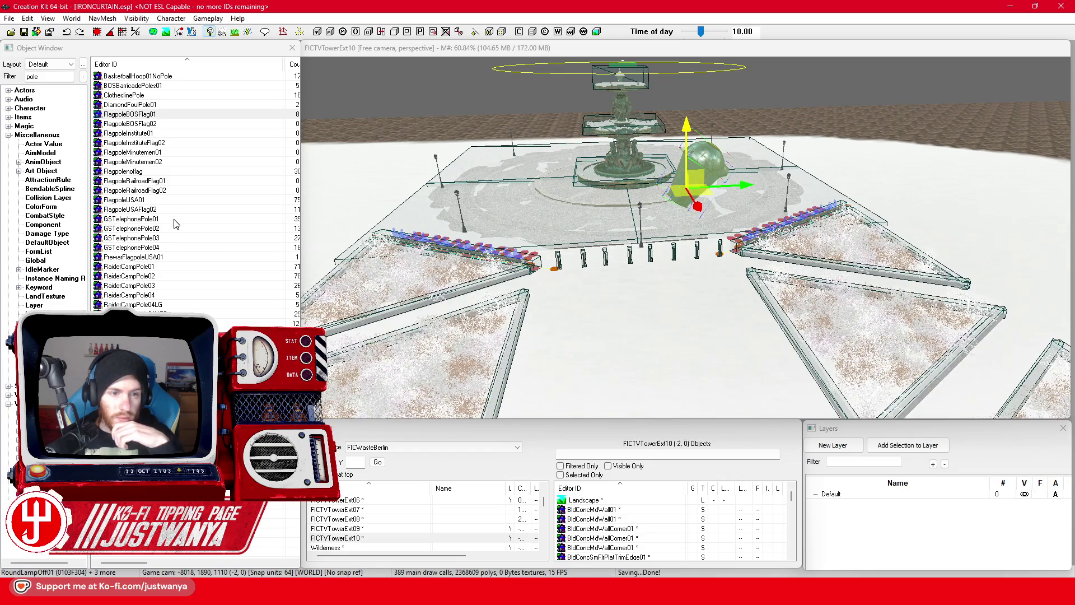
click(166, 257)
key(Return)
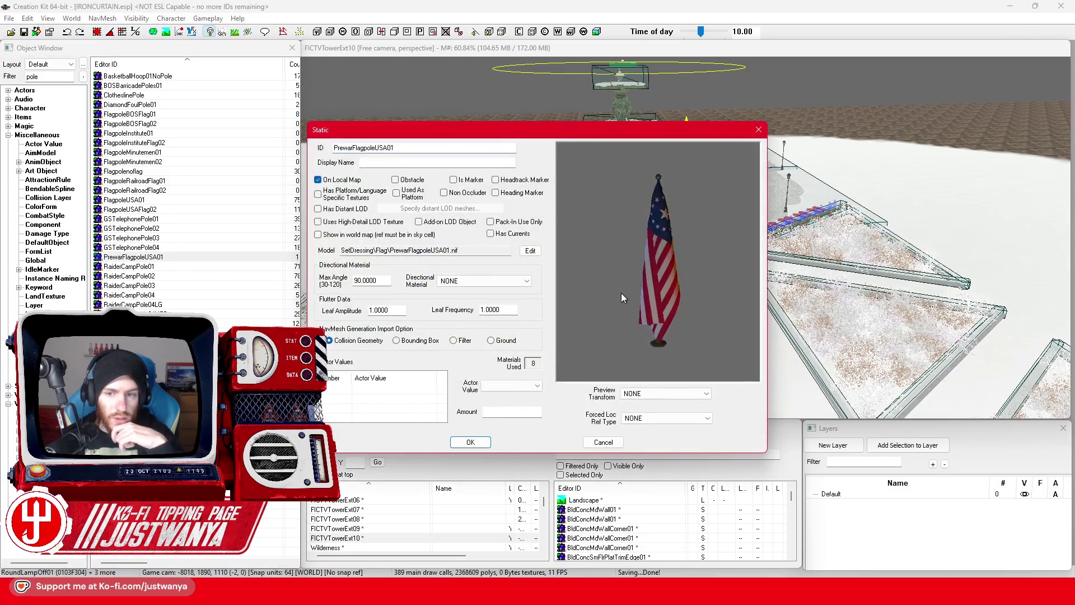
click(758, 130)
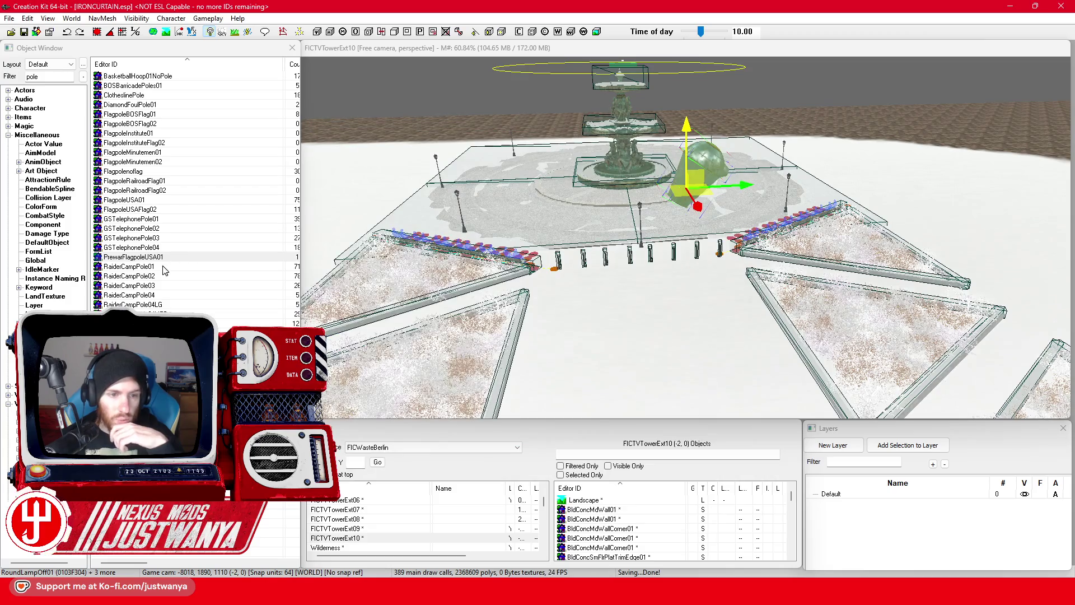
click(165, 267)
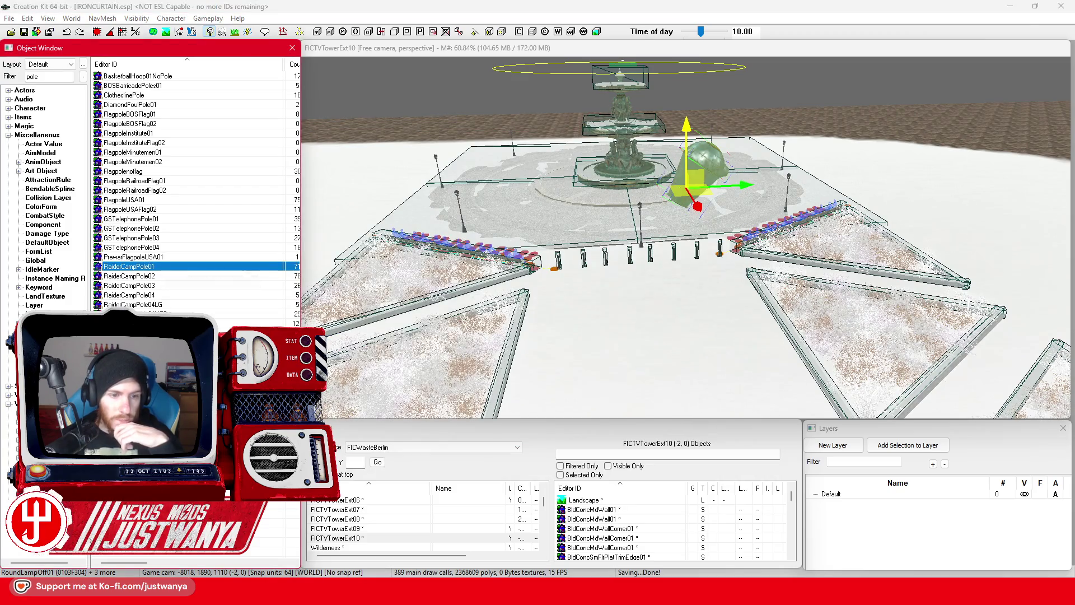
double_click(674, 254)
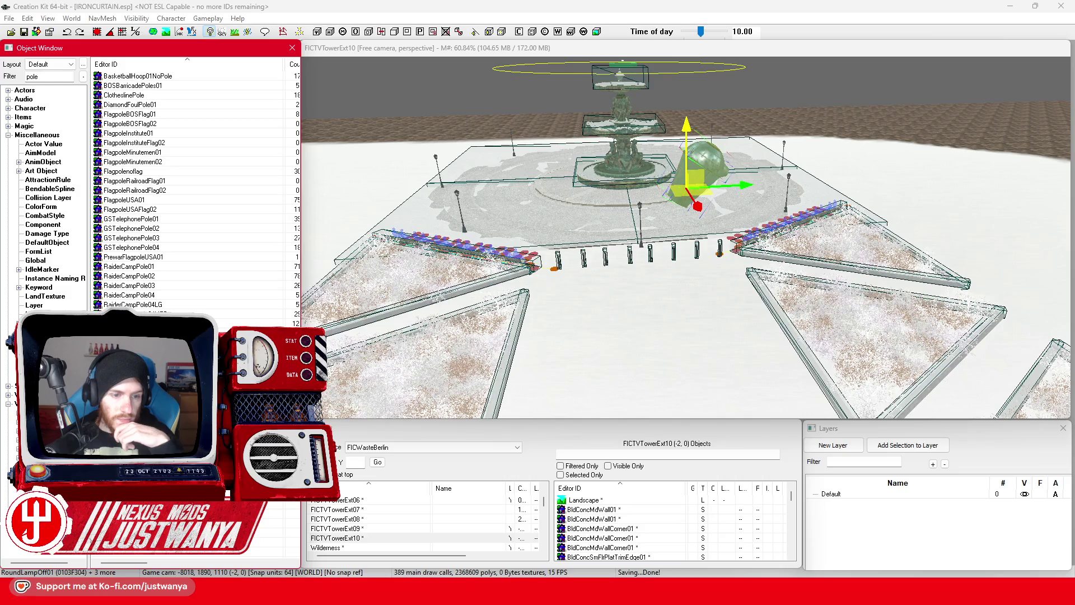
click(759, 131)
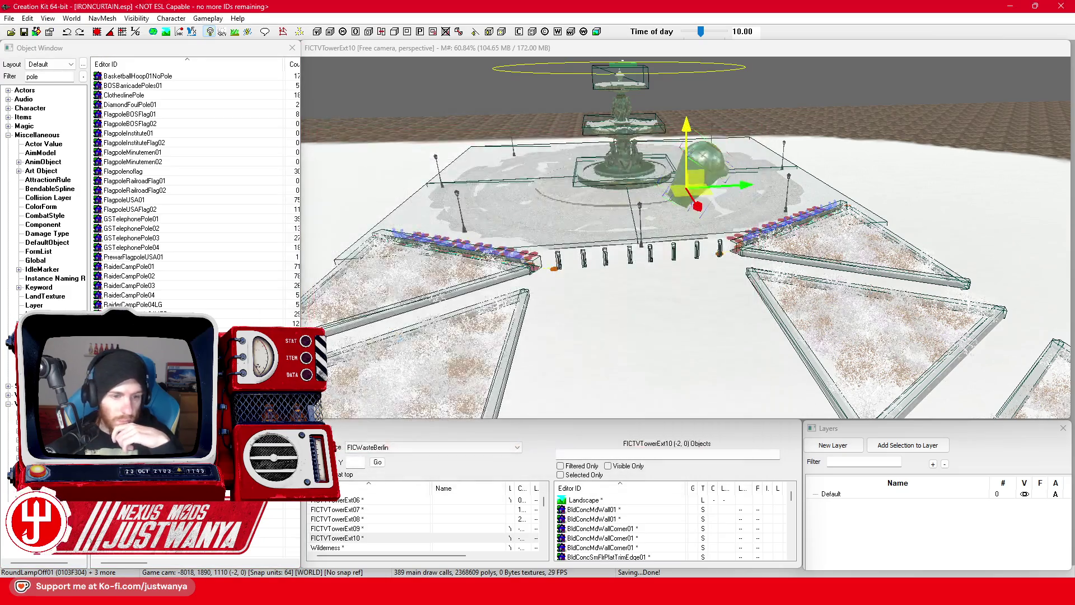
double_click(697, 249)
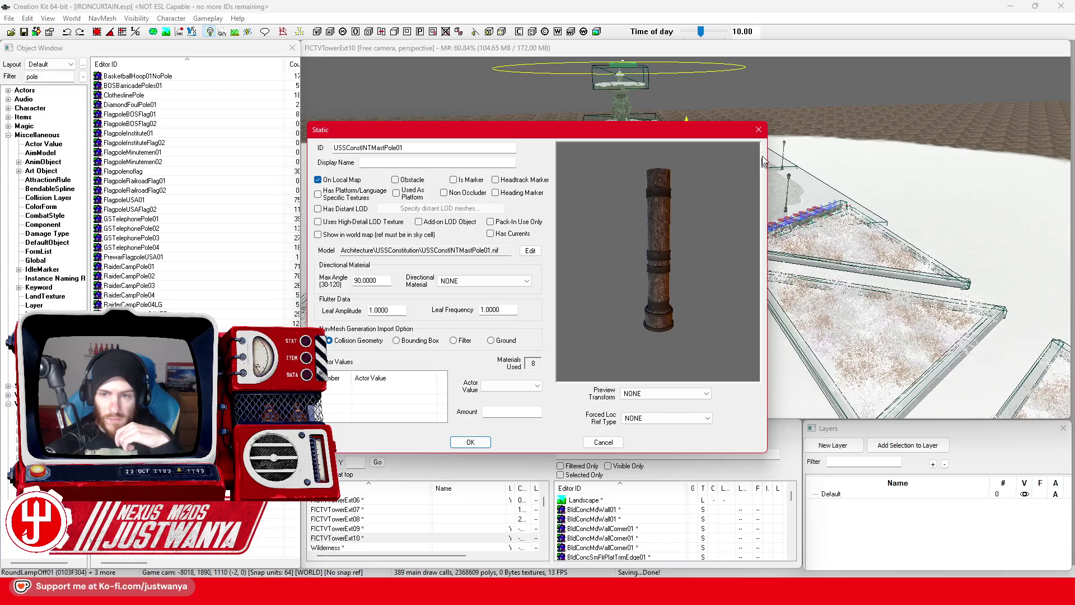
click(758, 130)
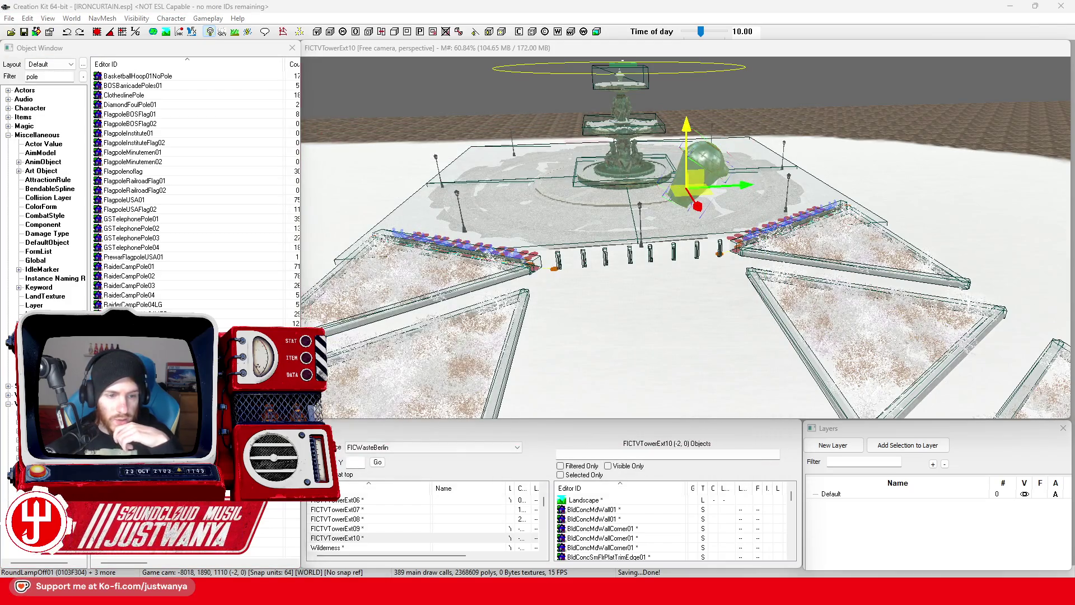
double_click(659, 291)
mouse_move(655, 288)
mouse_down()
mouse_move(593, 324)
mouse_move(733, 178)
mouse_up()
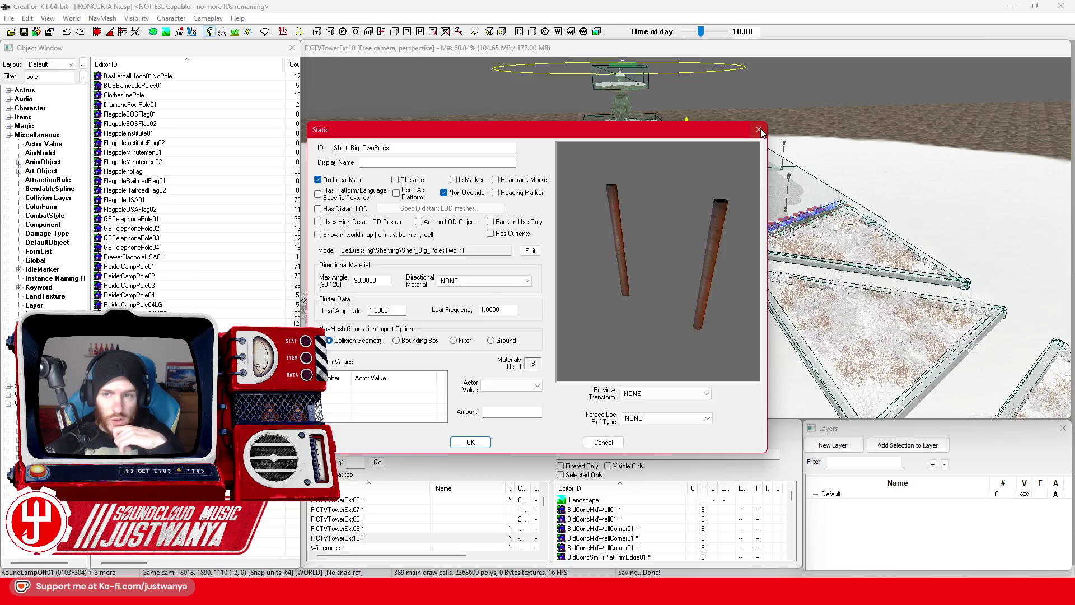
click(758, 130)
key(Return)
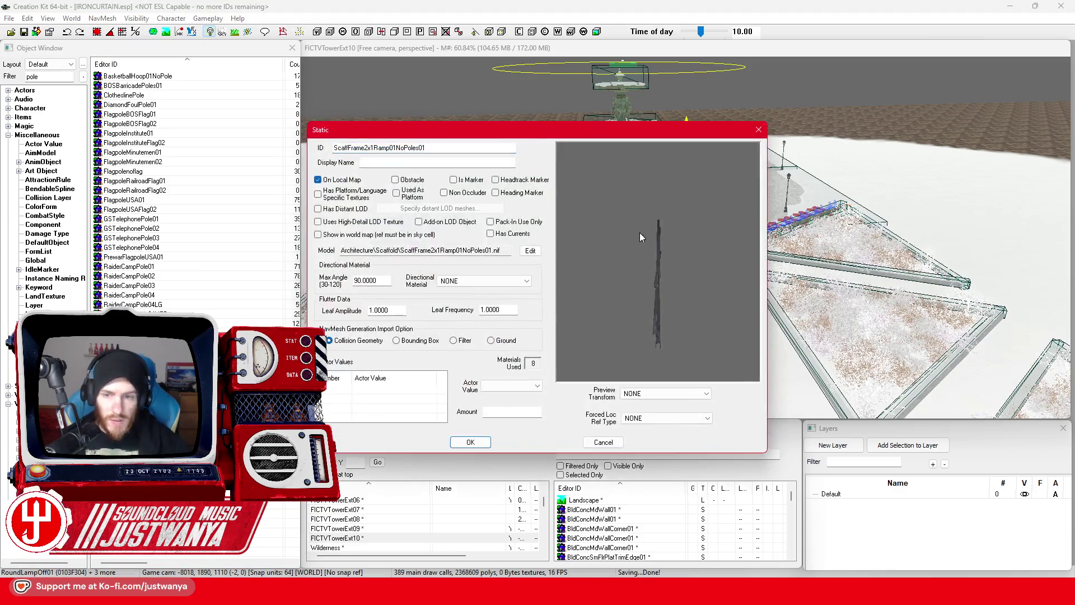
click(759, 130)
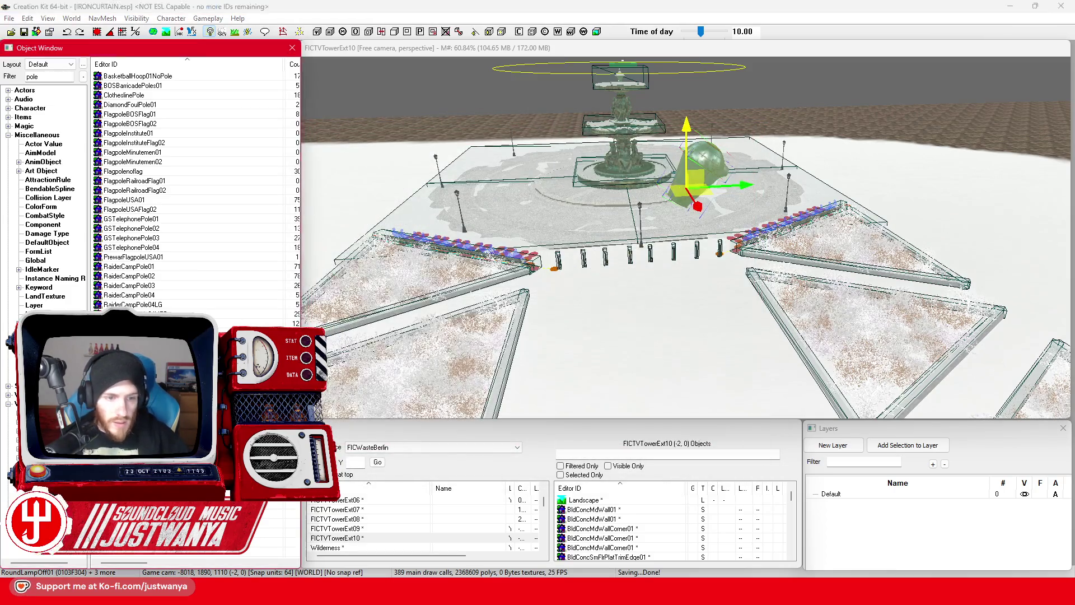
key(Return)
key(Escape)
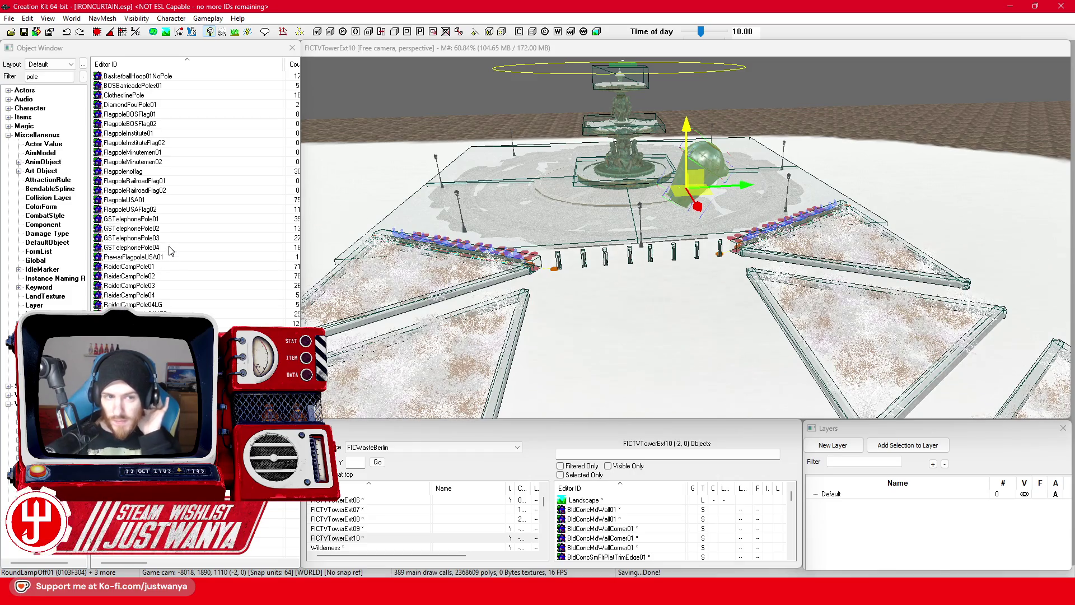
double_click(32, 76)
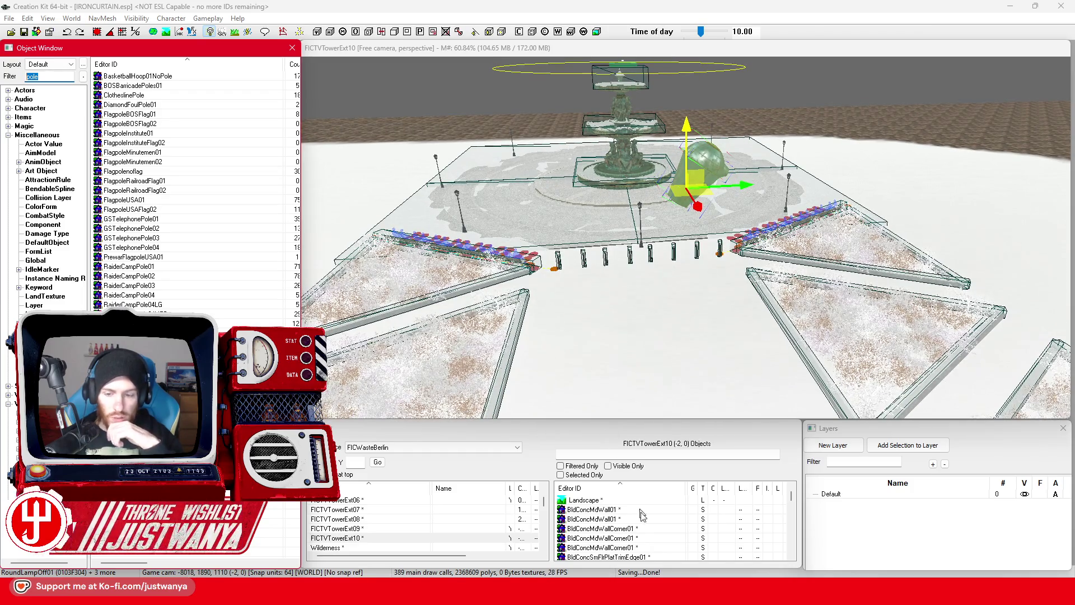
Replace the 'pole' filter with 'FIC' and scroll through the FIC_SCOL and FIC_Static results
click(637, 593)
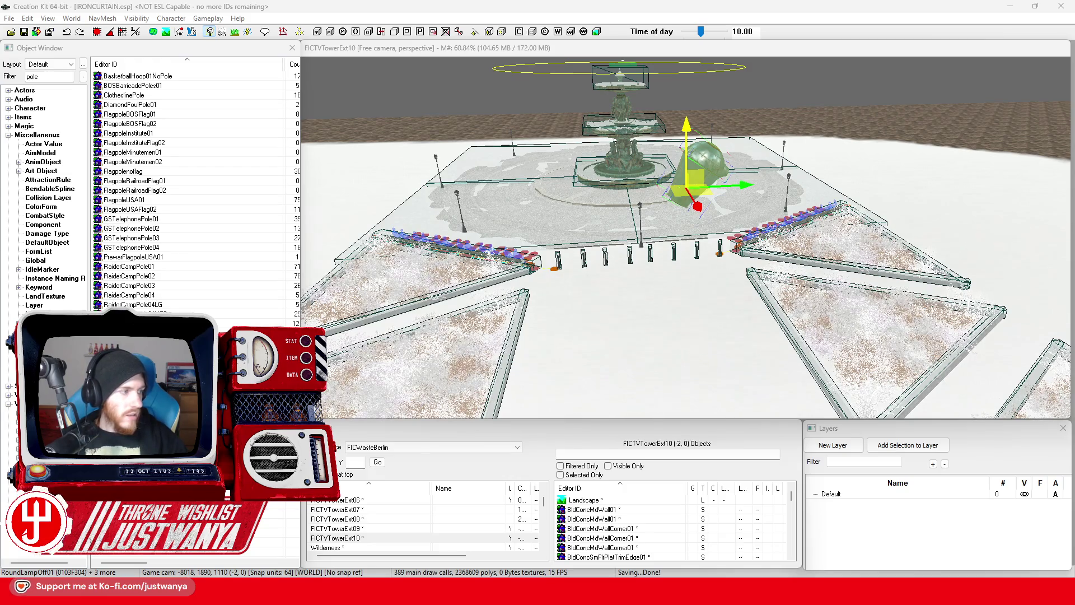
key(alt+Tab)
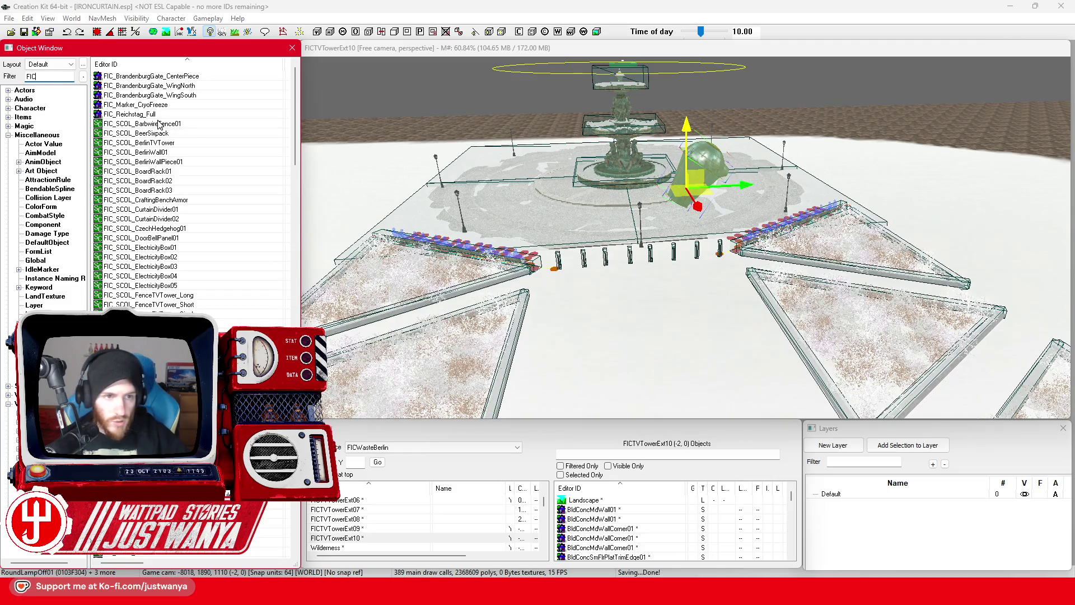
scroll(184, 269, down, 15)
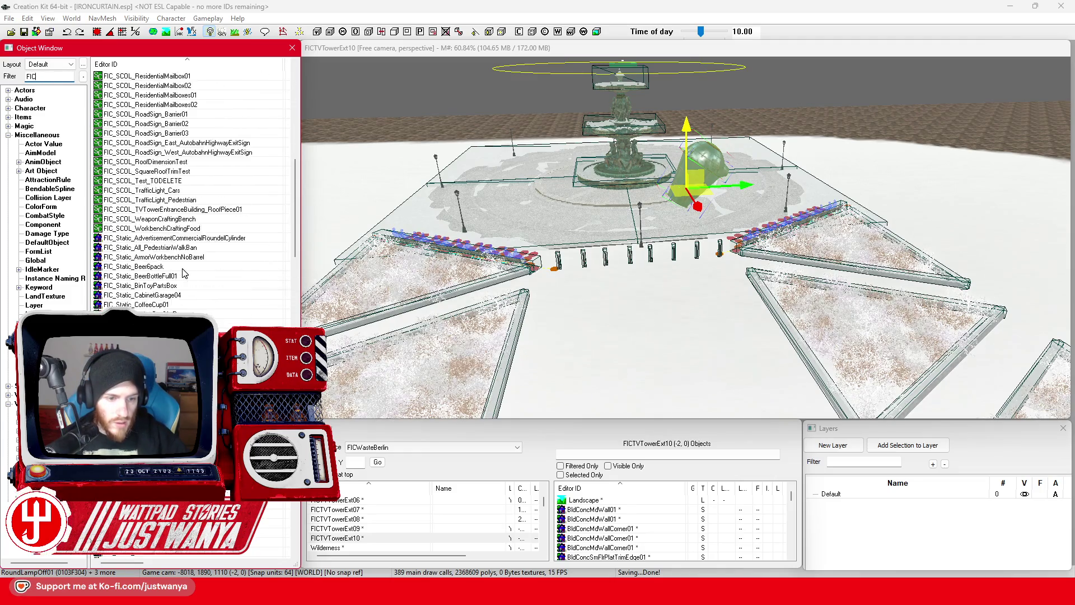
scroll(185, 273, down, 10)
scroll(207, 309, down, 6)
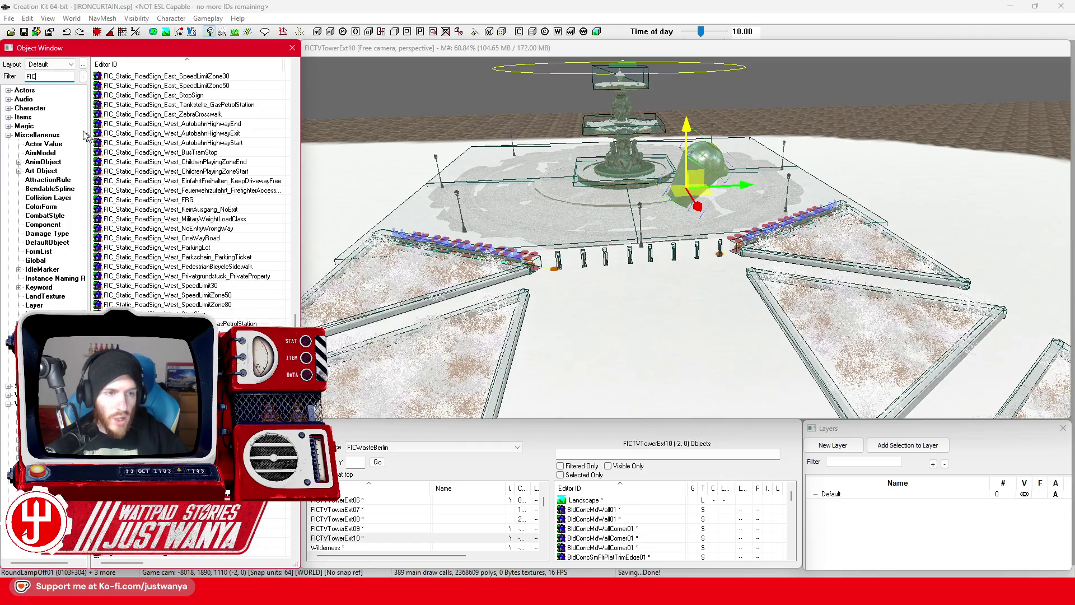
Filter the Object Window by 'Post' and preview BeachFence_Post01 and BldgShellStudsPostInt01
text(Post)
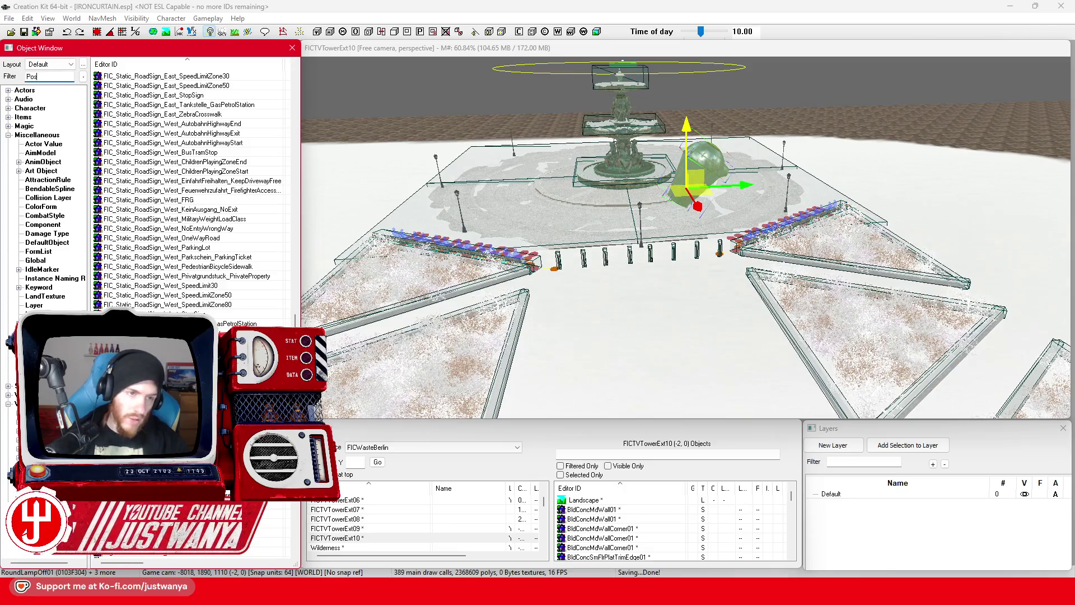
scroll(229, 231, up, 5)
drag(298, 258, 290, 91)
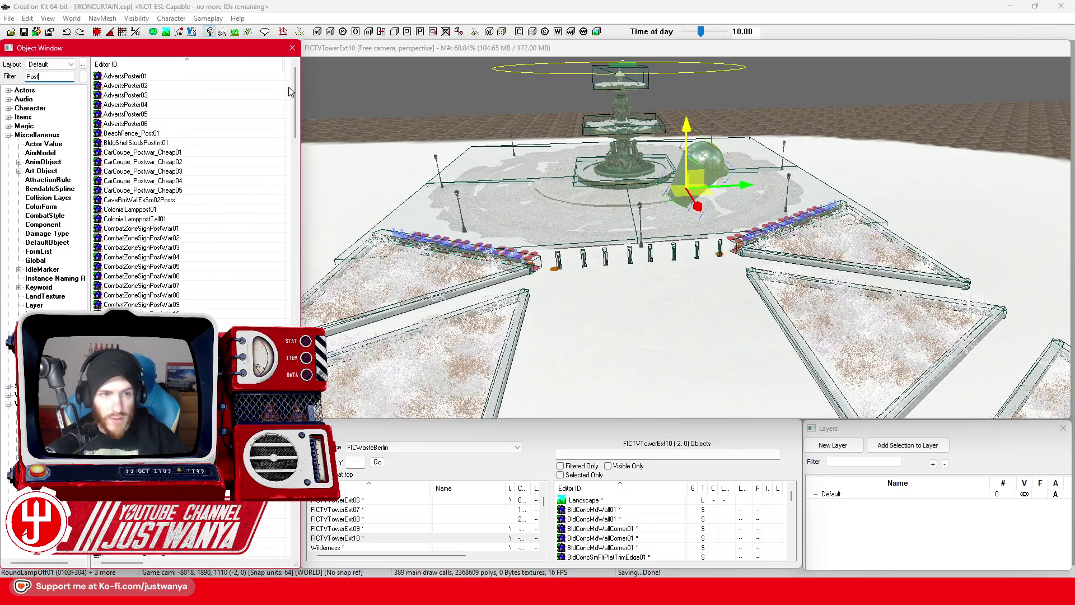
double_click(190, 134)
click(752, 130)
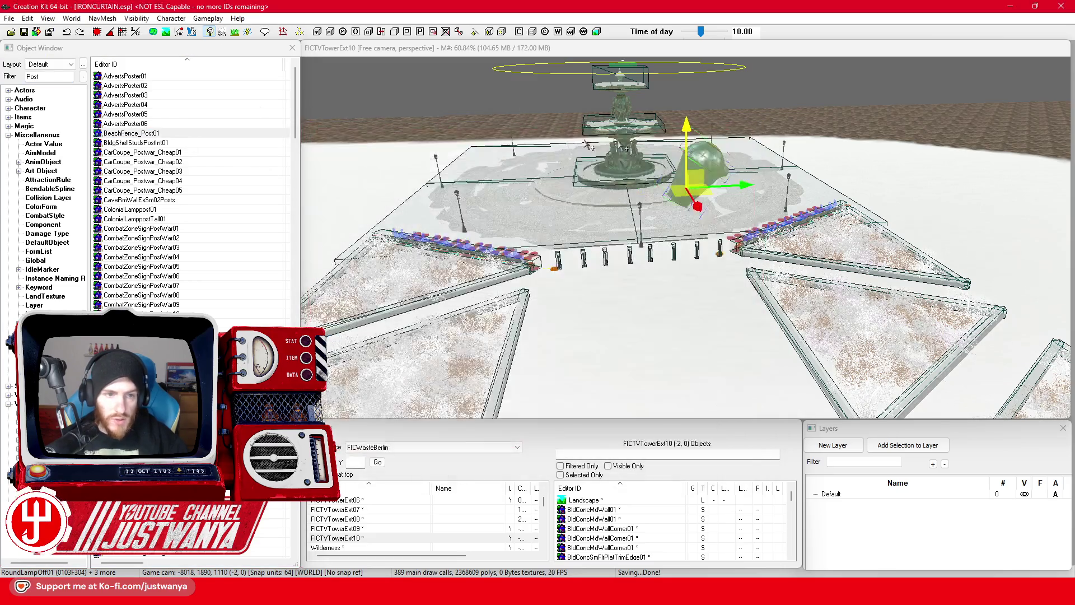
double_click(218, 143)
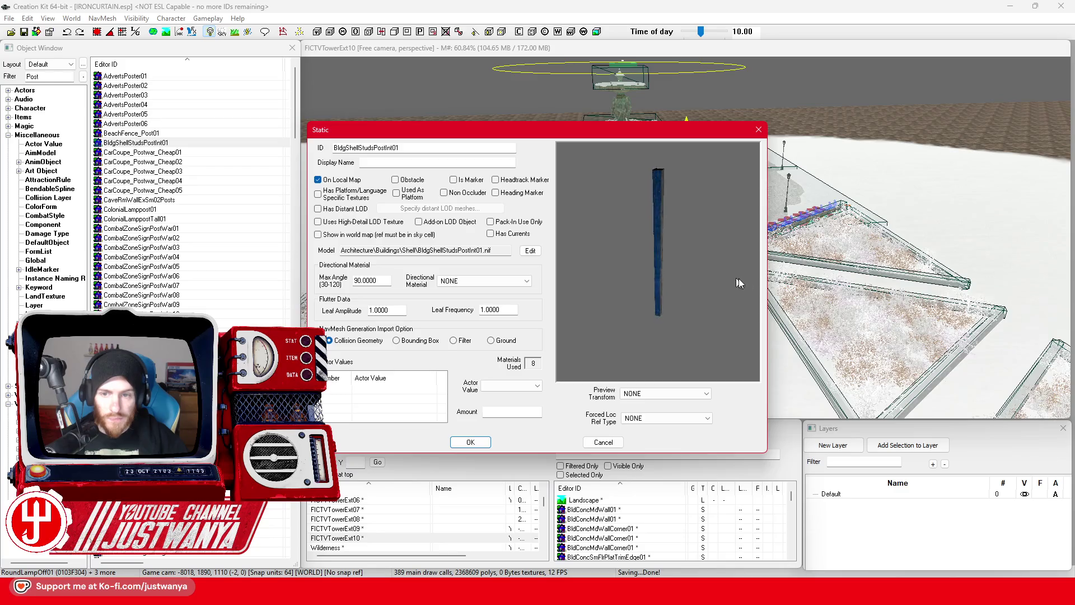
mouse_move(607, 270)
mouse_down()
mouse_move(658, 271)
mouse_move(683, 247)
mouse_move(683, 301)
mouse_up()
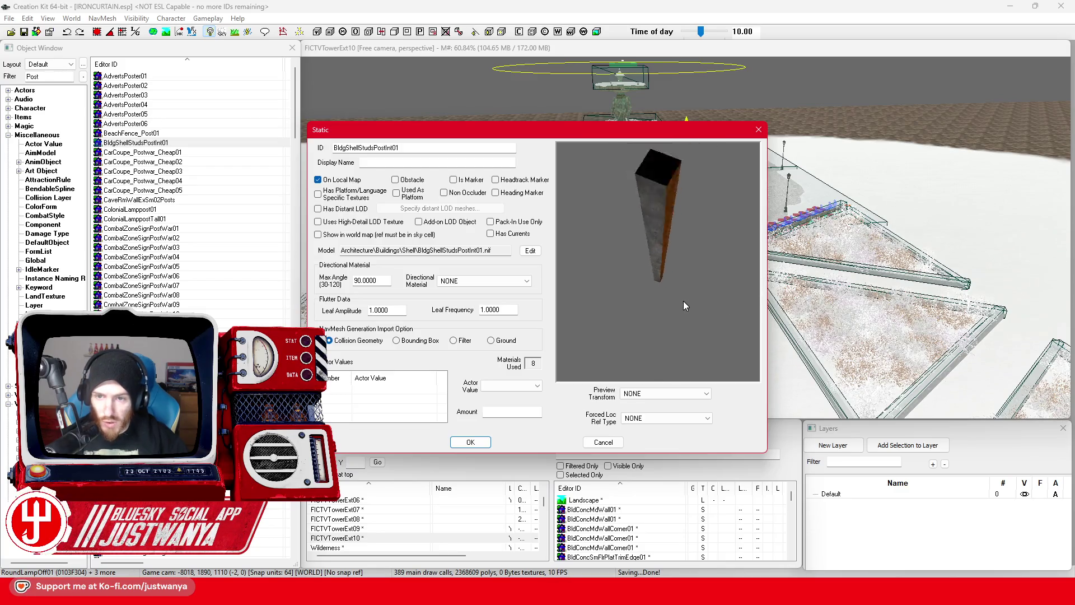
key(Escape)
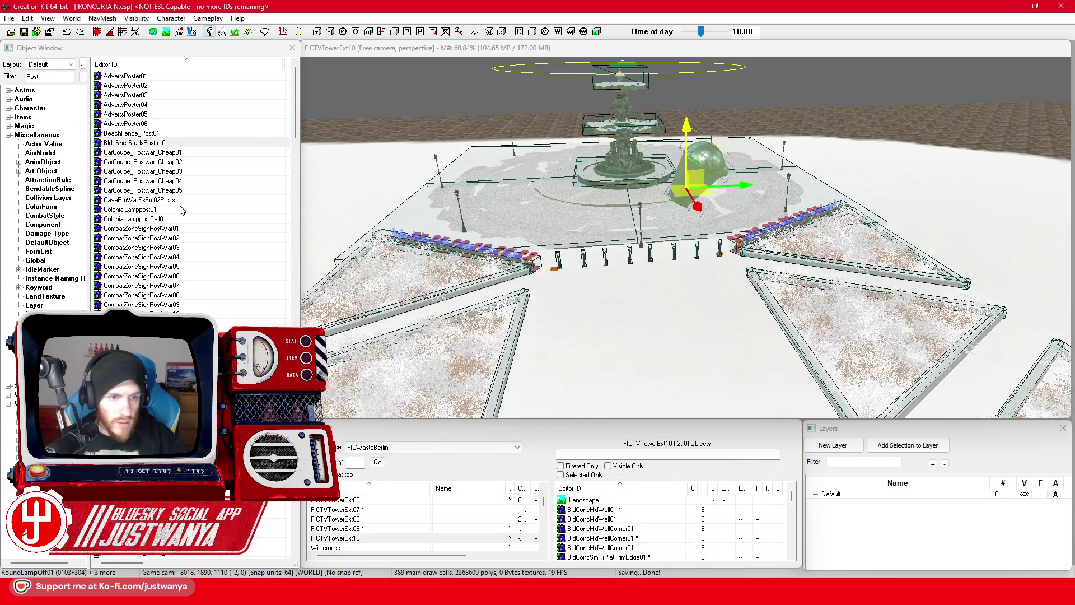
Preview ColonialLamppost01, CaveRmWallExSm02Posts and DecoLobbyARailingPost01
double_click(182, 209)
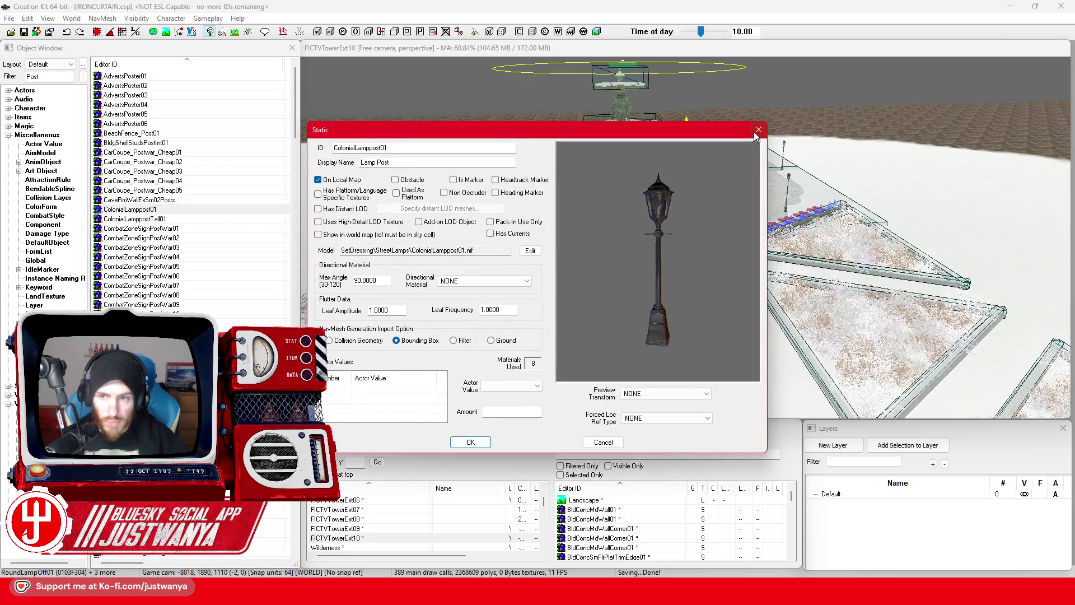
click(756, 133)
double_click(179, 201)
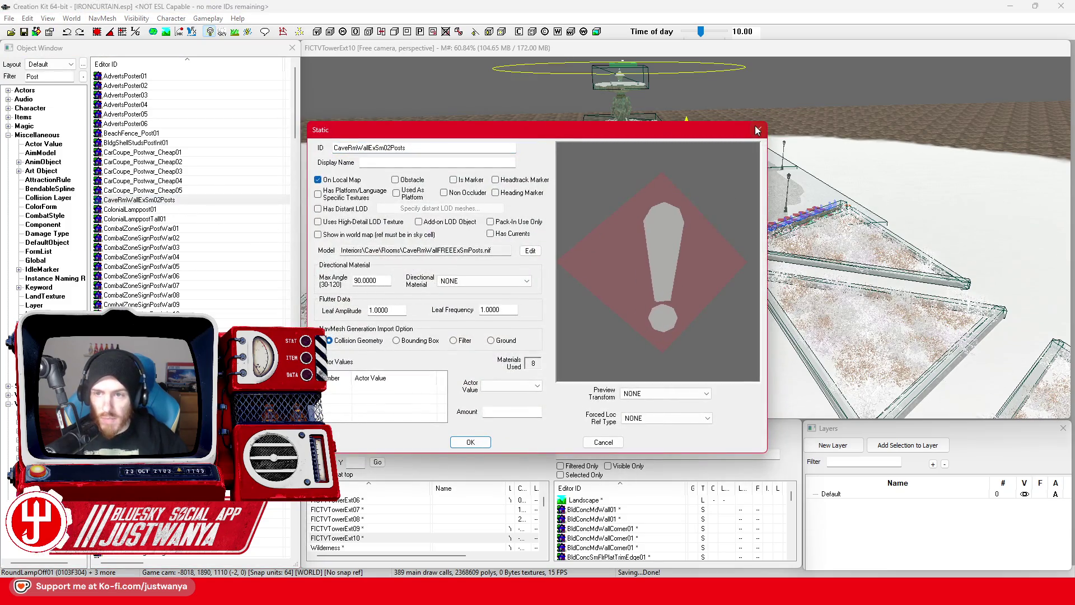
click(758, 129)
scroll(188, 114, down, 2)
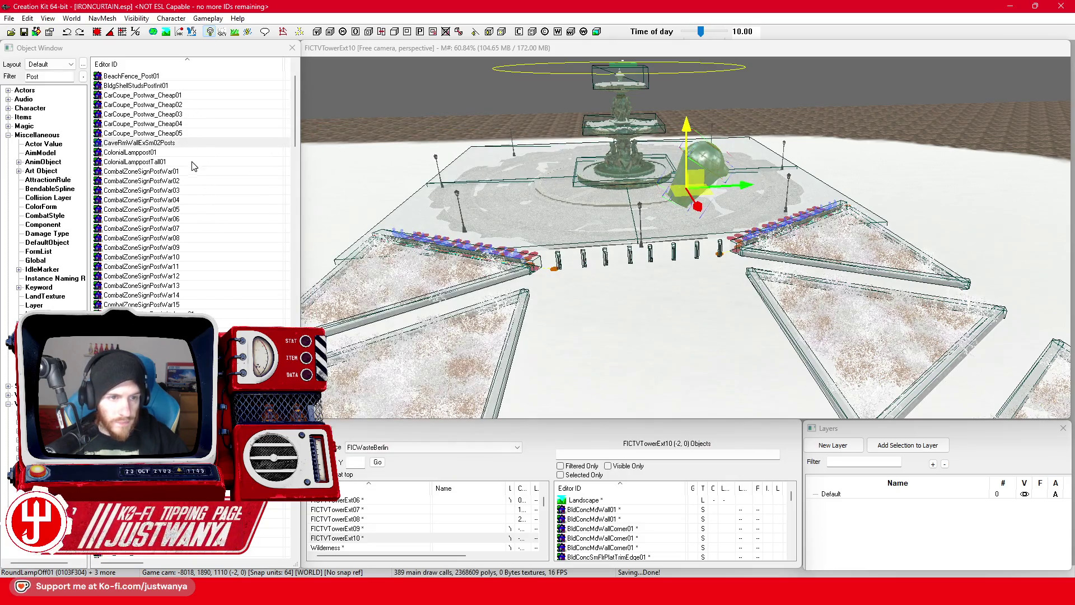
scroll(193, 173, down, 4)
scroll(193, 173, down, 1)
click(197, 182)
double_click(198, 183)
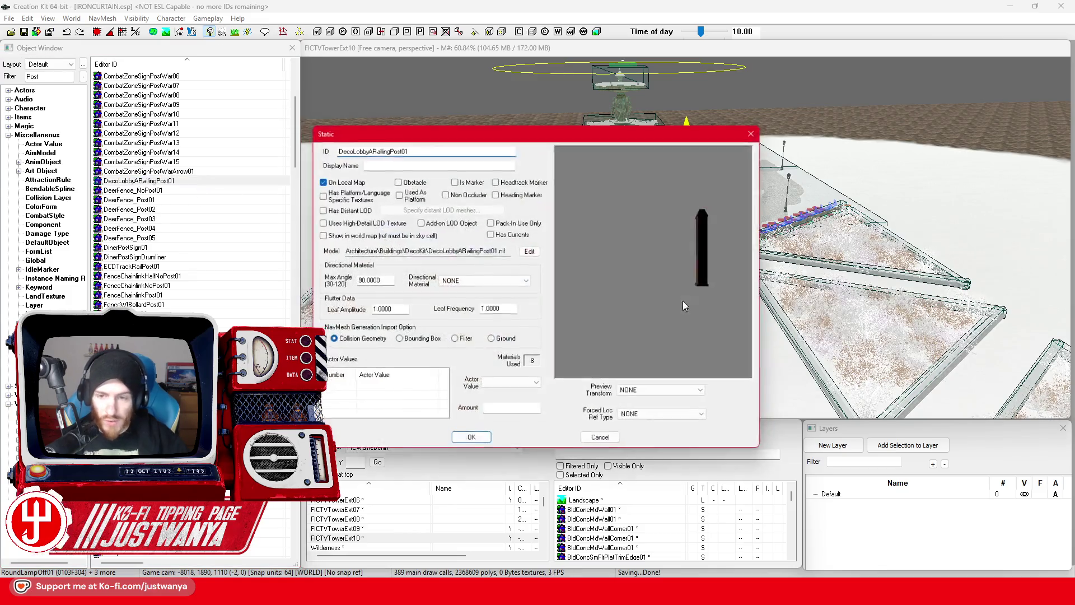
click(759, 131)
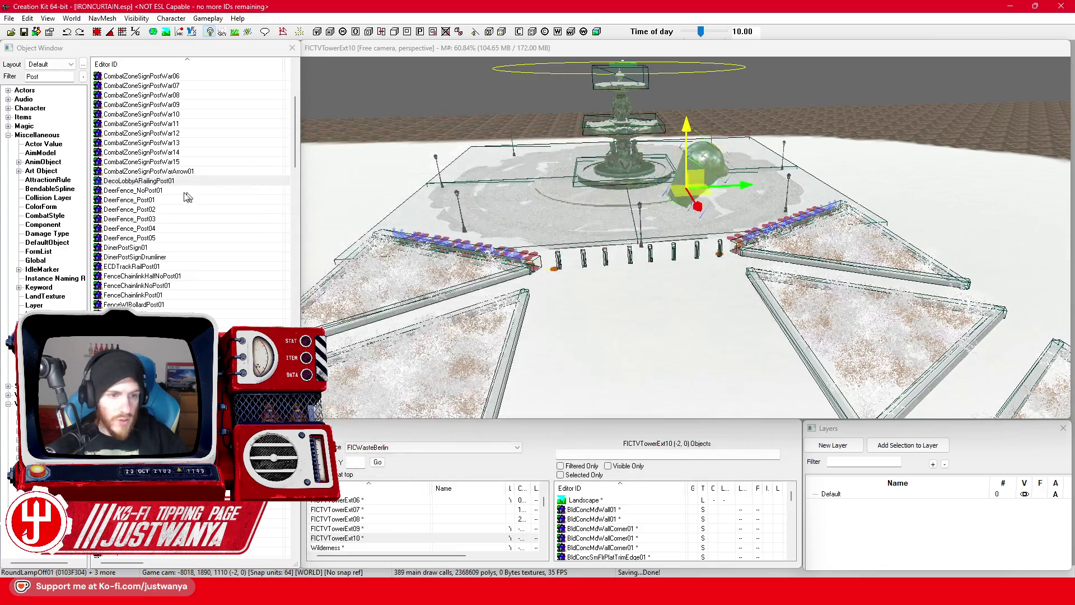
Preview FenceChainlinkHalfNoPost01, then settle on FenceChainlinkPost01
scroll(192, 201, down, 4)
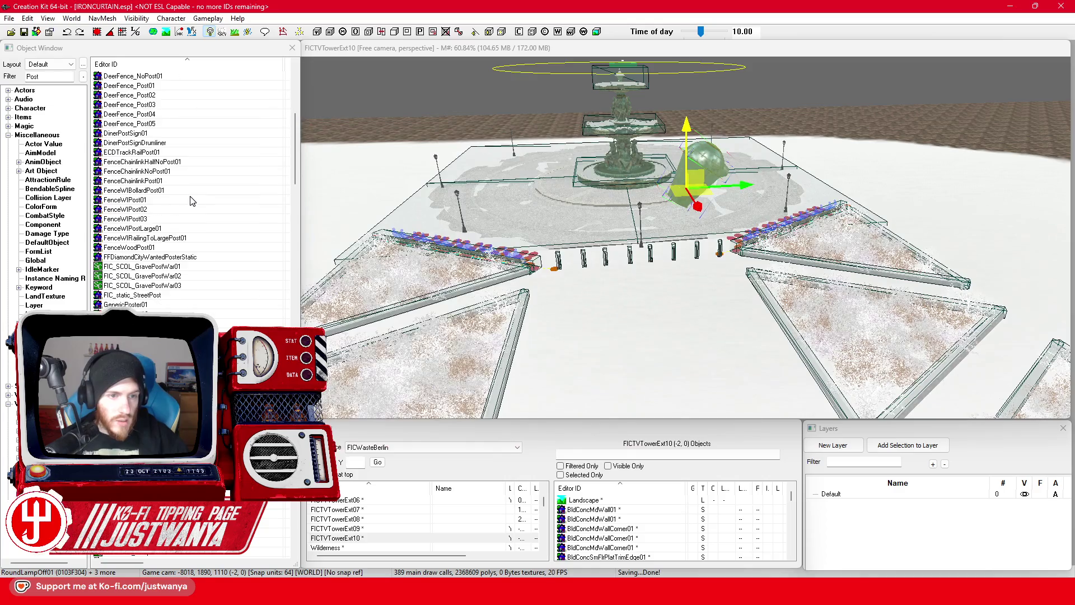
double_click(197, 162)
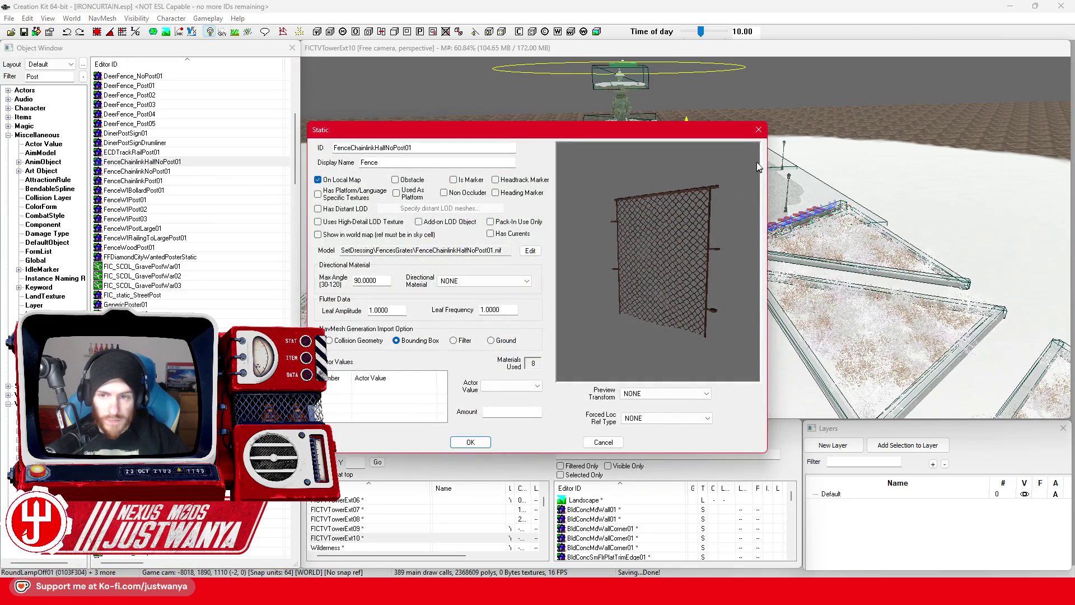
click(759, 131)
double_click(134, 180)
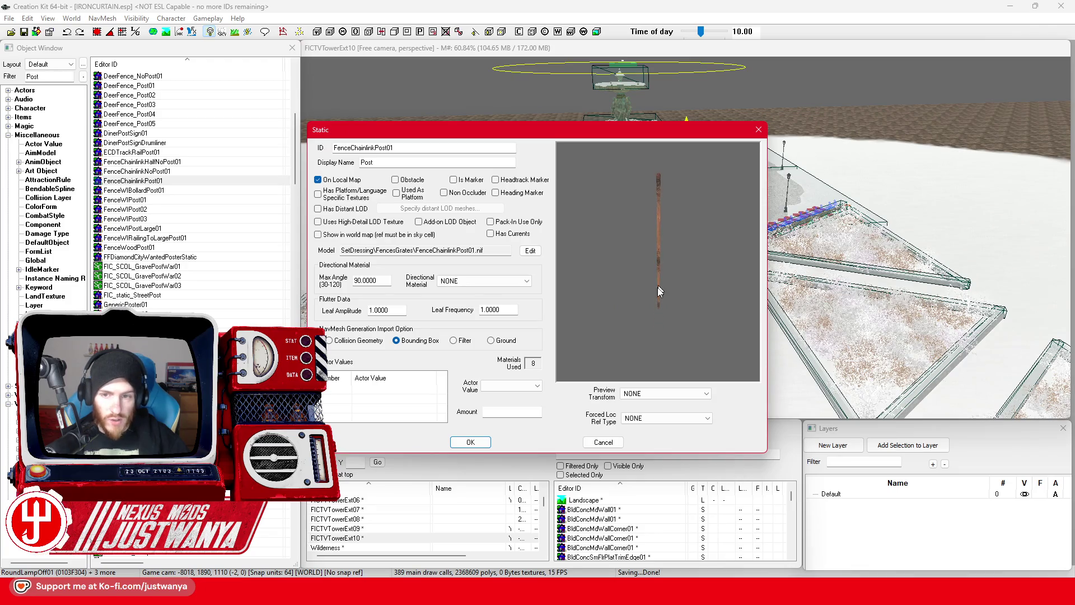
click(758, 130)
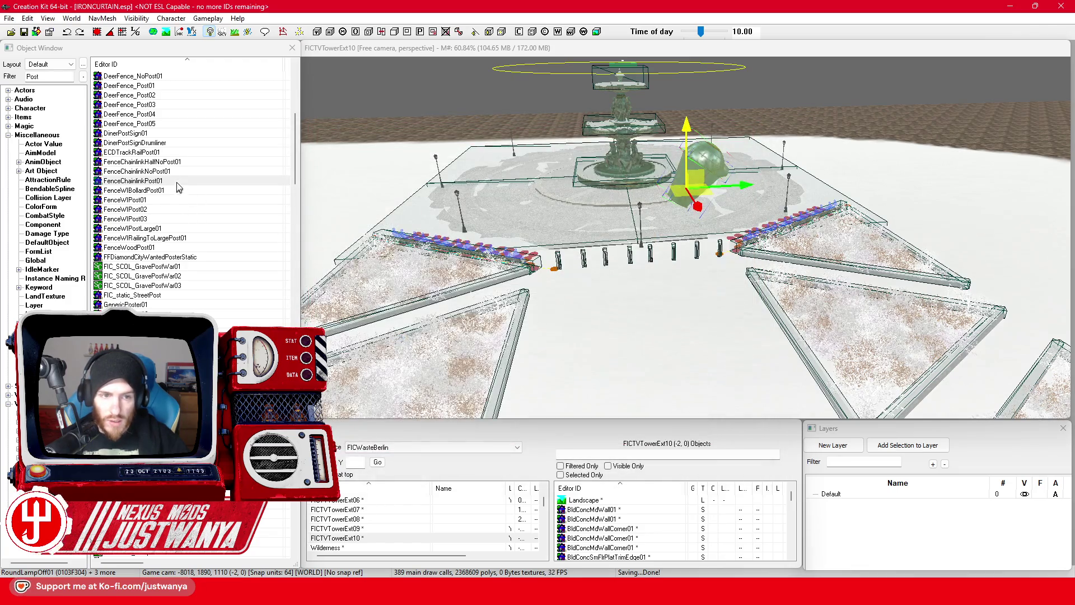
drag(800, 393, 804, 380)
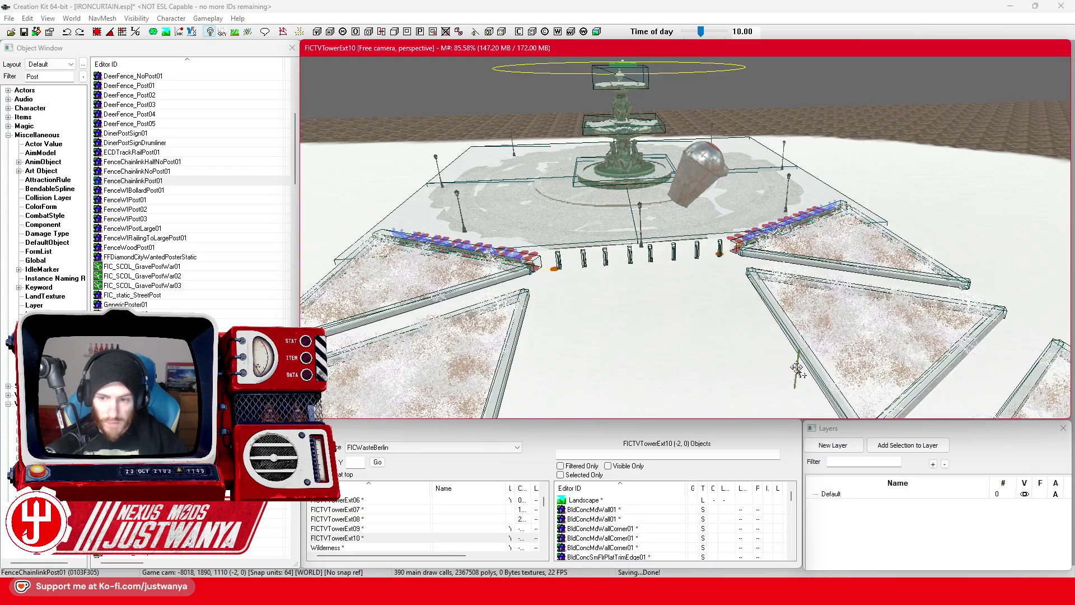
scroll(799, 372, up, 10)
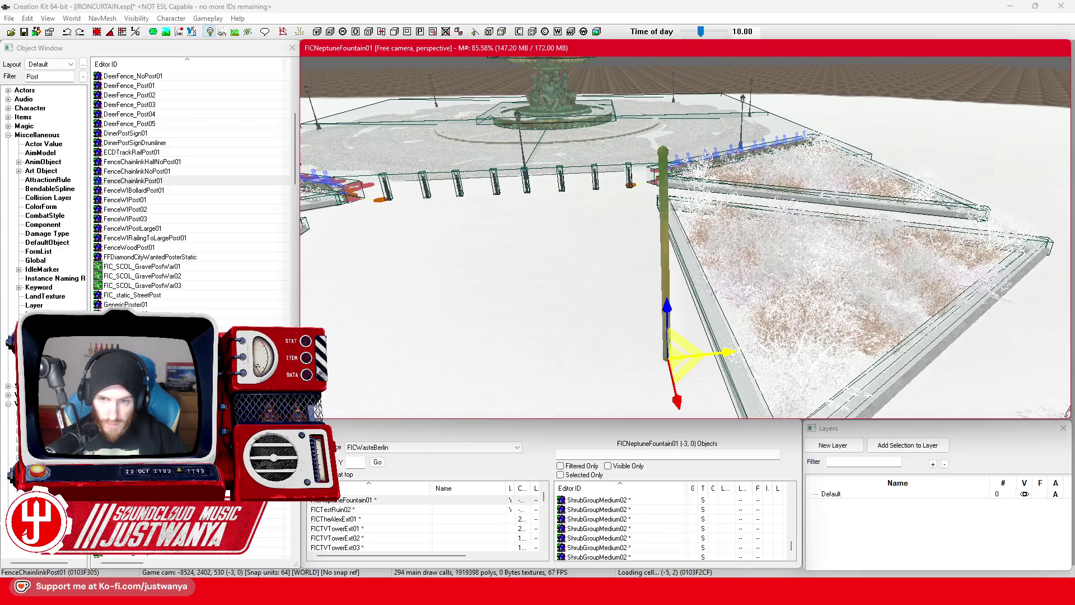
scroll(610, 289, down, 3)
scroll(612, 290, down, 5)
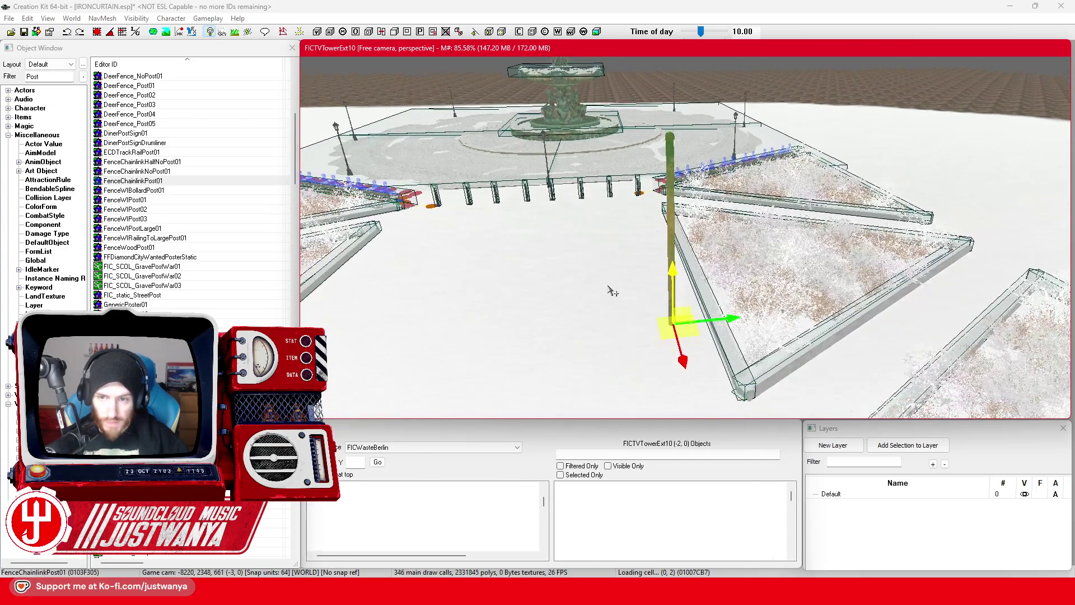
scroll(629, 308, down, 3)
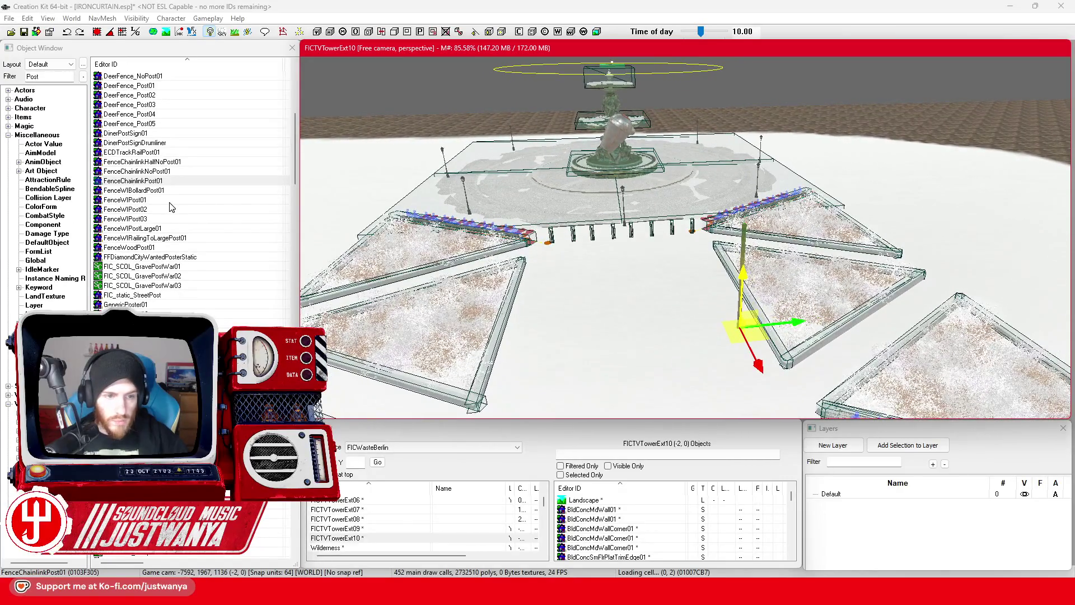
double_click(207, 256)
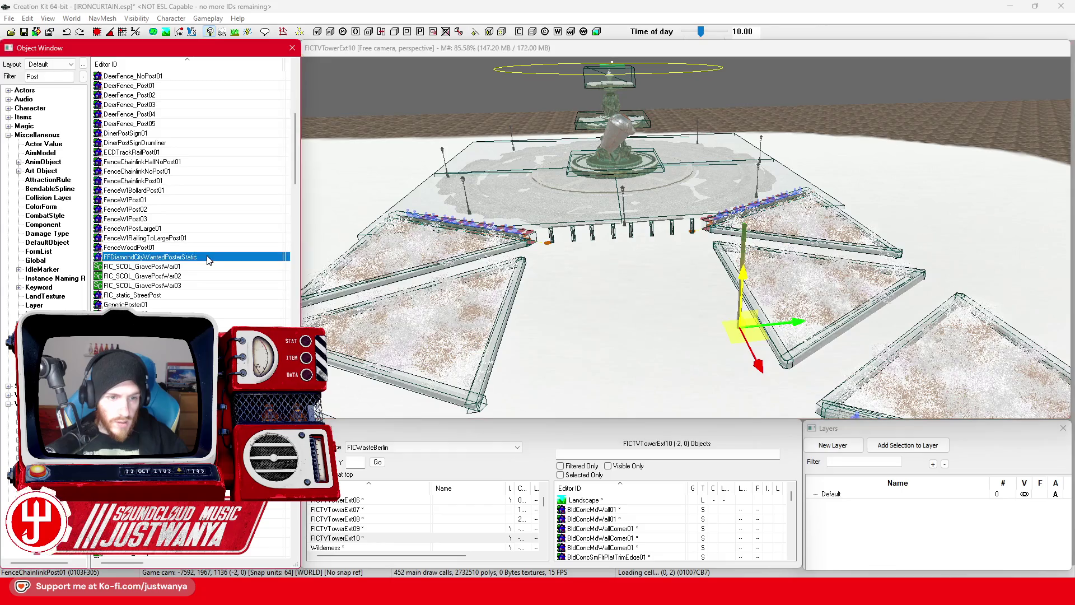
Inspect the poster model from two angles, then preview FIC_static_StreetPost
drag(679, 280, 696, 318)
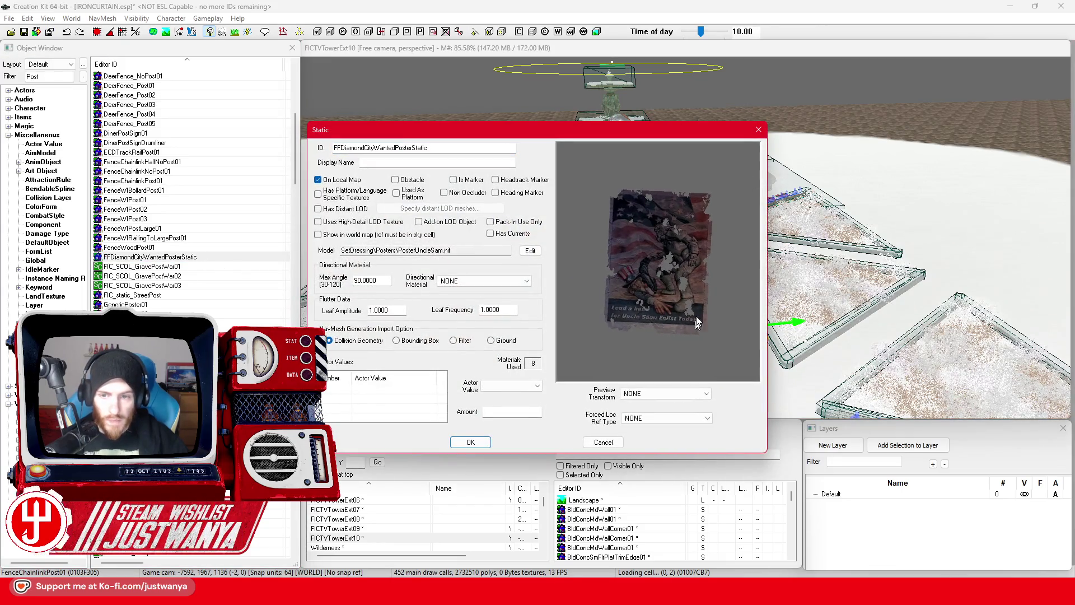
scroll(666, 290, up, 2)
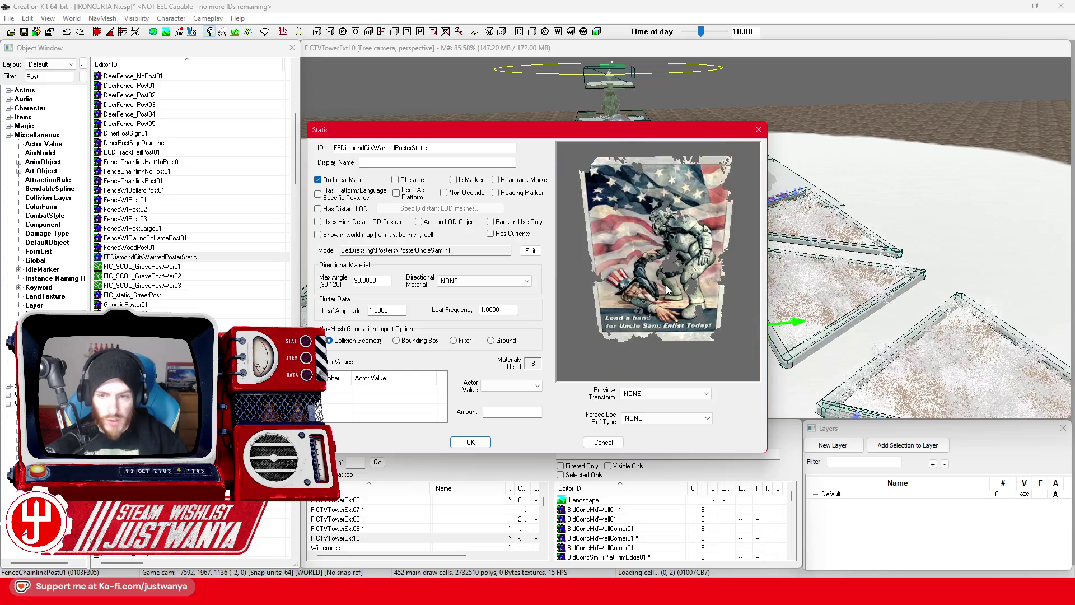
drag(666, 287, 666, 251)
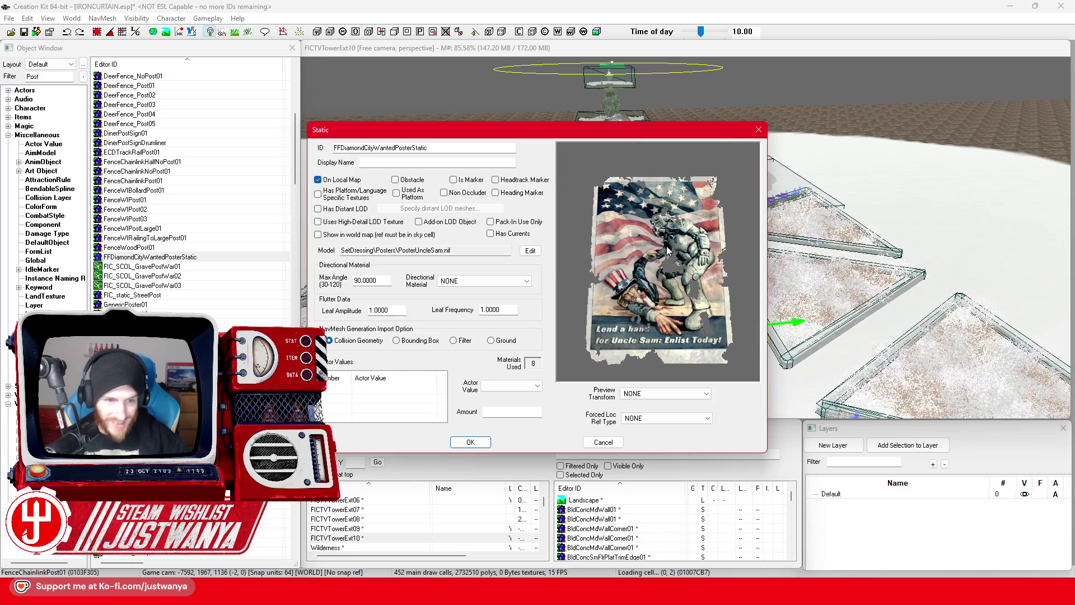
click(759, 130)
scroll(203, 218, down, 3)
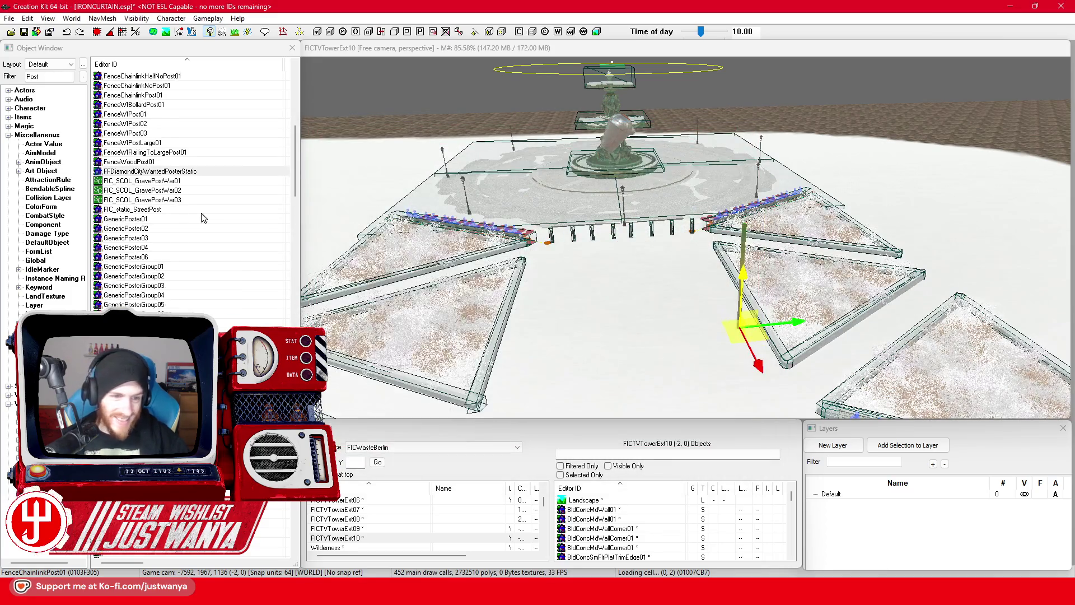
click(173, 210)
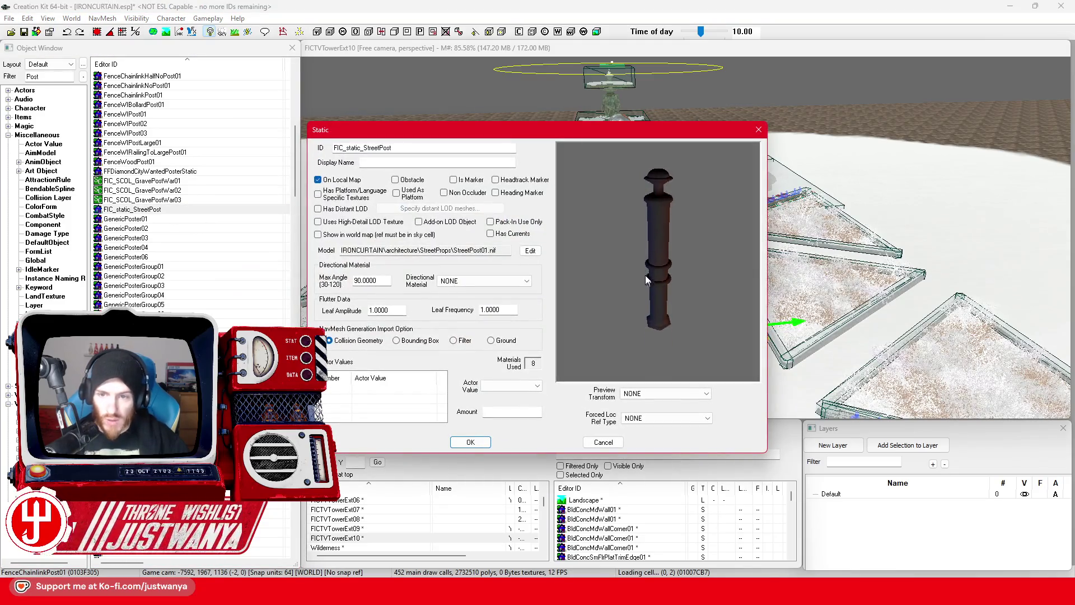
click(759, 130)
Preview GreenHsCenterPost01 and the GreenHsWaterPipe_FullPost01 and FullPost02 pipe models
scroll(177, 177, down, 2)
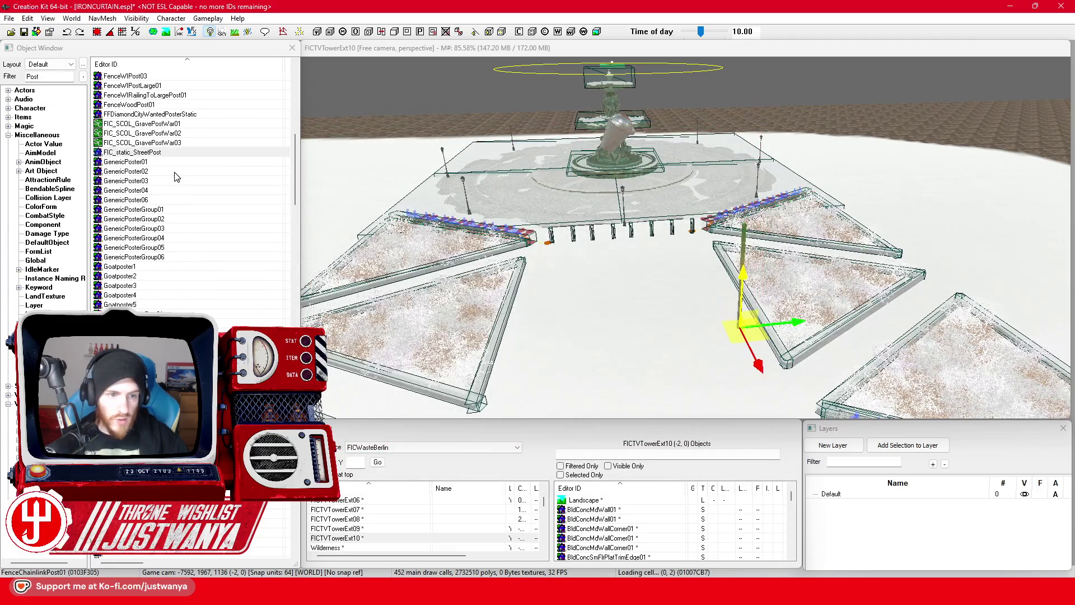
scroll(173, 174, down, 4)
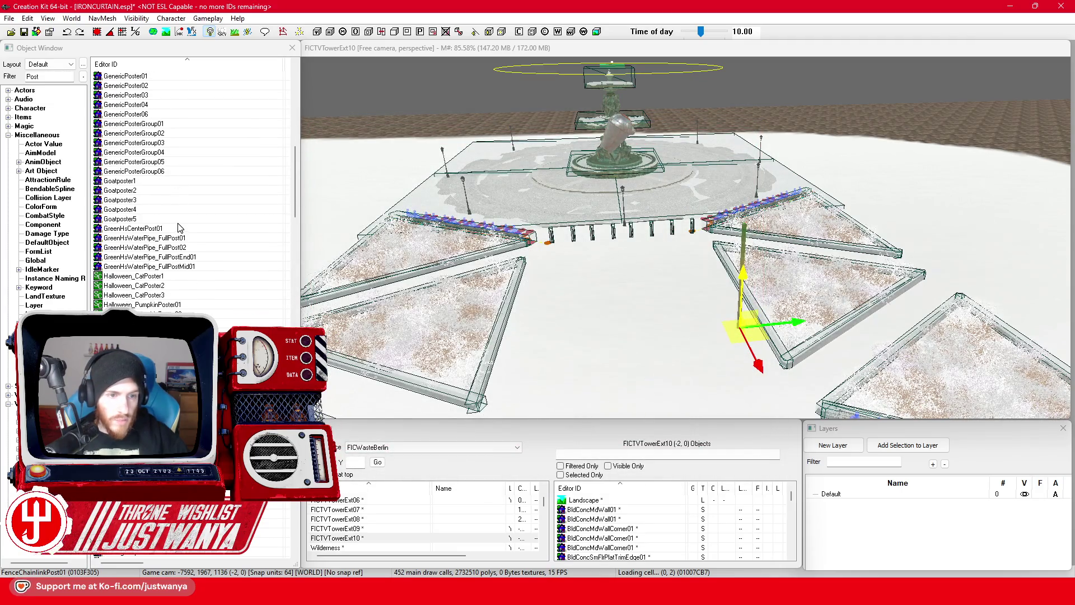
click(184, 200)
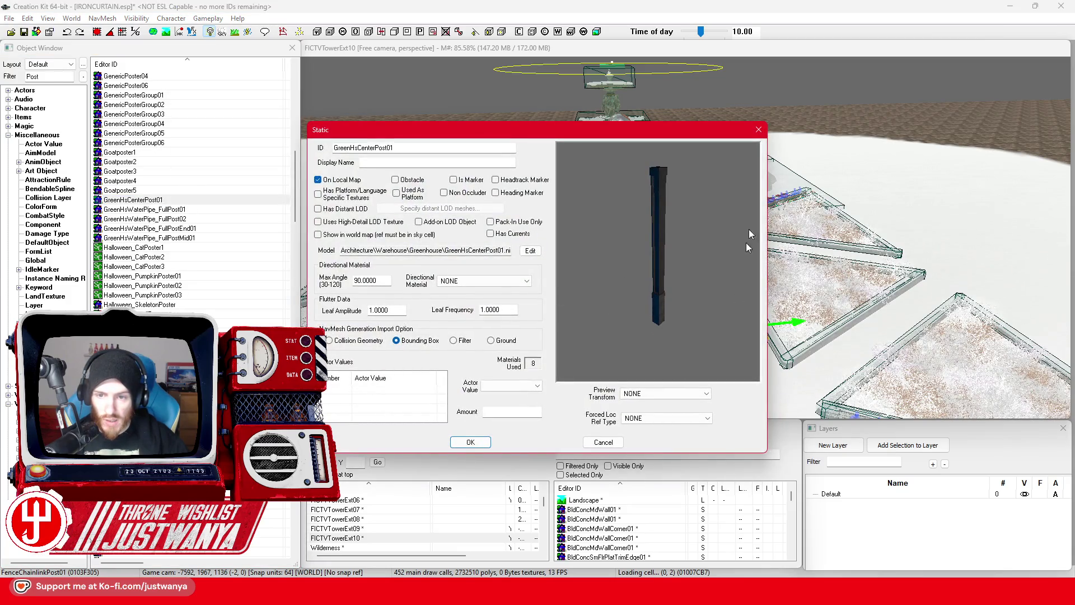
click(759, 131)
double_click(219, 209)
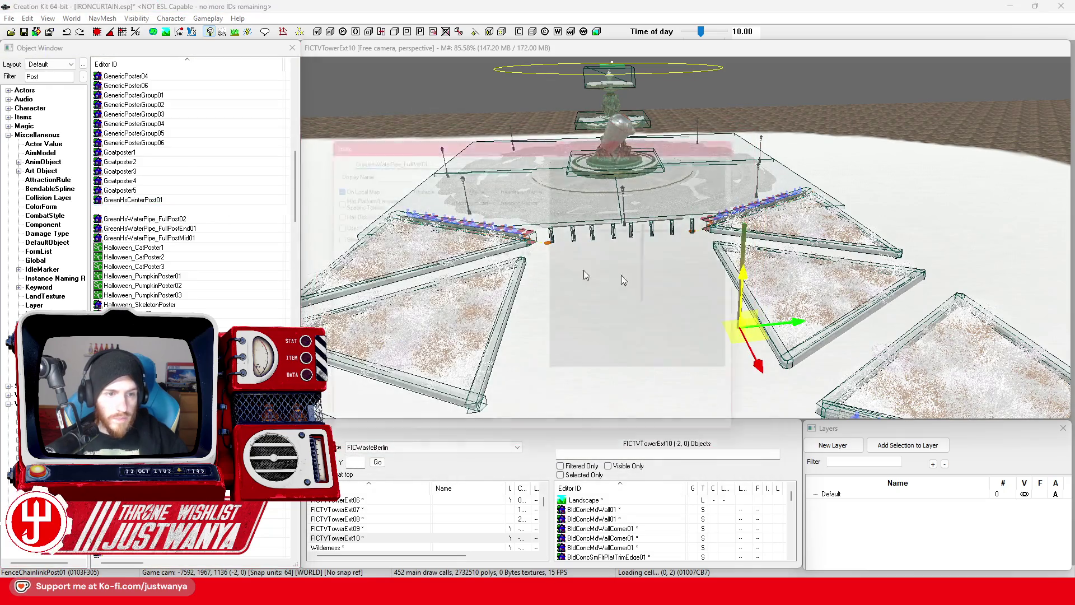
mouse_move(711, 274)
mouse_down()
mouse_move(633, 301)
mouse_move(715, 309)
mouse_up()
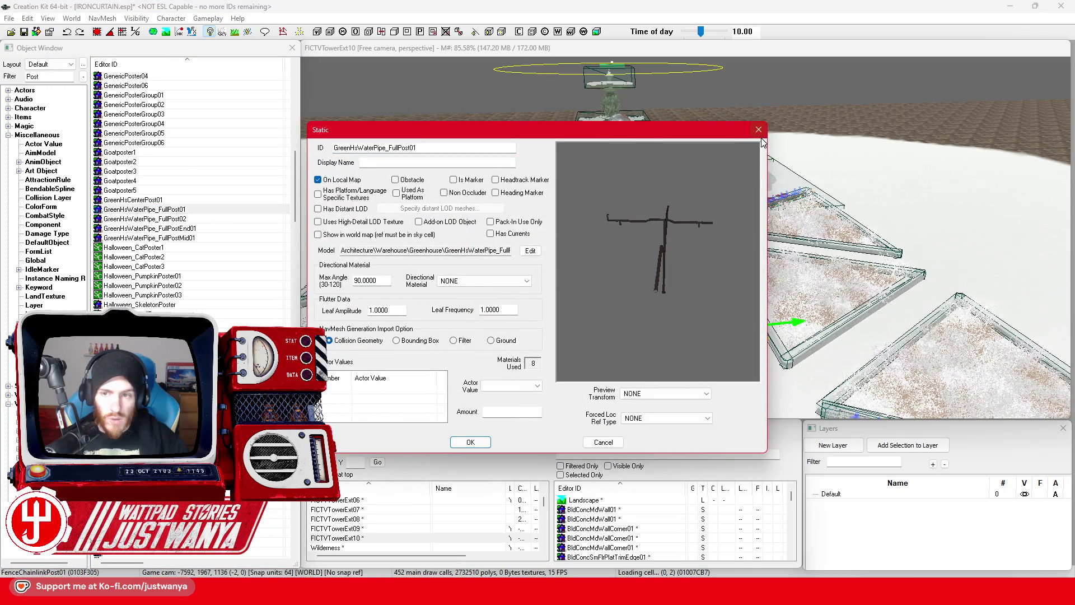
click(758, 130)
double_click(168, 219)
drag(640, 228, 743, 189)
click(759, 131)
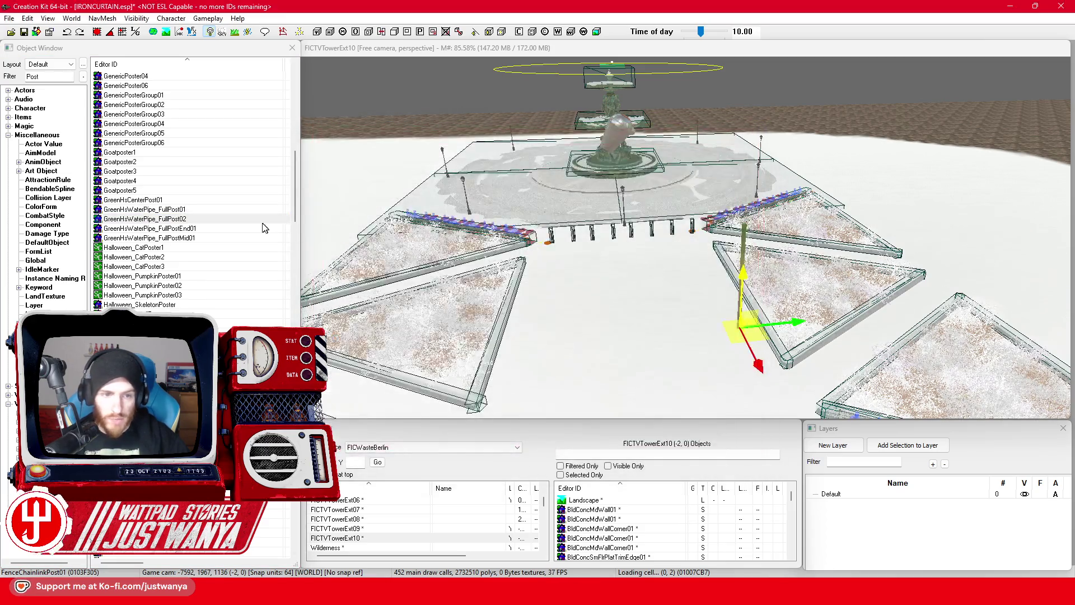
Inspect the GreenHsWaterPipe_FullPostEnd01 and FullPostMid01 pipe models
click(230, 228)
mouse_move(663, 274)
mouse_down()
mouse_move(604, 280)
mouse_move(584, 241)
mouse_move(608, 281)
mouse_move(603, 343)
mouse_move(754, 277)
mouse_move(571, 269)
mouse_move(586, 220)
mouse_move(651, 217)
mouse_move(629, 246)
mouse_move(634, 229)
mouse_up()
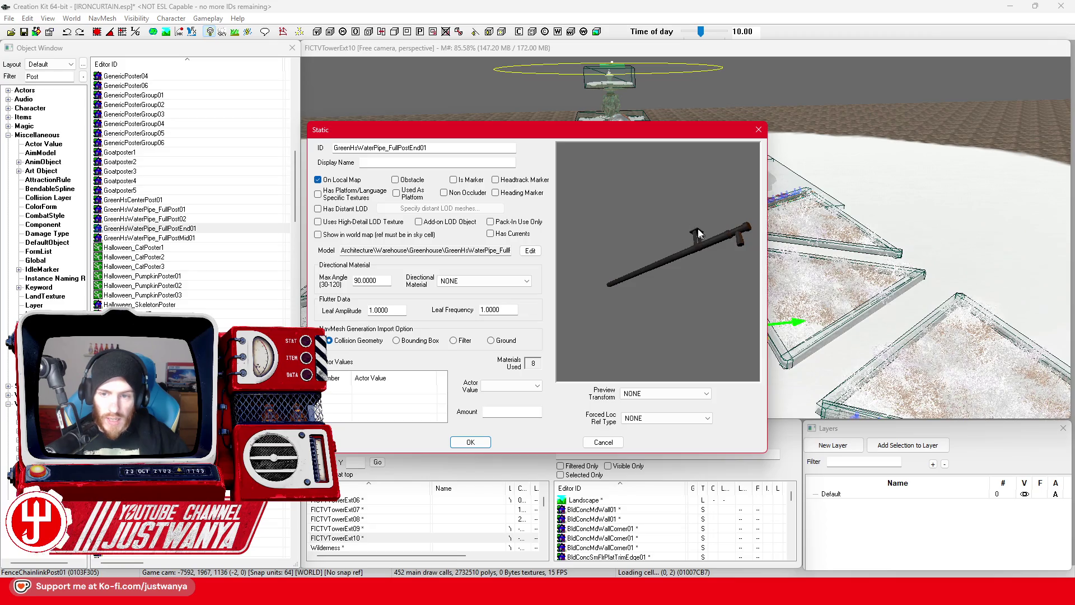
click(758, 130)
double_click(211, 237)
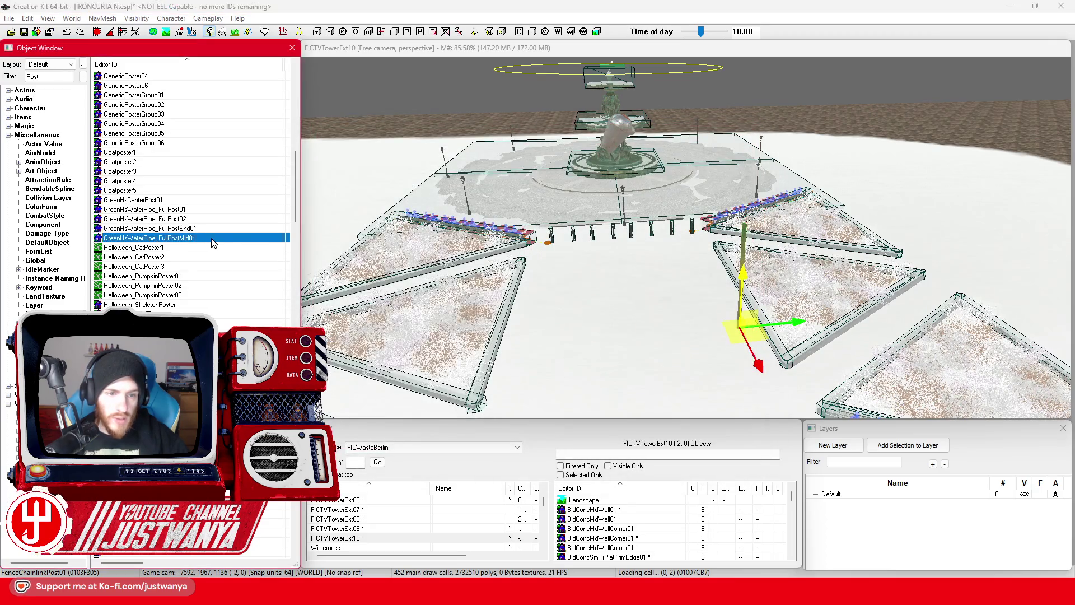
mouse_move(676, 266)
mouse_down()
mouse_move(726, 223)
mouse_move(678, 261)
mouse_up()
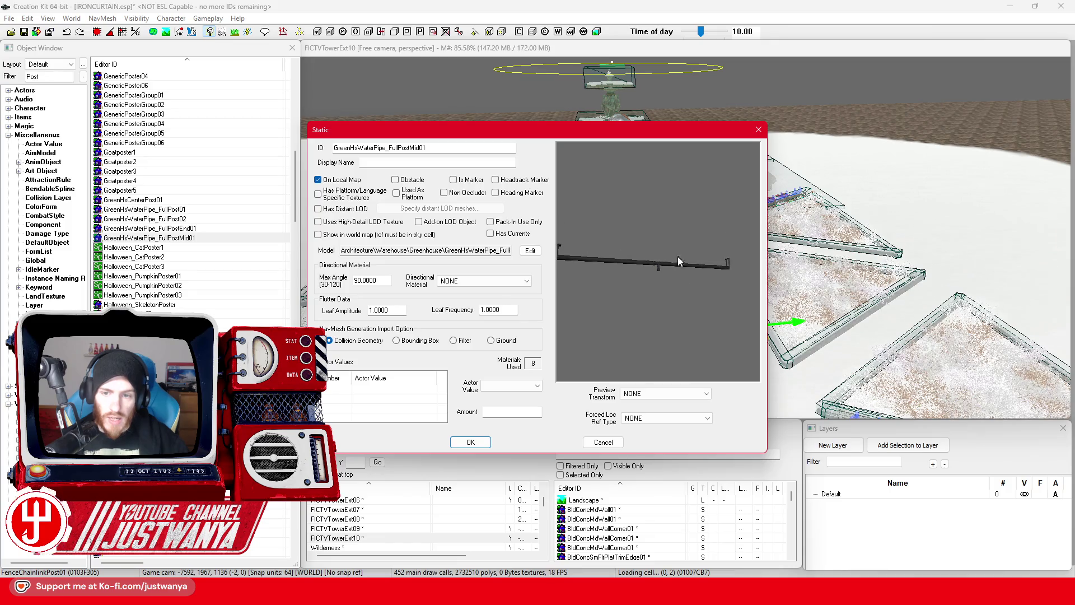
click(758, 130)
scroll(189, 205, down, 4)
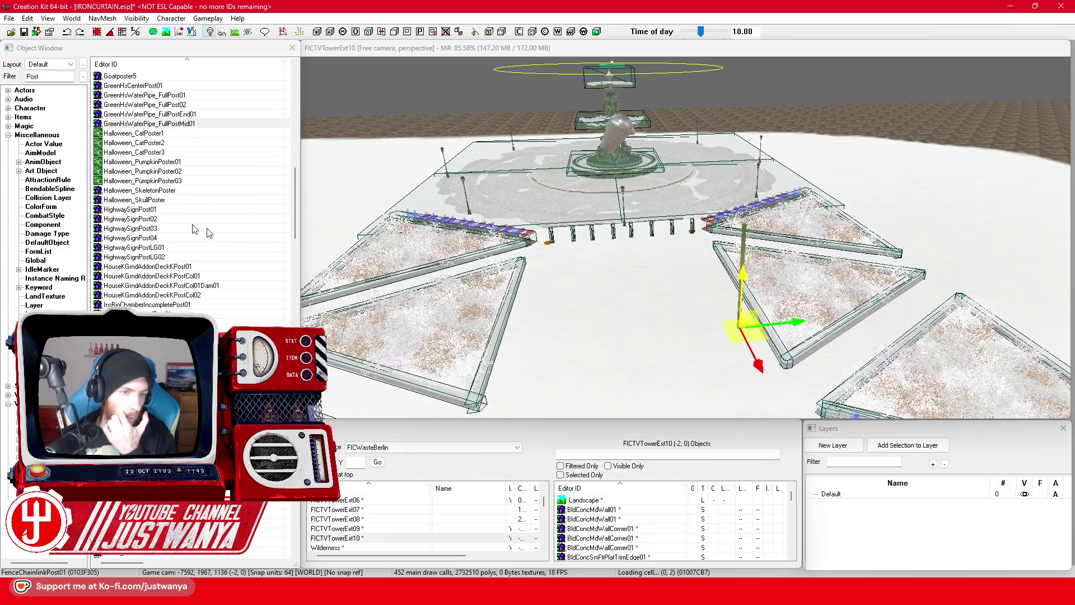
Preview HighwaySignPost01, HighwaySignPost02 and HighwaySignPost03
double_click(168, 210)
mouse_move(627, 296)
mouse_down()
mouse_move(895, 308)
mouse_move(717, 228)
mouse_up()
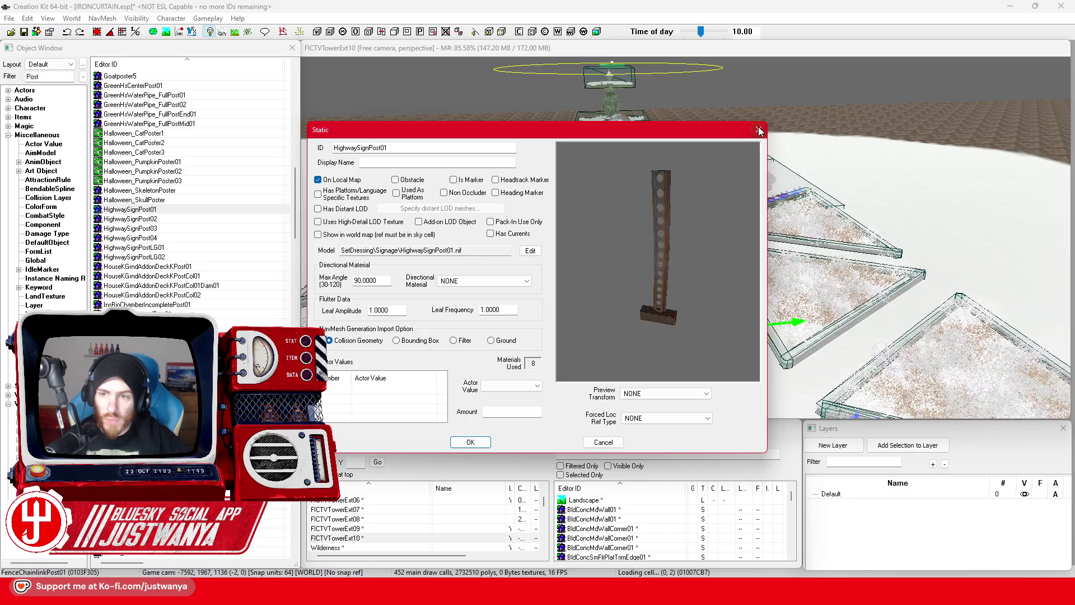
click(758, 130)
double_click(130, 219)
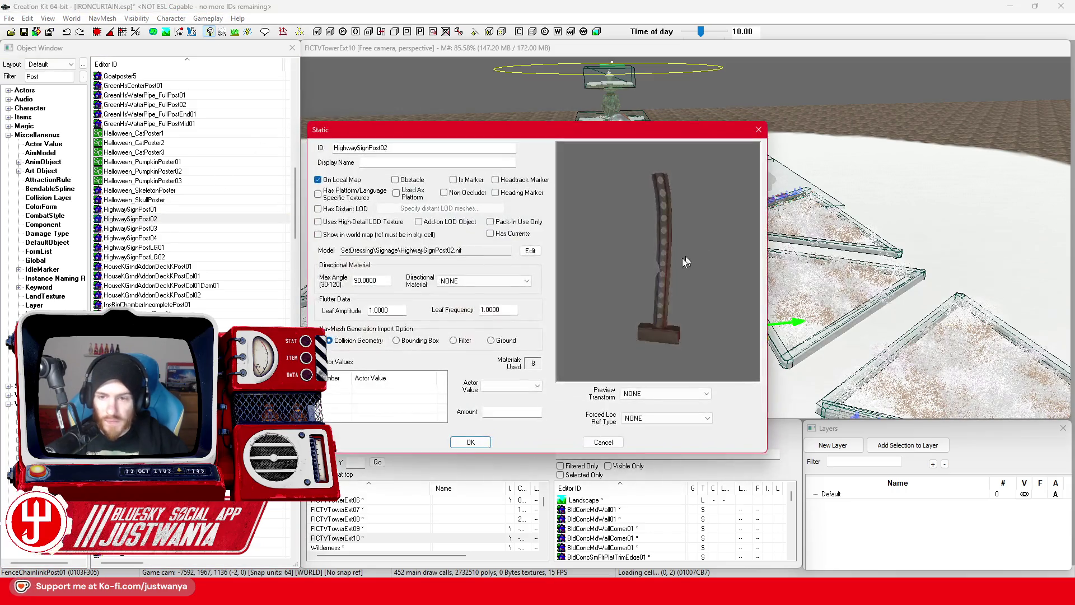
click(758, 130)
double_click(187, 229)
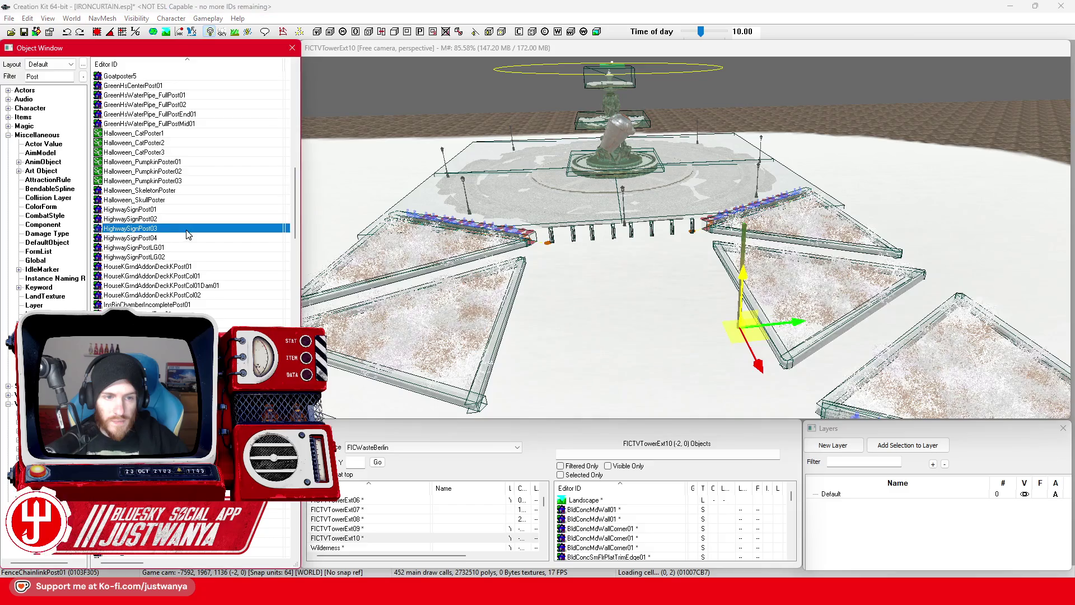
click(744, 137)
Preview HighwaySignPost04, HighwaySignPostLG01 and HouseKGrndAddonDeckKPost01, ending on HouseKGrndAddonDeckKPostCol01
click(178, 238)
double_click(178, 240)
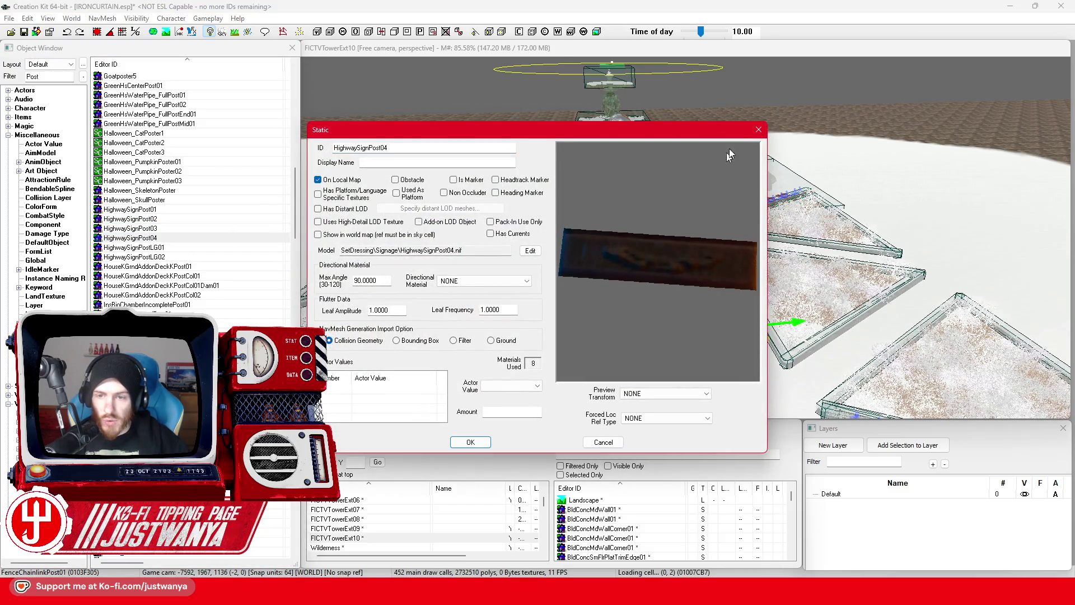
click(758, 130)
click(178, 247)
double_click(178, 247)
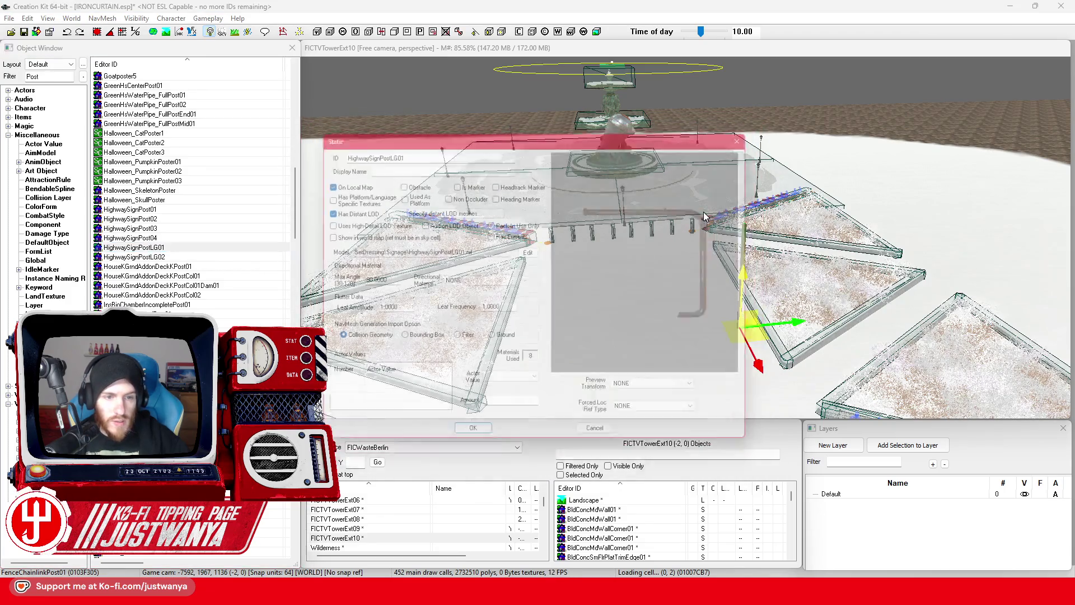
key(Down)
key(Down)
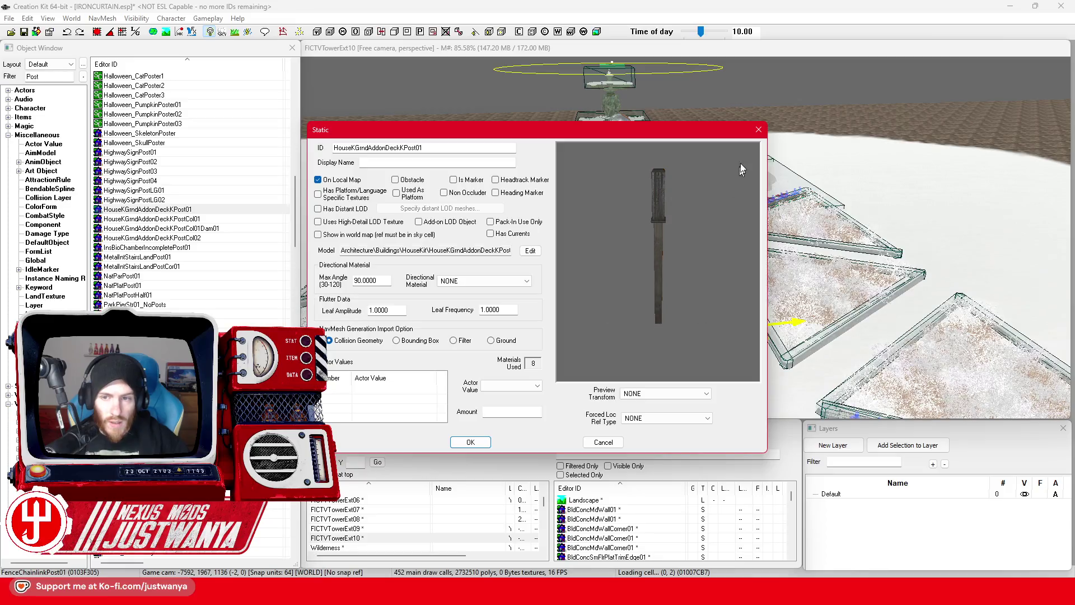
click(759, 130)
double_click(221, 219)
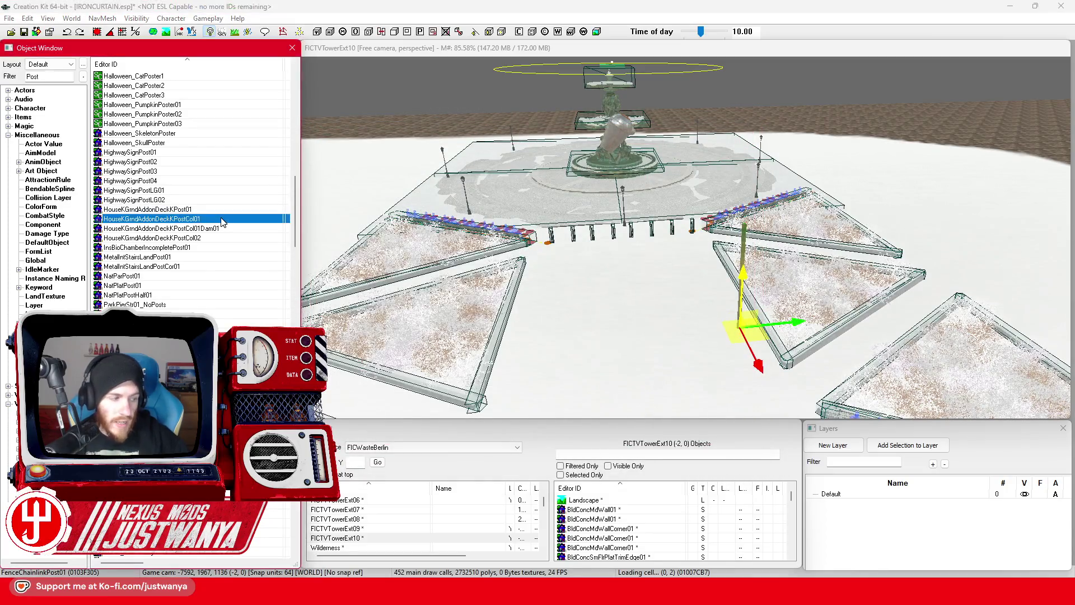
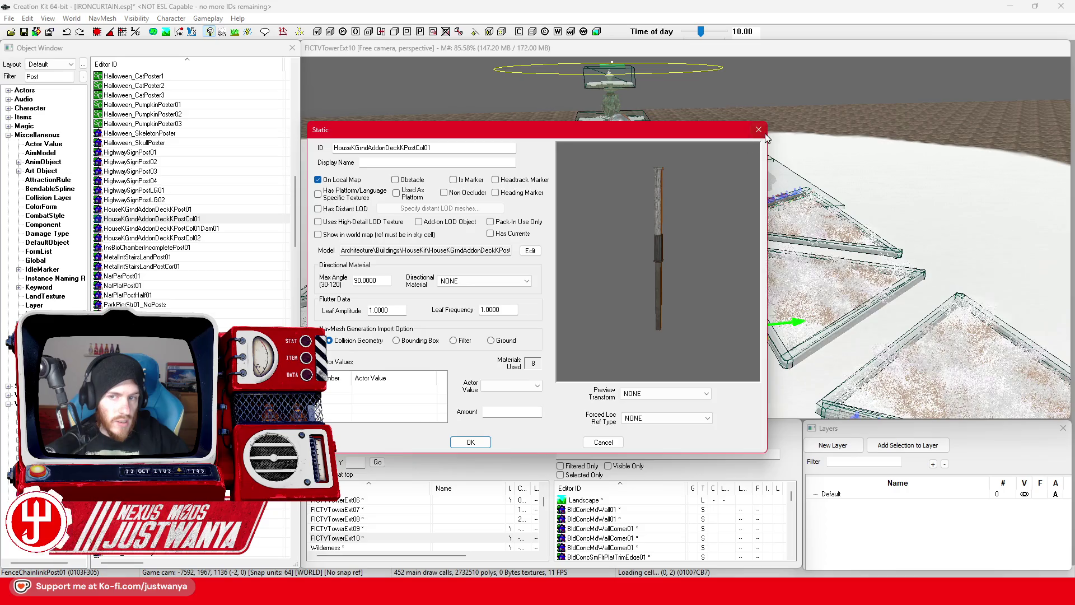
Preview the damaged deck post, InsBioChamberIncompletePost01 and MetalIntStairsLandPost models as pole candidates
click(761, 131)
double_click(245, 229)
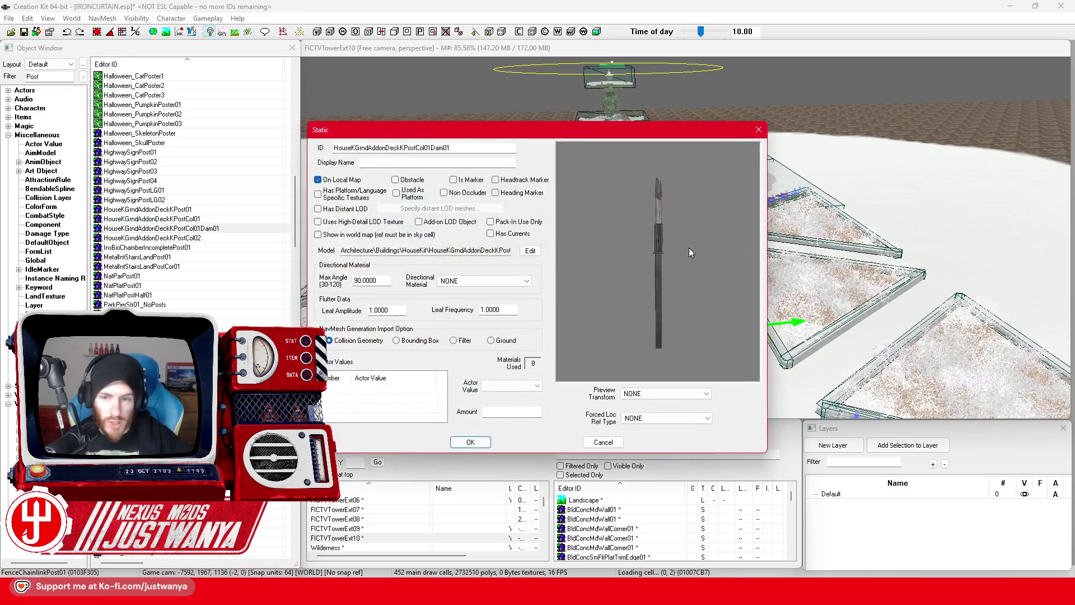
click(758, 129)
double_click(202, 247)
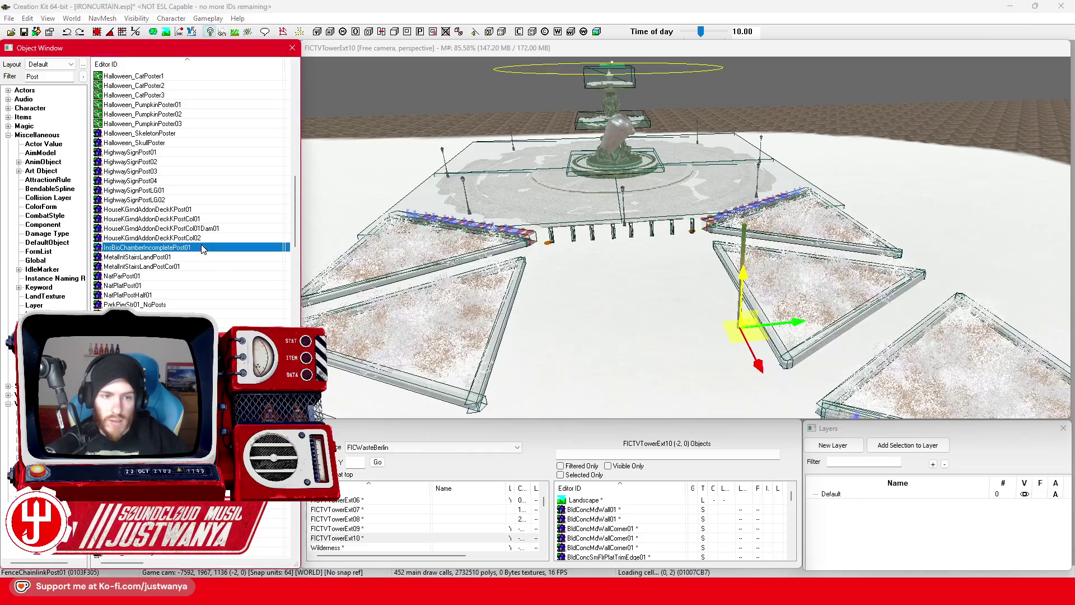
mouse_move(672, 292)
mouse_down()
mouse_move(606, 318)
mouse_move(704, 250)
mouse_up()
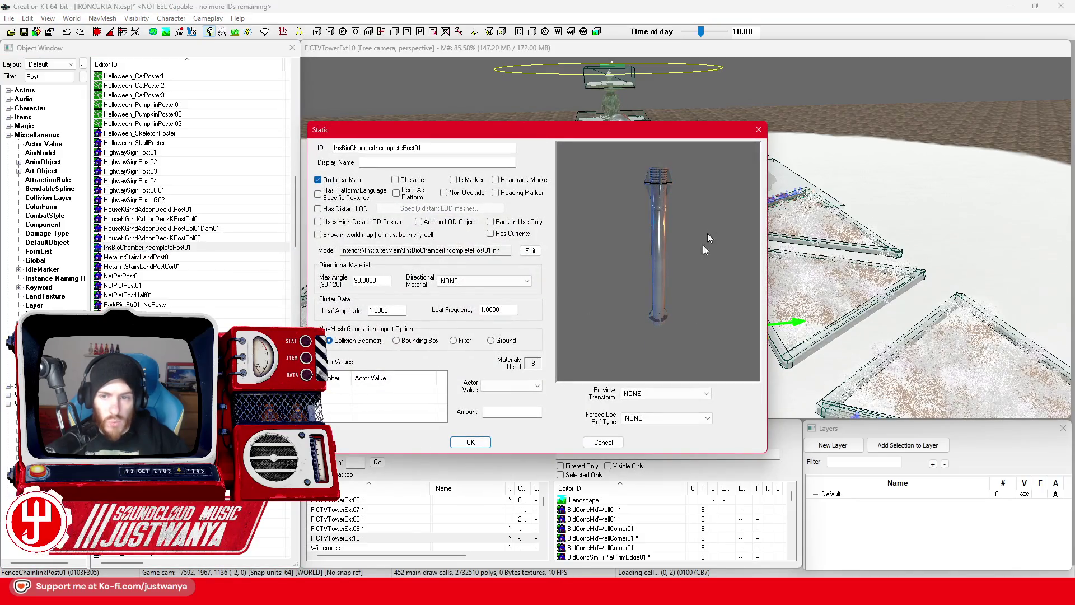
click(759, 129)
double_click(199, 257)
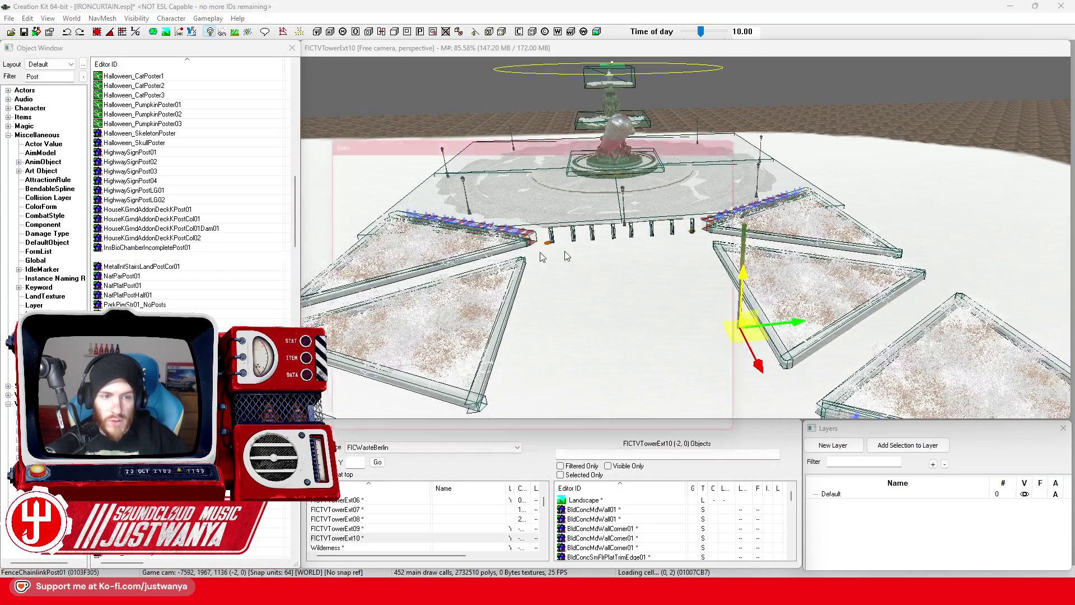
click(758, 129)
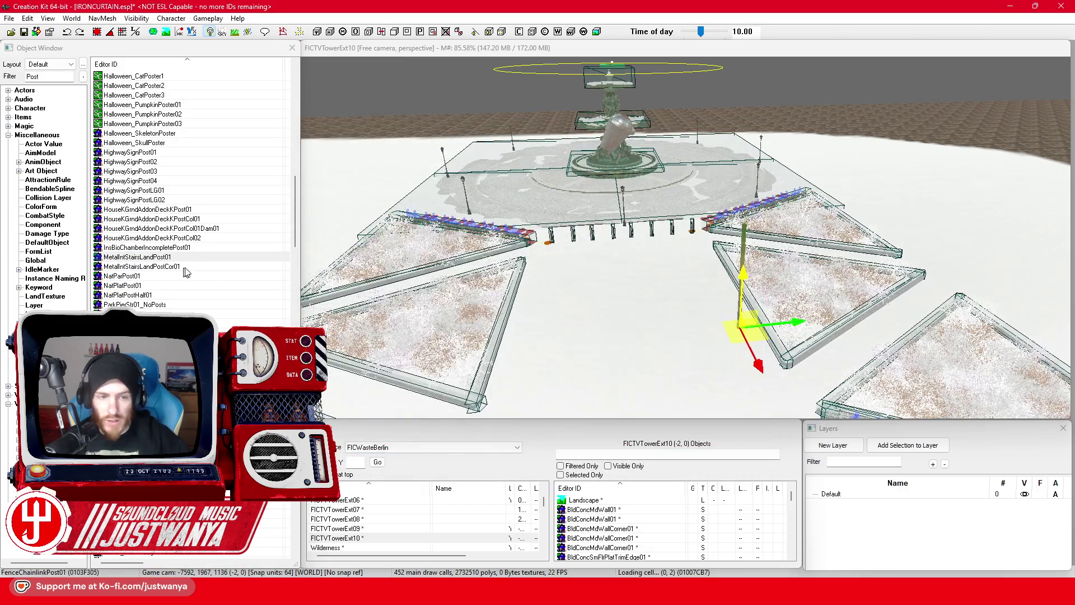
click(196, 267)
double_click(196, 267)
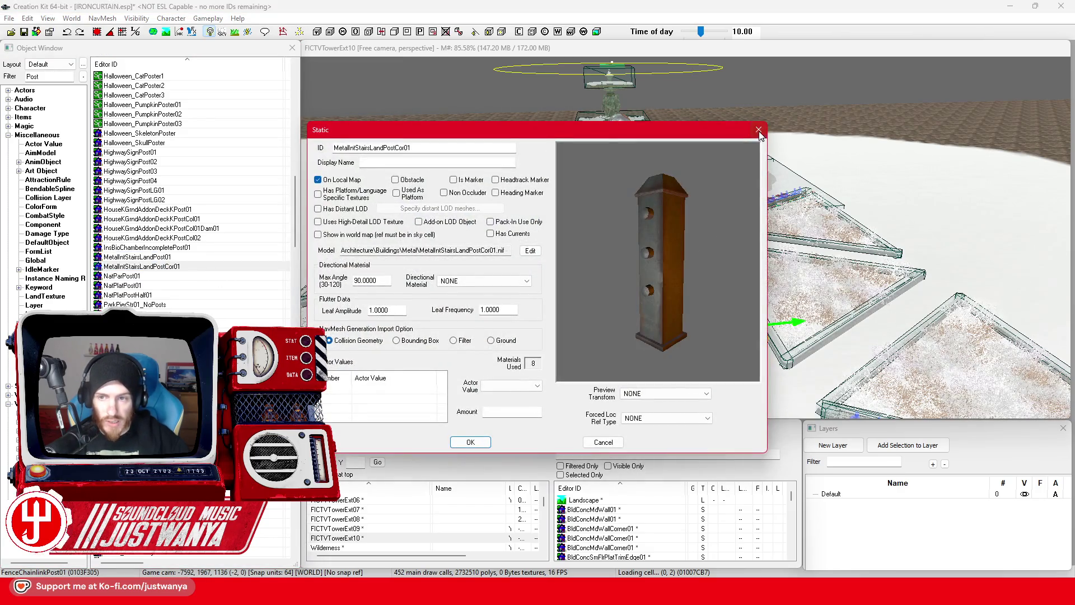
click(759, 129)
Preview the NatParPost01, NatPlatPost01 and ParkPostA01 models
click(172, 276)
key(Return)
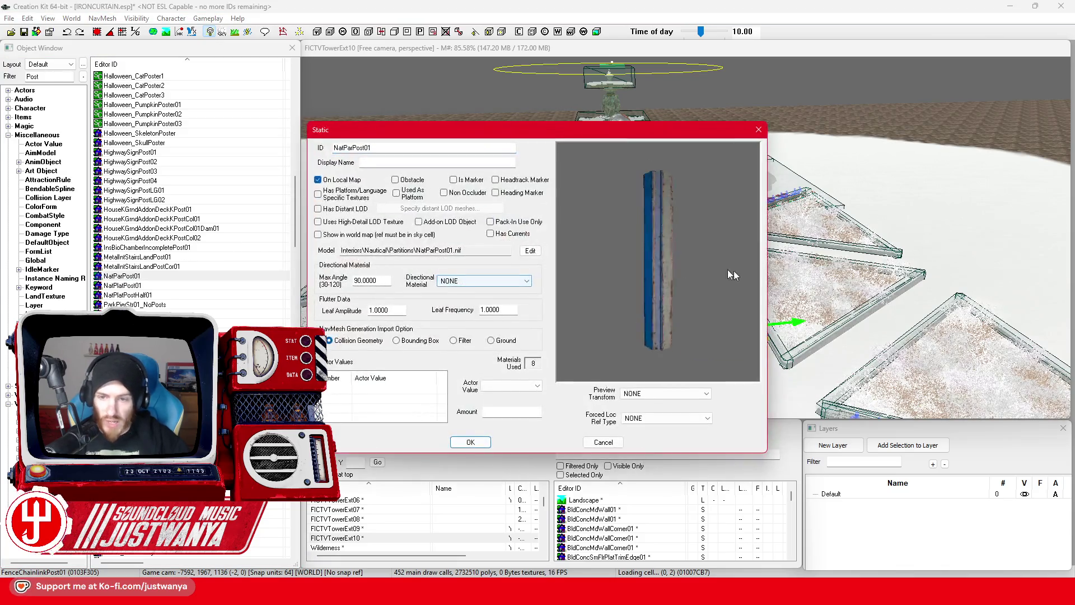
click(759, 130)
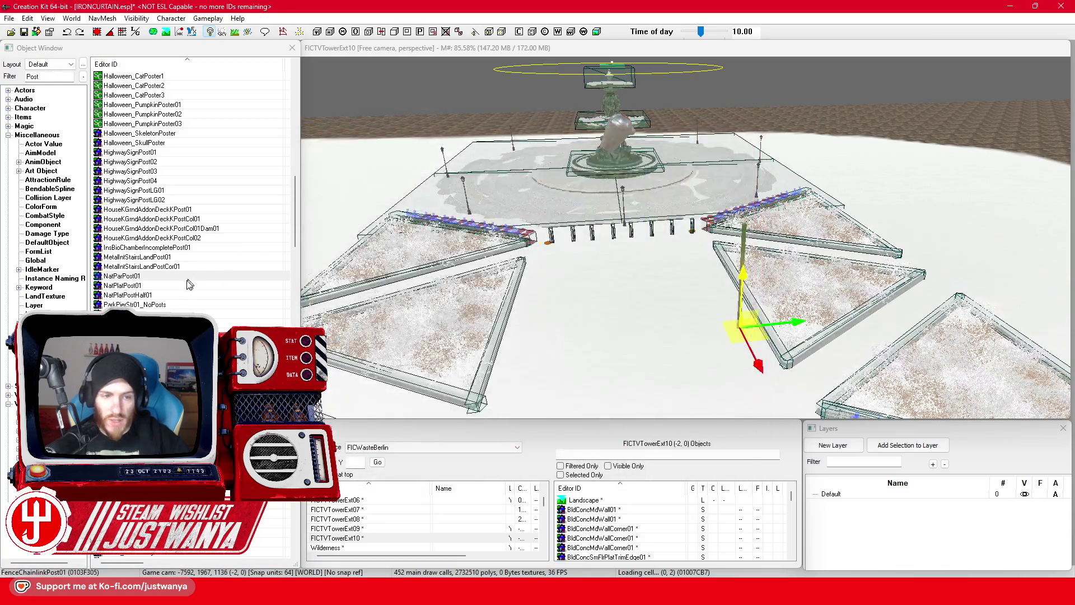
click(180, 287)
key(Return)
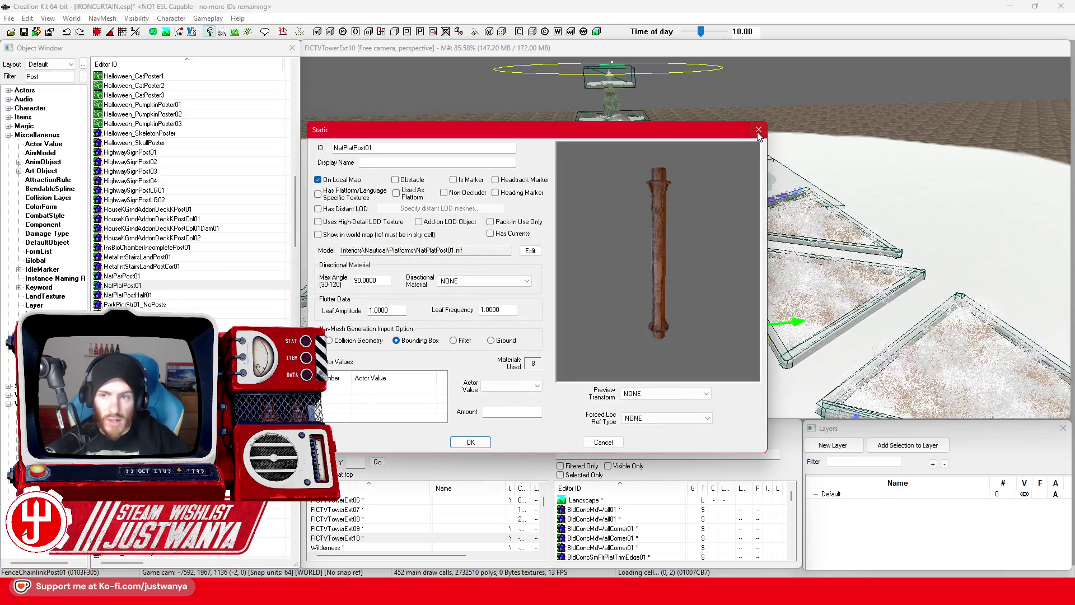
click(759, 130)
scroll(163, 268, down, 2)
click(163, 256)
key(Return)
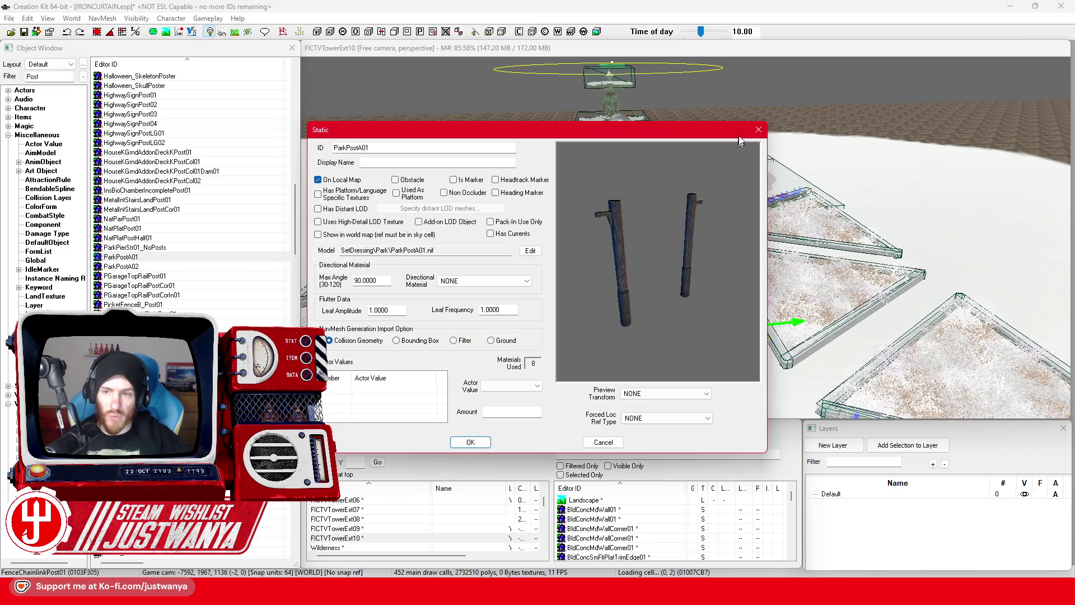
click(758, 130)
Preview PGarageTopRailPost01, PicketFenceB_Post01, Poster_PerkActionBoy and PosterArmy01 further down the list
scroll(185, 196, down, 3)
click(186, 190)
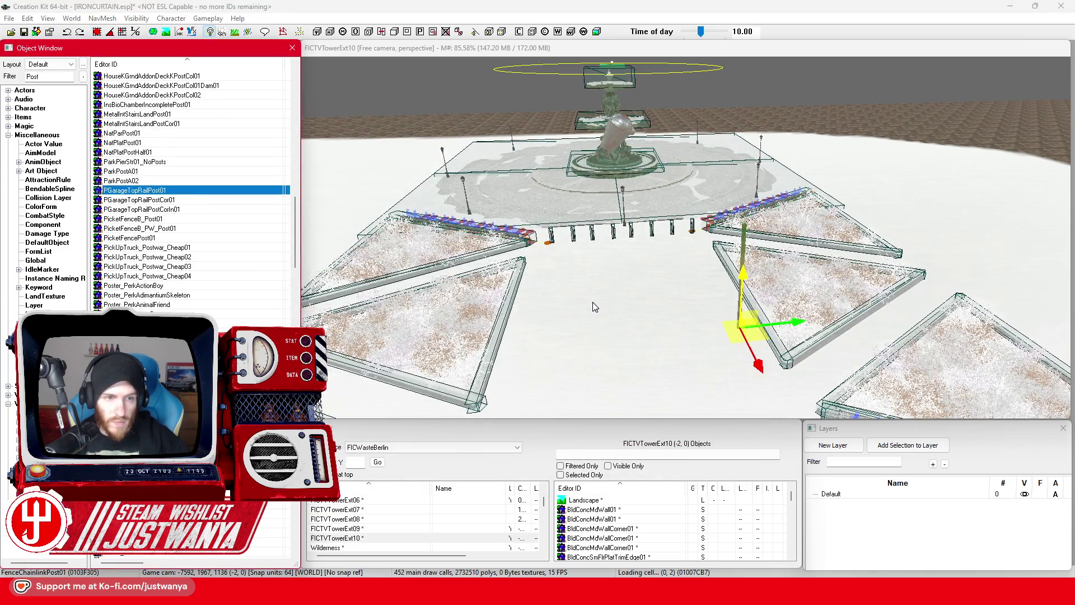
key(Return)
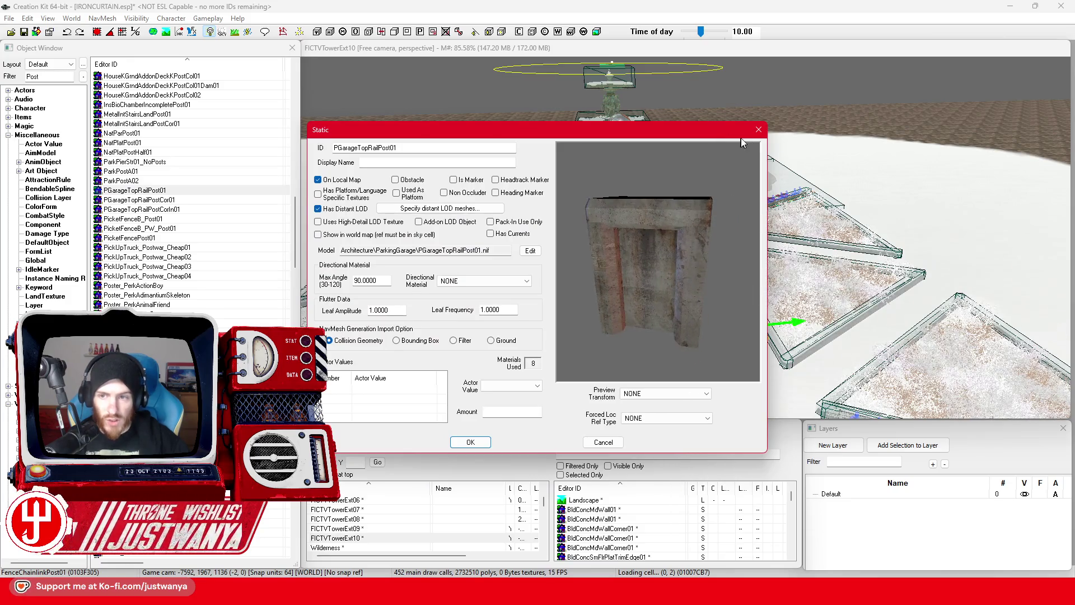
click(759, 130)
double_click(168, 219)
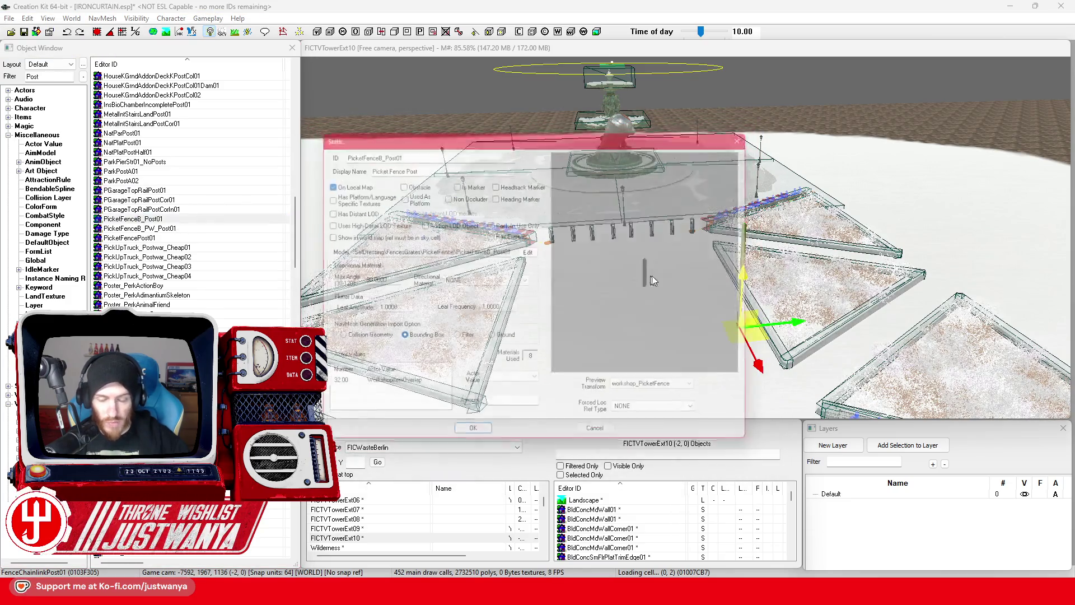
click(758, 128)
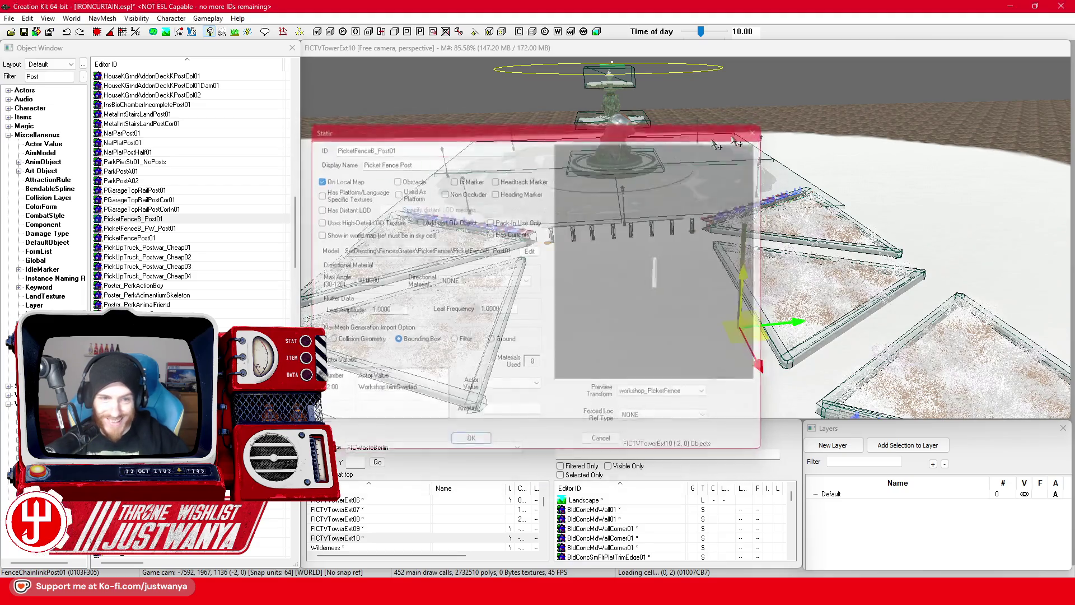
scroll(190, 218, down, 2)
double_click(182, 229)
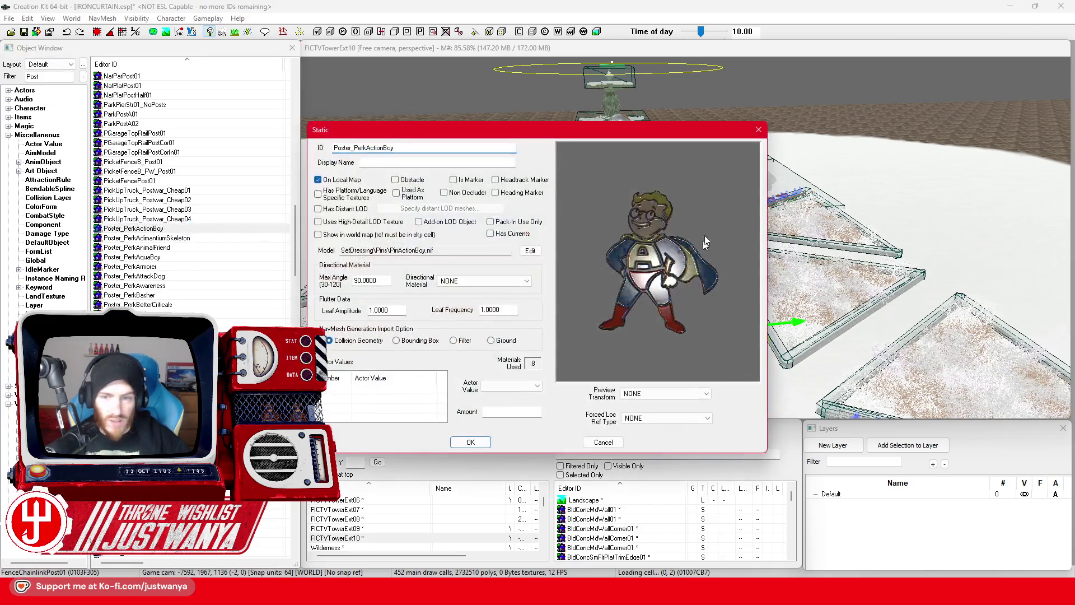
click(758, 130)
scroll(197, 190, down, 20)
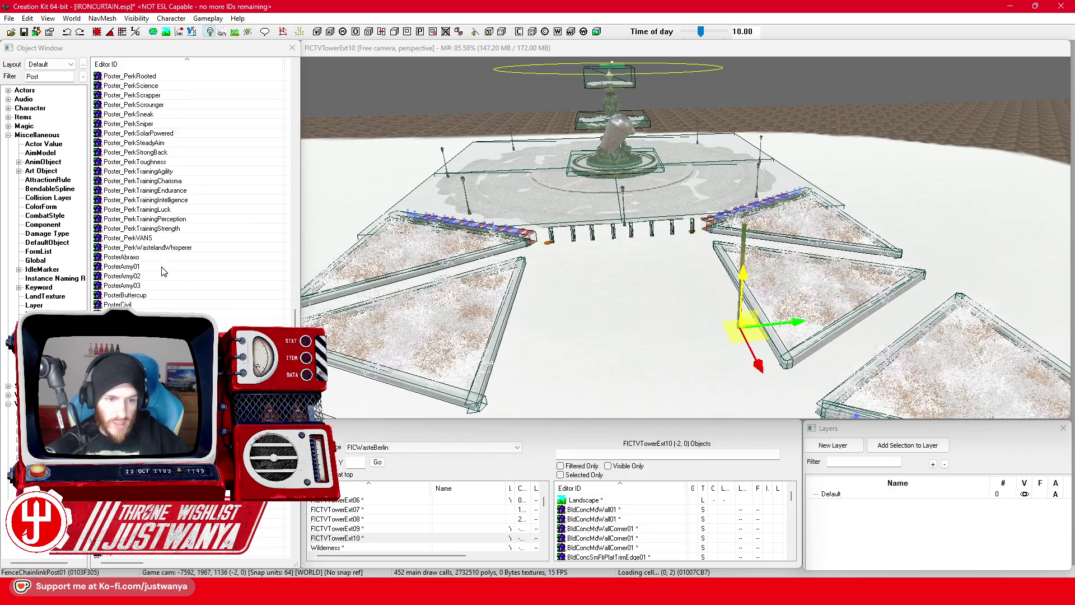
double_click(162, 267)
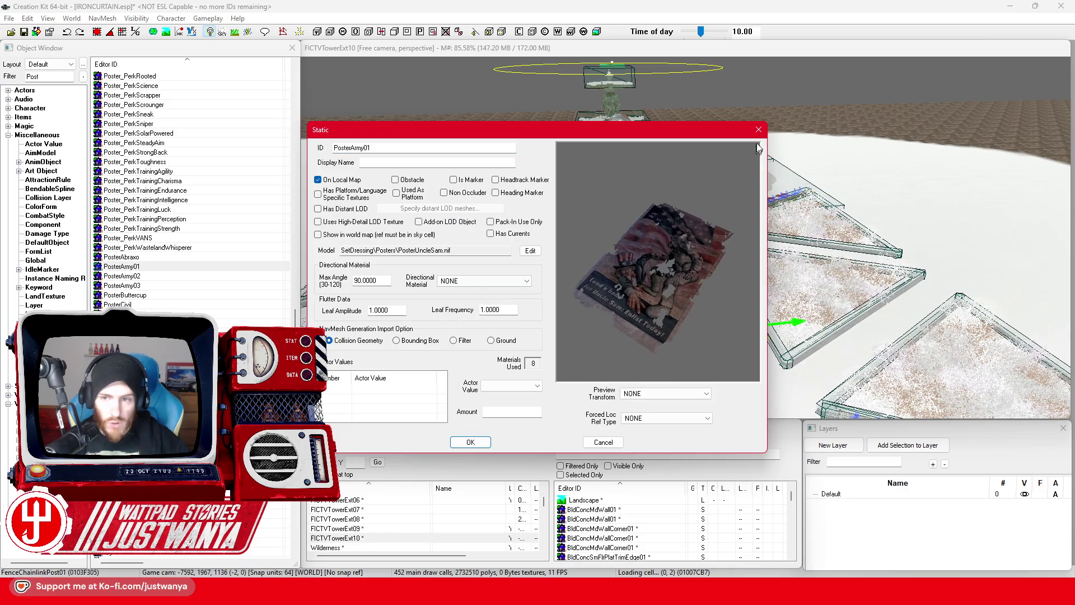
click(759, 129)
Preview the chain-link fence, PrivetHedgePostWar01 and the two QryCatwalk railing post models
click(203, 248)
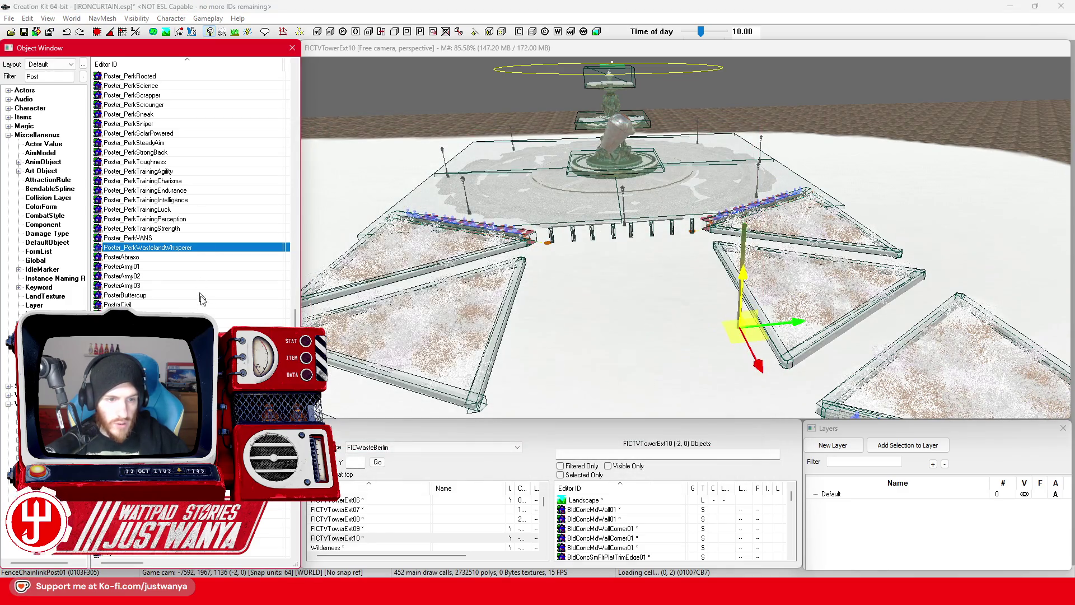
scroll(206, 305, down, 4)
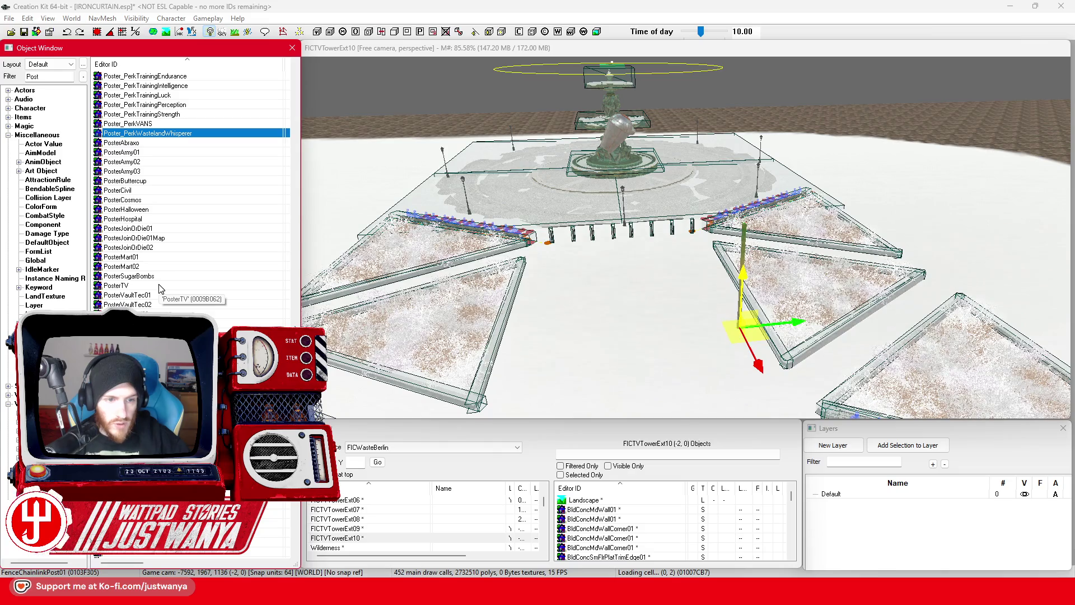
scroll(186, 272, down, 2)
double_click(218, 268)
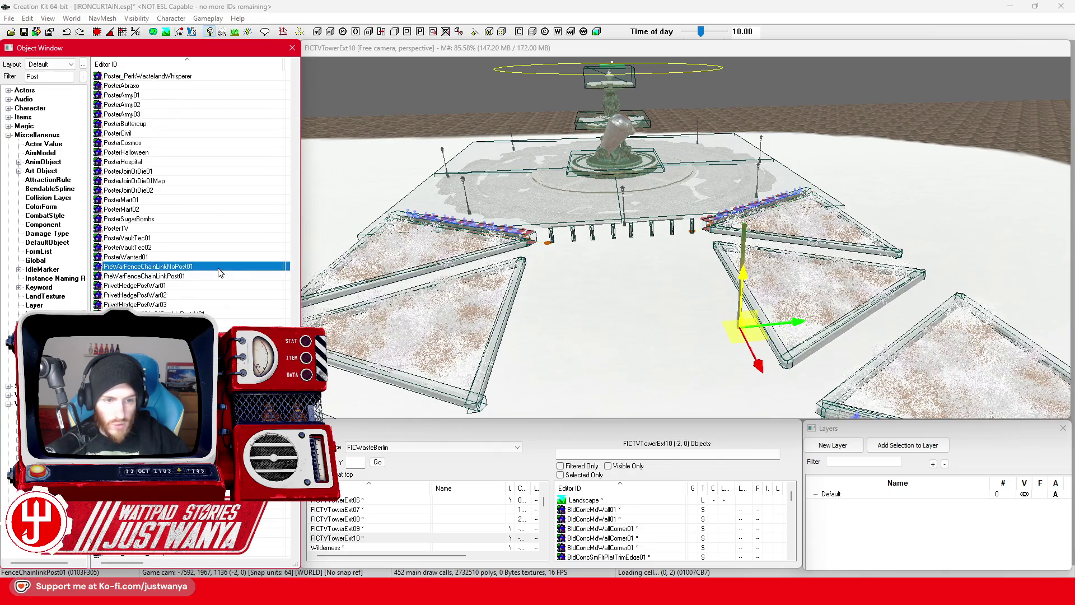
click(759, 130)
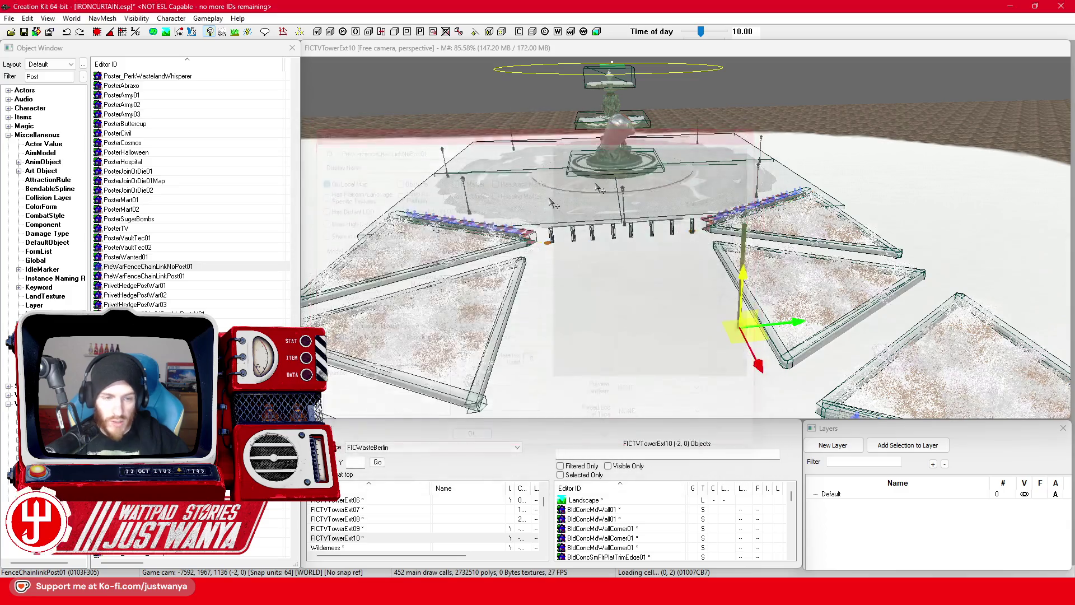
scroll(234, 300, down, 1)
double_click(208, 256)
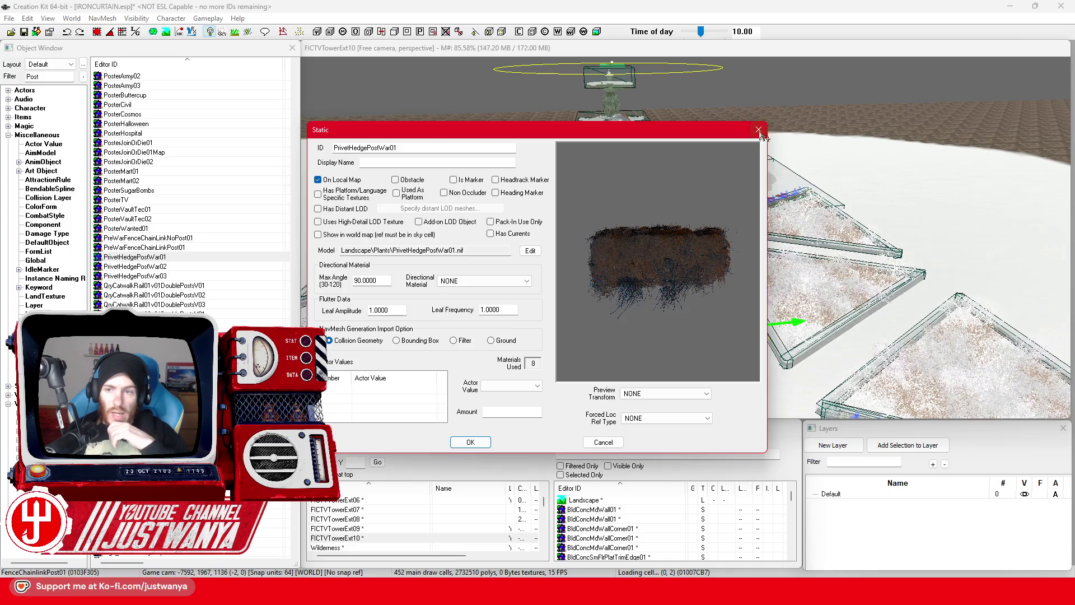
click(758, 130)
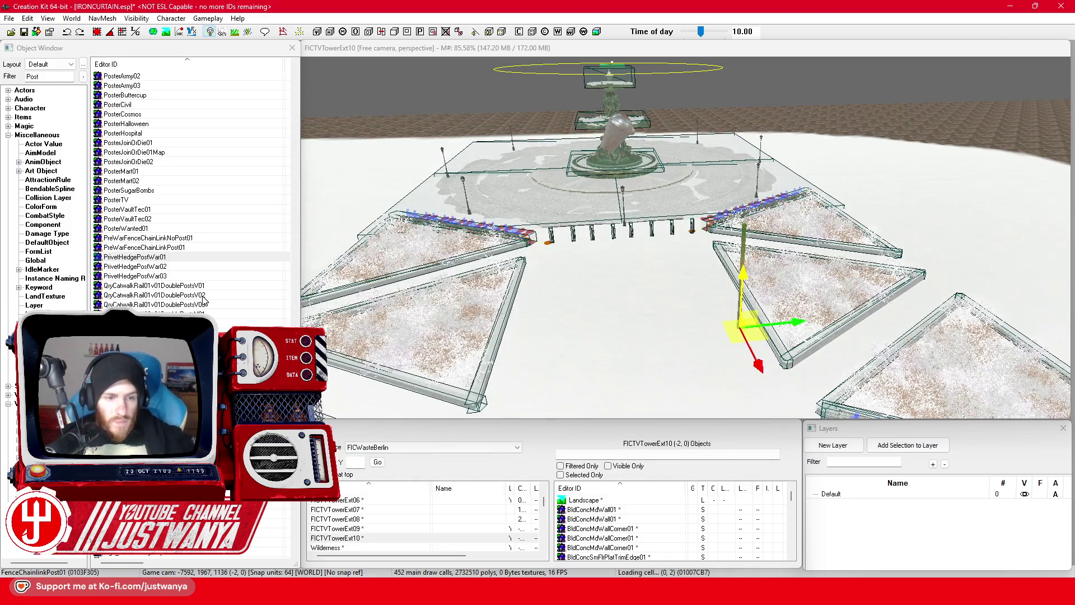
scroll(231, 259, down, 2)
double_click(231, 257)
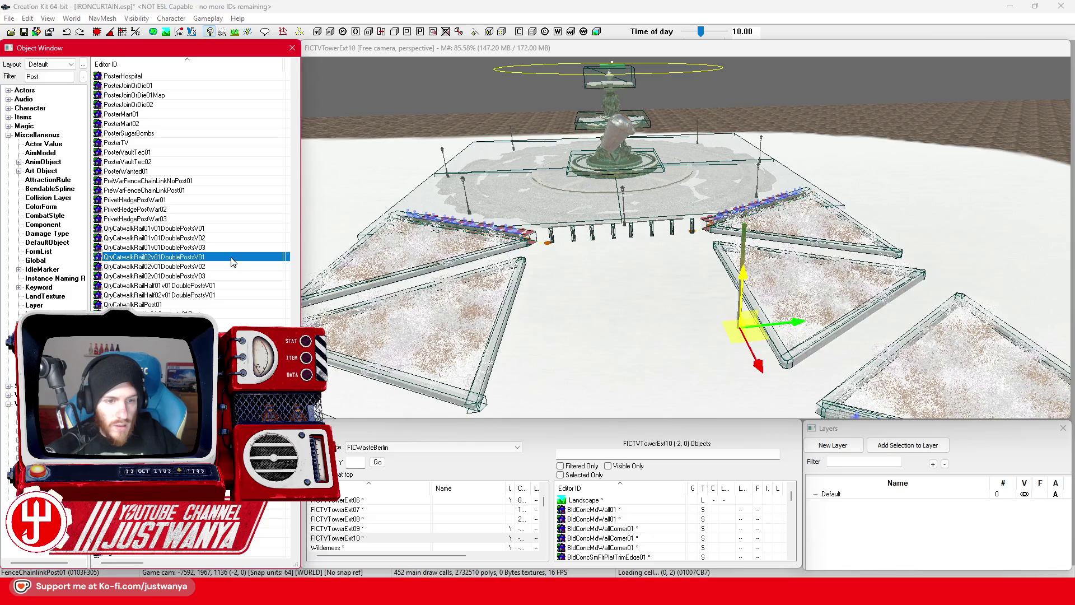
drag(673, 258, 660, 258)
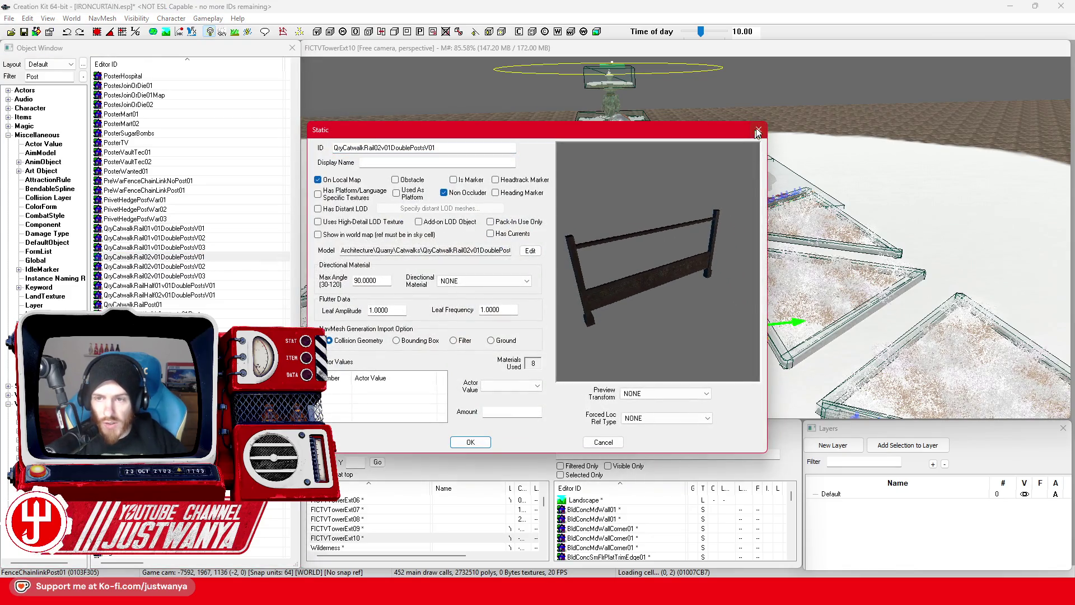
click(758, 131)
double_click(194, 305)
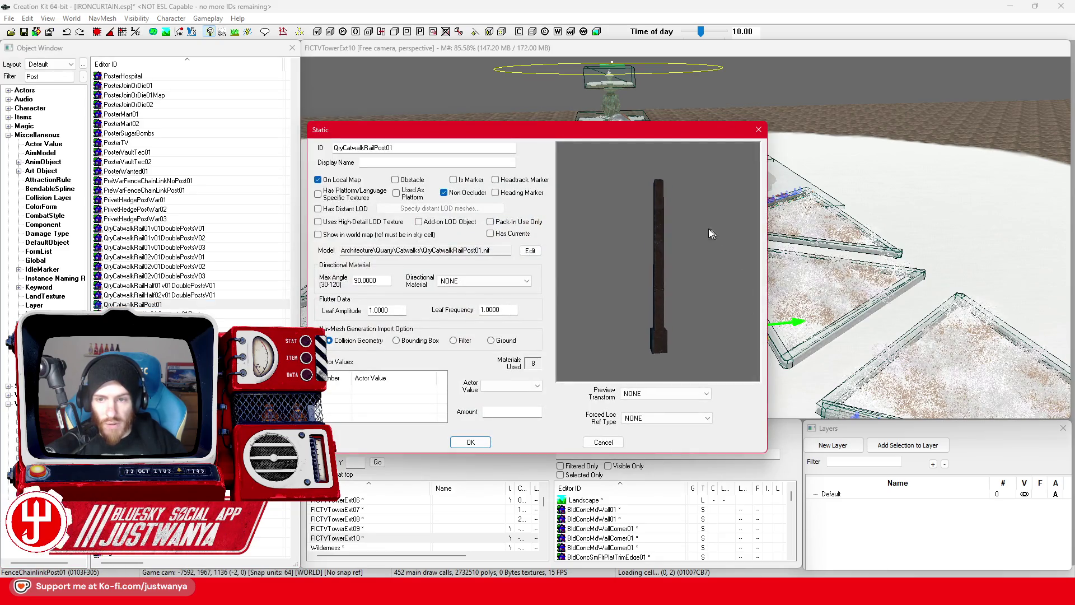
drag(662, 295, 790, 148)
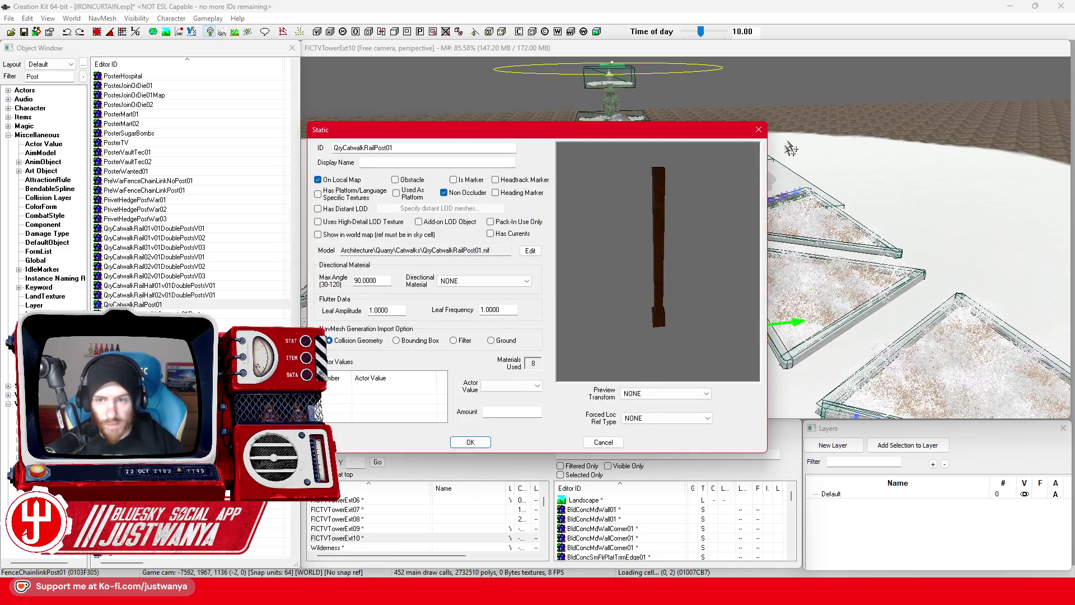
click(758, 130)
Preview the RWPiecePost01, RWResPost01 and RWResRailingPost01 models
scroll(166, 278, down, 2)
click(166, 278)
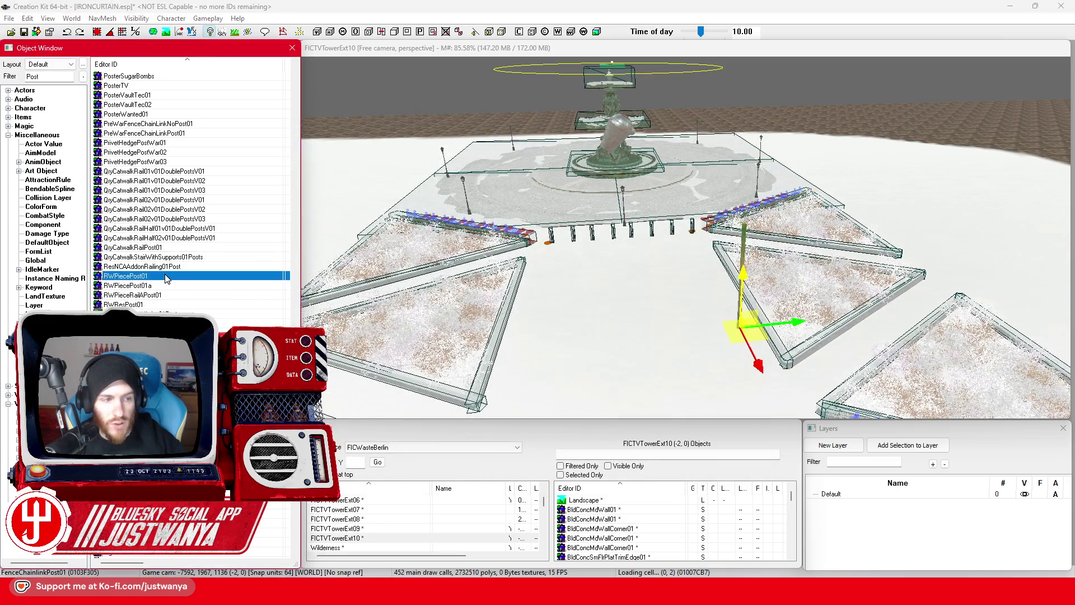
double_click(166, 278)
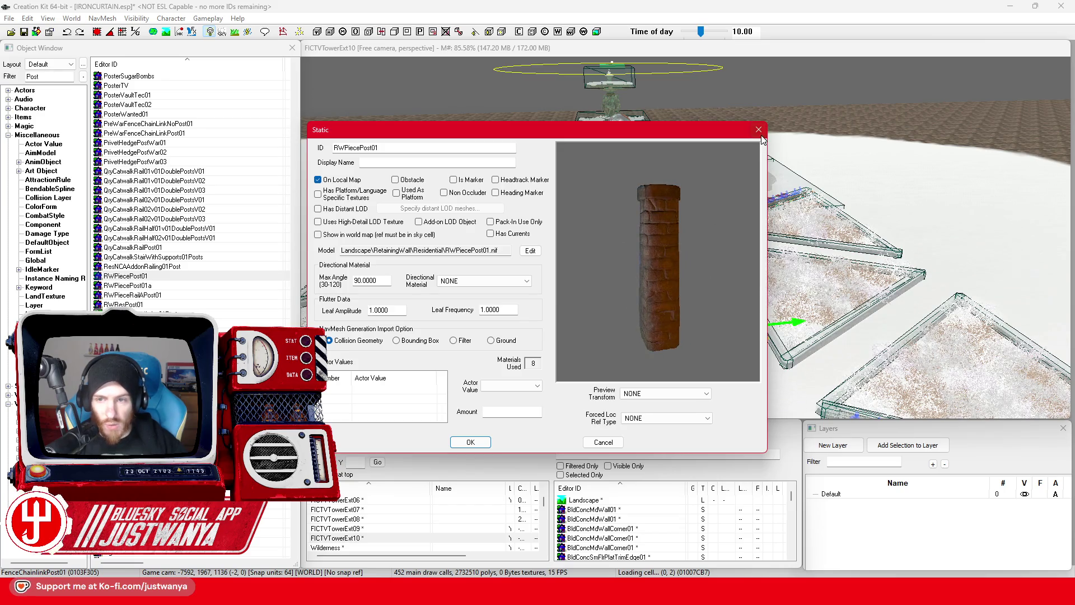
key(Escape)
scroll(172, 220, down, 3)
double_click(134, 218)
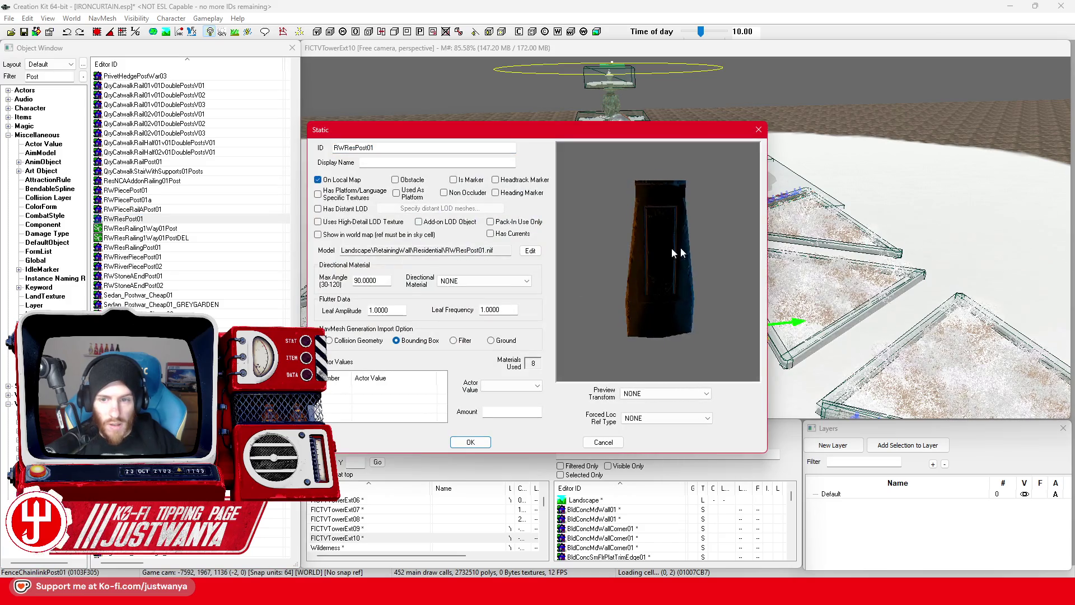
click(758, 132)
scroll(193, 218, down, 2)
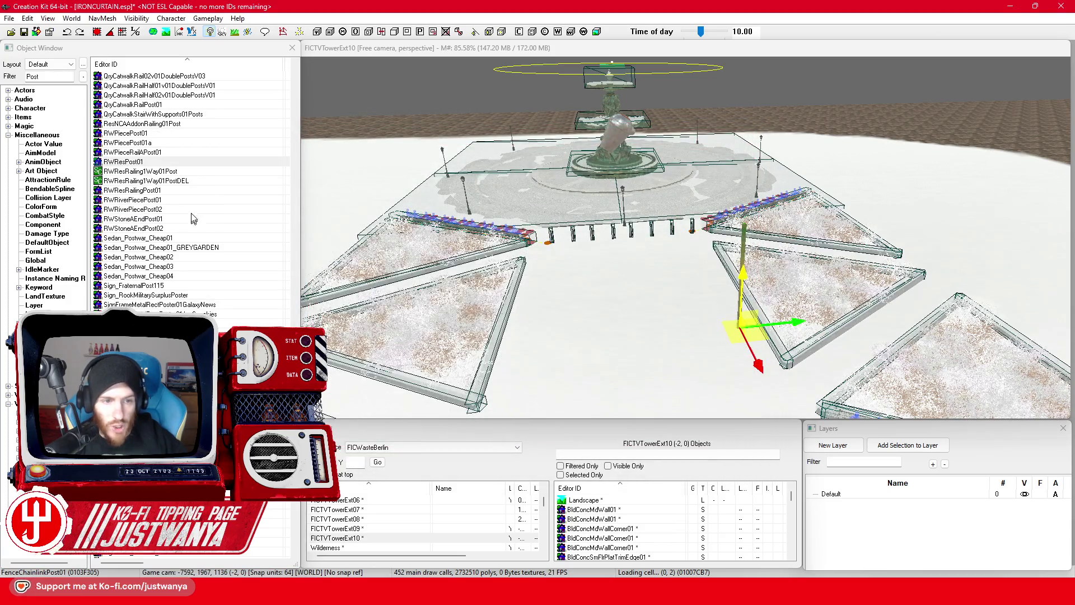
click(198, 191)
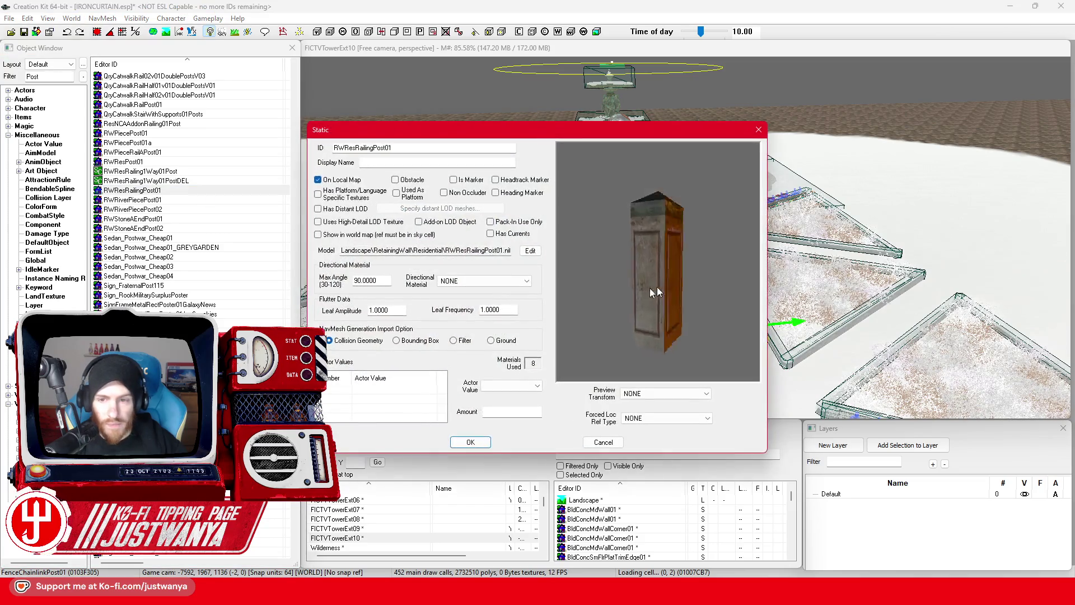
click(755, 133)
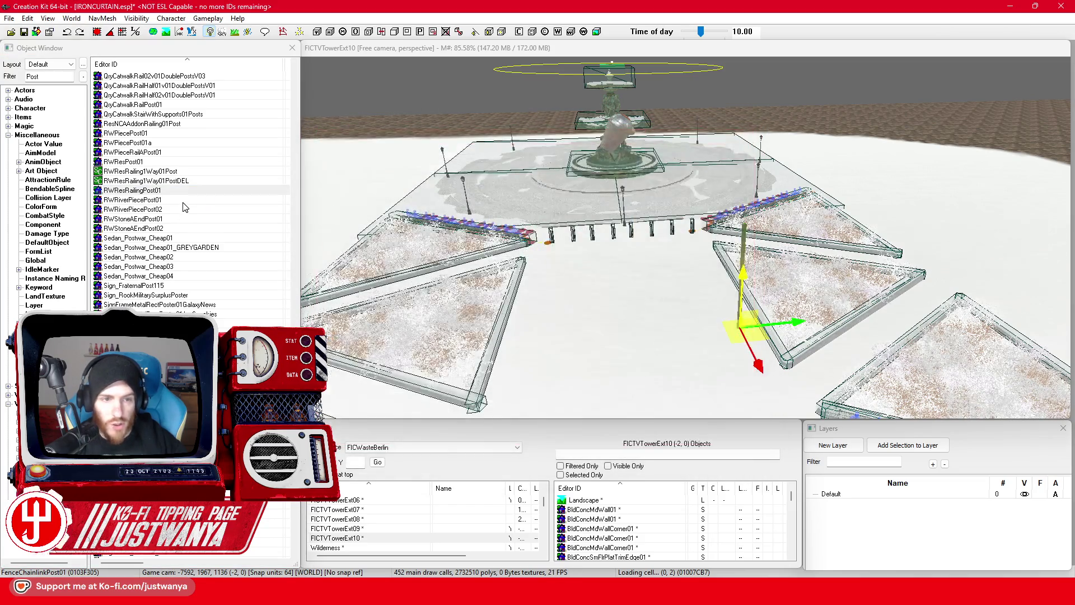
Preview RWRiverPiecePost01/02 and RWStoneAEndPost01/02 models
double_click(183, 200)
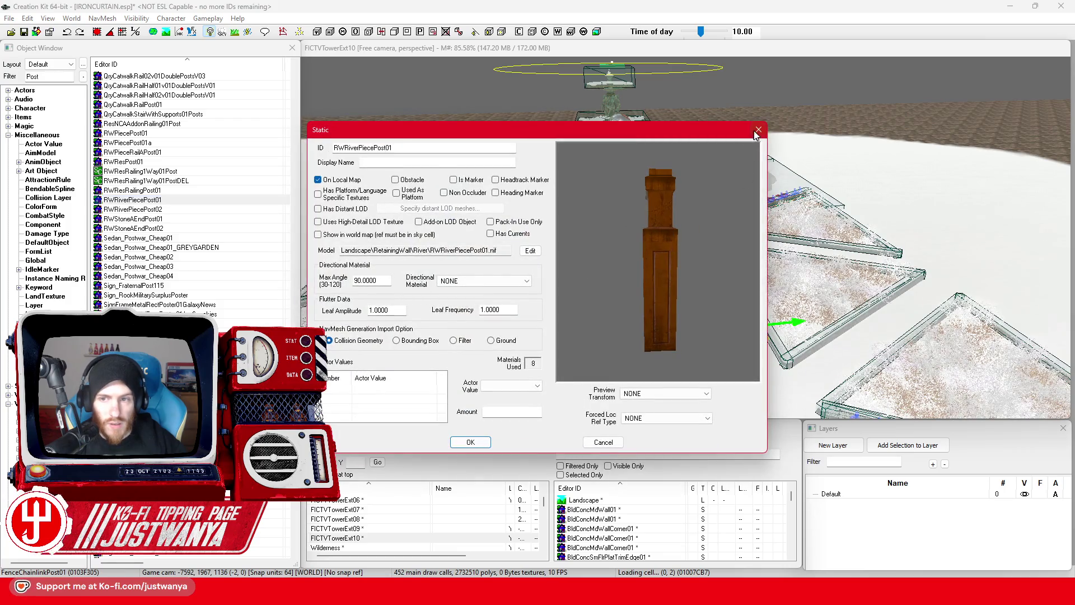
click(757, 131)
double_click(204, 209)
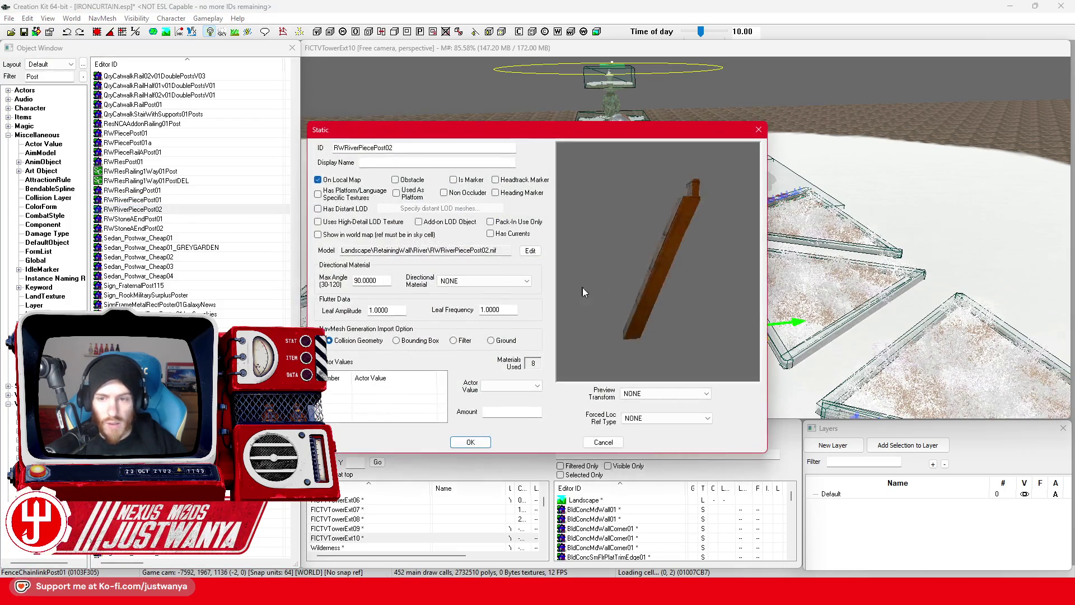
click(758, 129)
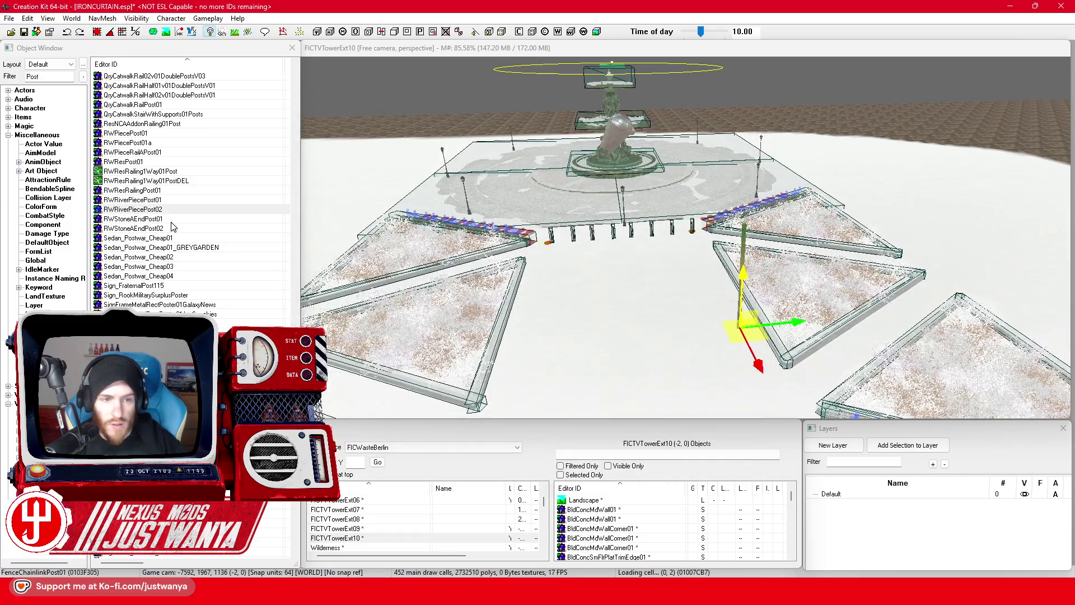
double_click(171, 221)
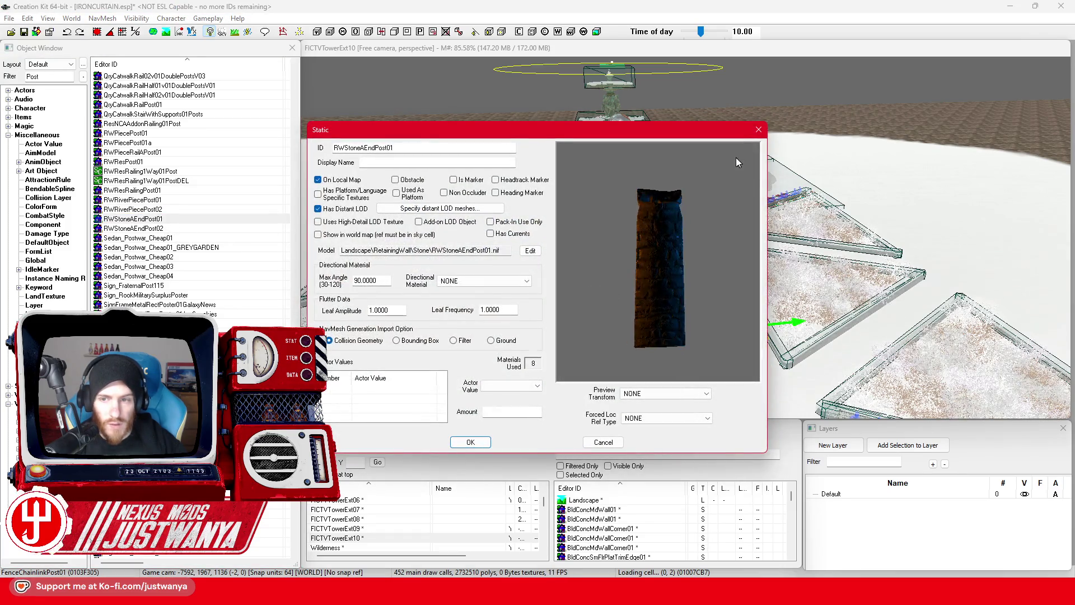
click(758, 129)
double_click(203, 229)
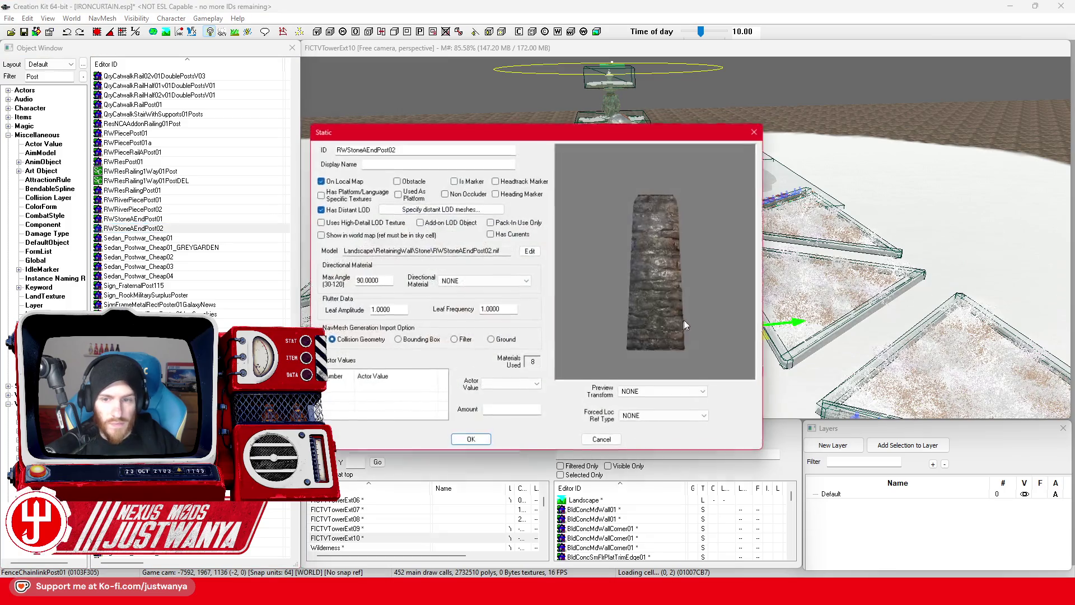
click(758, 129)
Compare the SignPost and SignPost02 models
scroll(164, 226, down, 1)
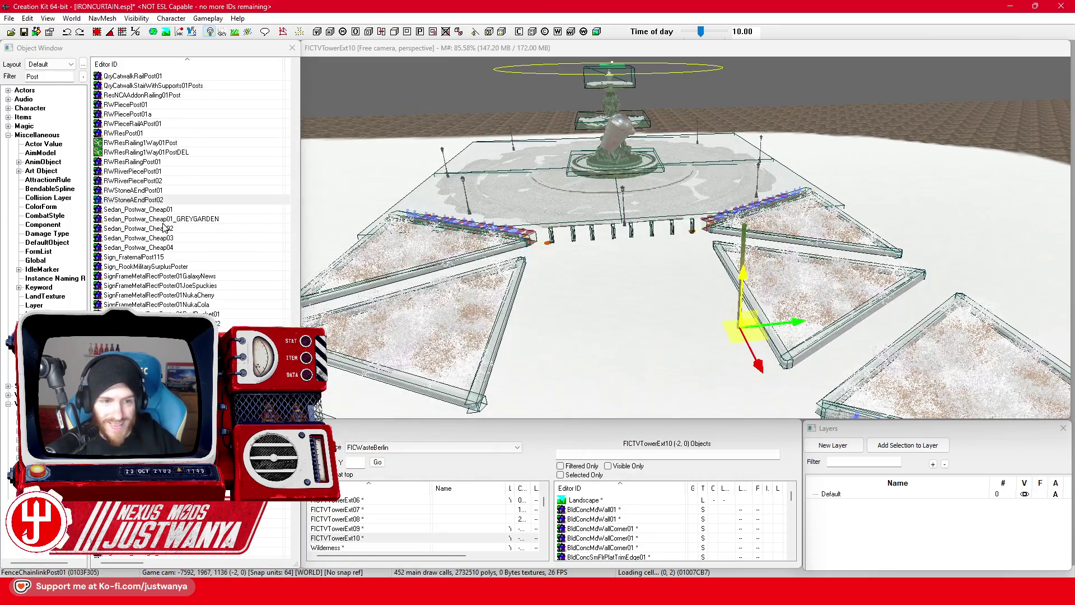
scroll(187, 211, down, 9)
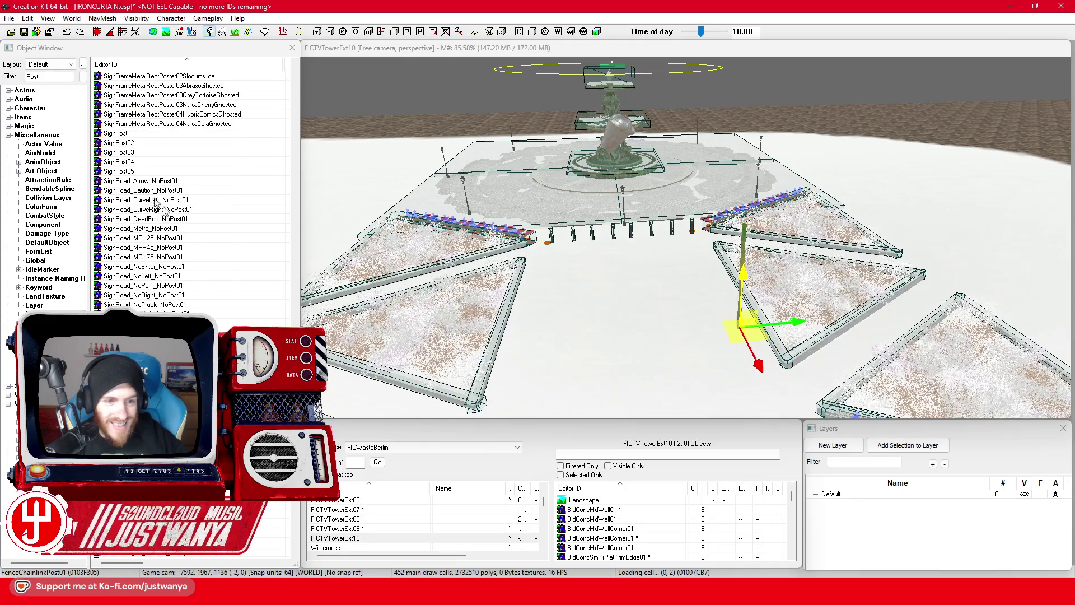
double_click(156, 135)
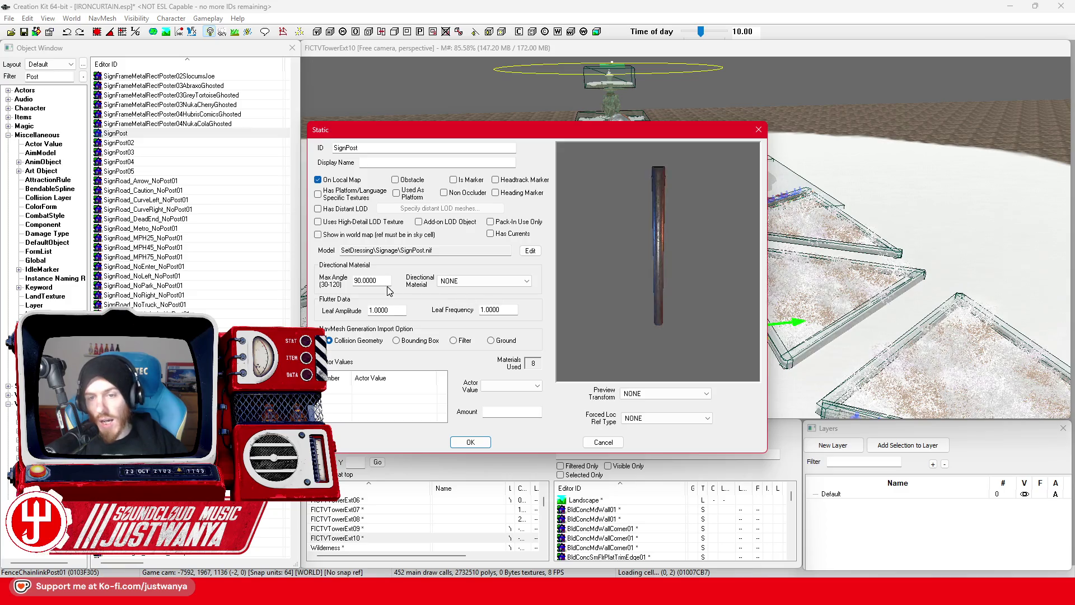
click(758, 129)
click(146, 143)
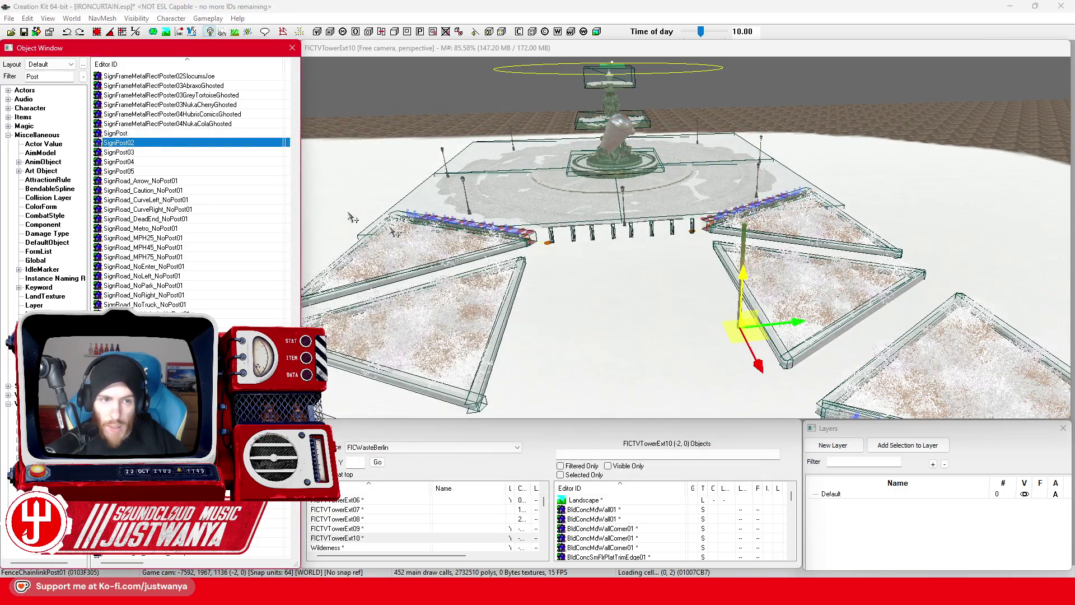
double_click(188, 144)
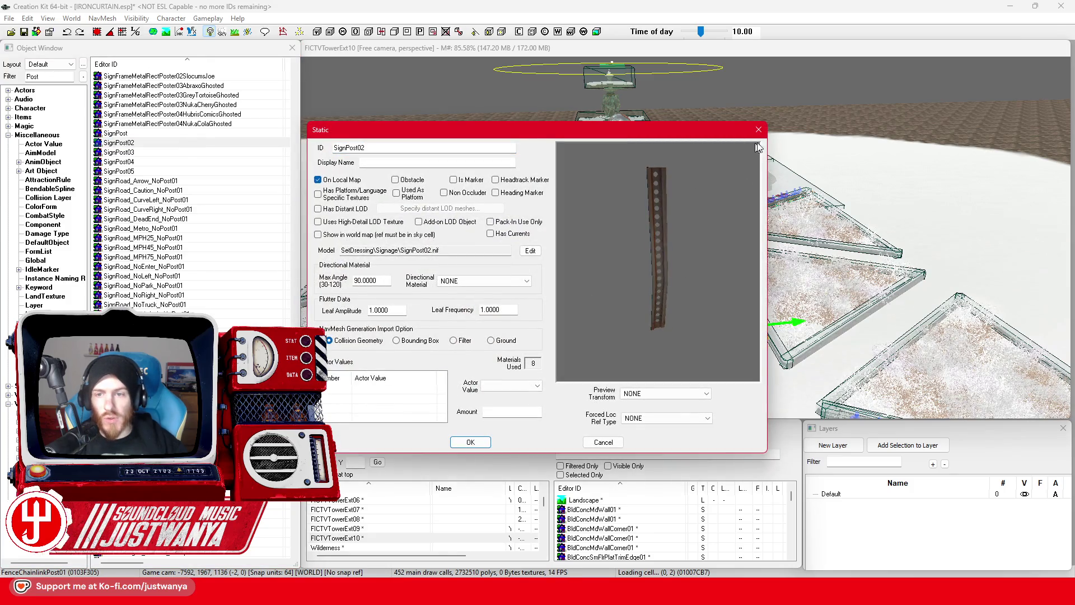
click(758, 130)
Place a SignPost pole in the plaza and orbit around it to inspect
click(156, 135)
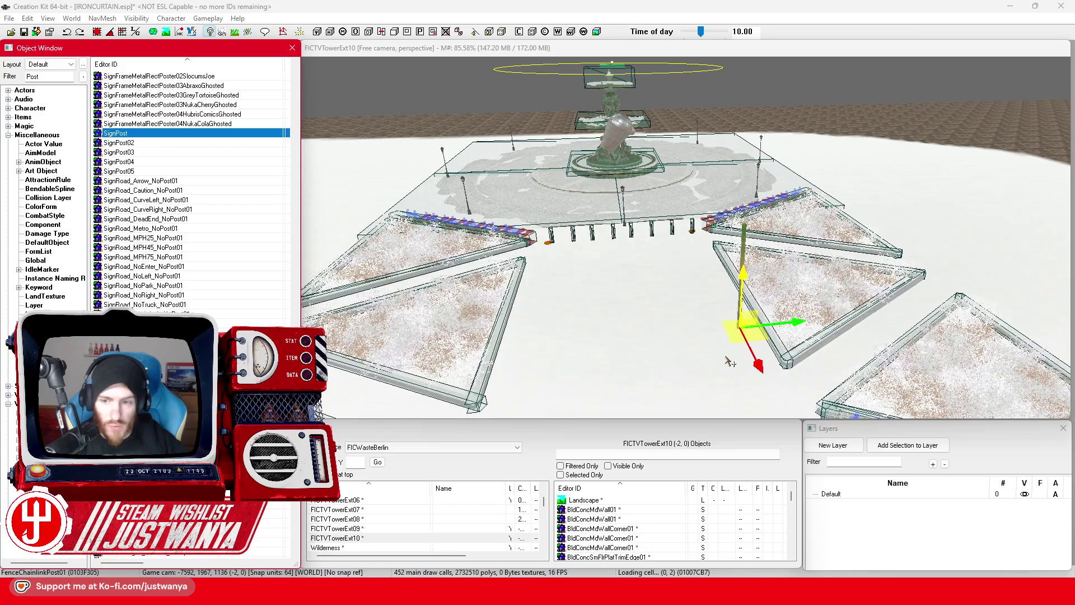
drag(730, 362, 730, 362)
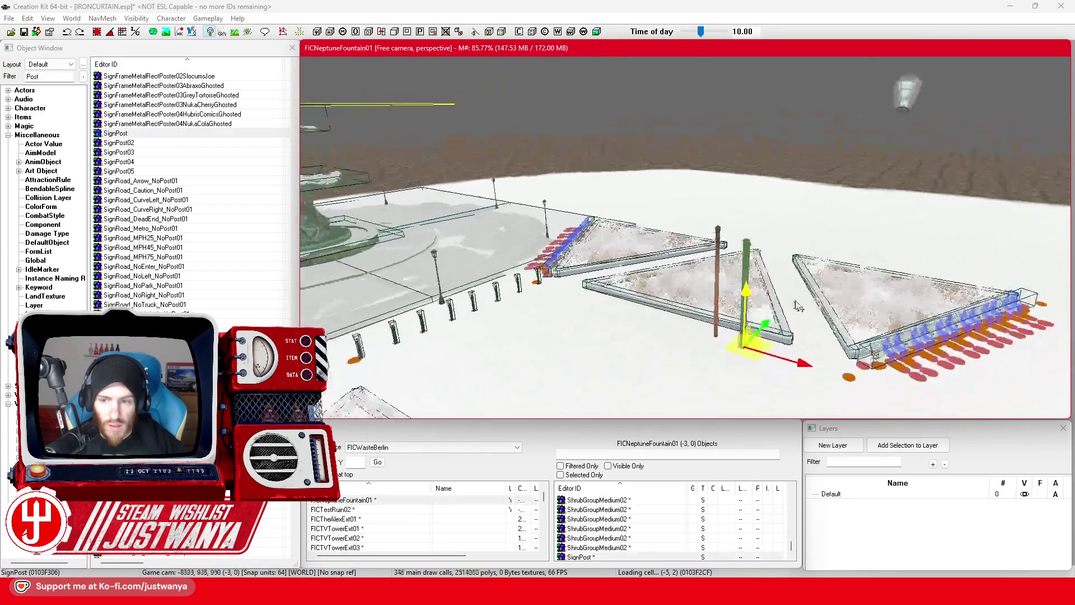
scroll(798, 307, down, 5)
scroll(743, 333, down, 5)
key(shift)
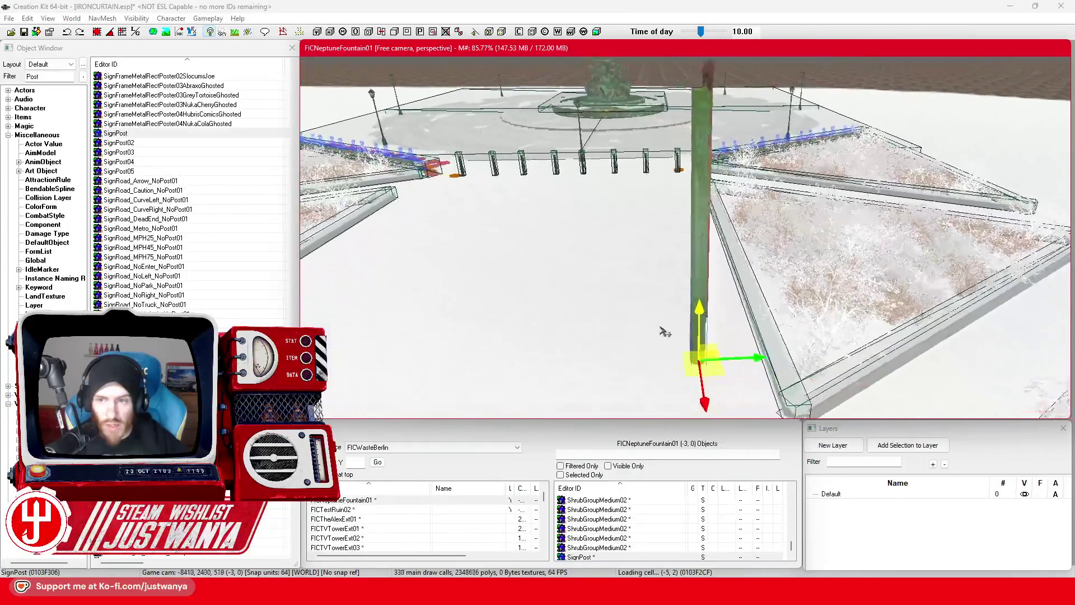
key(shift)
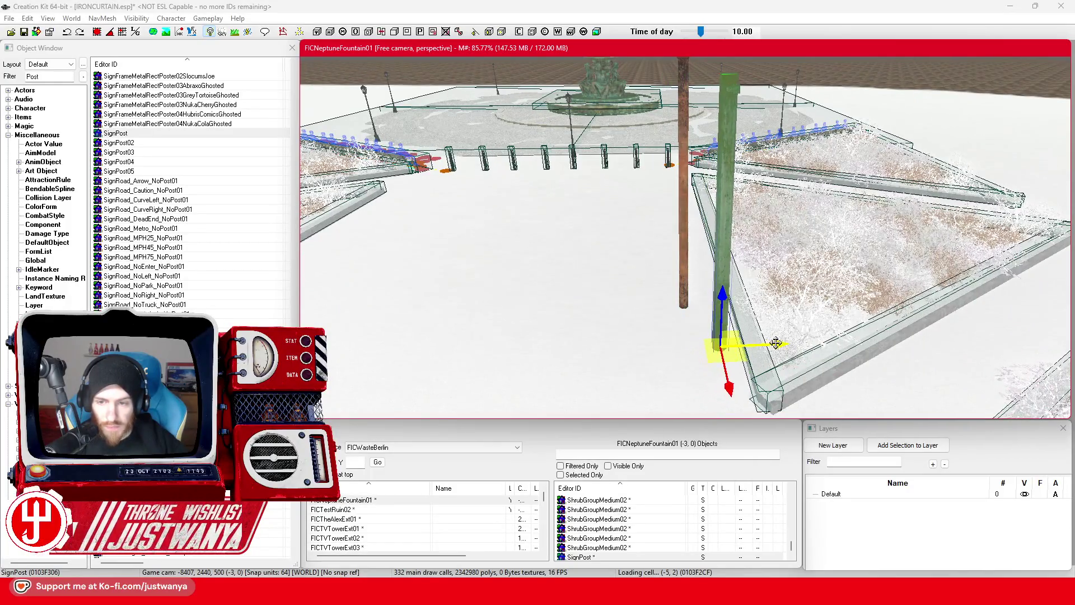
key(shift)
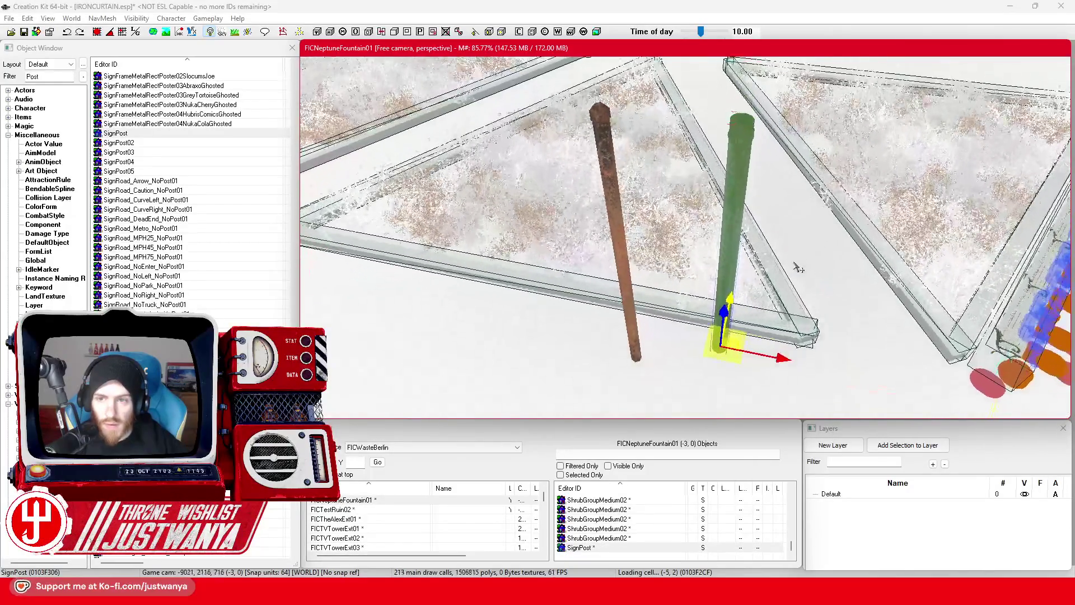
key(shift)
Inspect the neighbouring brown fence post's reference extra data and material swap settings
click(624, 266)
key(shift)
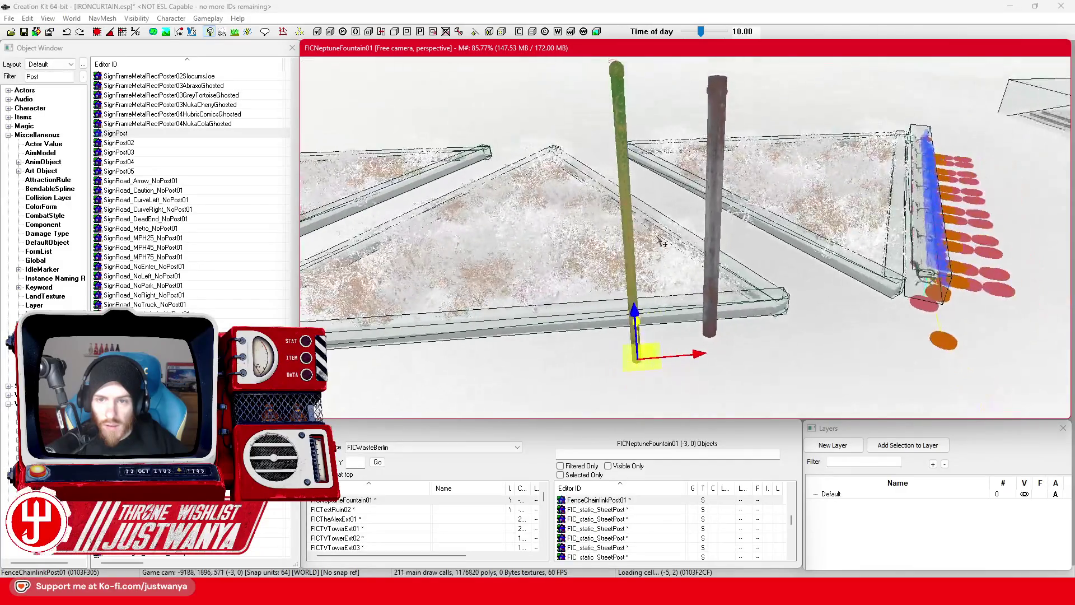
double_click(620, 243)
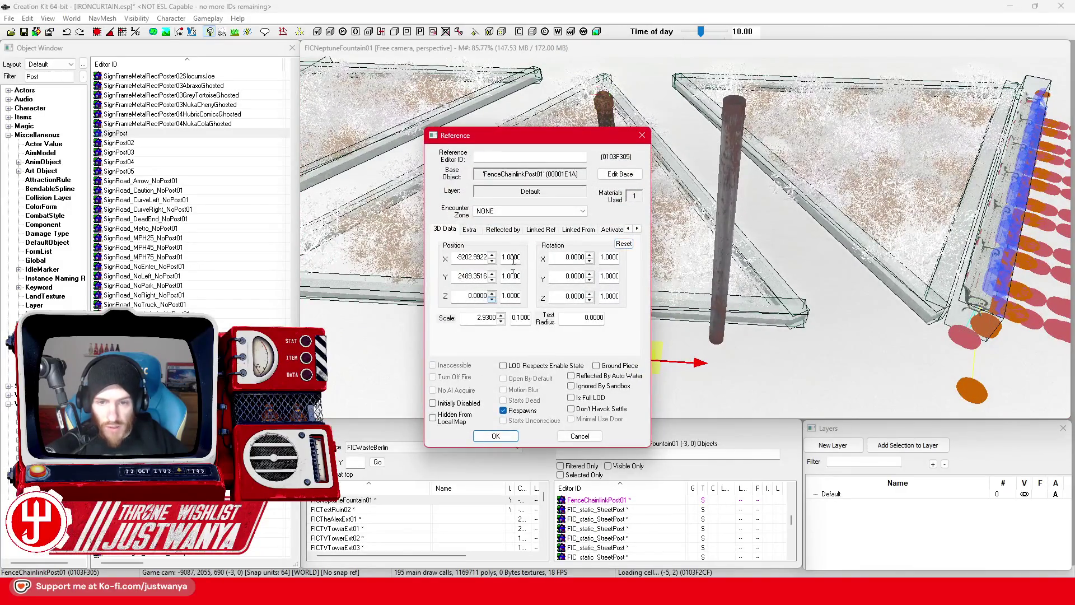
click(469, 229)
click(501, 326)
click(495, 436)
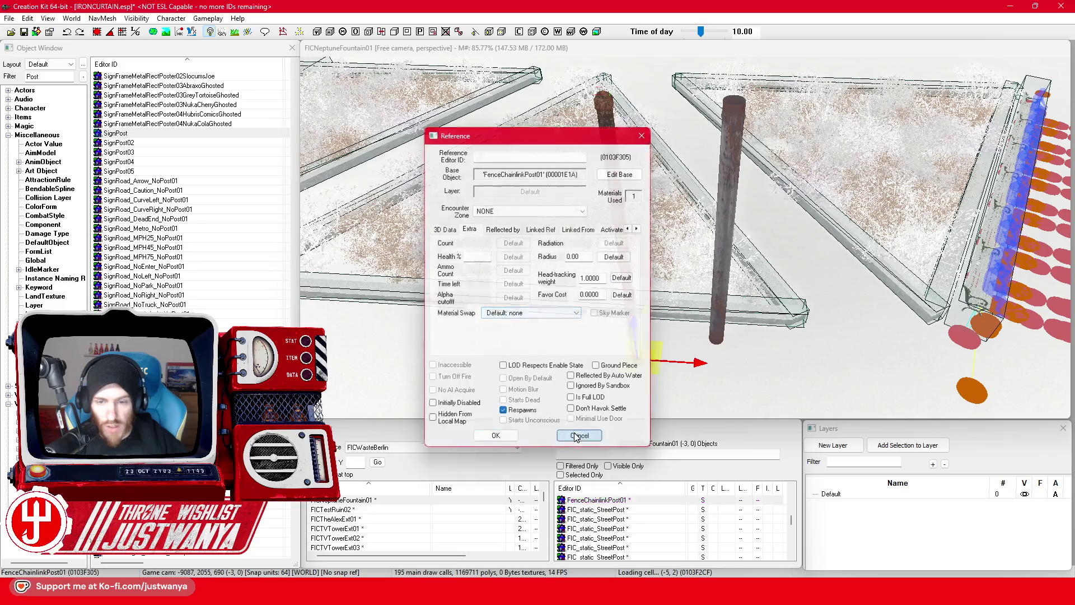
Delete the leaning brown pole next to the new SignPost
key(shift)
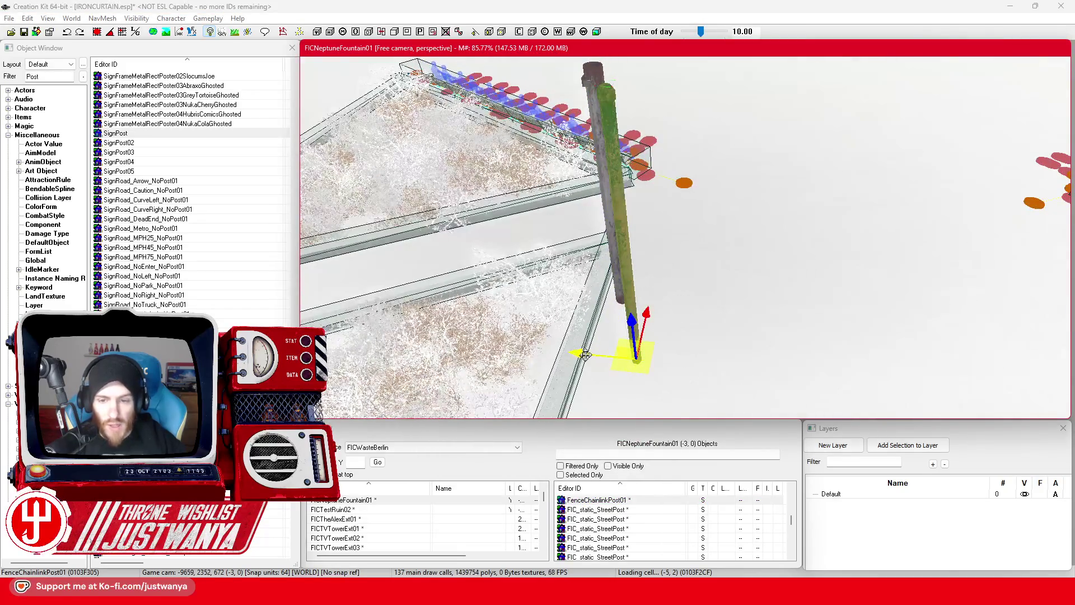
key(shift)
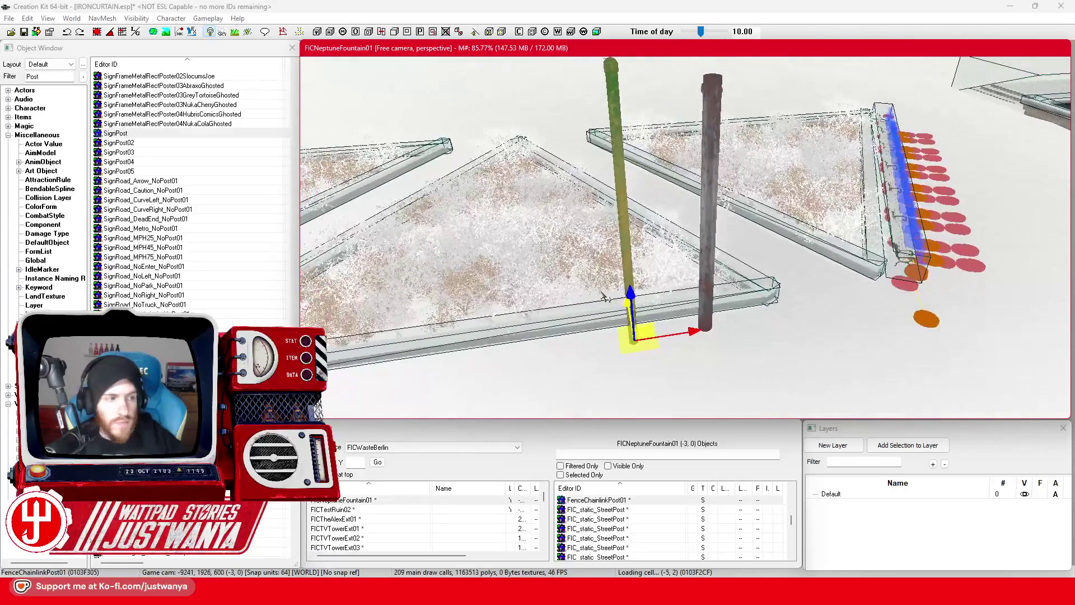
key(shift)
click(638, 176)
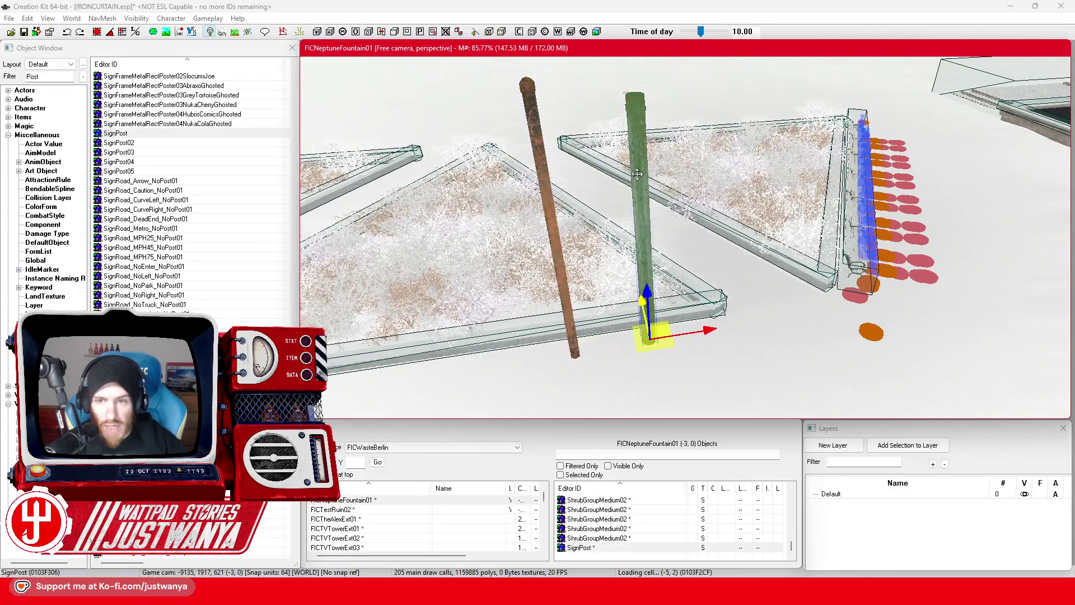
click(548, 186)
key(Delete)
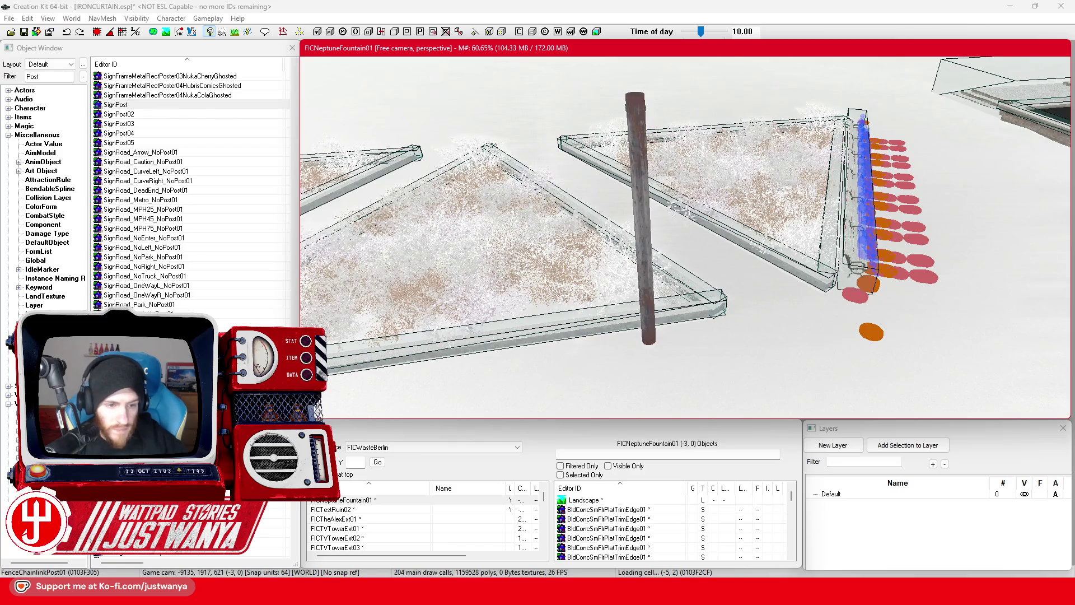
scroll(191, 191, down, 4)
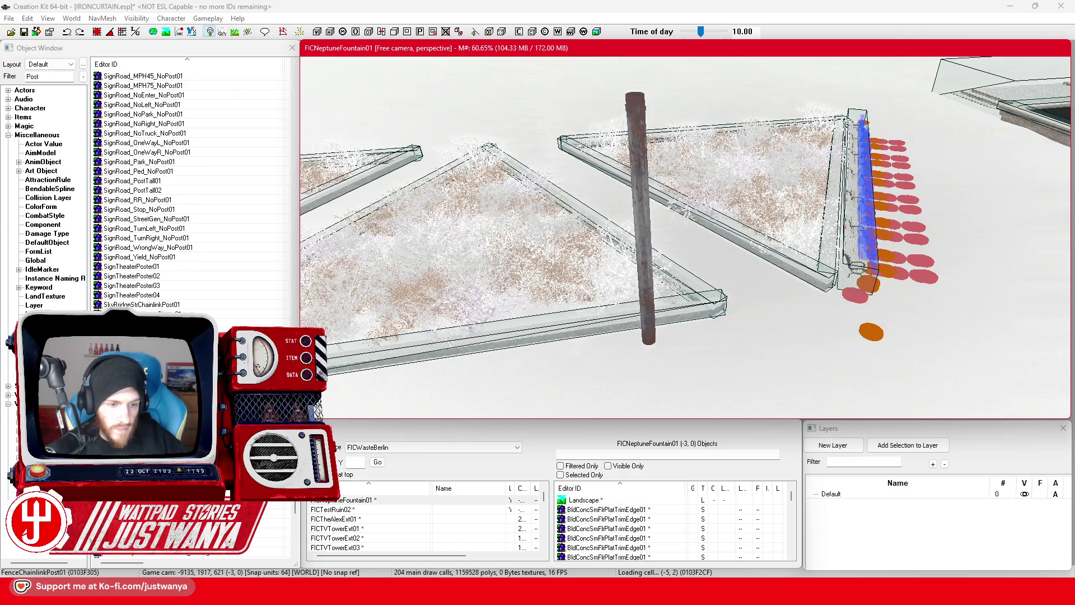
double_click(643, 313)
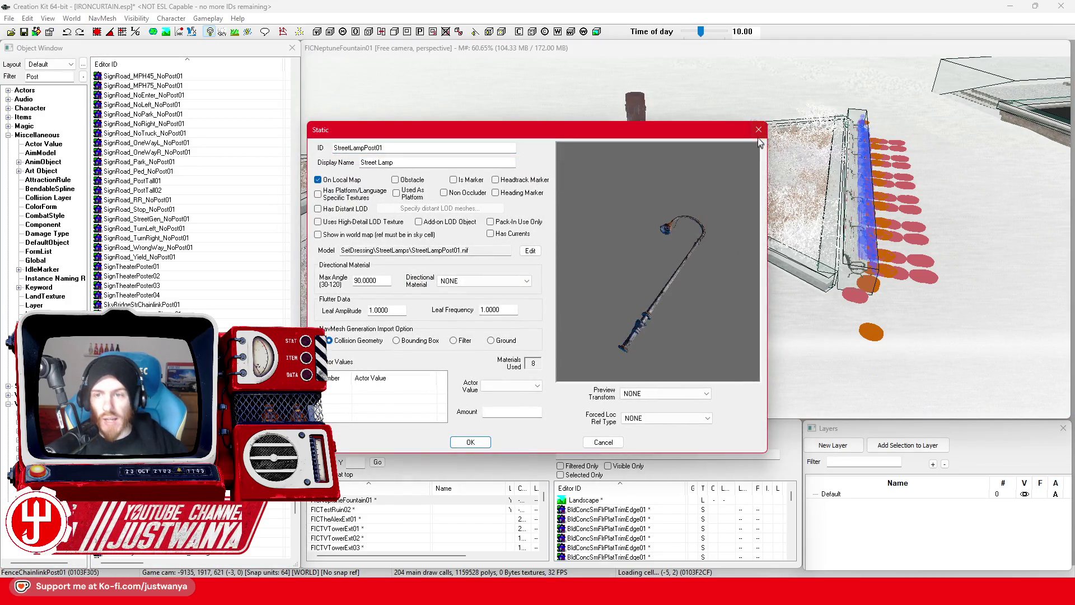
click(758, 129)
double_click(642, 298)
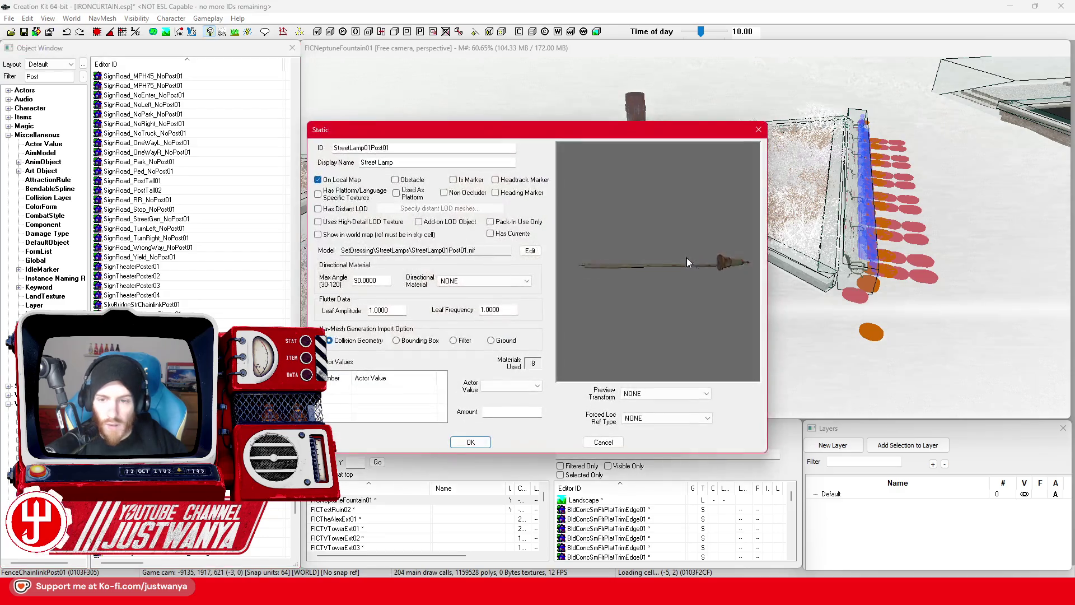
click(754, 133)
scroll(213, 245, down, 5)
scroll(209, 238, down, 5)
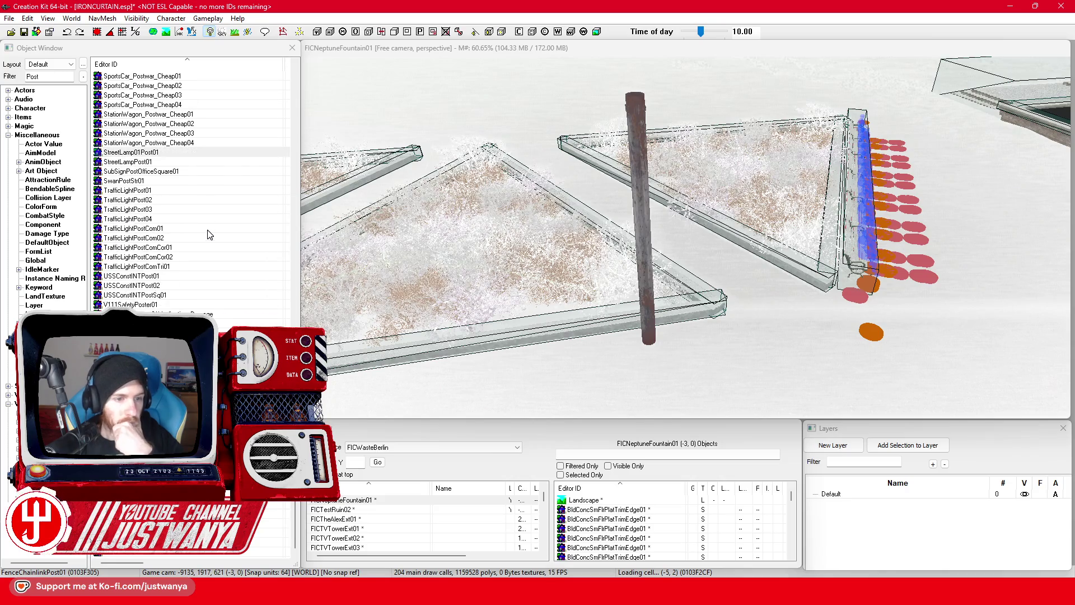
double_click(178, 229)
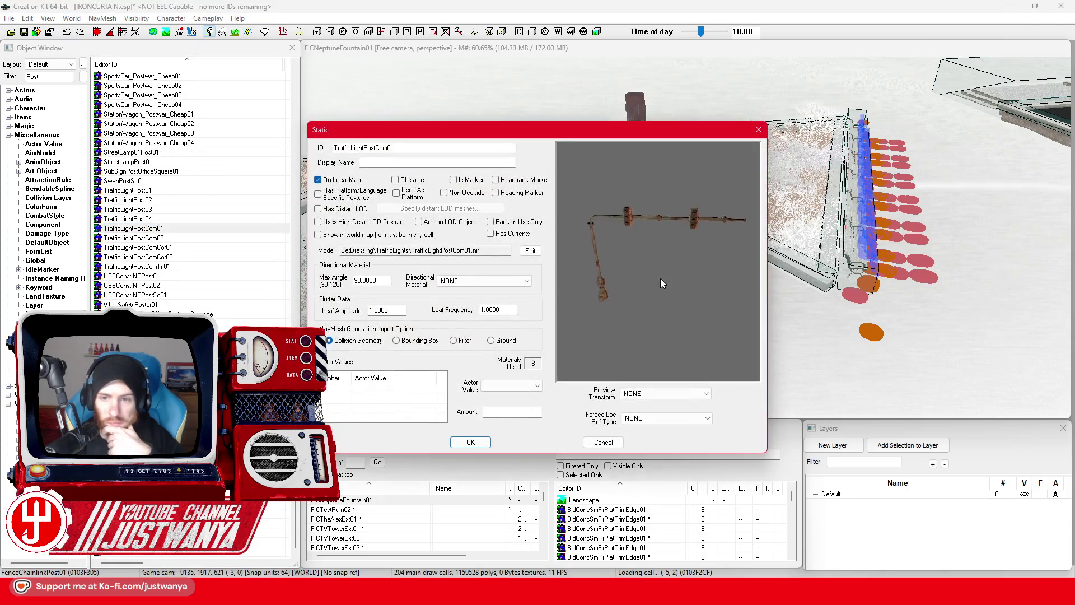
mouse_move(734, 285)
mouse_down()
mouse_move(710, 274)
mouse_move(741, 184)
mouse_up()
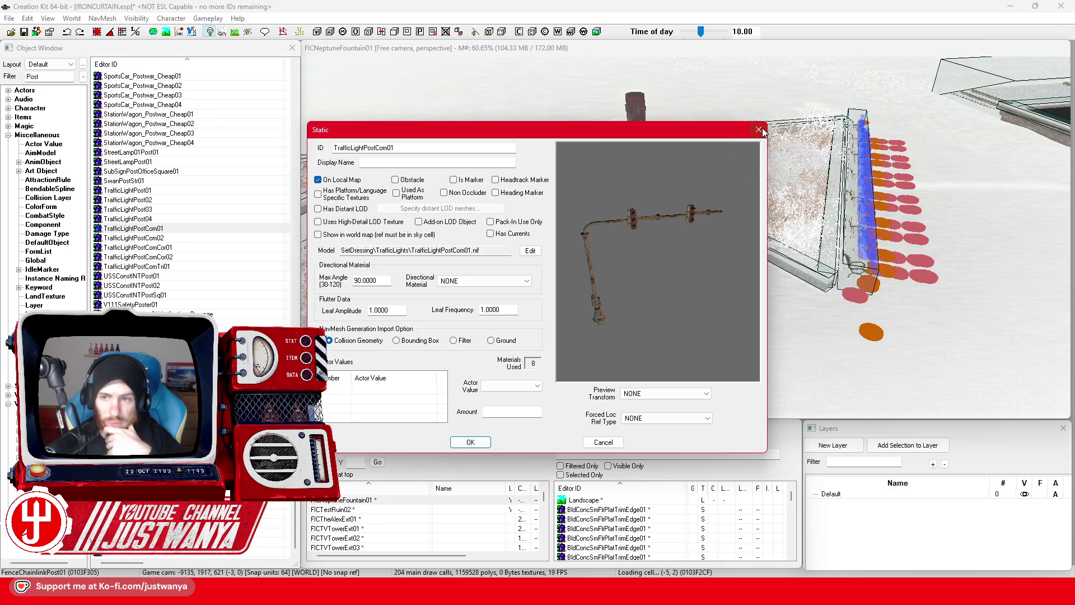
click(759, 130)
double_click(137, 267)
mouse_move(738, 297)
mouse_down()
mouse_move(680, 307)
mouse_move(603, 345)
mouse_move(685, 337)
mouse_up()
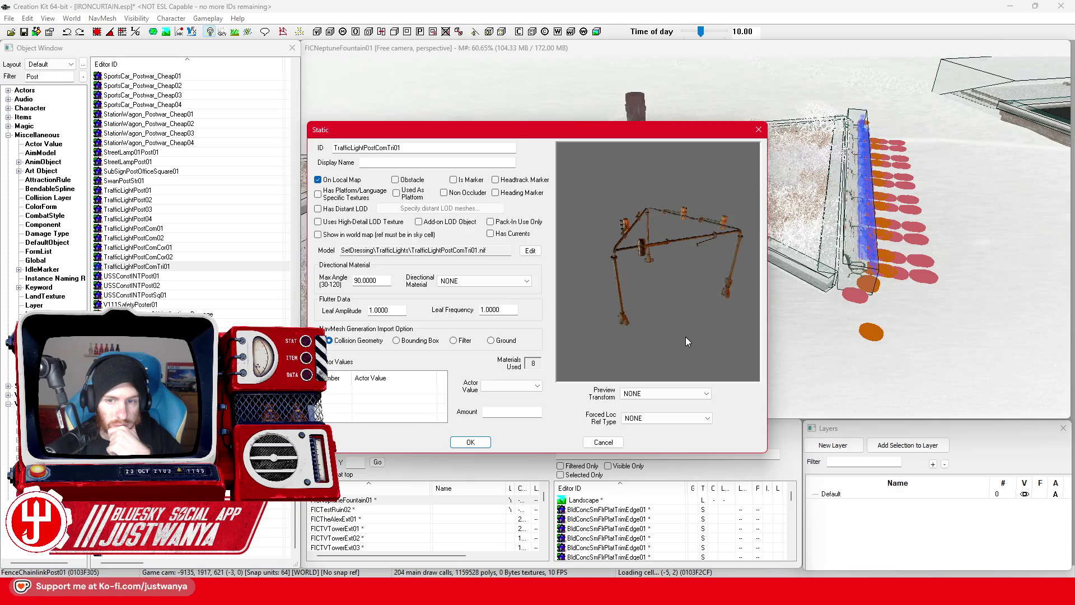
click(759, 130)
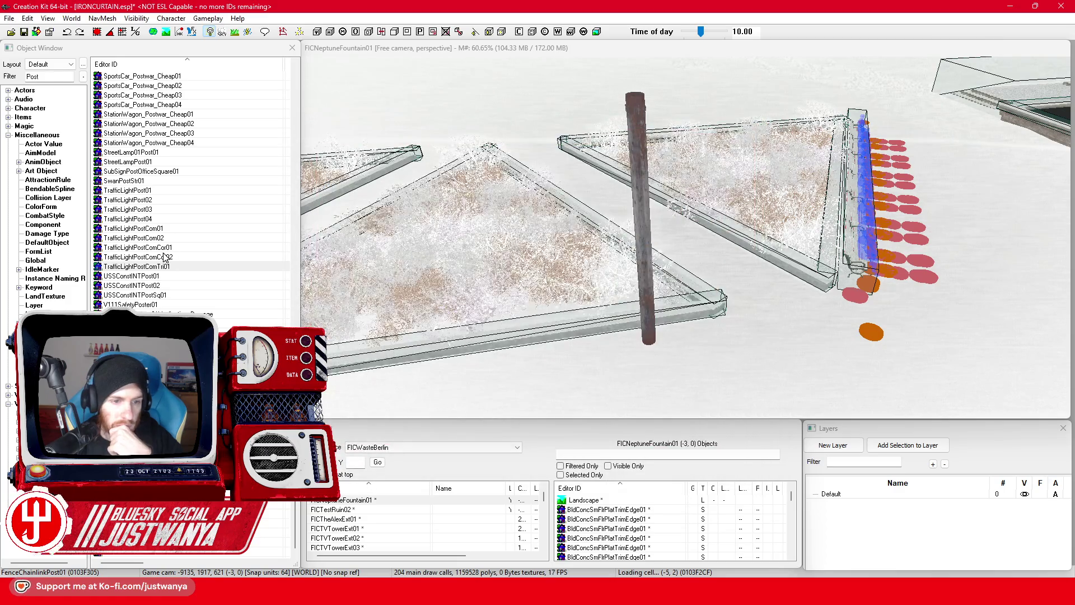
double_click(200, 556)
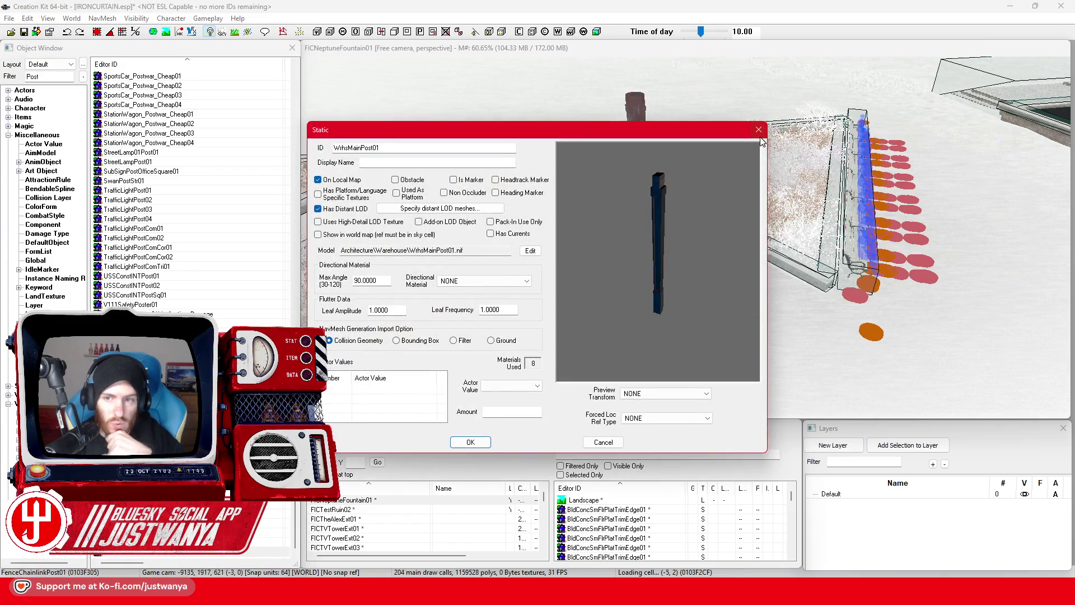
click(759, 130)
click(635, 224)
scroll(652, 231, up, 3)
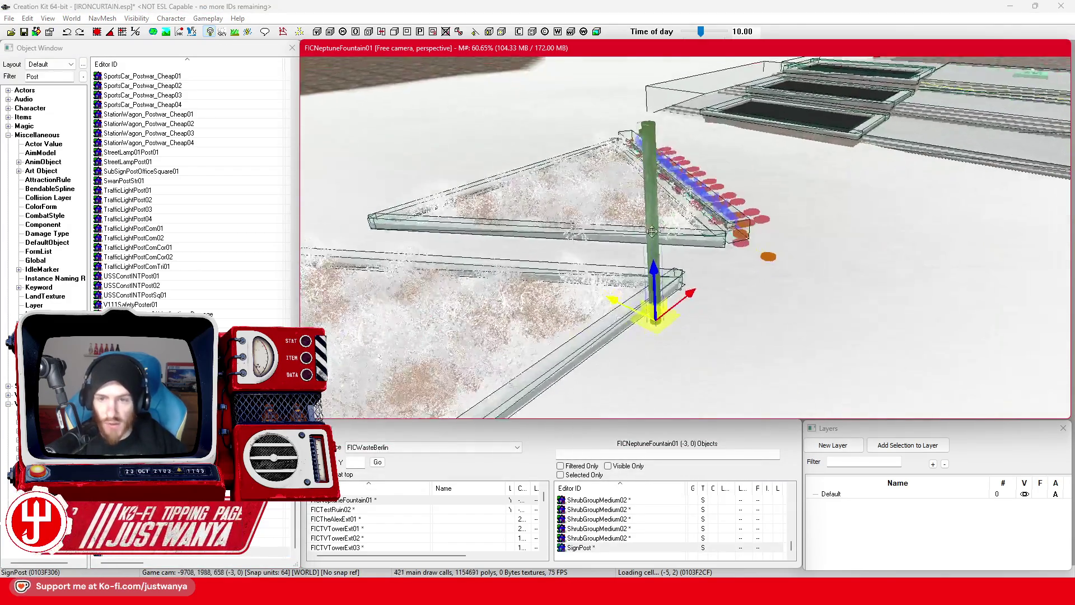
key(shift)
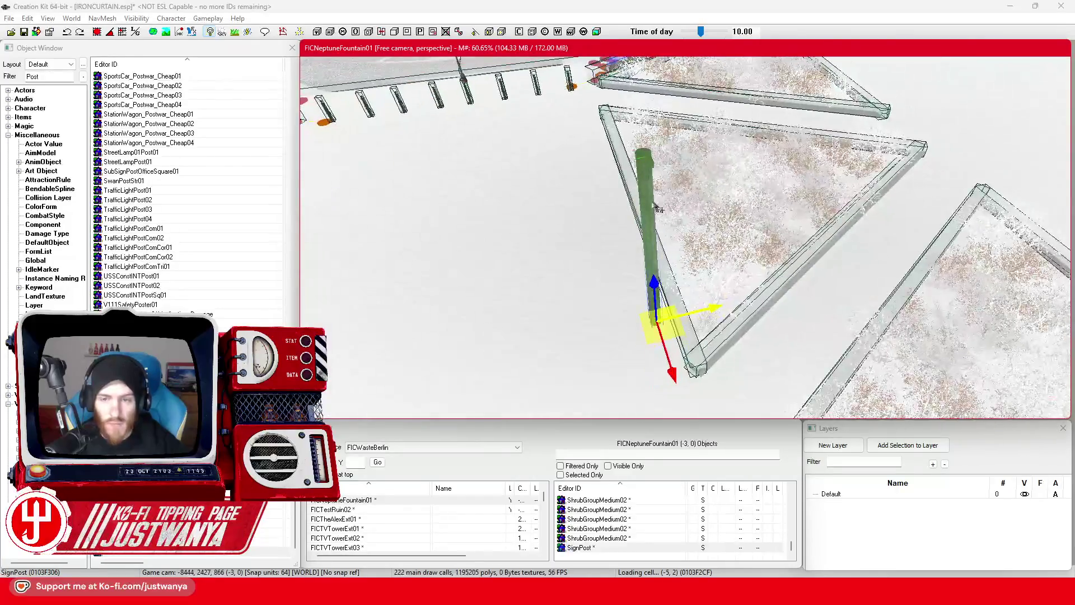
scroll(657, 208, down, 5)
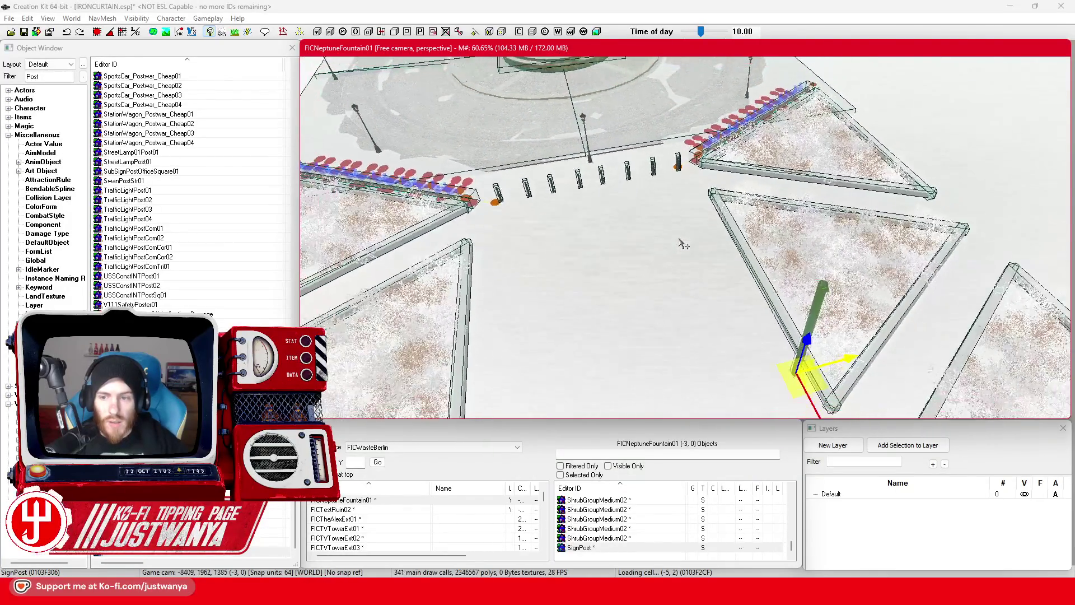
key(shift)
scroll(679, 263, up, 3)
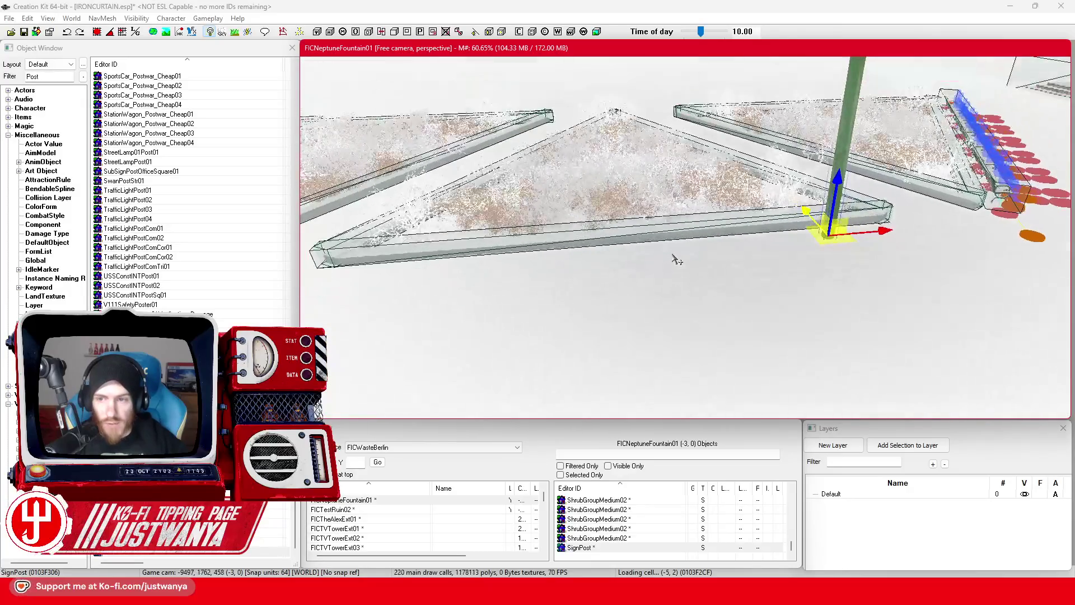
click(12, 81)
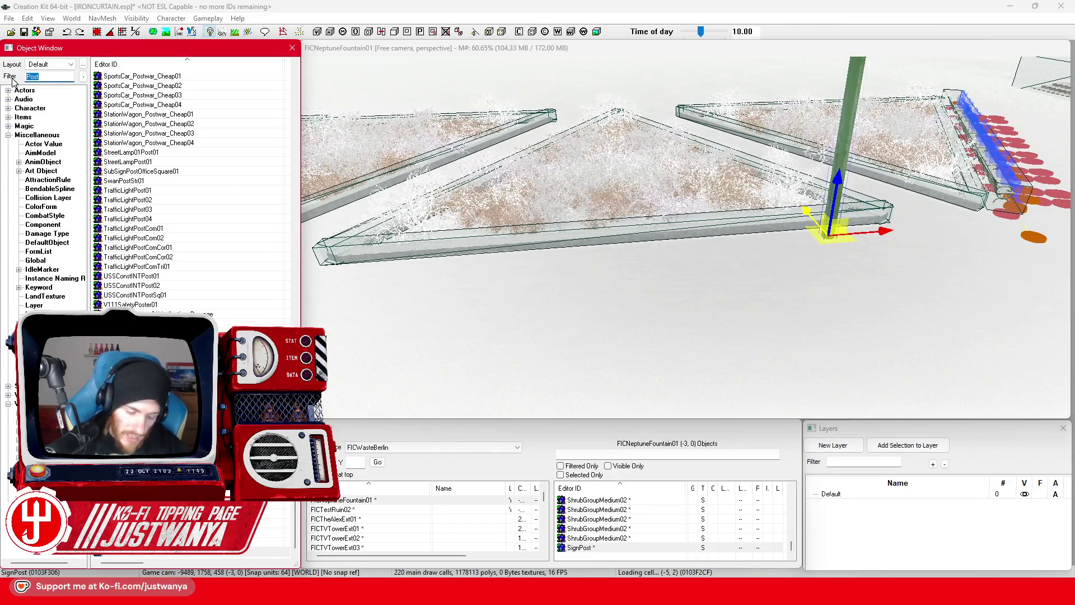
Filter objects by Ind*Pipe, place IndSmPipe1Way01 in the scene and stand it upright
text(Ind*Pipe)
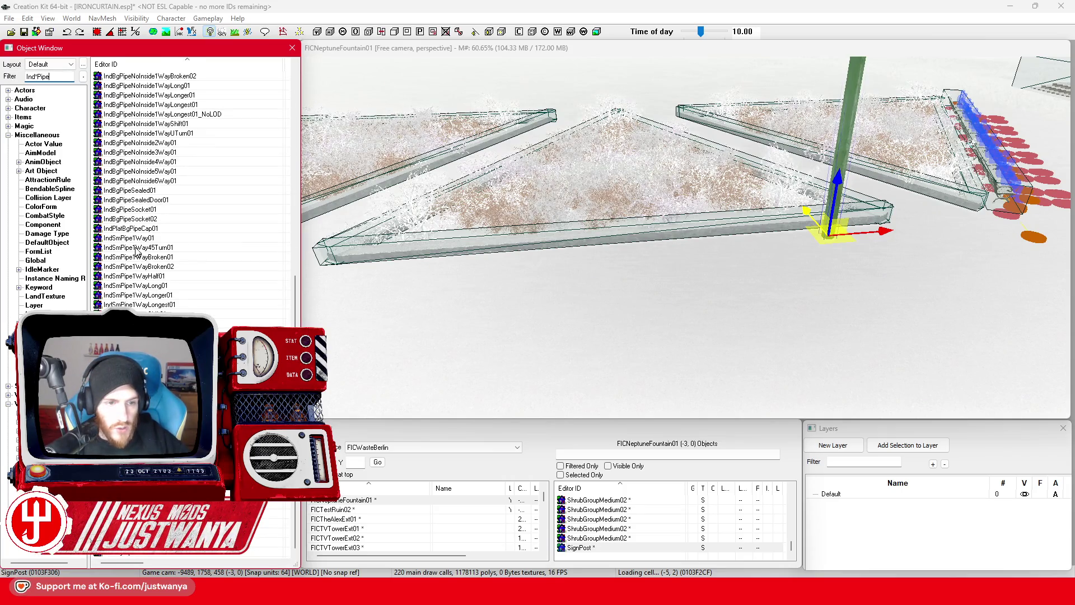
drag(702, 269, 700, 270)
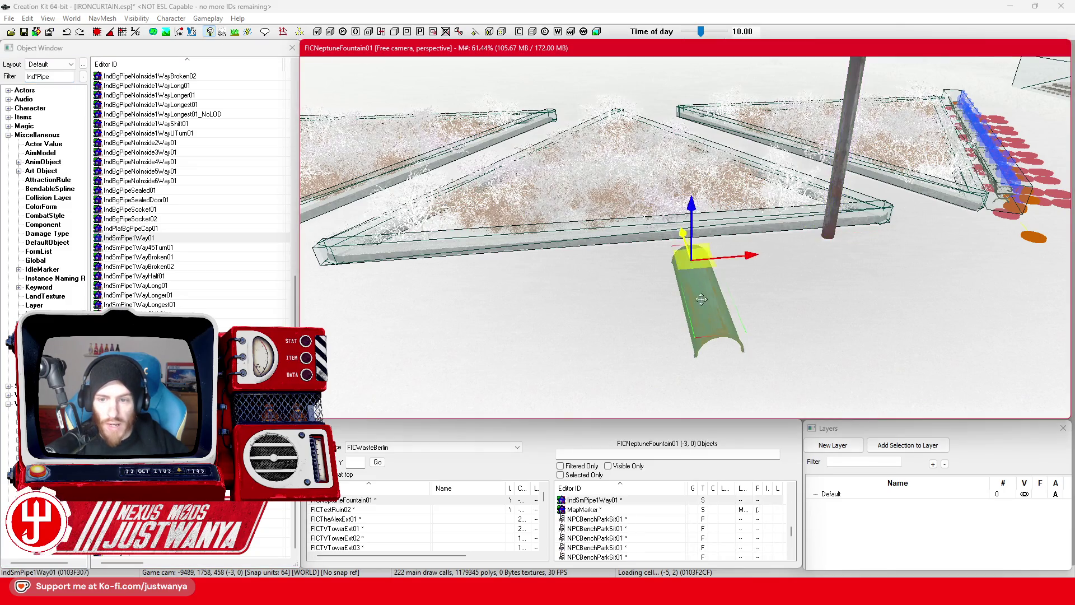
key(e)
key(ctrl+z)
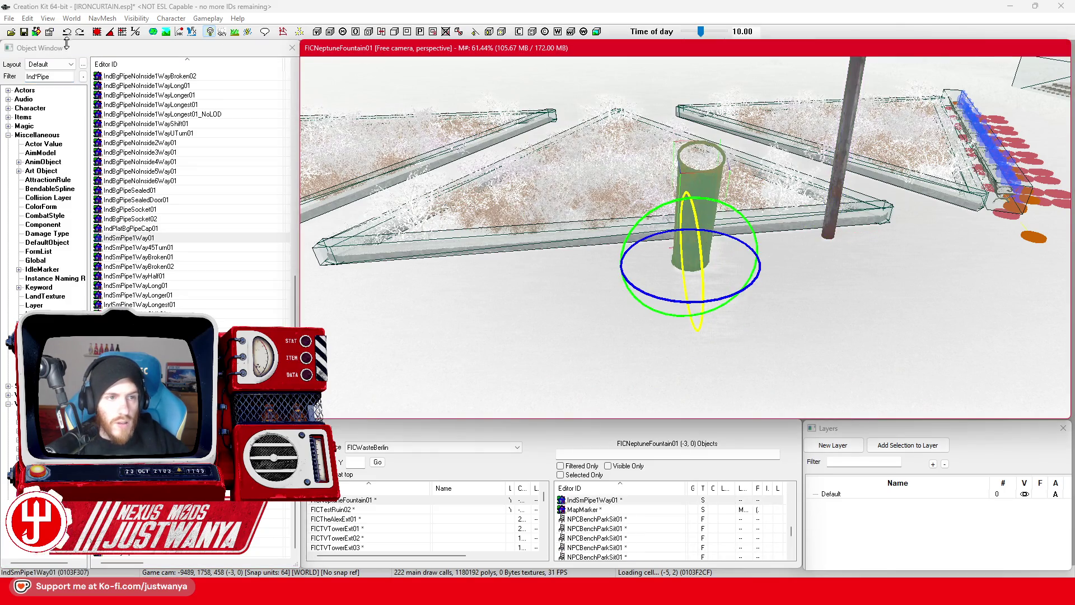
click(66, 32)
click(692, 279)
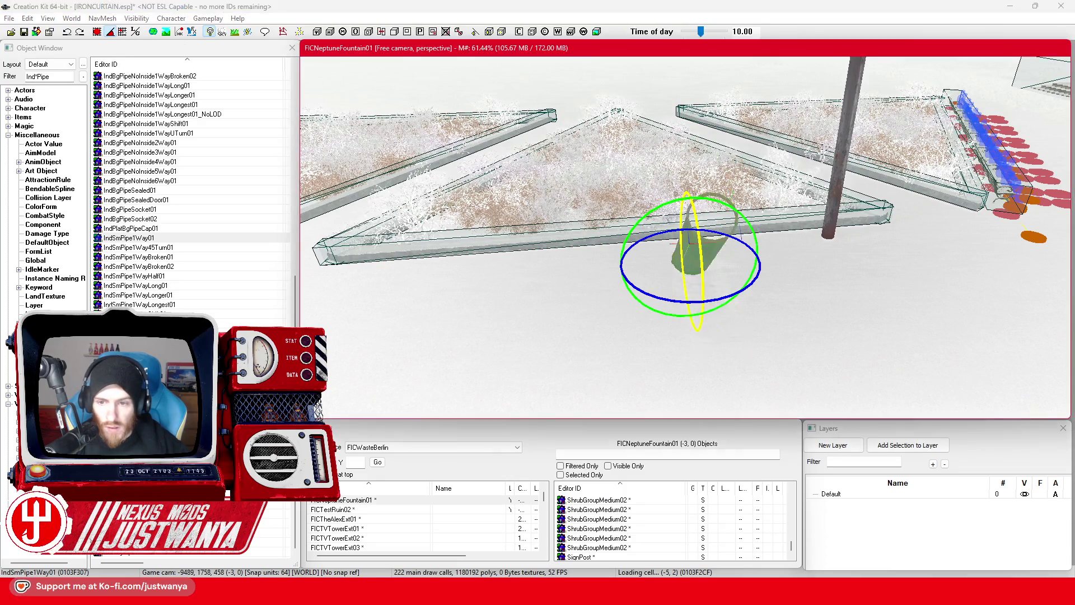
key(ctrl+z)
key(ctrl+z)
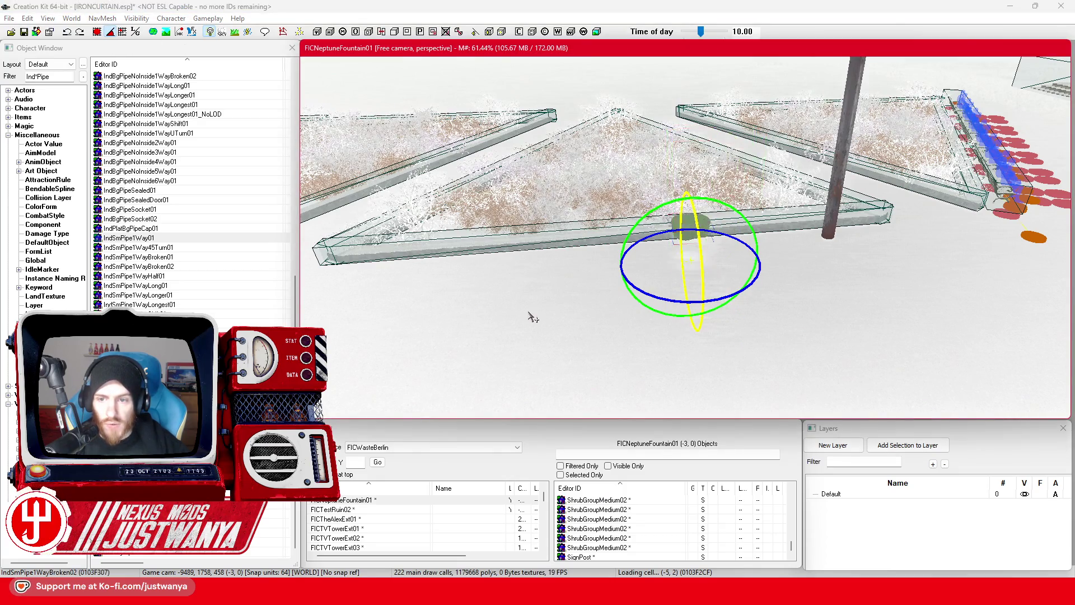
key(2)
scroll(526, 305, down, 2)
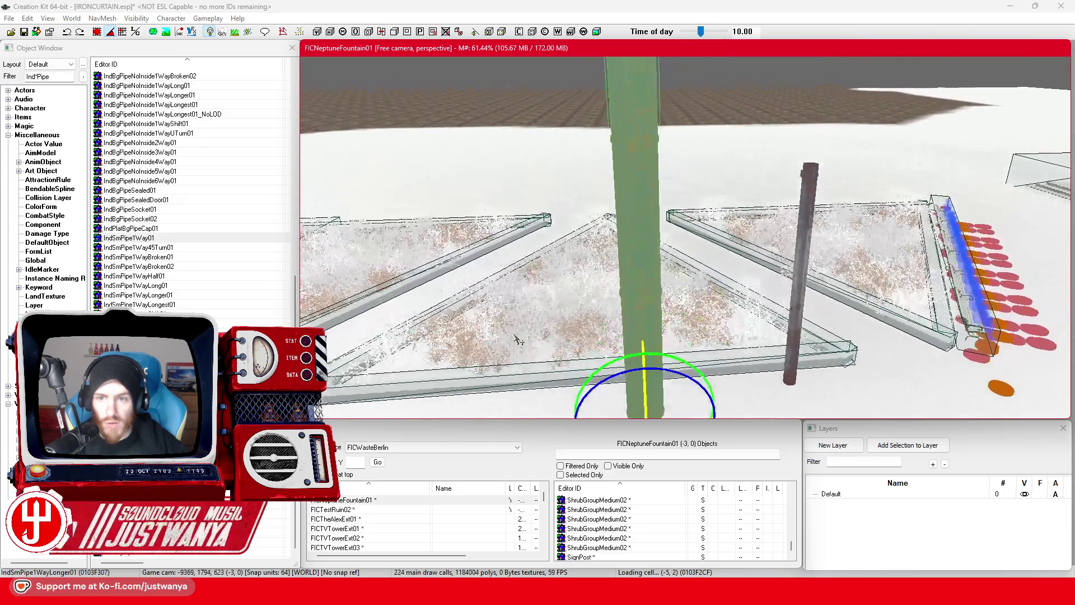
scroll(648, 280, up, 1)
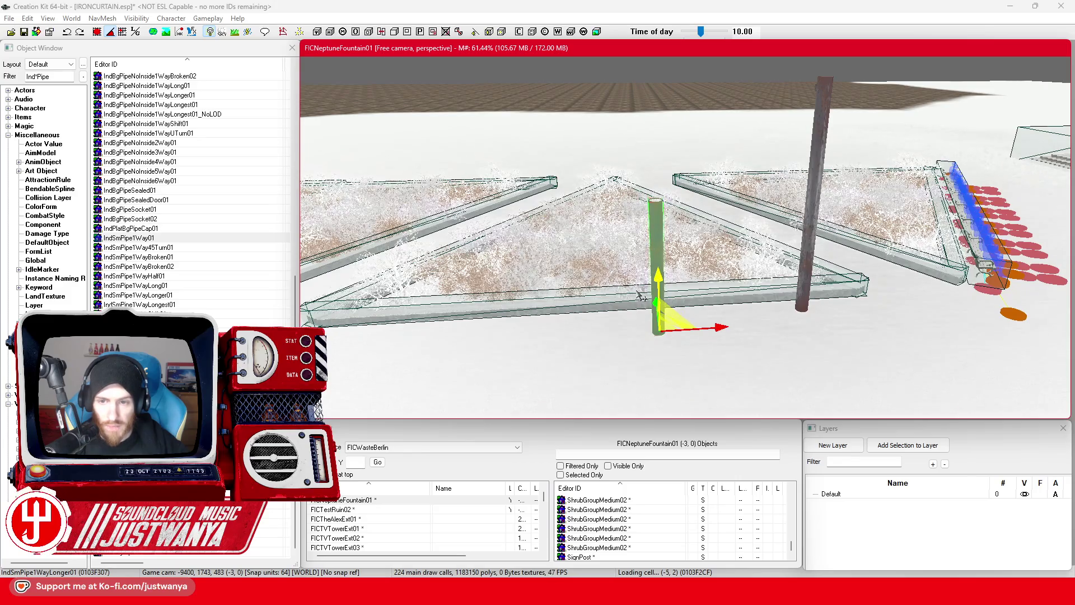
Scale the pipe down in its reference 3D data and raise it onto the post top
double_click(641, 251)
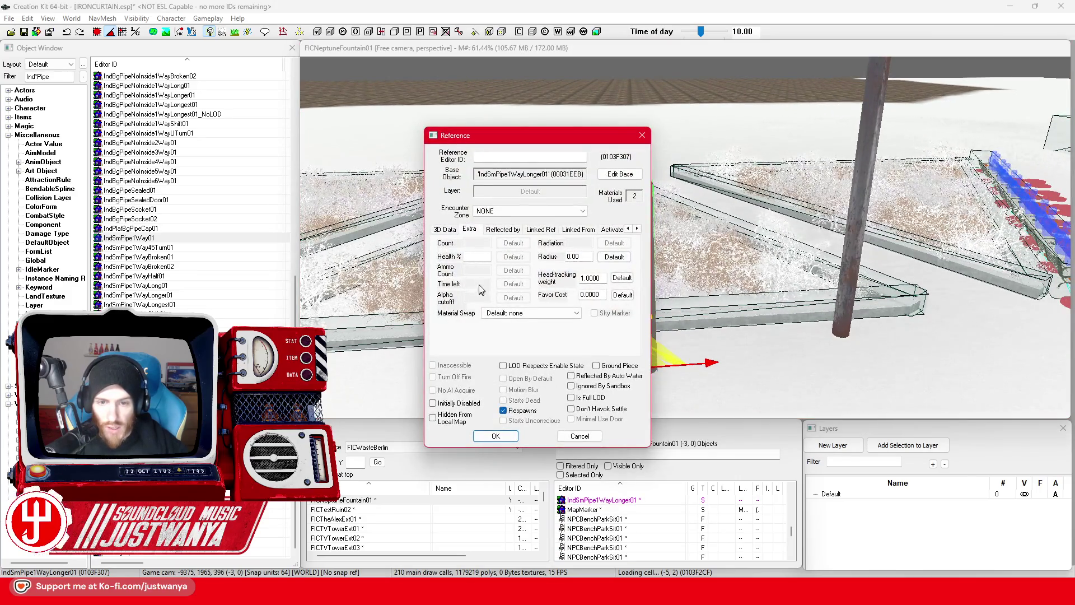
click(446, 230)
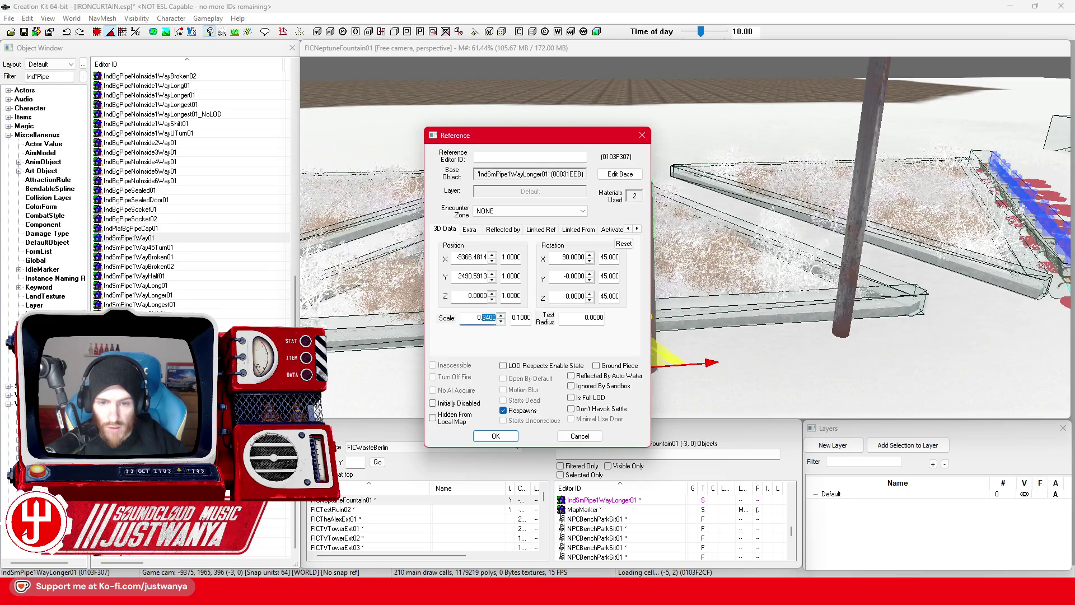
key(Return)
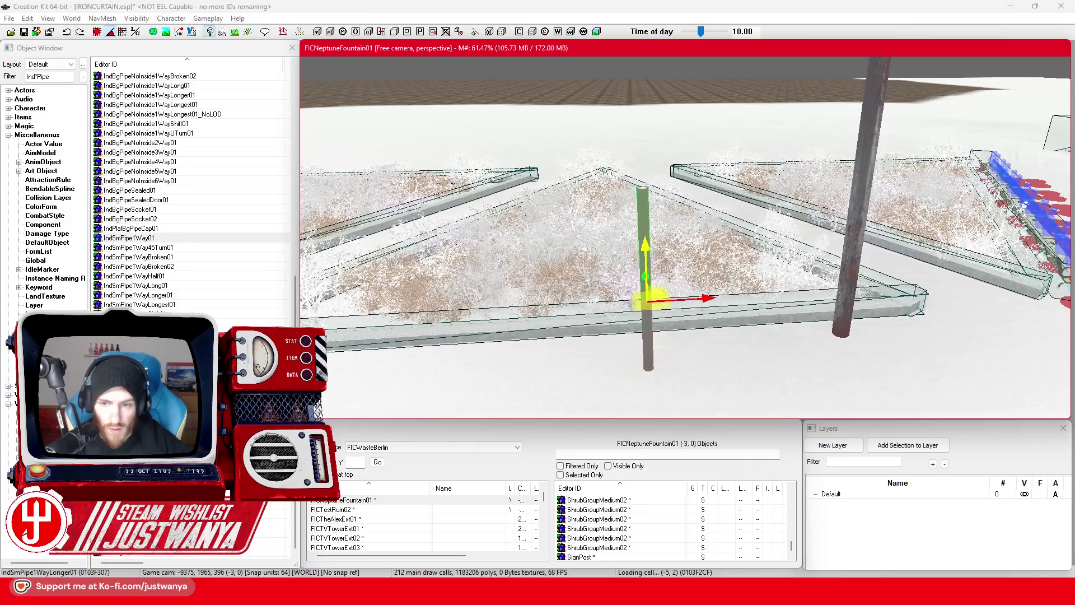
scroll(645, 247, up, 5)
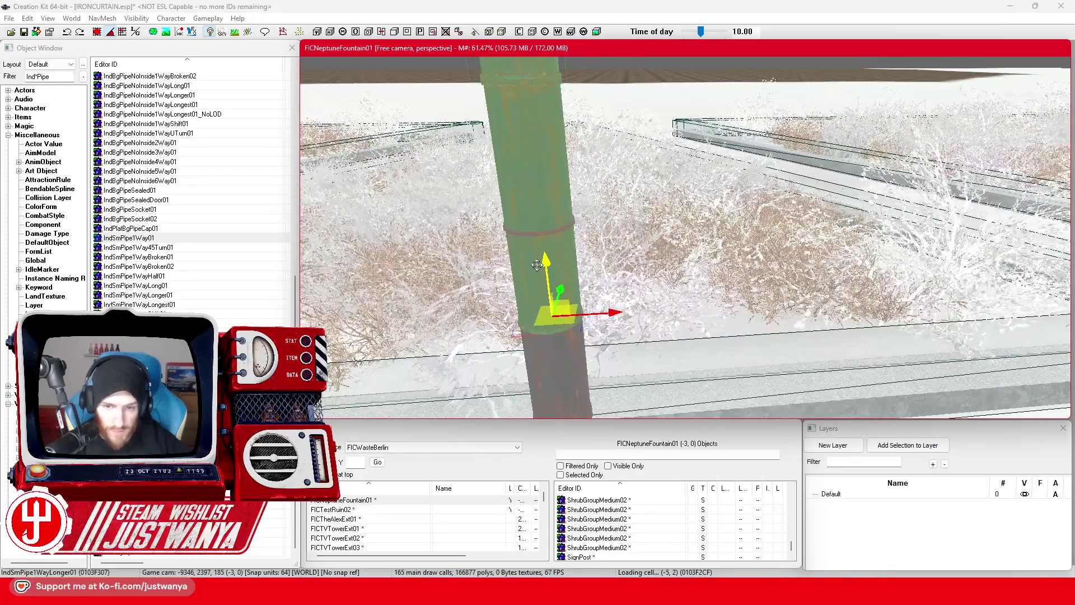
drag(540, 224, 533, 176)
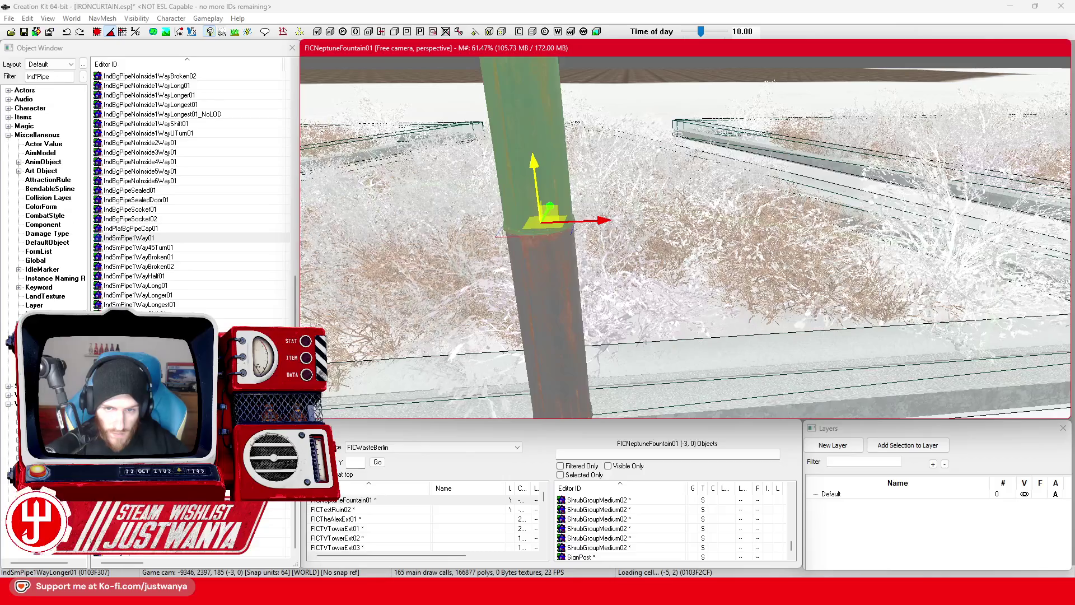
scroll(674, 190, down, 6)
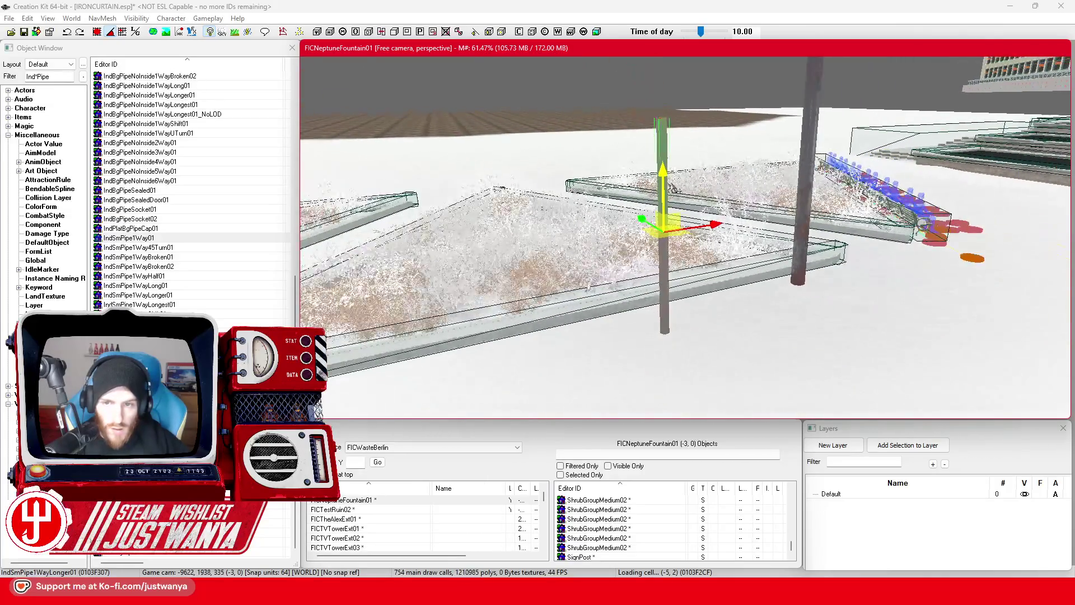
Lift the IndSmPipe3Way01 tee toward the post and nudge the vertical pipe slightly higher
scroll(674, 189, up, 5)
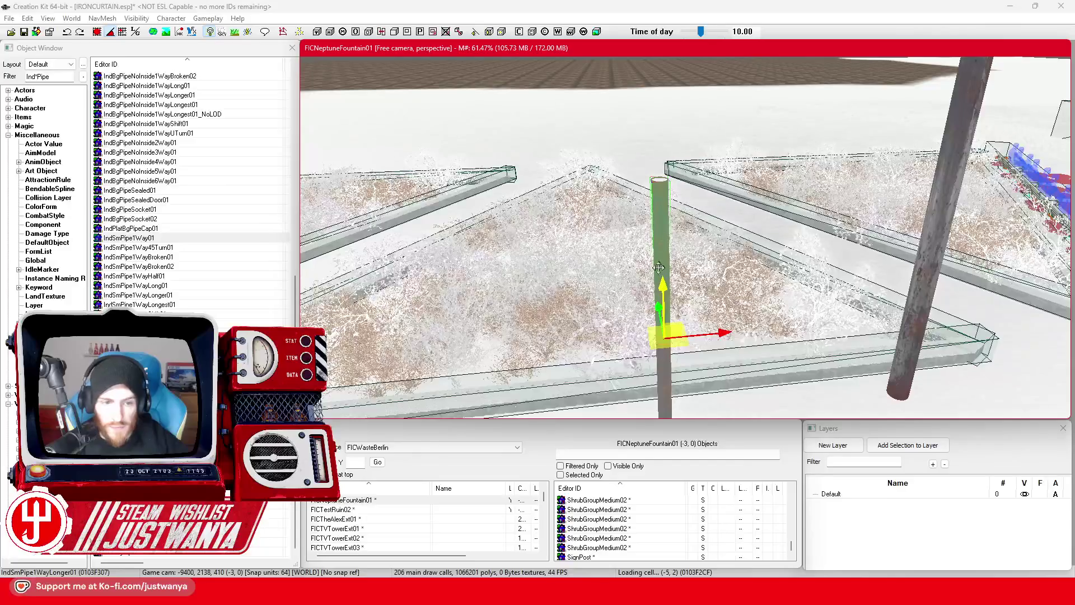
scroll(516, 212, down, 3)
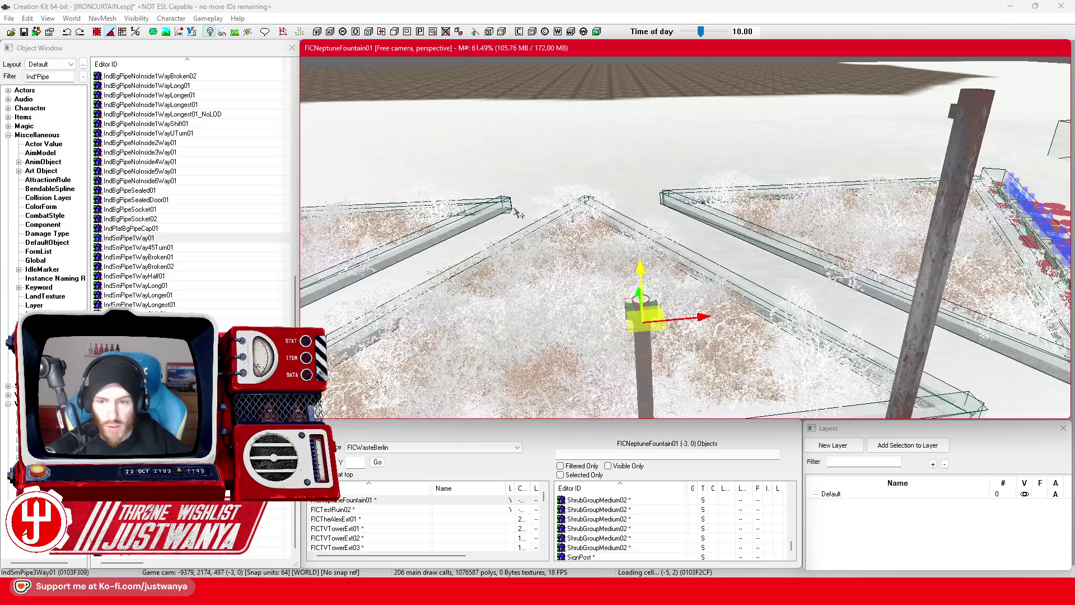
scroll(515, 212, up, 5)
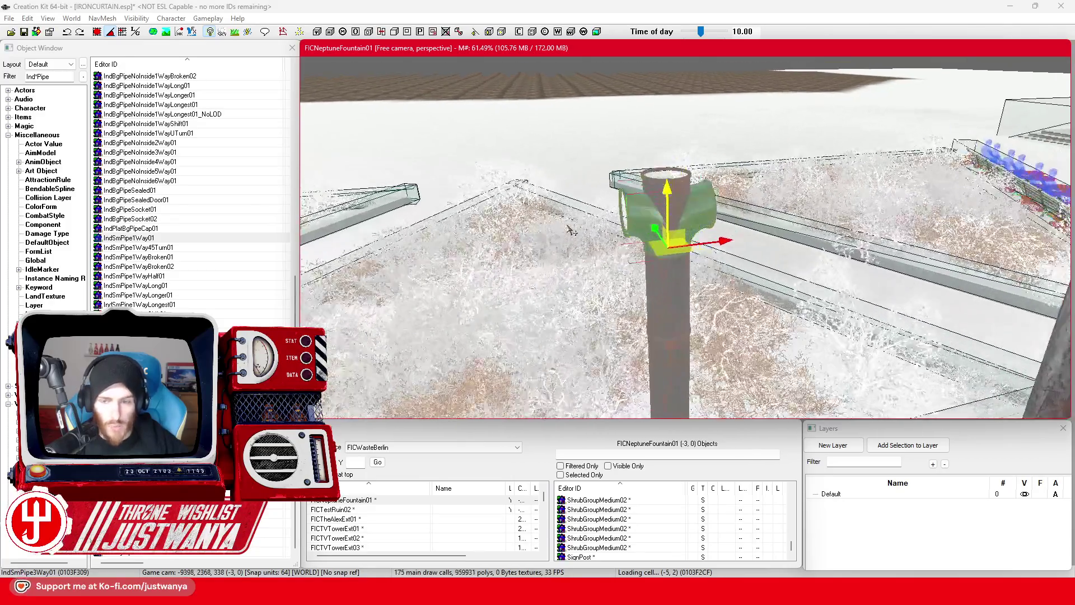
mouse_move(622, 225)
mouse_down()
mouse_move(612, 84)
mouse_move(672, 280)
mouse_move(616, 202)
mouse_move(613, 92)
mouse_move(610, 116)
mouse_up()
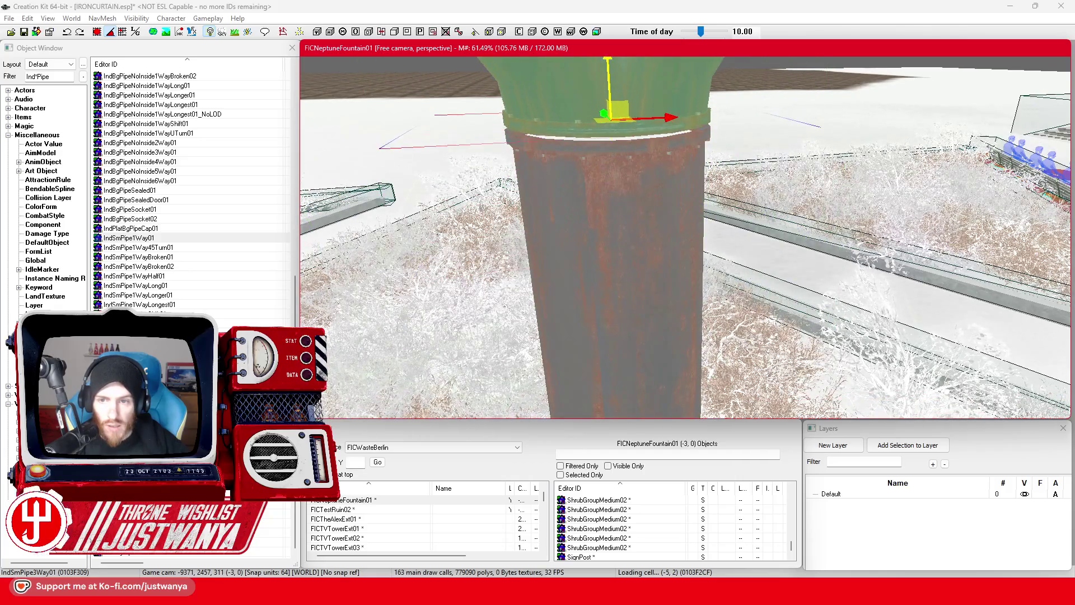
scroll(684, 310, down, 5)
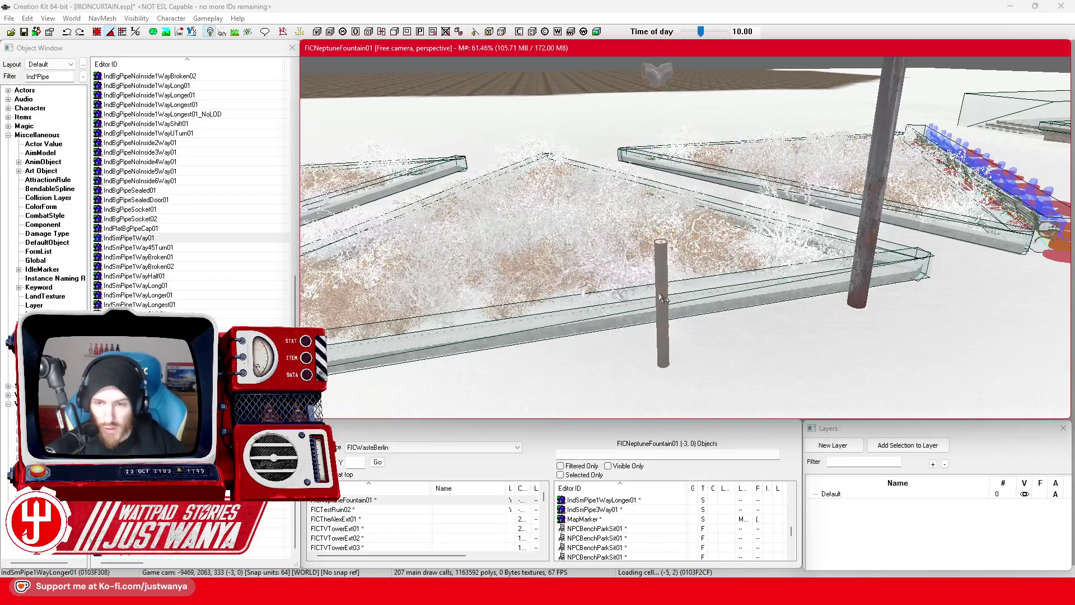
click(661, 297)
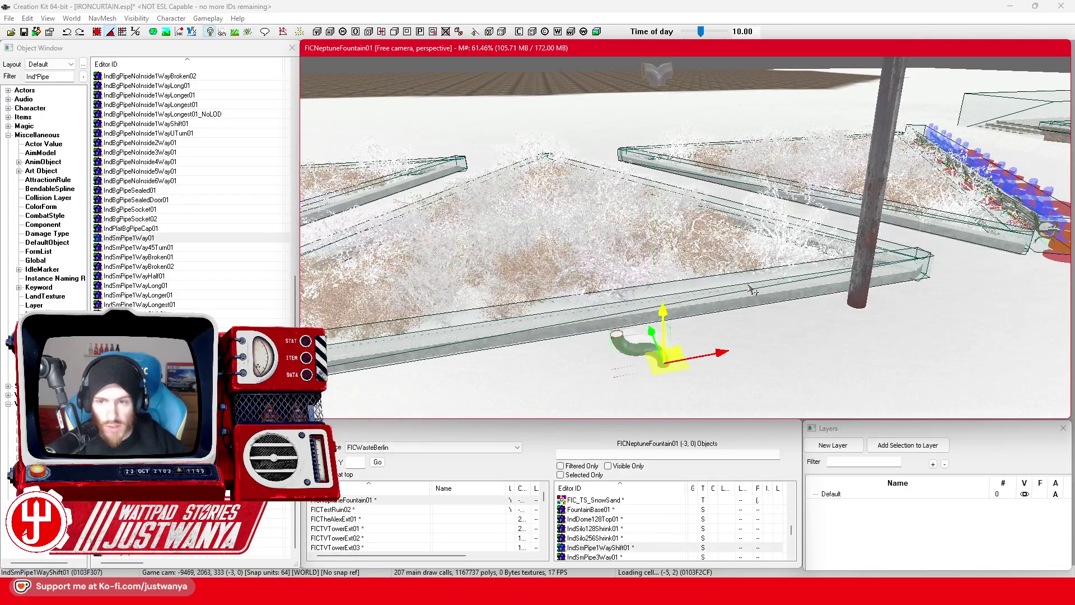
drag(663, 314, 662, 302)
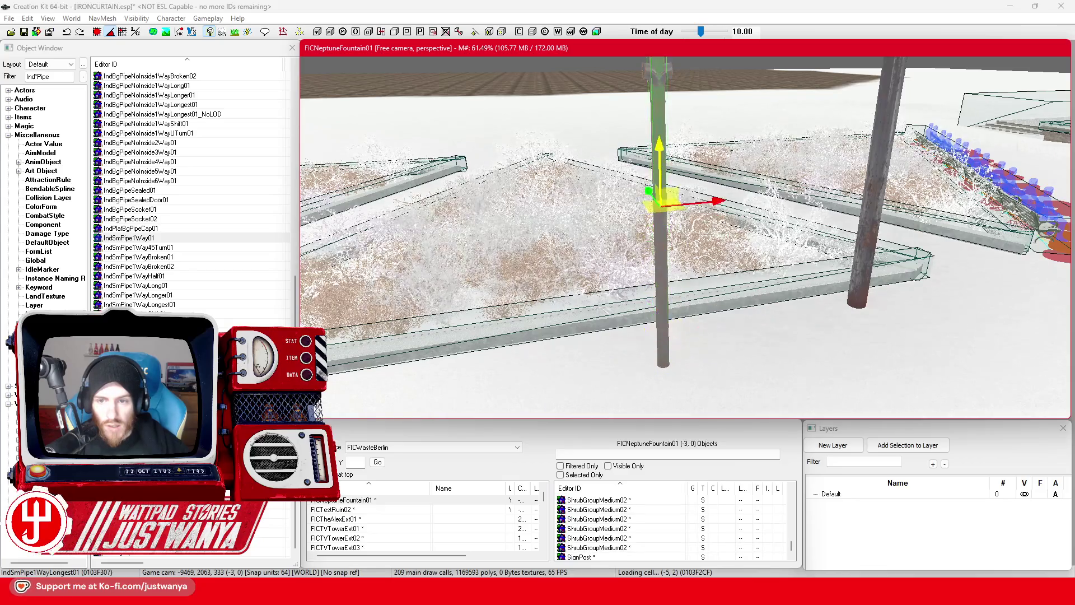
Reselect the tee fitting and drag it up the Z axis until it caps the post
scroll(654, 130, up, 5)
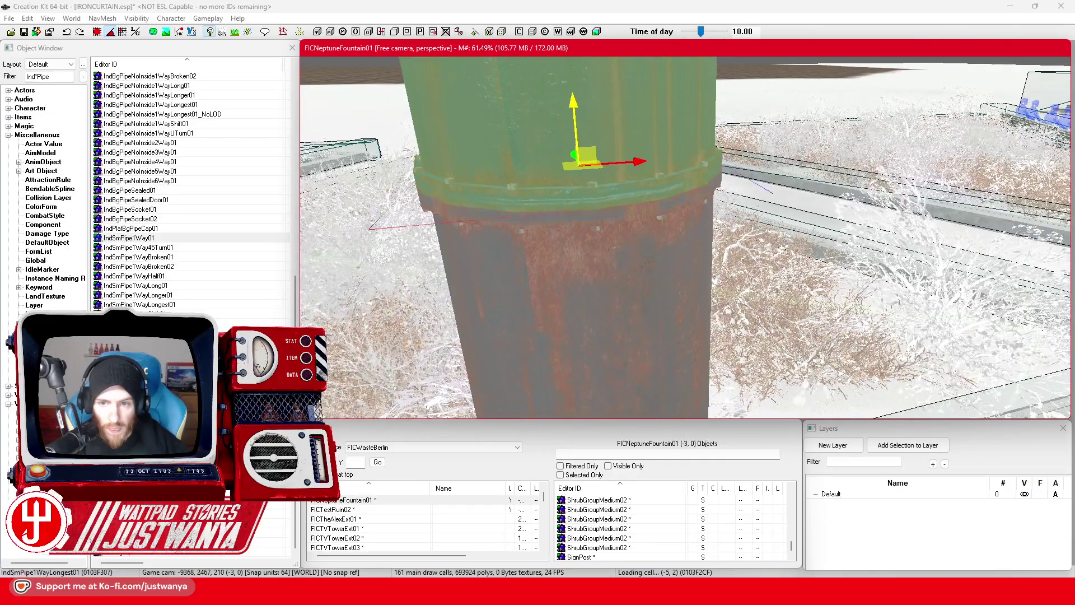
scroll(570, 74, down, 6)
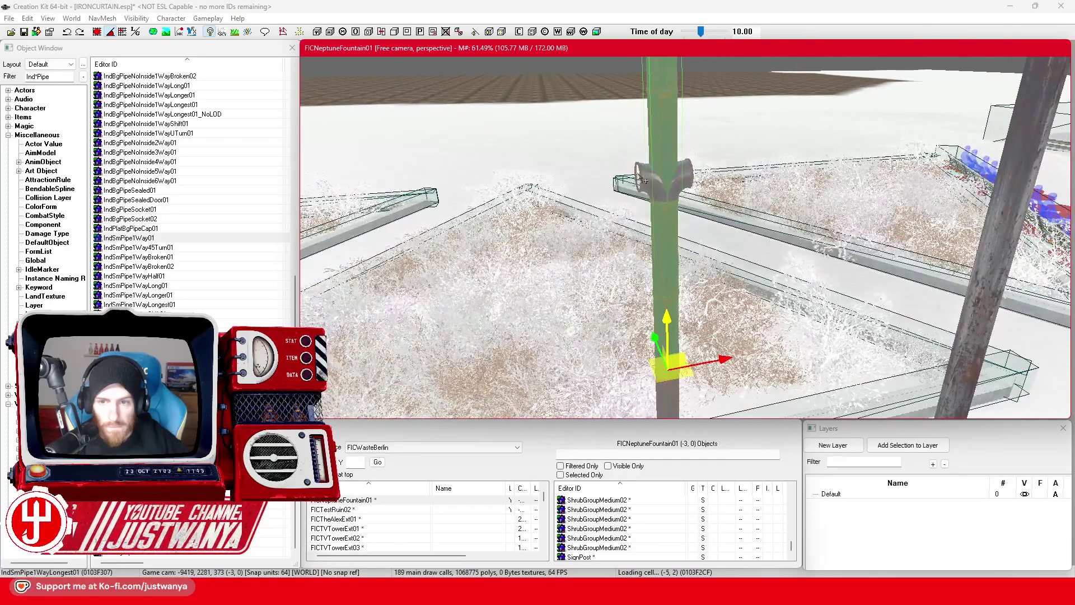
scroll(646, 179, down, 5)
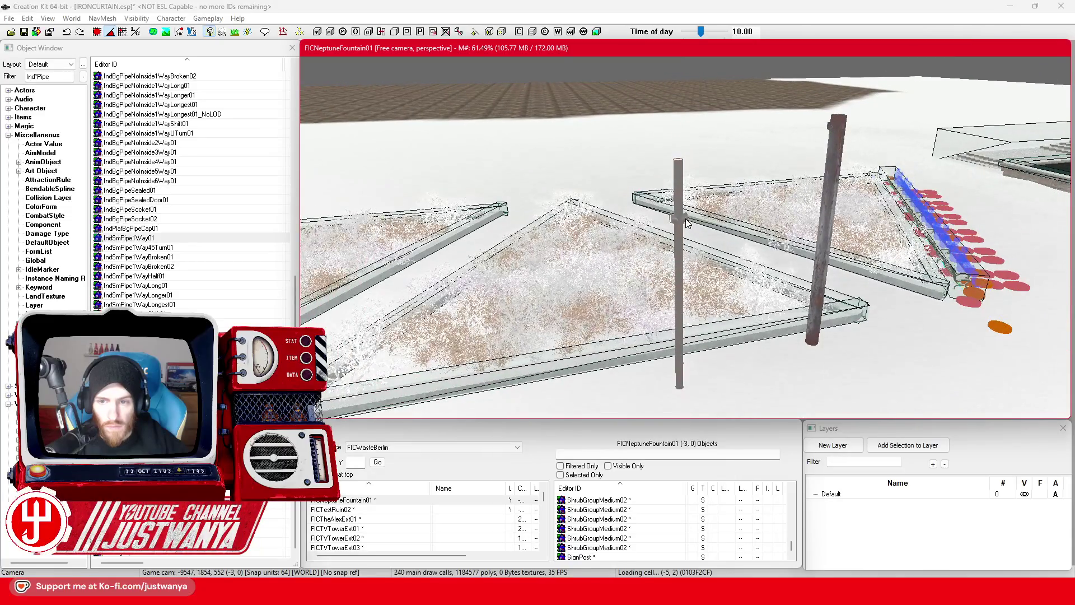
click(687, 221)
scroll(677, 185, up, 5)
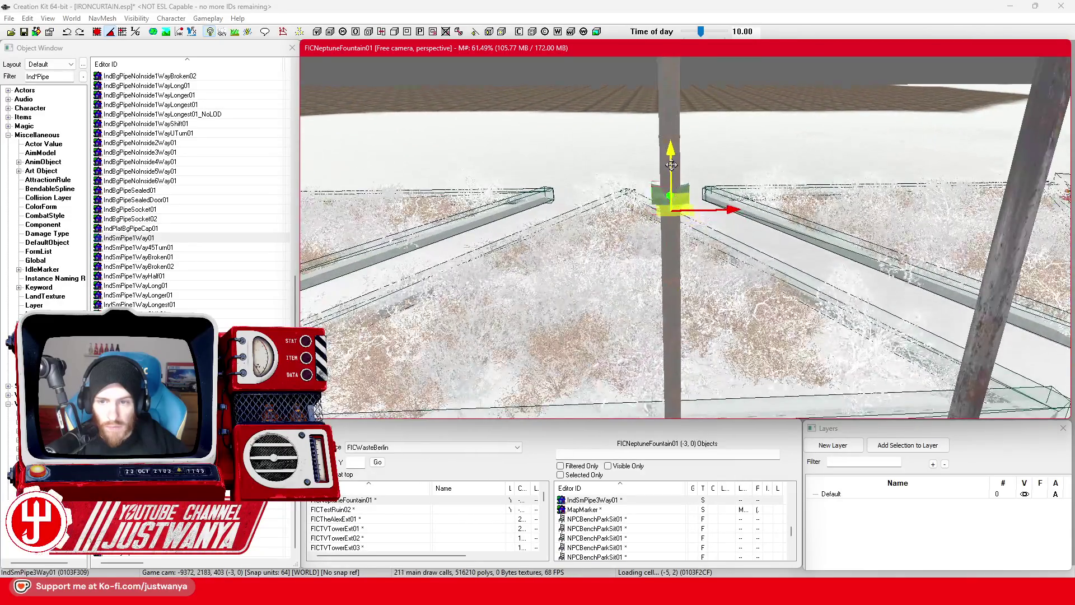
scroll(672, 224, up, 6)
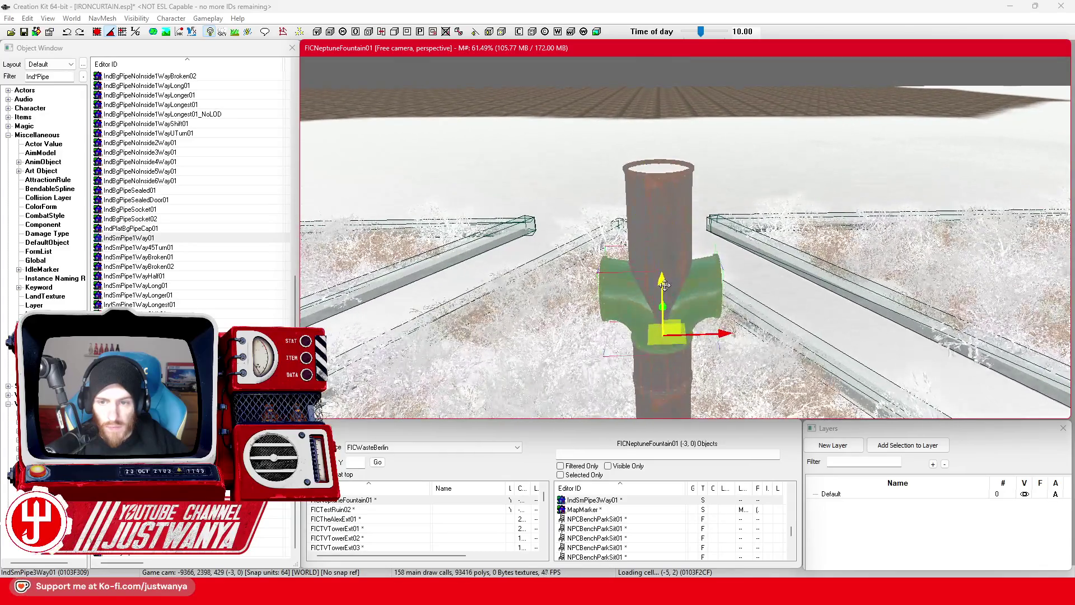
drag(661, 234, 661, 168)
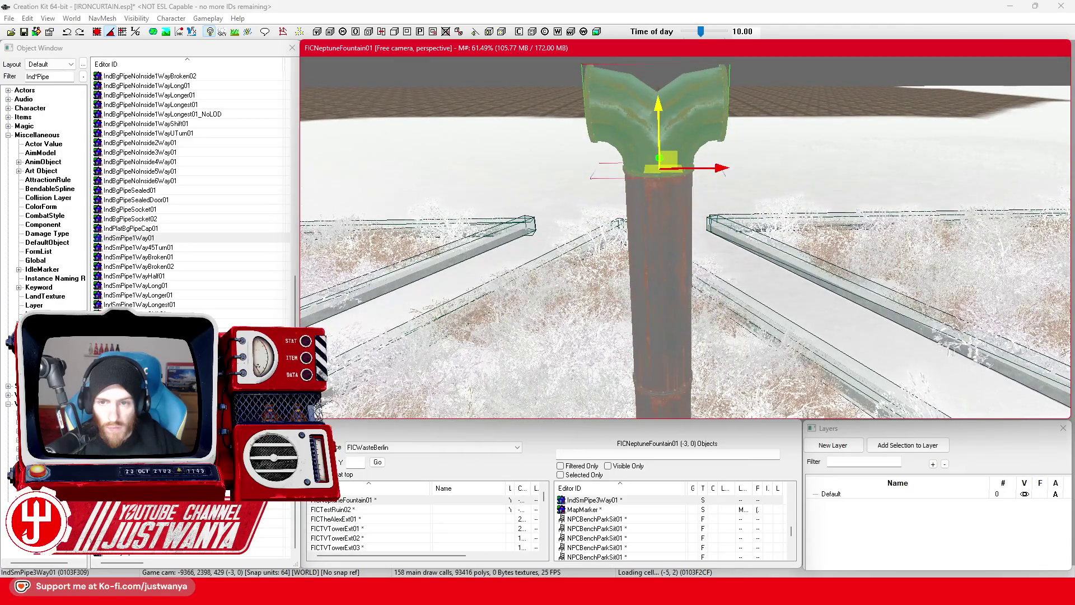
scroll(597, 109, down, 5)
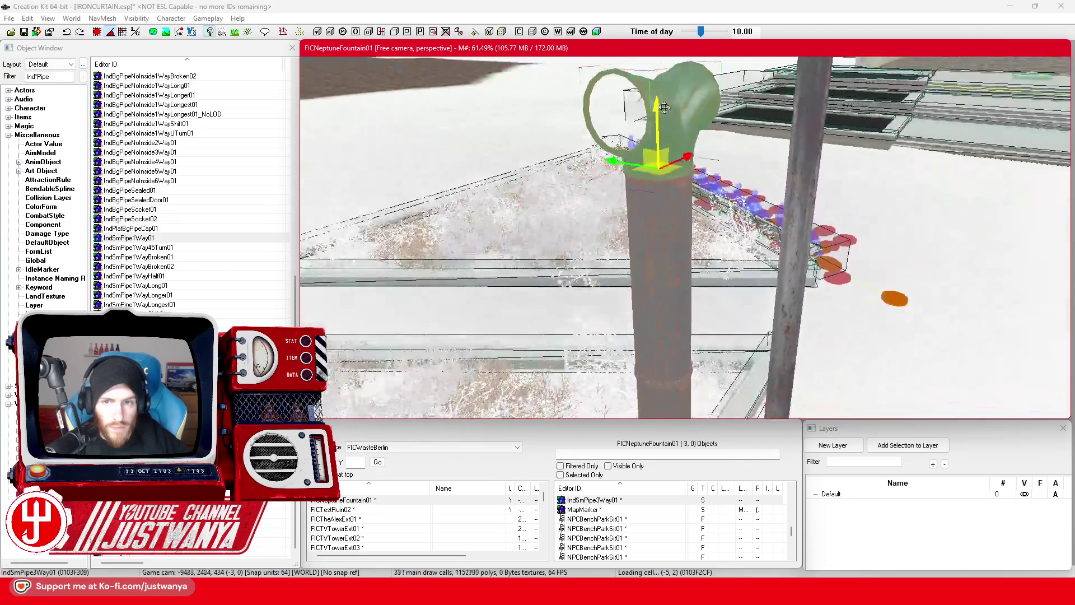
scroll(583, 141, up, 1)
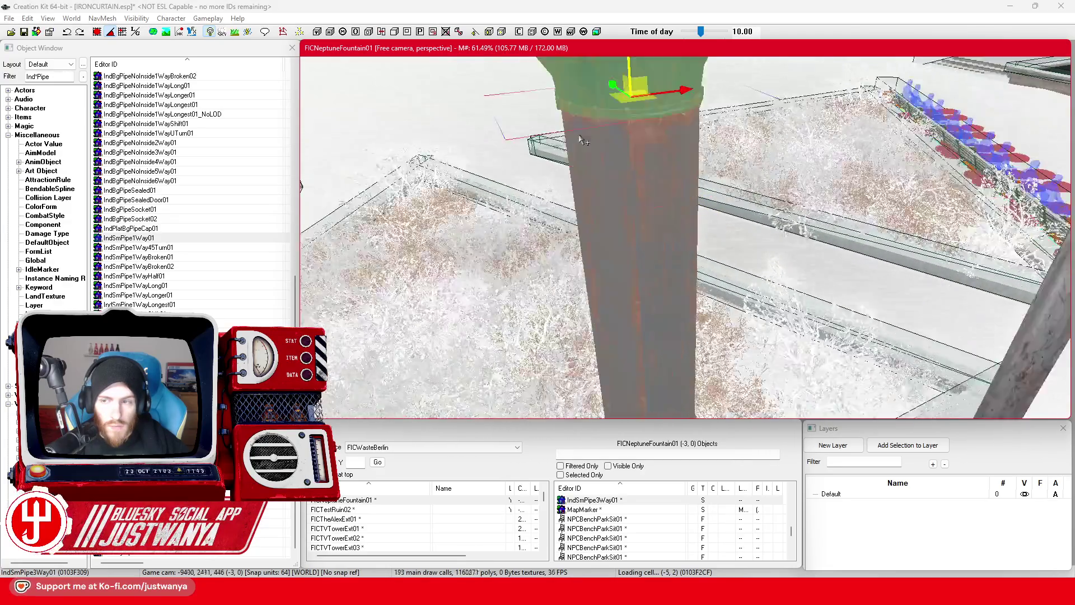
scroll(619, 206, down, 5)
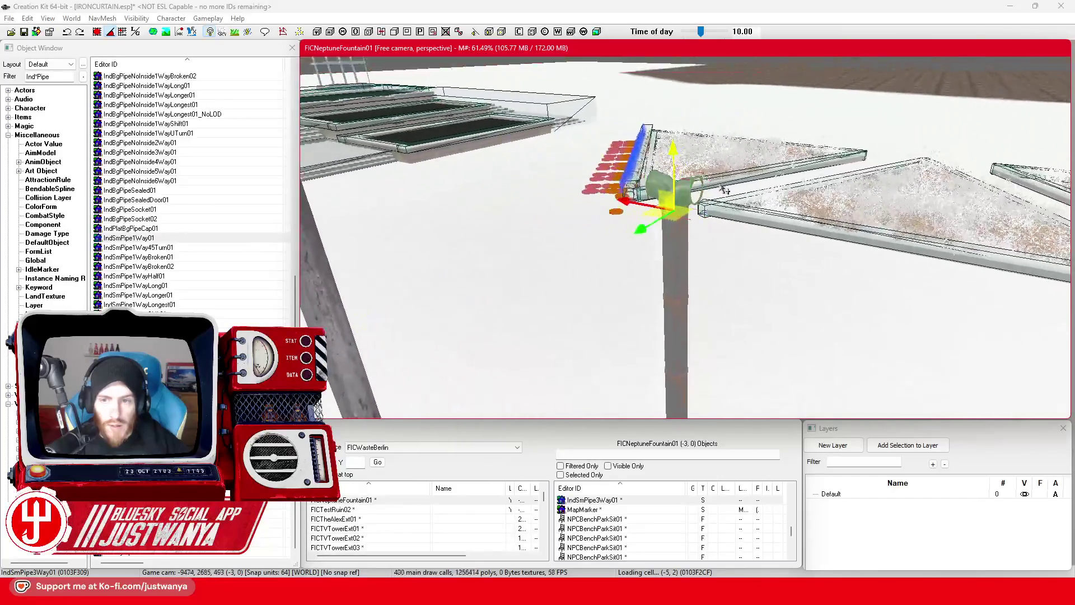
scroll(682, 201, up, 4)
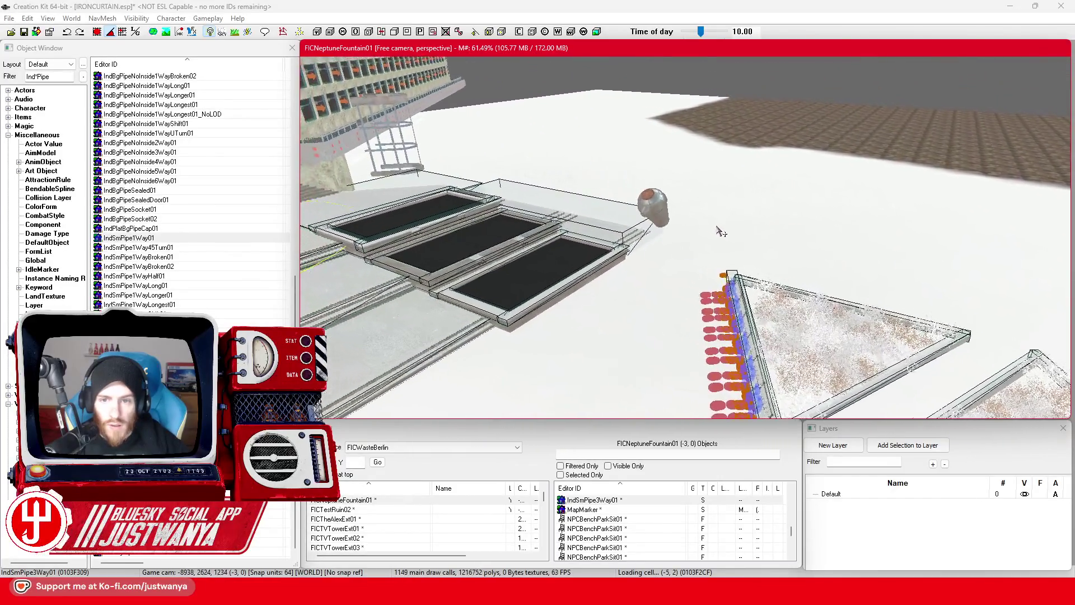
scroll(734, 228, up, 2)
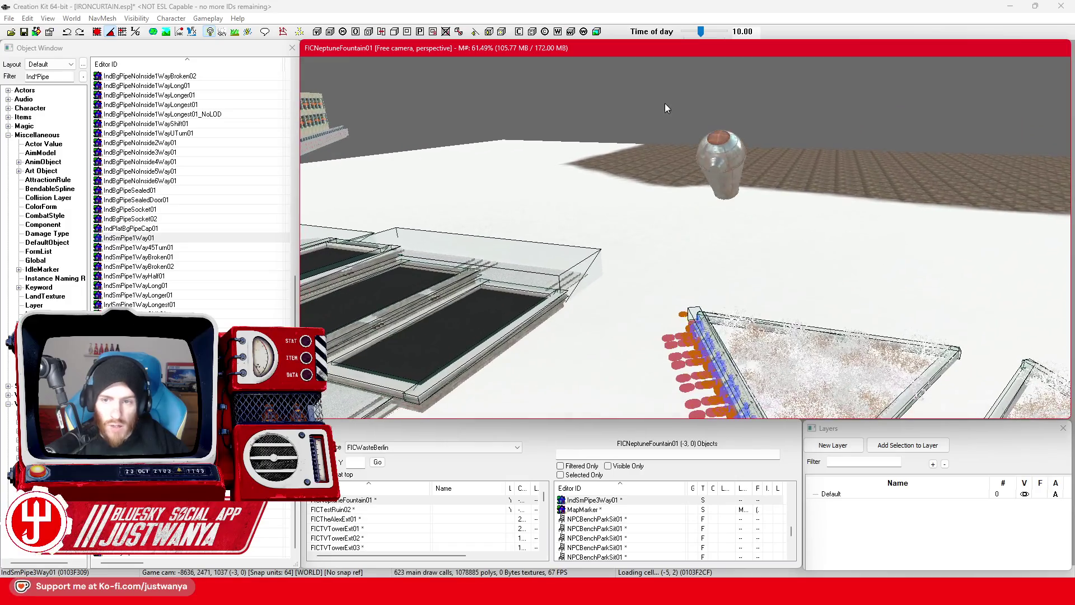
scroll(804, 242, down, 5)
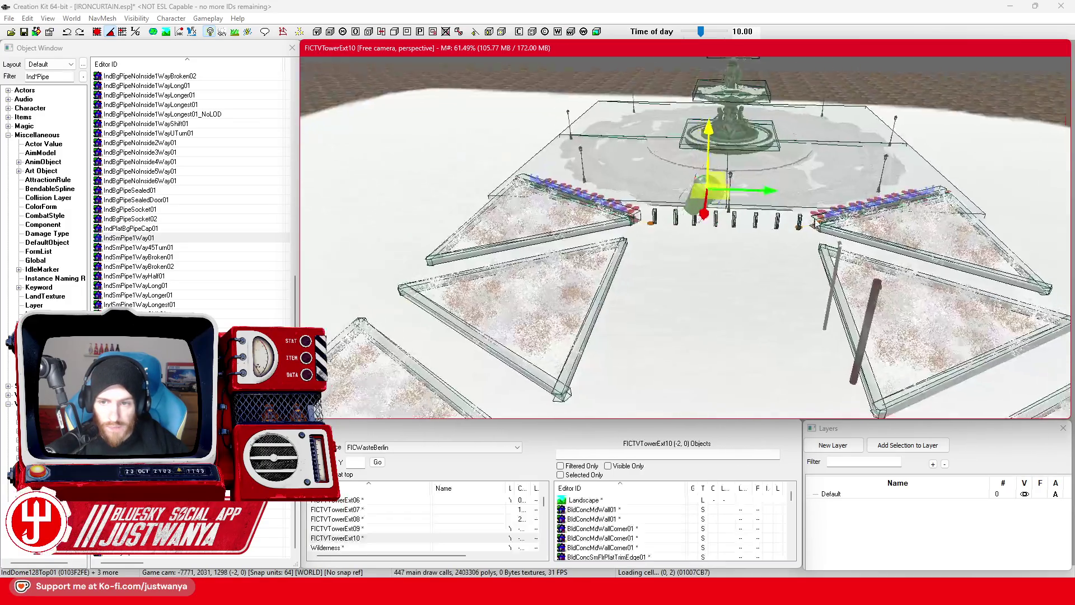
Drag the green dome shade over to the new pipe post and orbit around it
drag(723, 185, 719, 299)
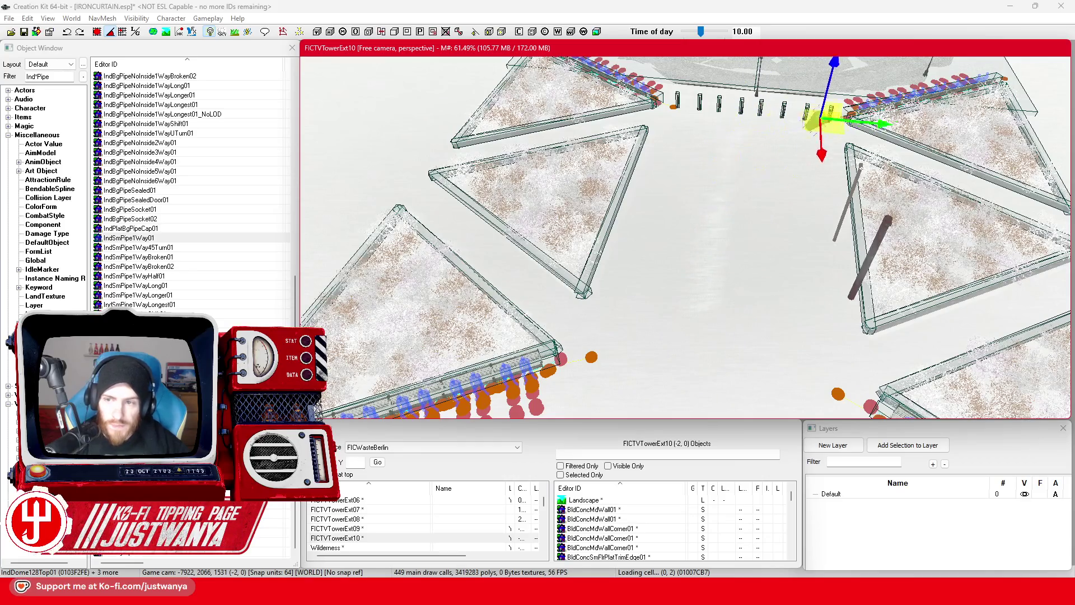
scroll(837, 154, up, 5)
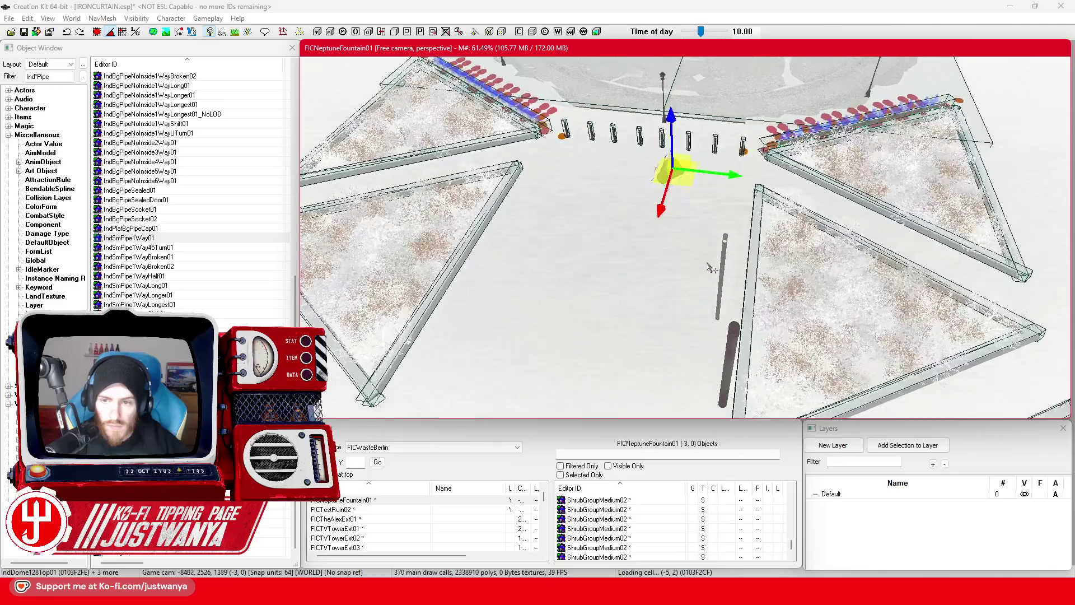
scroll(709, 269, up, 3)
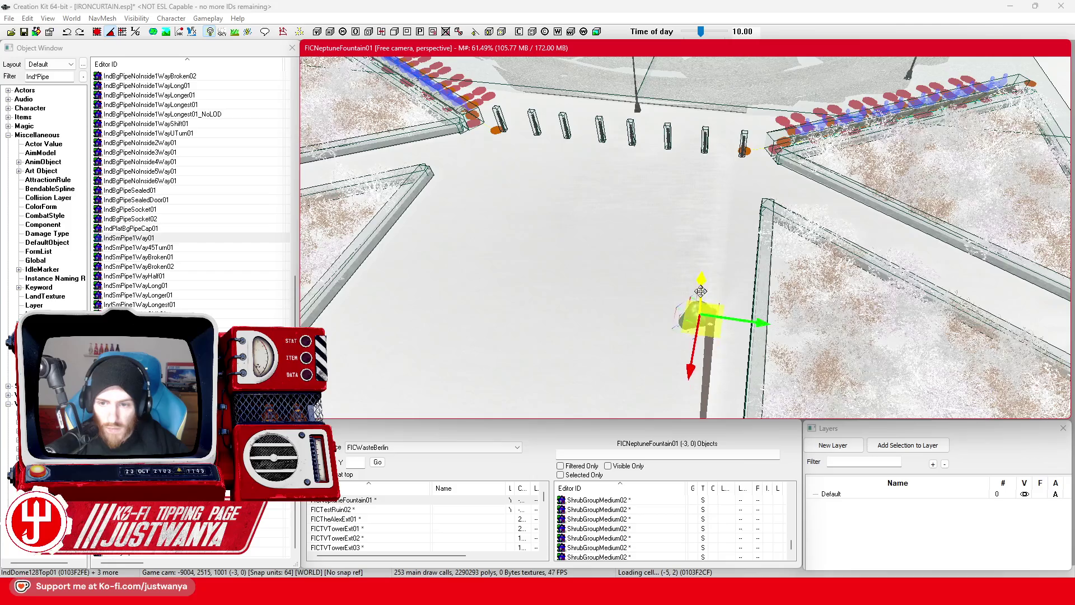
mouse_move(715, 346)
mouse_down()
mouse_move(744, 344)
mouse_move(744, 271)
mouse_up()
scroll(632, 241, up, 3)
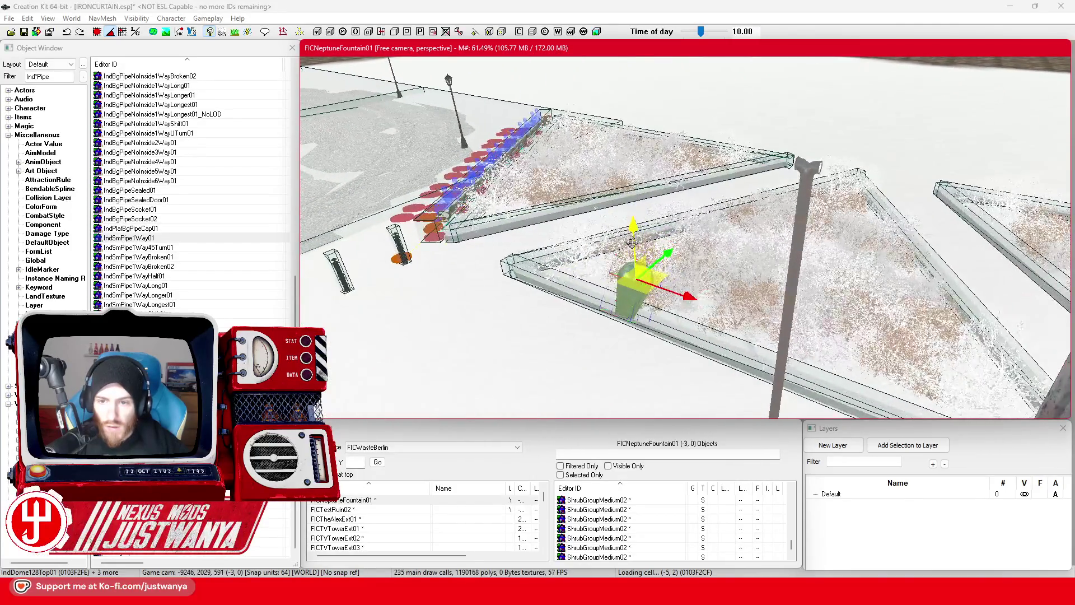
scroll(655, 161, up, 3)
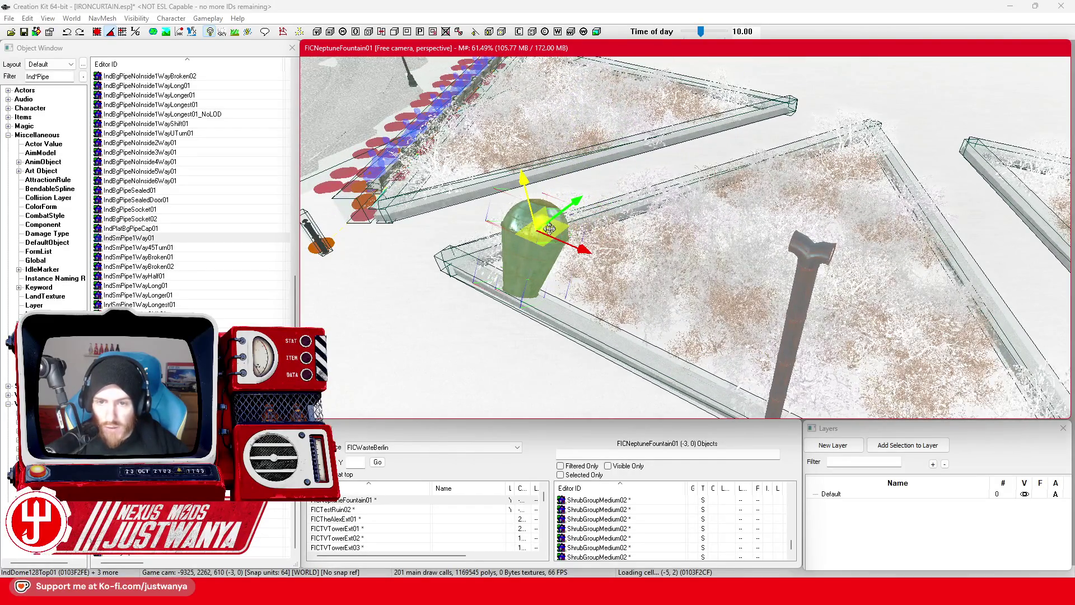
scroll(799, 194, up, 3)
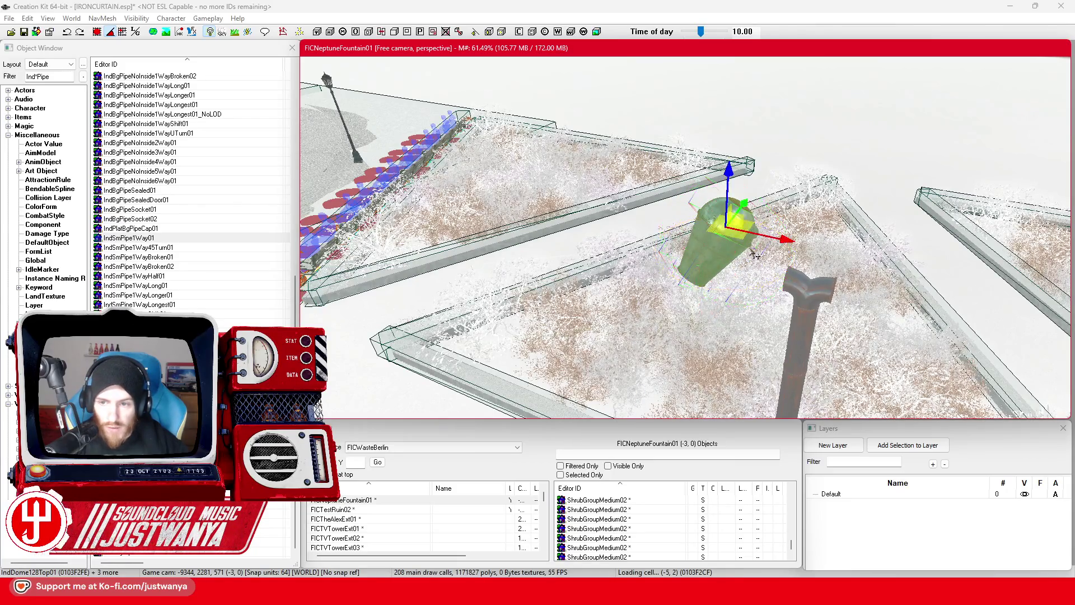
scroll(754, 297, up, 3)
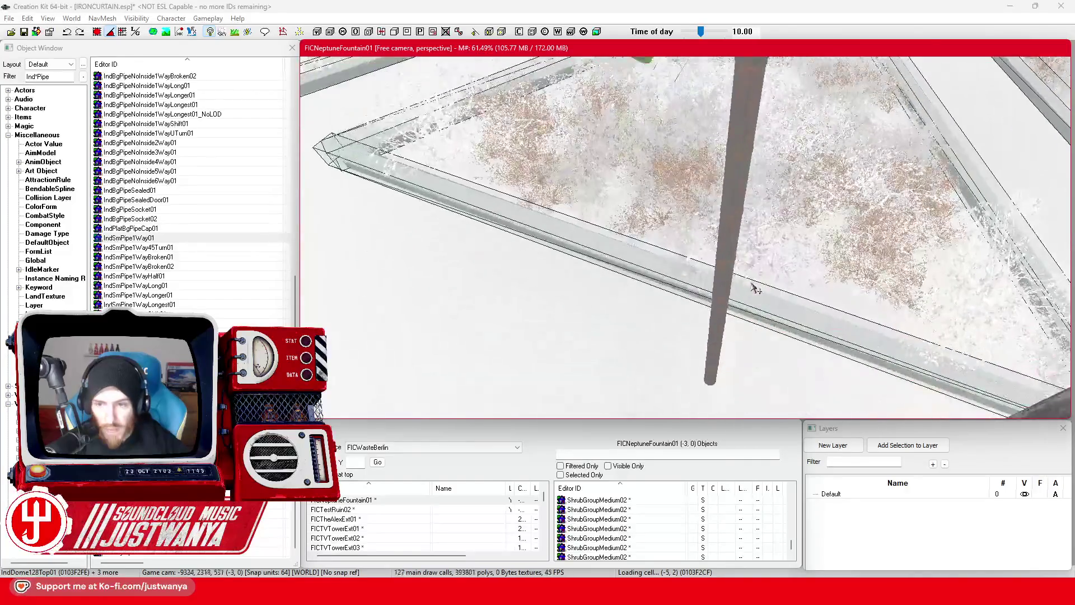
scroll(754, 298, down, 5)
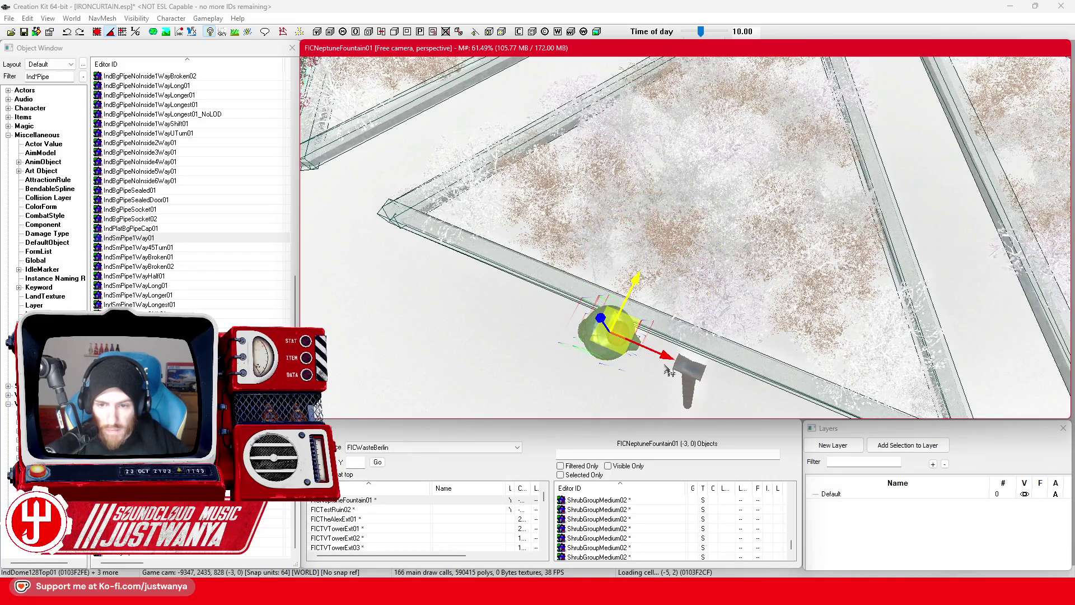
scroll(669, 371, down, 2)
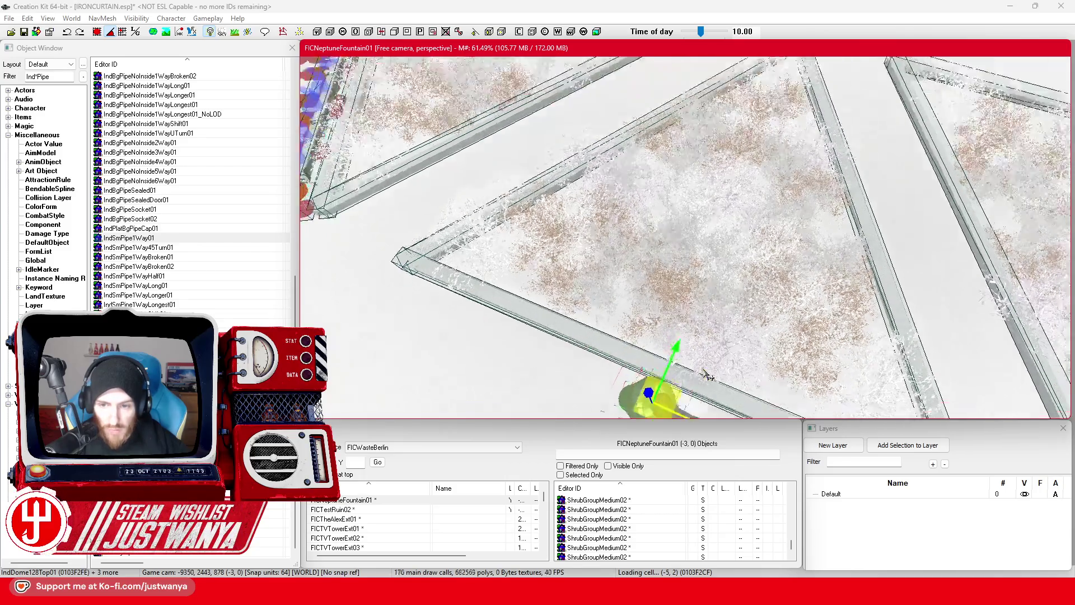
Slide the dome shade left along the X axis so it sits beside the tee fitting
key(shift)
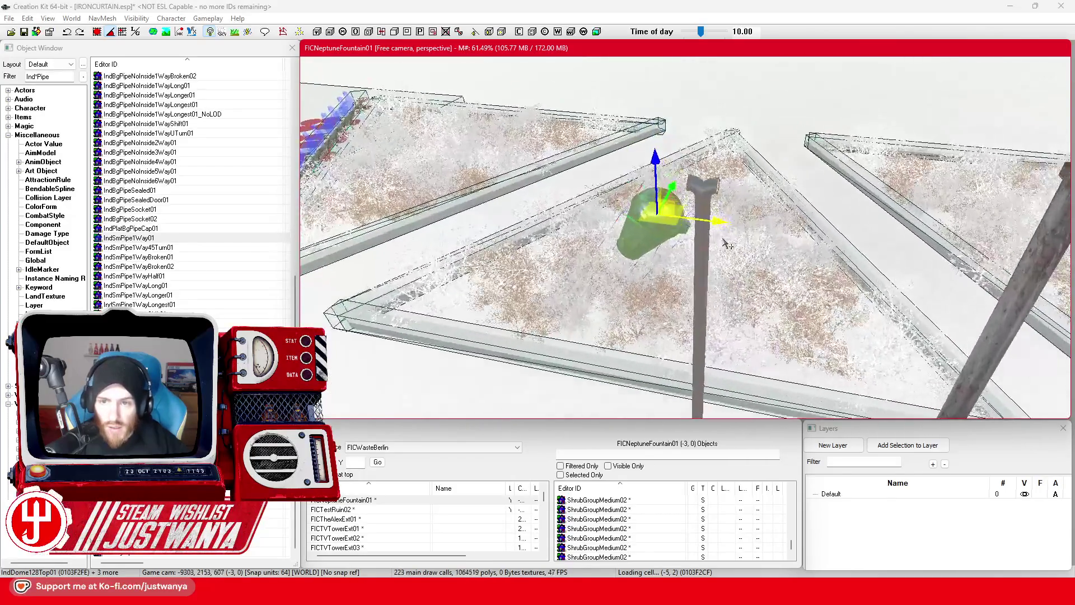
scroll(727, 244, up, 3)
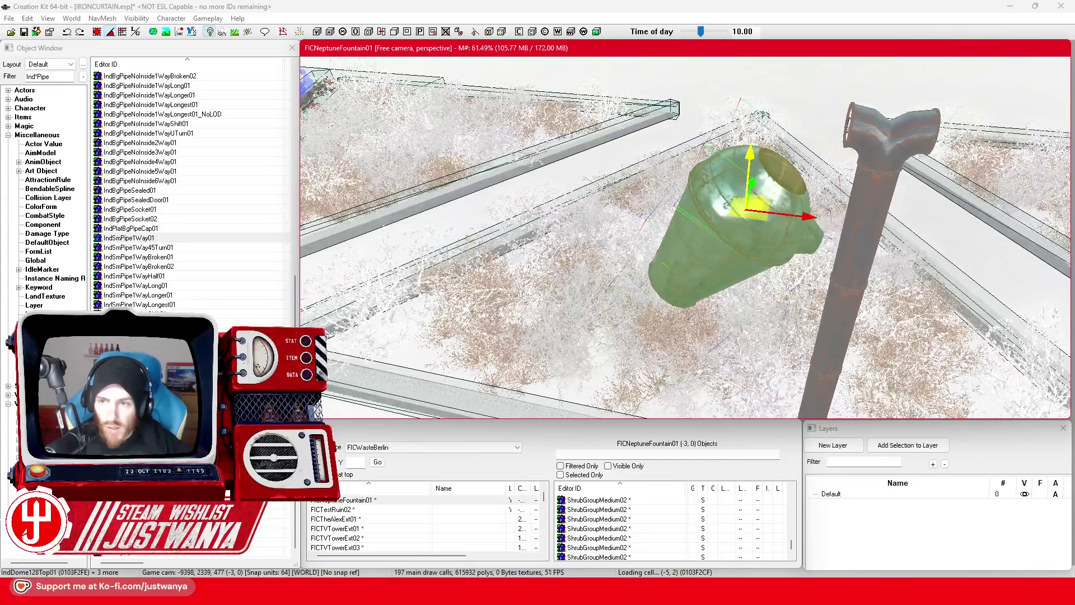
key(shift)
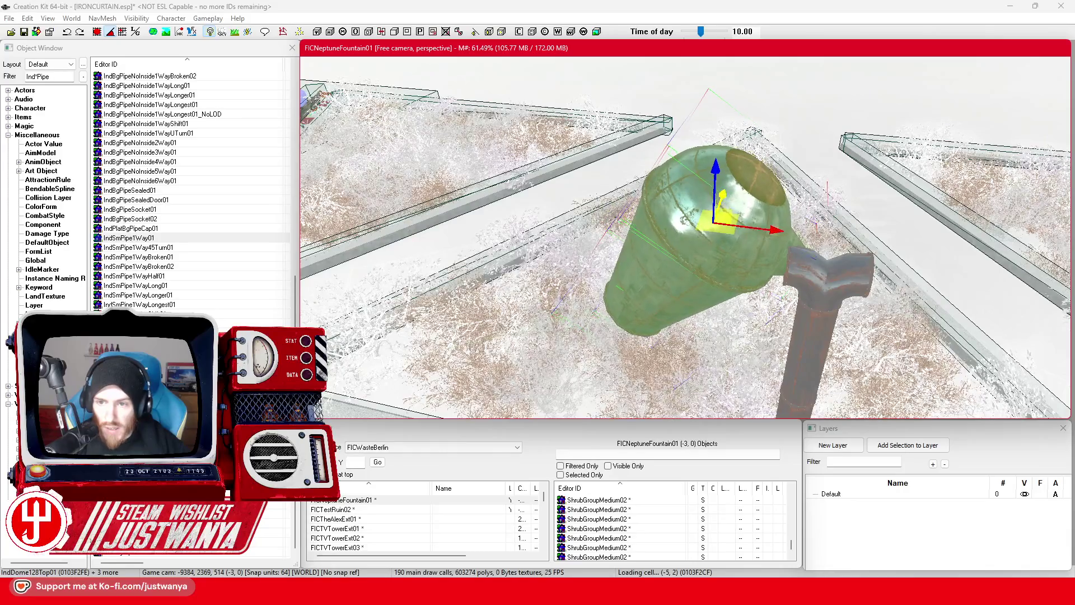
scroll(744, 317, down, 5)
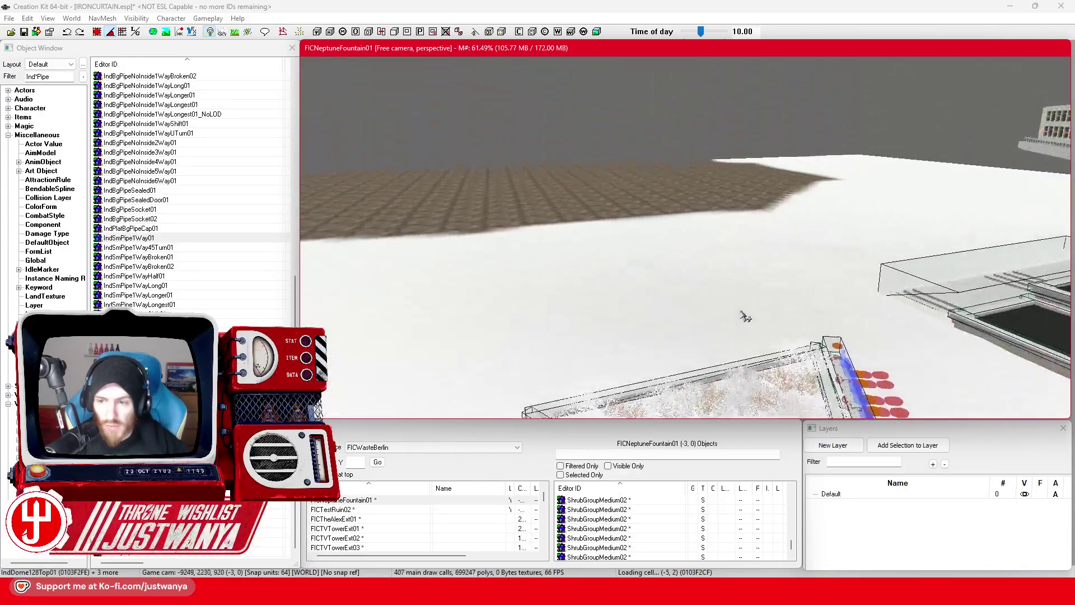
scroll(745, 317, up, 5)
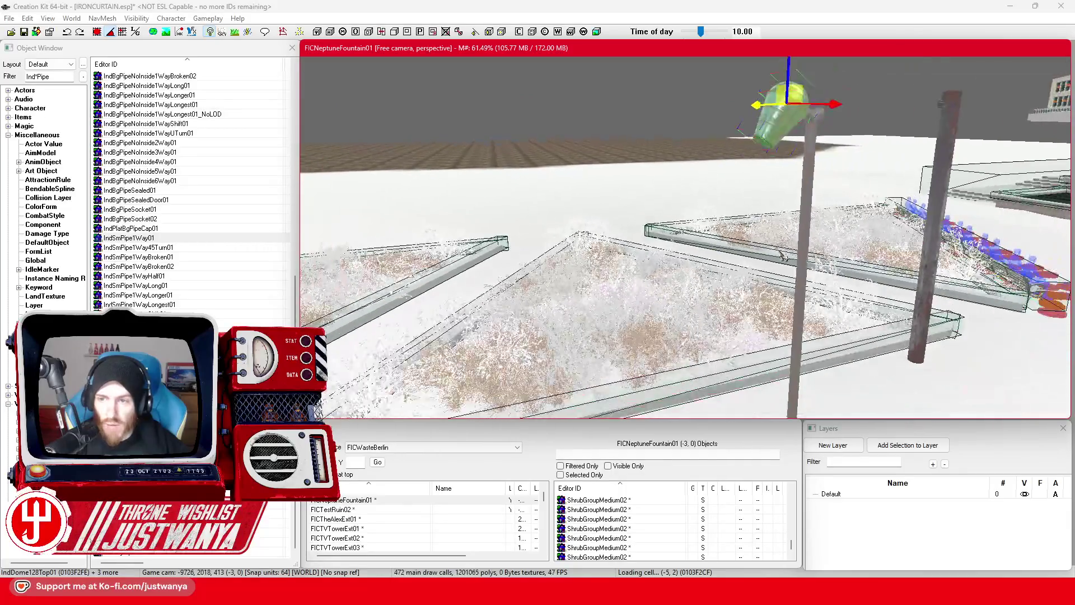
scroll(792, 298, down, 2)
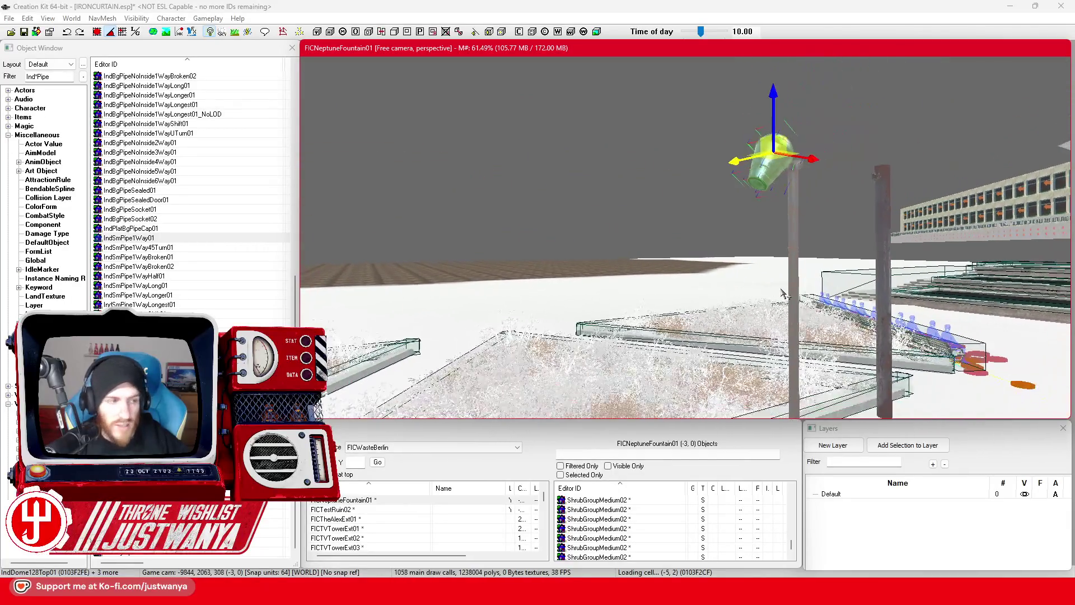
scroll(771, 290, down, 2)
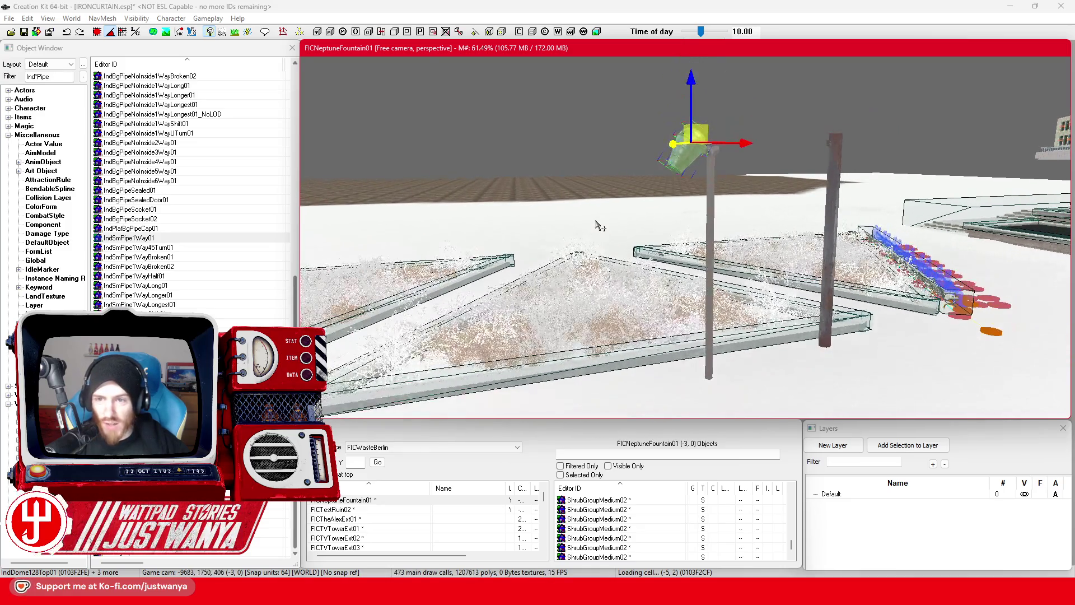
scroll(597, 224, down, 3)
scroll(576, 228, up, 4)
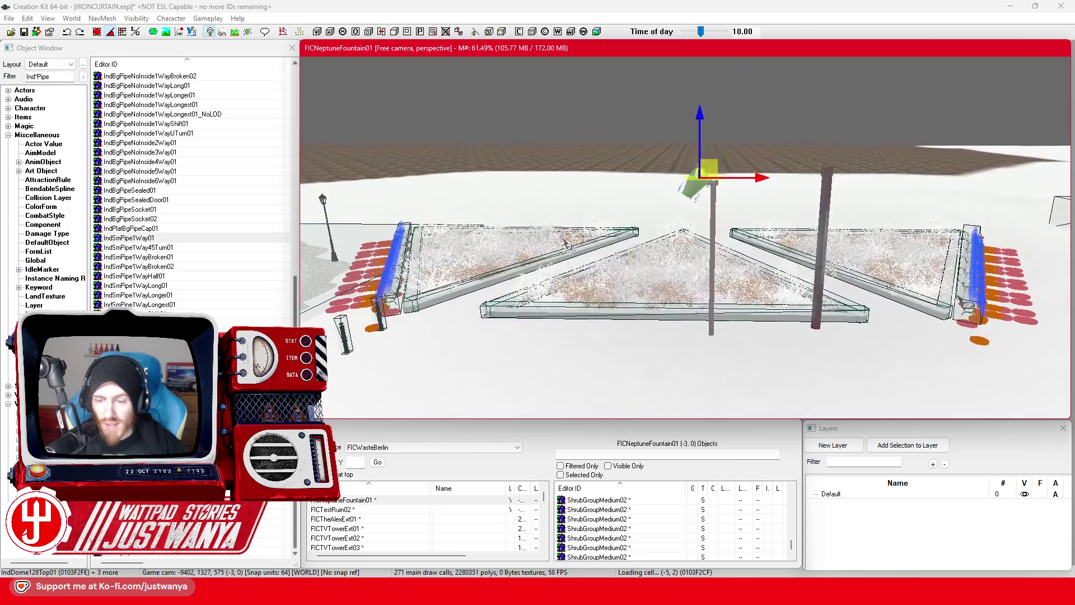
scroll(564, 251, up, 3)
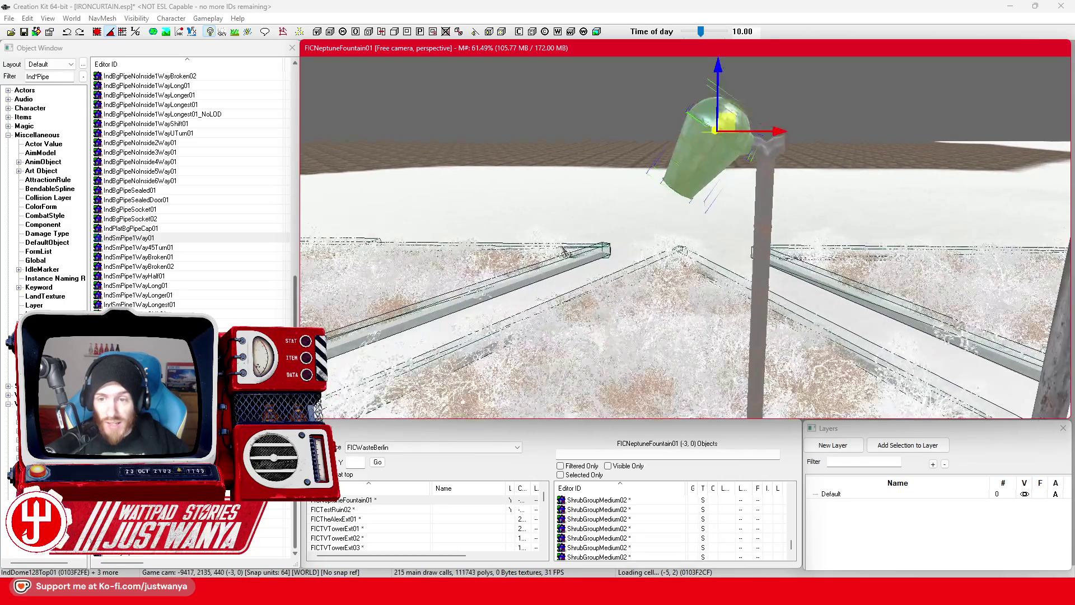
drag(678, 192, 565, 192)
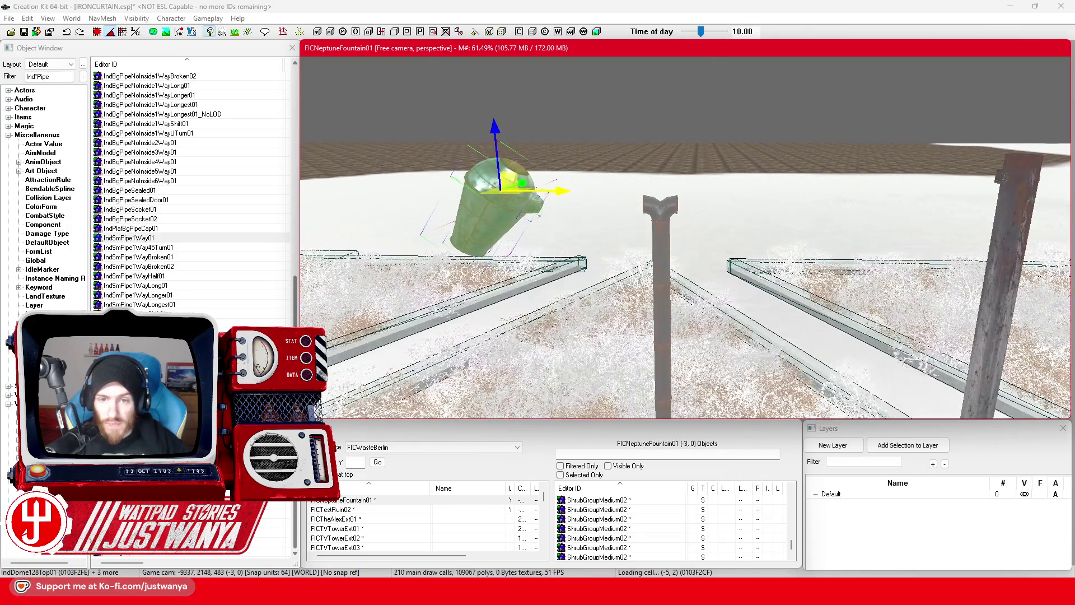
scroll(565, 191, up, 2)
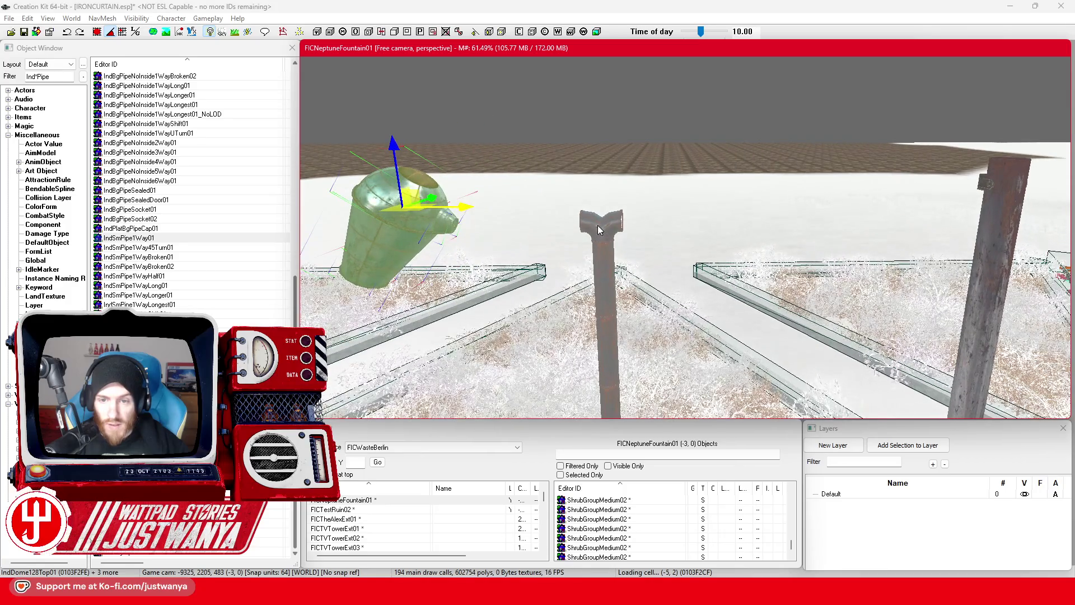
Scale the IndSmPipe3Way01 tee fitting up to 0.5 and move it upward
double_click(599, 230)
click(479, 318)
text(0.5)
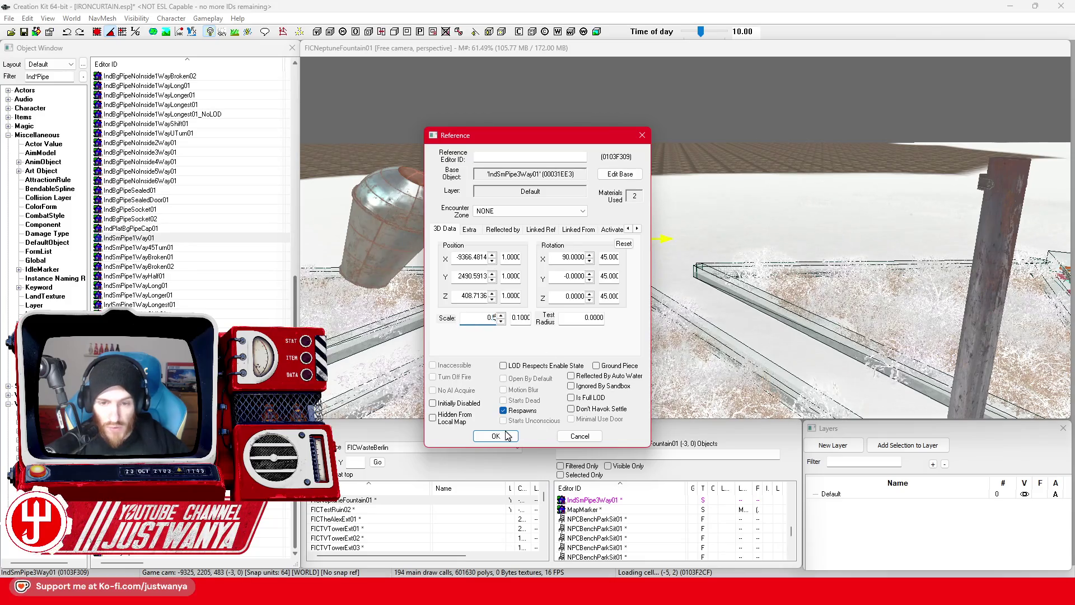
click(506, 435)
drag(598, 192, 632, 339)
scroll(611, 284, down, 3)
Place an IndSmPipe1WayLongest01 pipe, lower it into position and bring up its reference properties
drag(610, 284, 641, 368)
drag(662, 255, 663, 347)
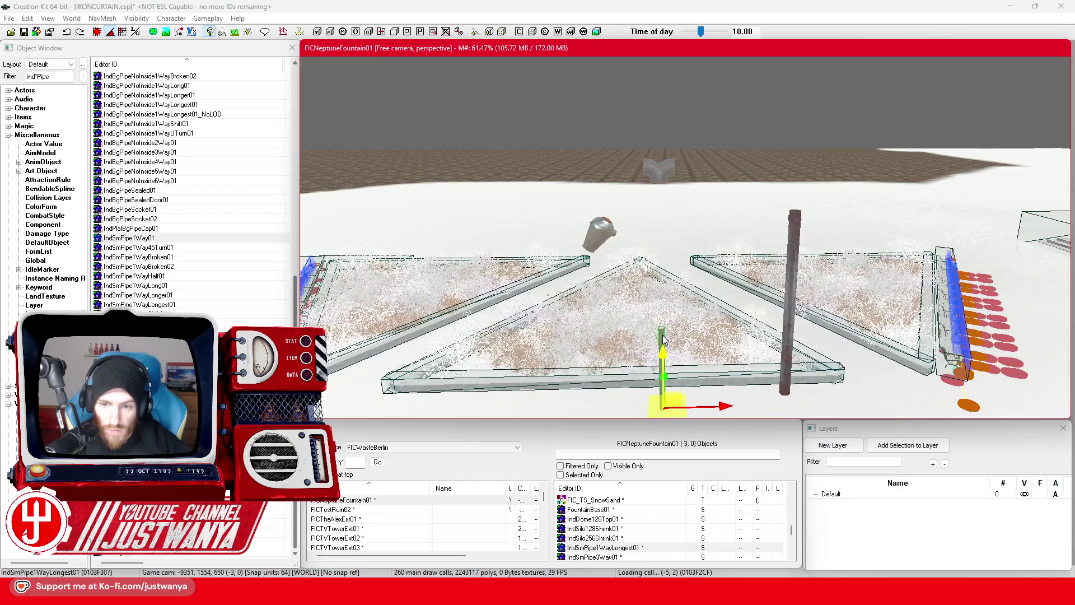
double_click(662, 338)
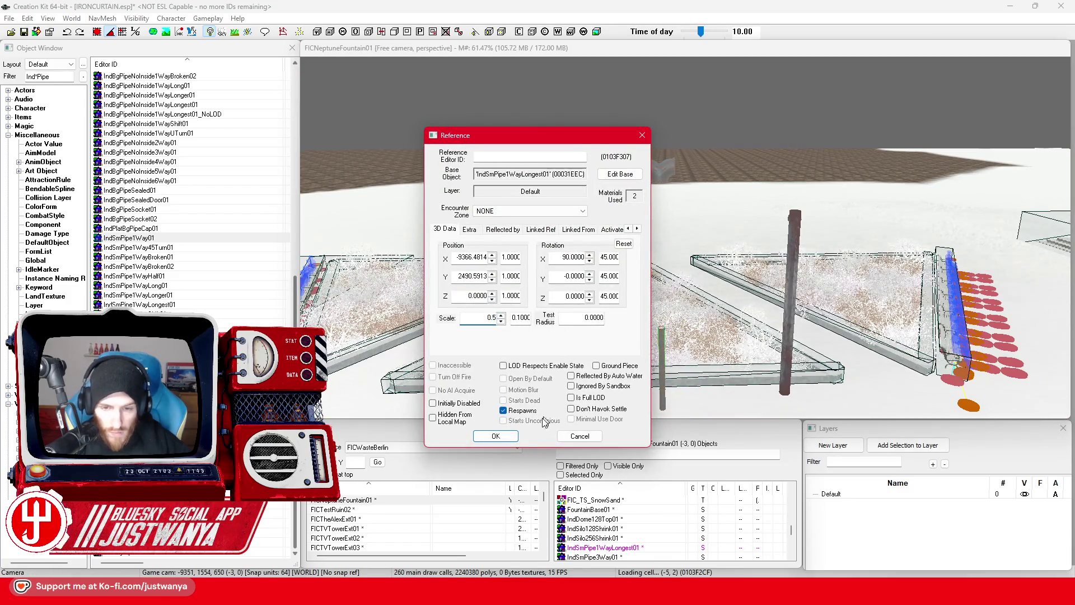
Apply the long pipe's new scale, then raise the IndSmPipe3Way01 tee onto the pipe top
click(495, 436)
scroll(663, 350, up, 2)
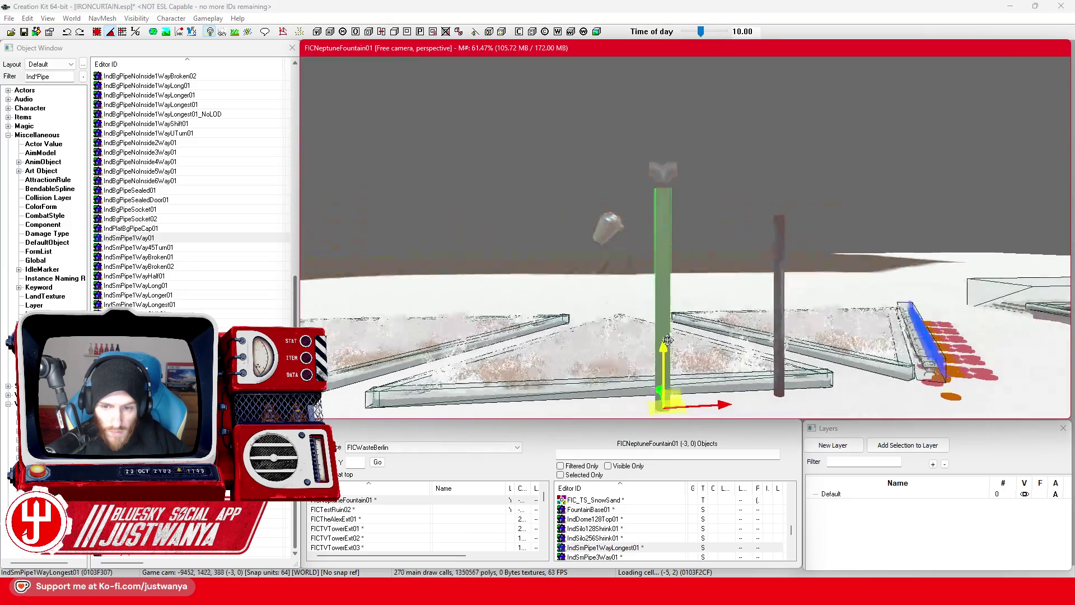
key(shift)
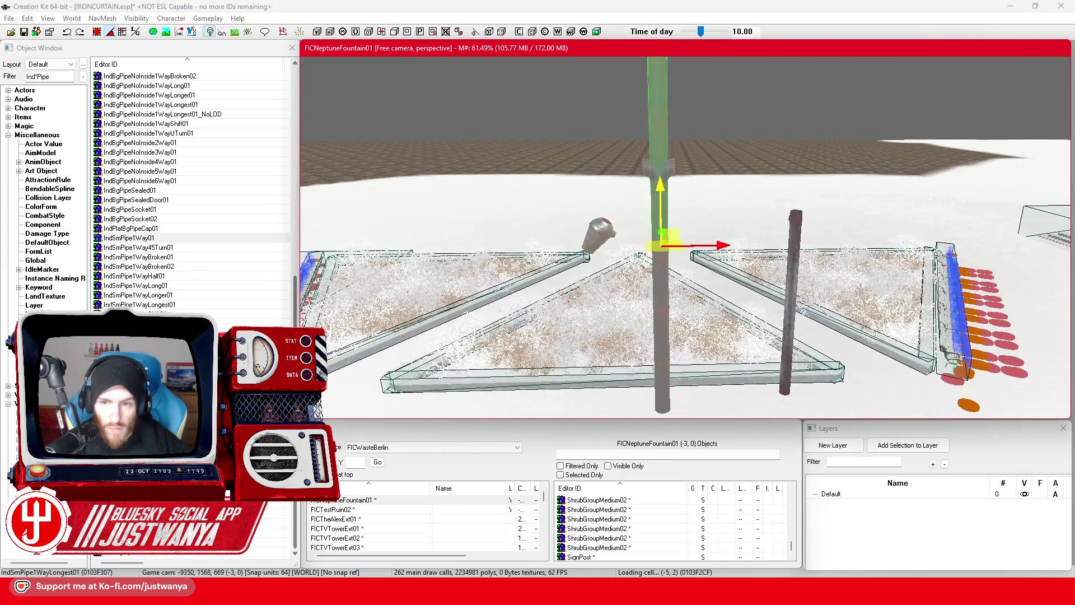
scroll(661, 199, up, 5)
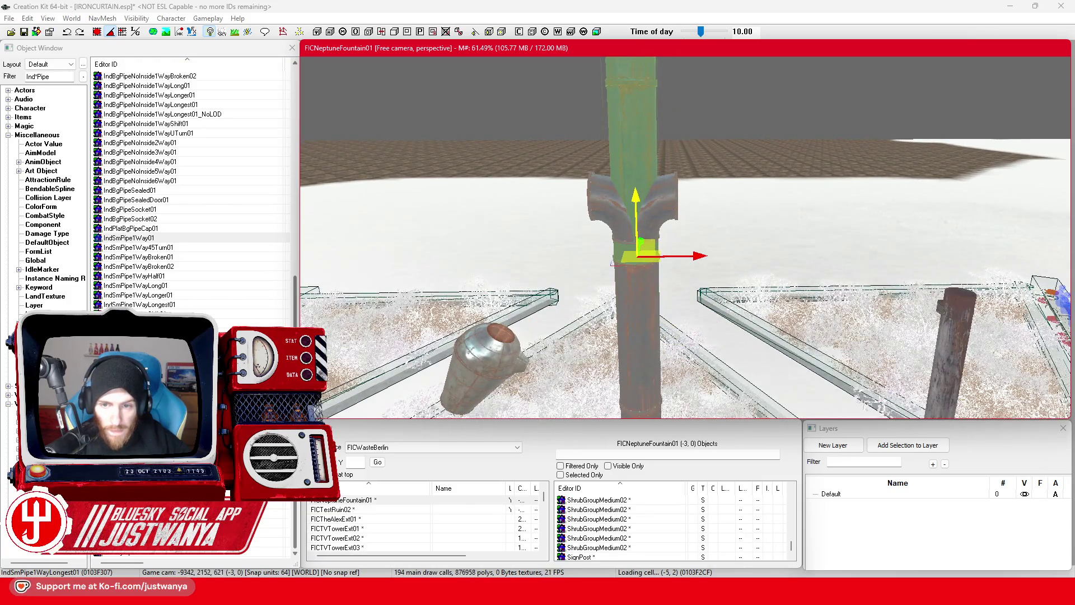
click(600, 206)
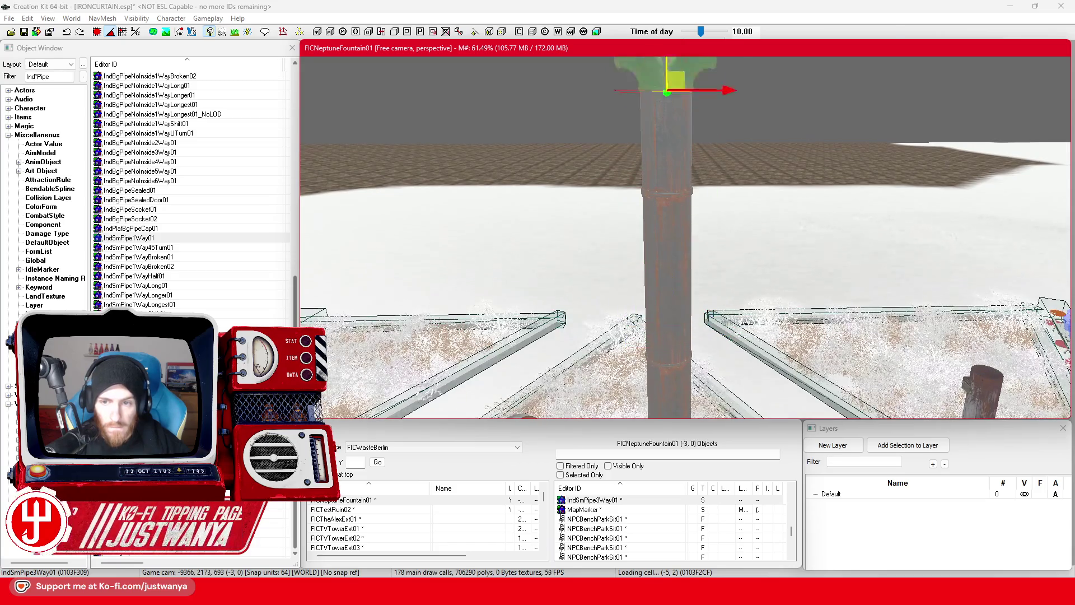
mouse_move(663, 339)
mouse_down()
mouse_move(647, 365)
mouse_move(618, 256)
mouse_move(638, 289)
mouse_up()
drag(686, 365, 687, 152)
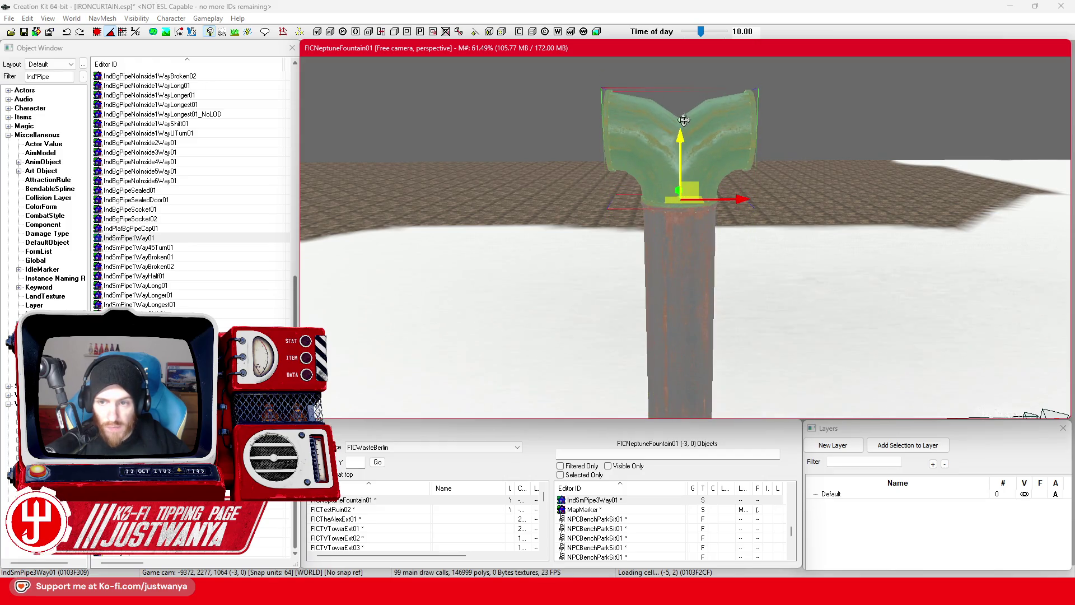
scroll(683, 120, up, 5)
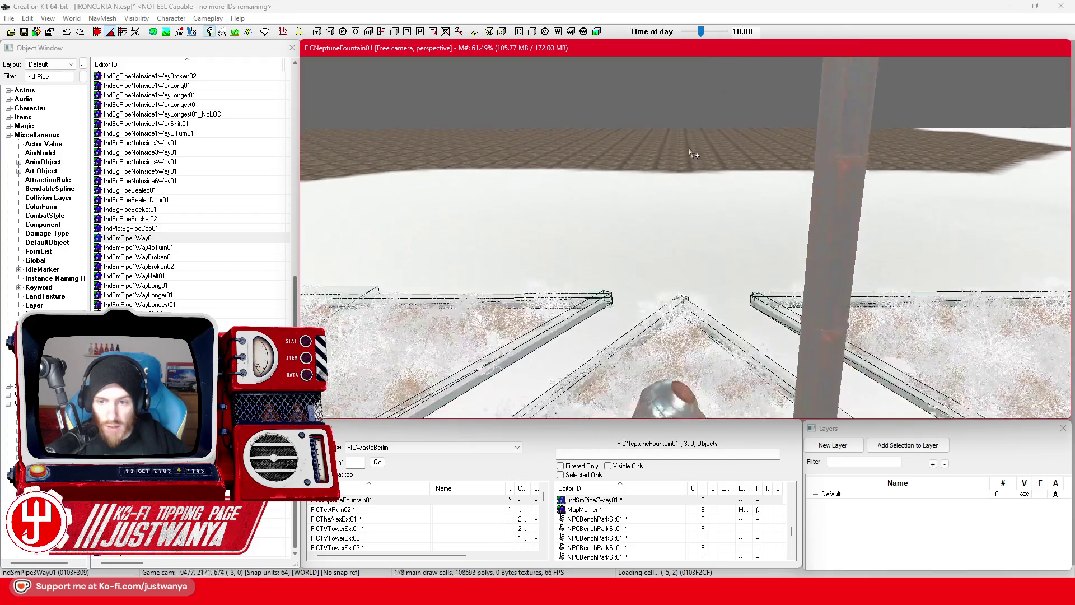
scroll(693, 155, down, 5)
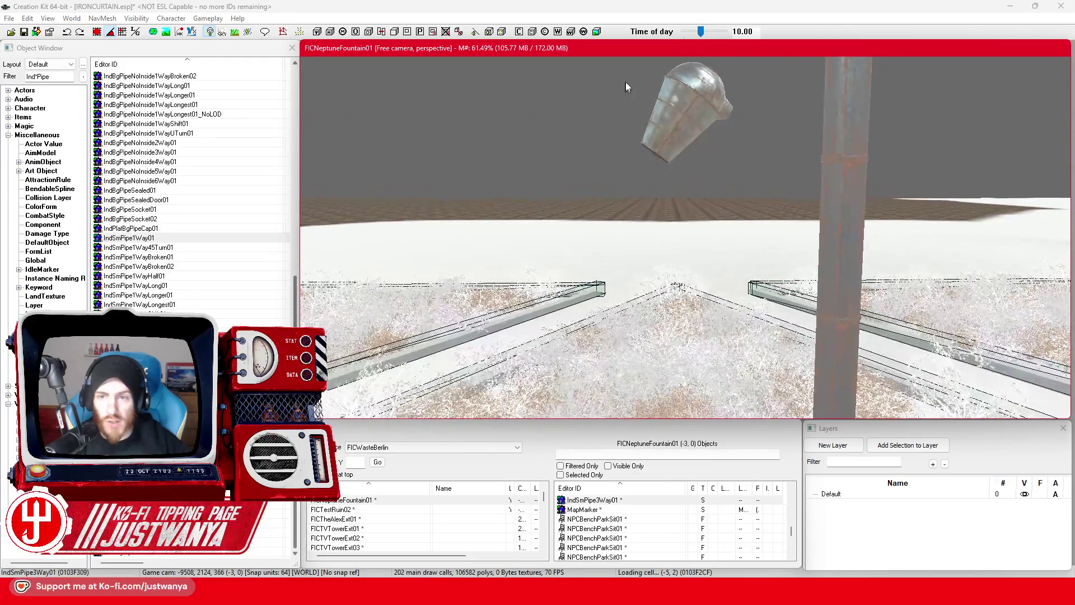
Box-select the dome shade pieces and raise them up to the pipe top
drag(748, 214, 554, 87)
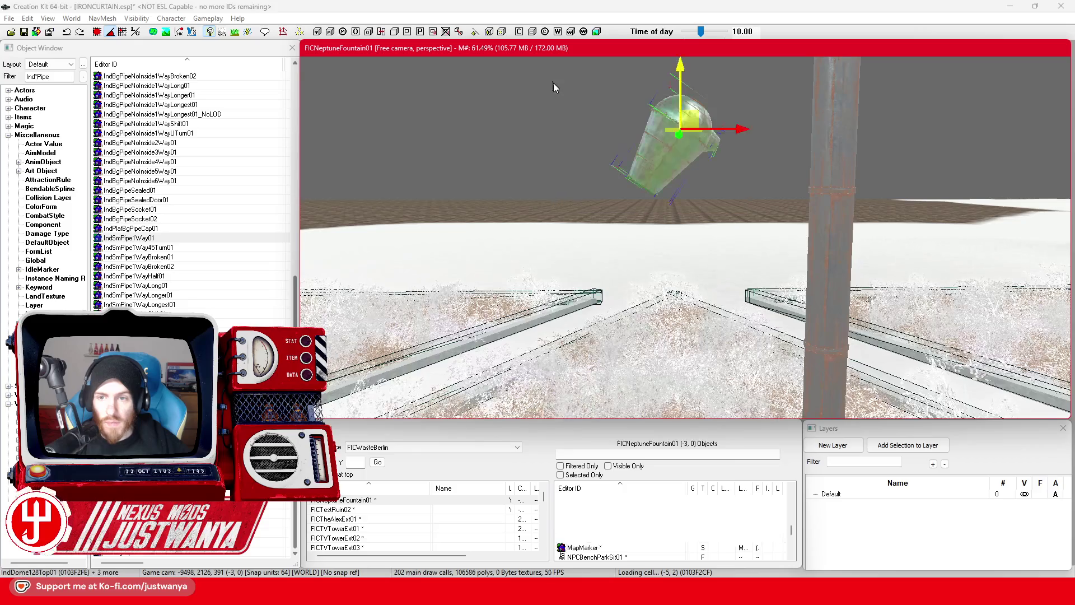
scroll(554, 87, down, 5)
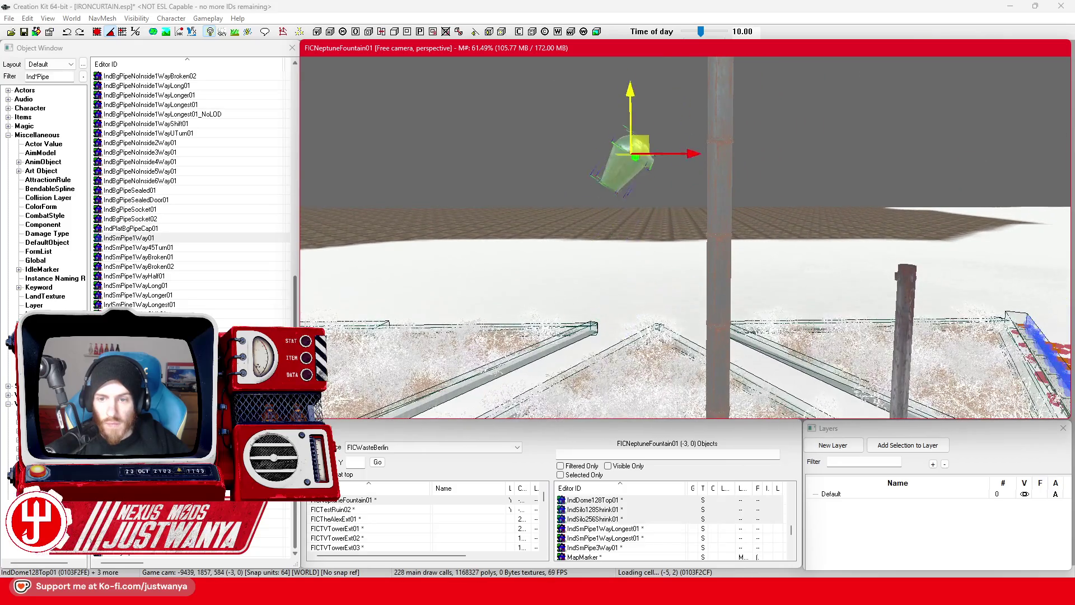
drag(690, 199, 689, 327)
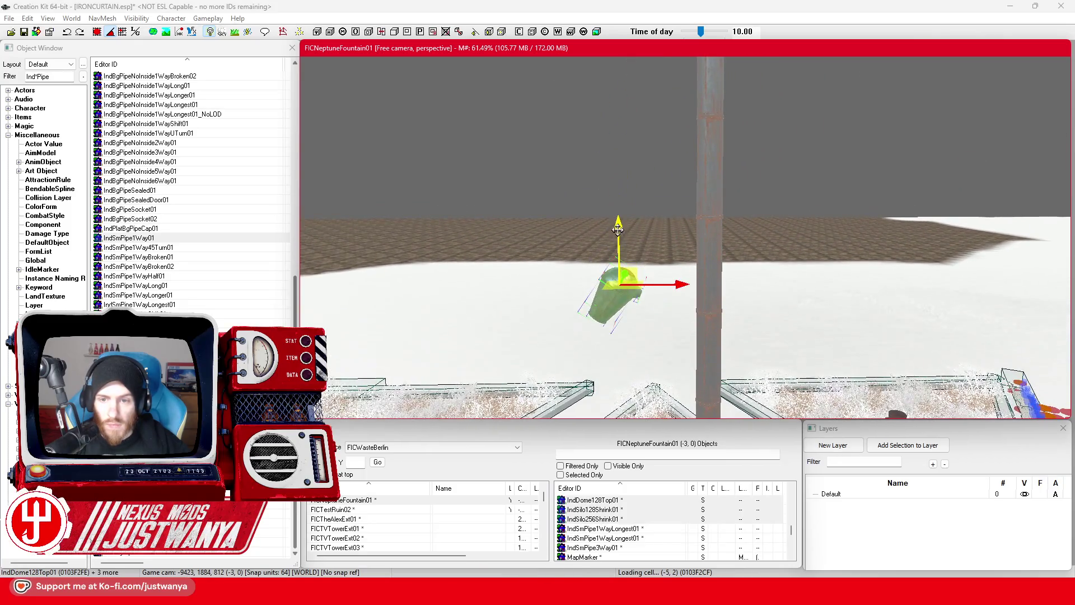
mouse_move(617, 229)
mouse_down()
mouse_move(616, 73)
mouse_move(633, 194)
mouse_up()
drag(643, 287, 662, 170)
scroll(659, 260, up, 3)
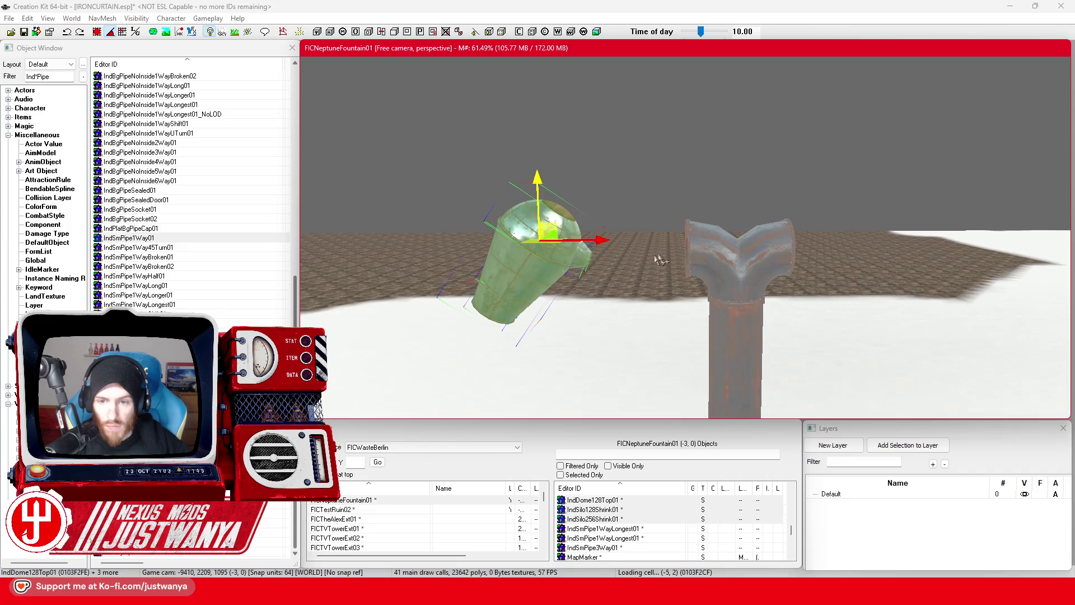
Slide the dome beside the tee, fine-tuning its height and distance from the fitting
mouse_move(595, 243)
mouse_down()
mouse_move(700, 242)
mouse_move(684, 243)
mouse_up()
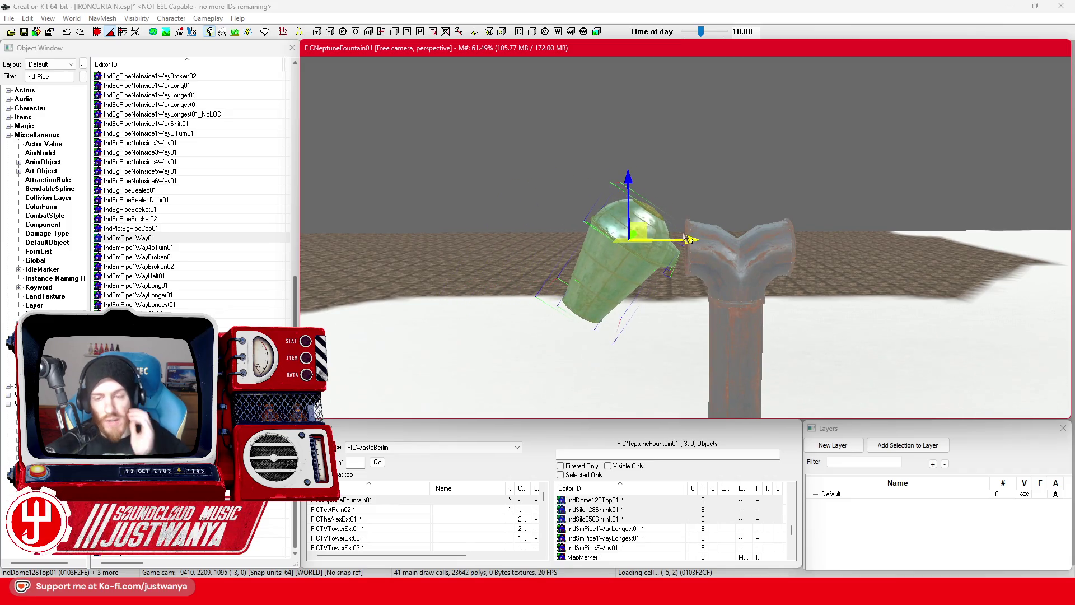
mouse_move(688, 242)
mouse_down()
mouse_move(665, 242)
mouse_move(683, 239)
mouse_up()
drag(620, 174, 620, 155)
mouse_move(689, 223)
mouse_down()
mouse_move(593, 217)
mouse_move(593, 242)
mouse_move(696, 255)
mouse_up()
click(562, 240)
scroll(696, 255, up, 3)
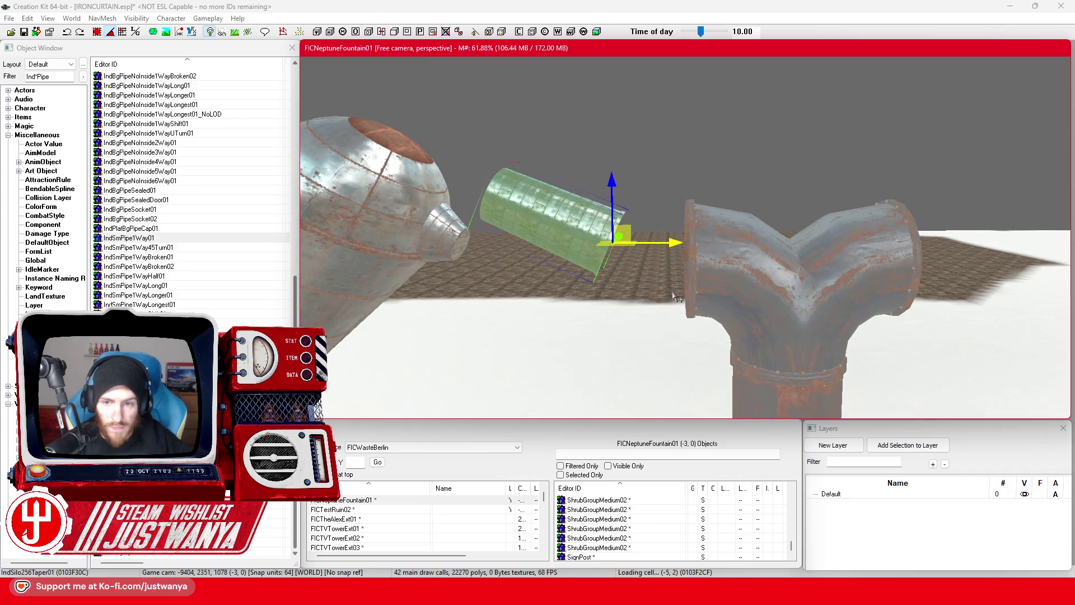
Angle the pipe section and fit it against the tee's side opening
drag(675, 244, 739, 235)
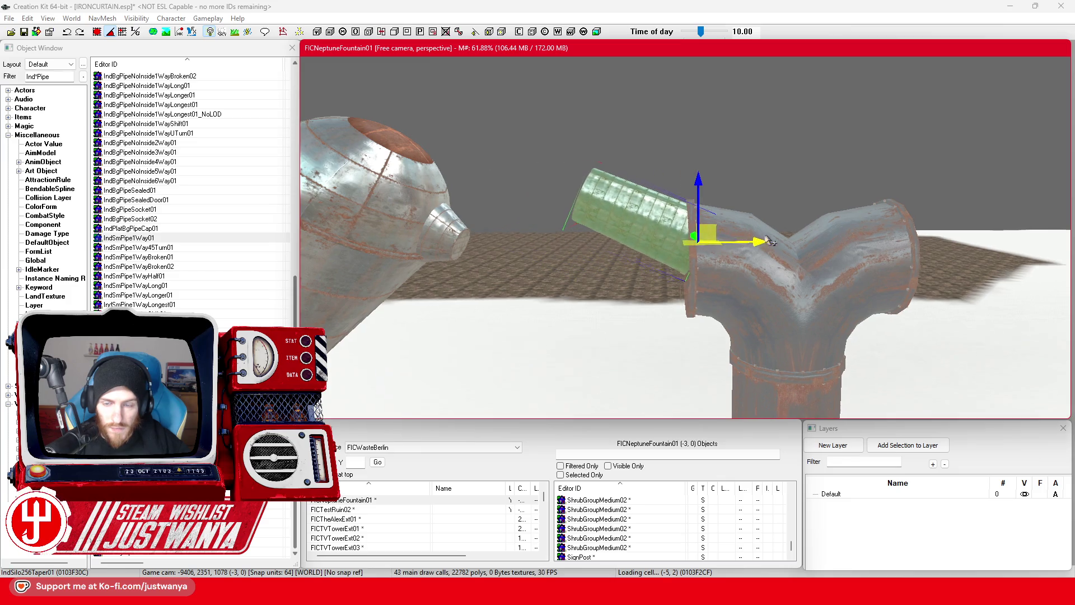
drag(806, 240, 1066, 412)
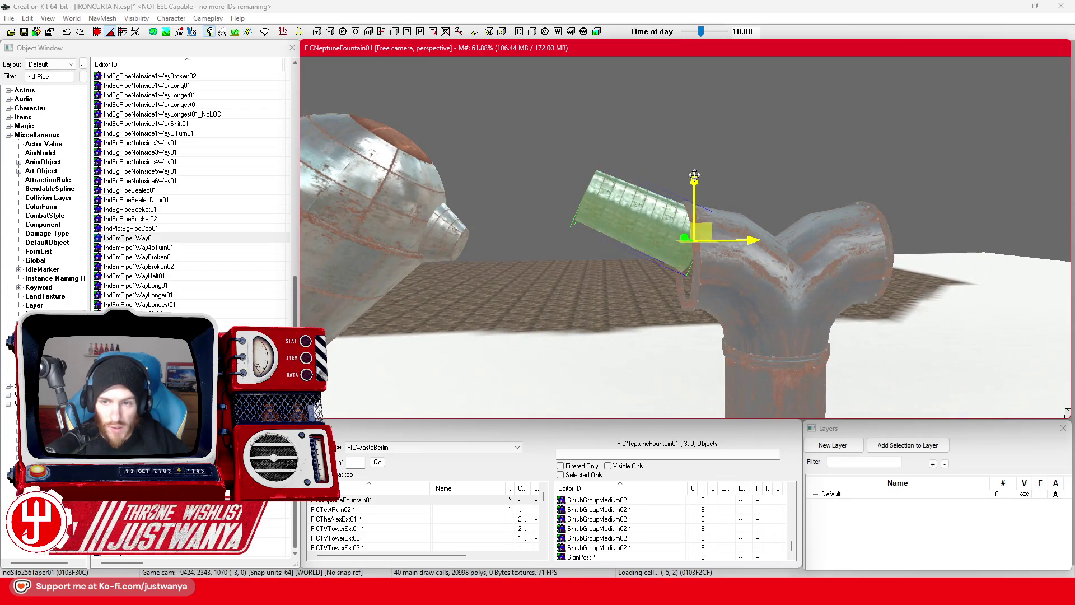
mouse_move(762, 271)
mouse_down()
mouse_move(750, 271)
mouse_move(773, 271)
mouse_move(745, 271)
mouse_move(750, 265)
mouse_up()
mouse_move(694, 196)
mouse_down()
mouse_move(709, 210)
mouse_move(872, 206)
mouse_up()
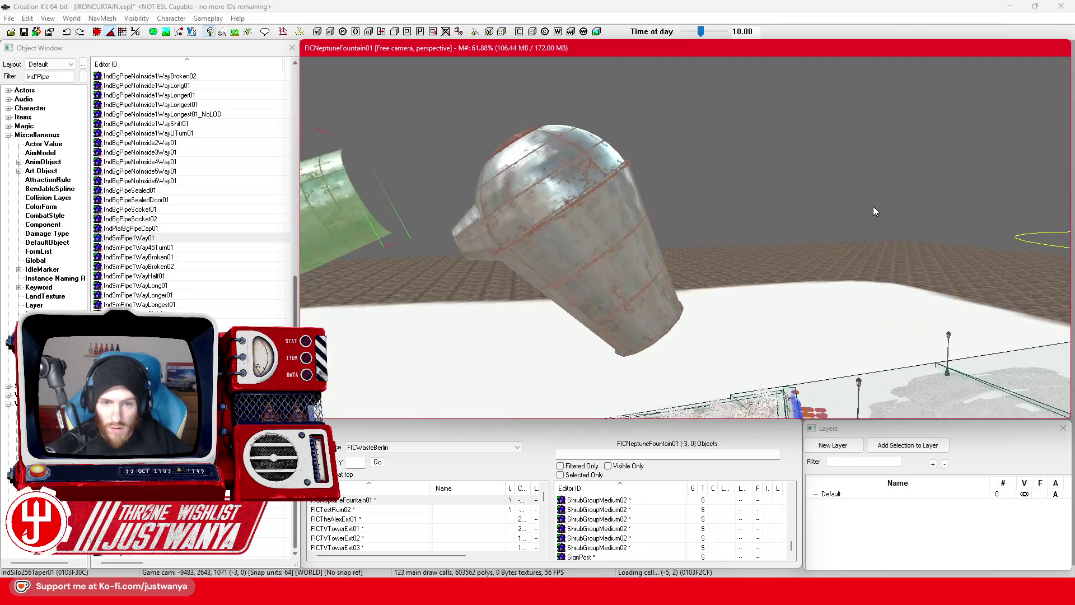
scroll(874, 206, down, 10)
drag(684, 217, 569, 259)
scroll(569, 259, down, 5)
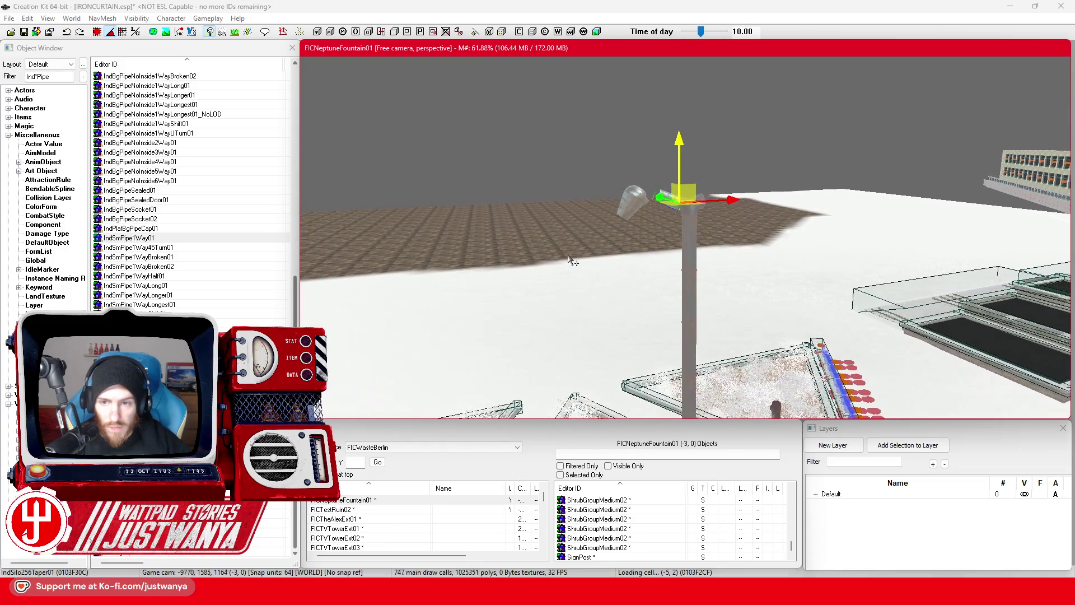
scroll(570, 259, up, 5)
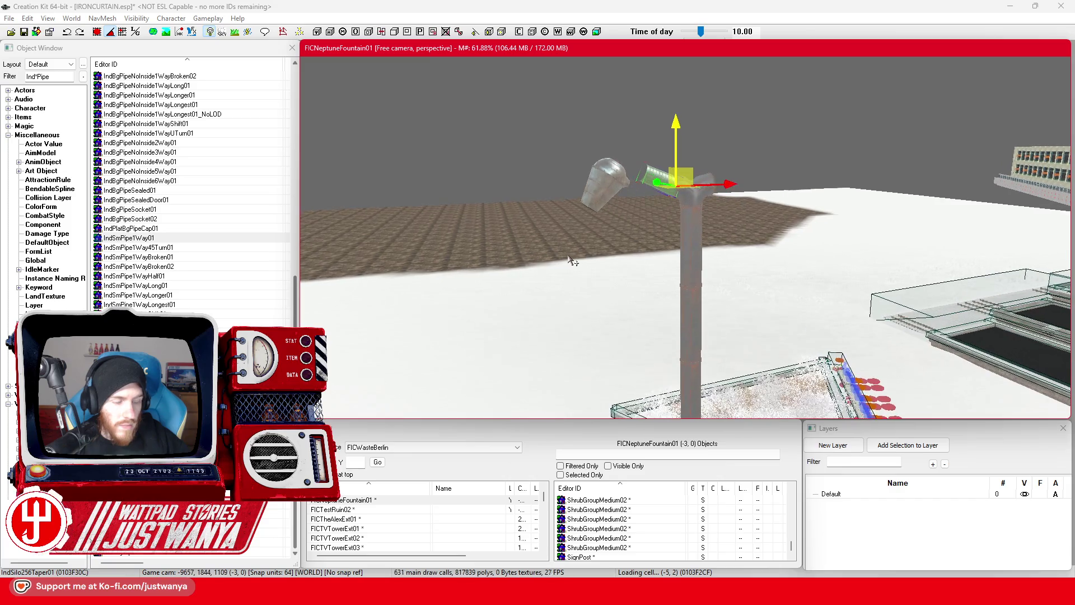
mouse_move(571, 266)
mouse_down()
mouse_move(562, 284)
mouse_move(556, 253)
mouse_move(637, 189)
mouse_move(583, 242)
mouse_move(660, 224)
mouse_move(627, 204)
mouse_move(515, 201)
mouse_up()
Raise the dome shade along Z and shift it slightly left along X
click(616, 182)
key(z)
drag(458, 164, 445, 98)
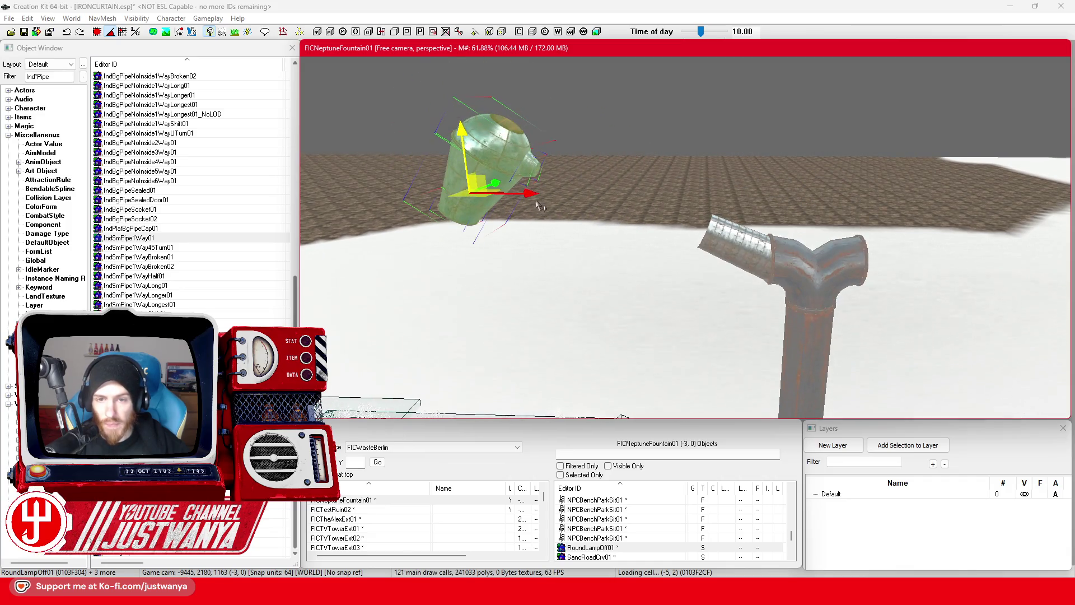
key(x)
drag(538, 206, 511, 194)
Using local axes, join a second pipe section onto the tapered arm
click(715, 243)
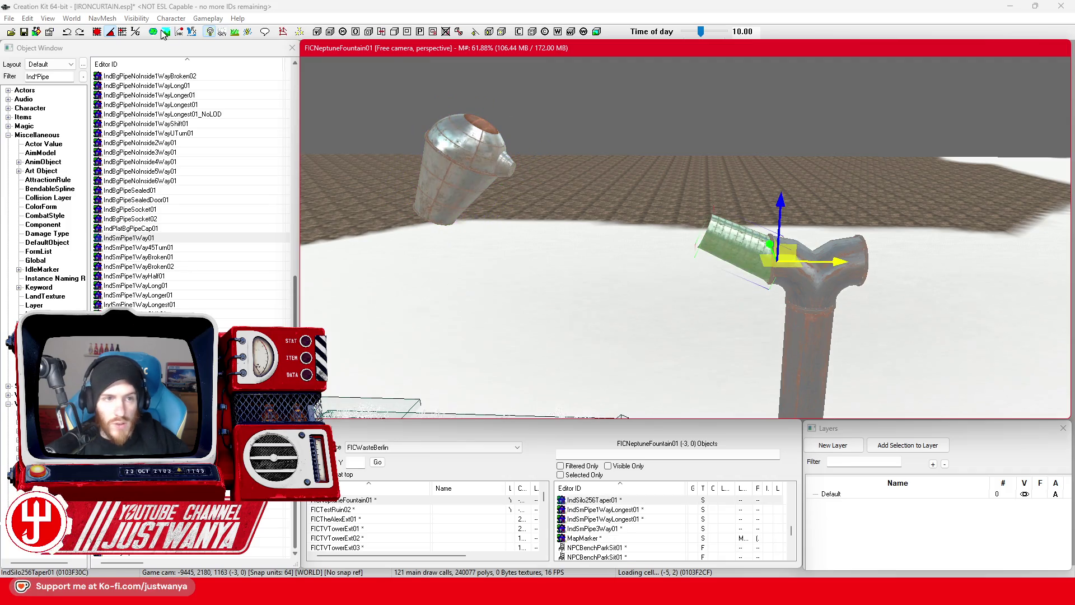
click(136, 32)
mouse_move(733, 247)
mouse_down()
mouse_move(666, 218)
mouse_move(739, 252)
mouse_up()
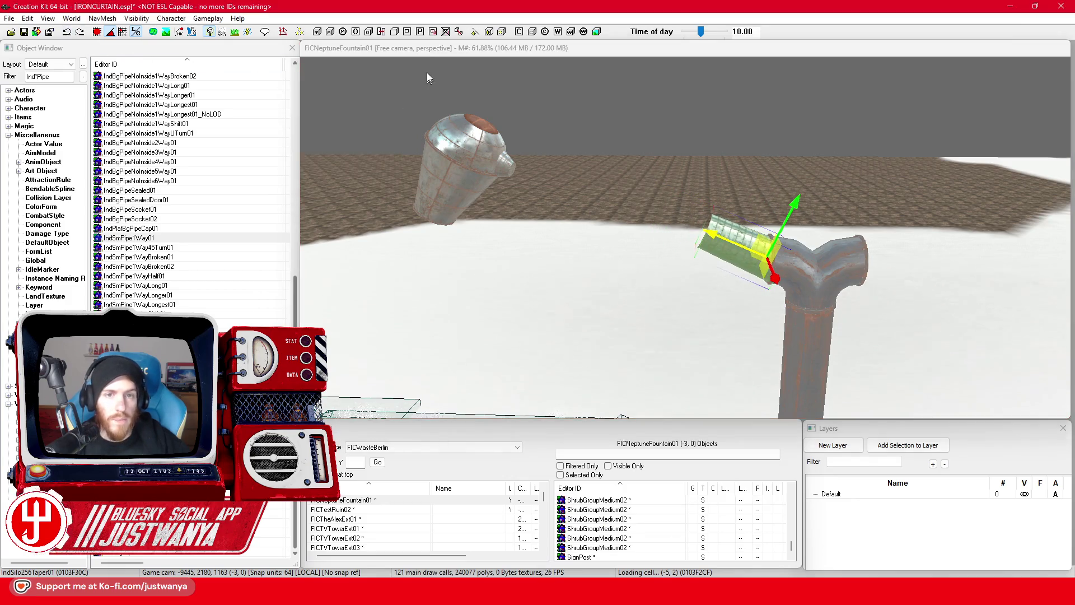
scroll(774, 262, up, 3)
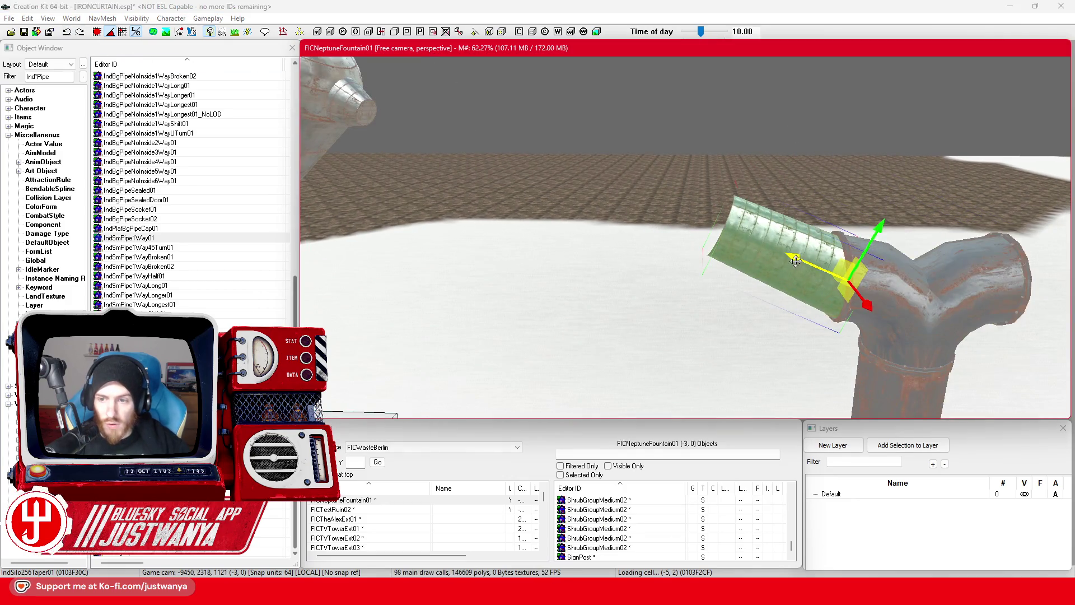
drag(795, 260, 586, 200)
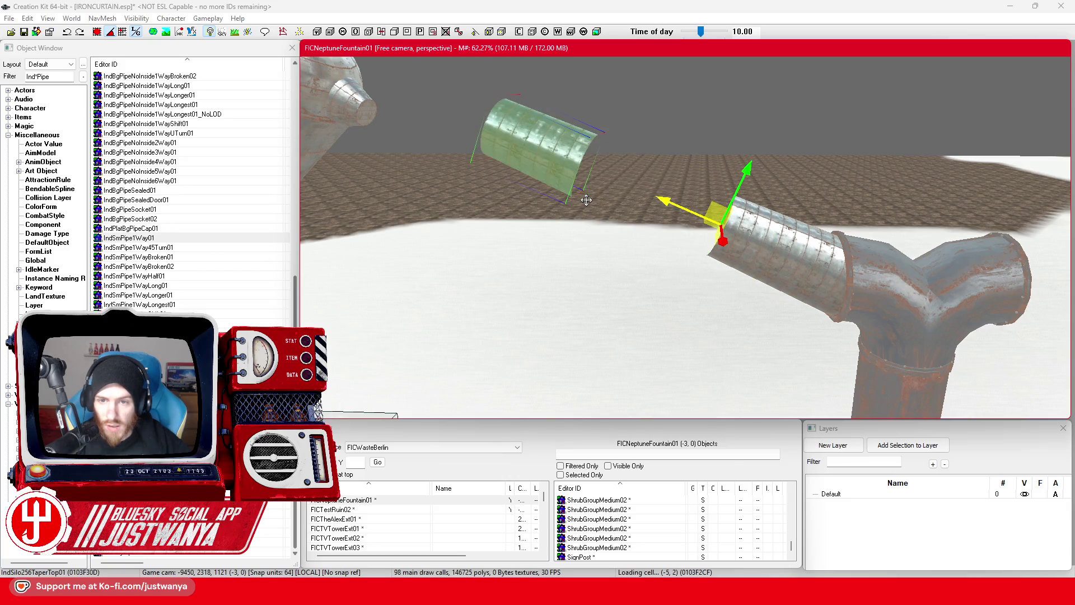
mouse_move(663, 210)
mouse_down()
mouse_move(744, 226)
mouse_move(789, 263)
mouse_up()
scroll(546, 190, down, 4)
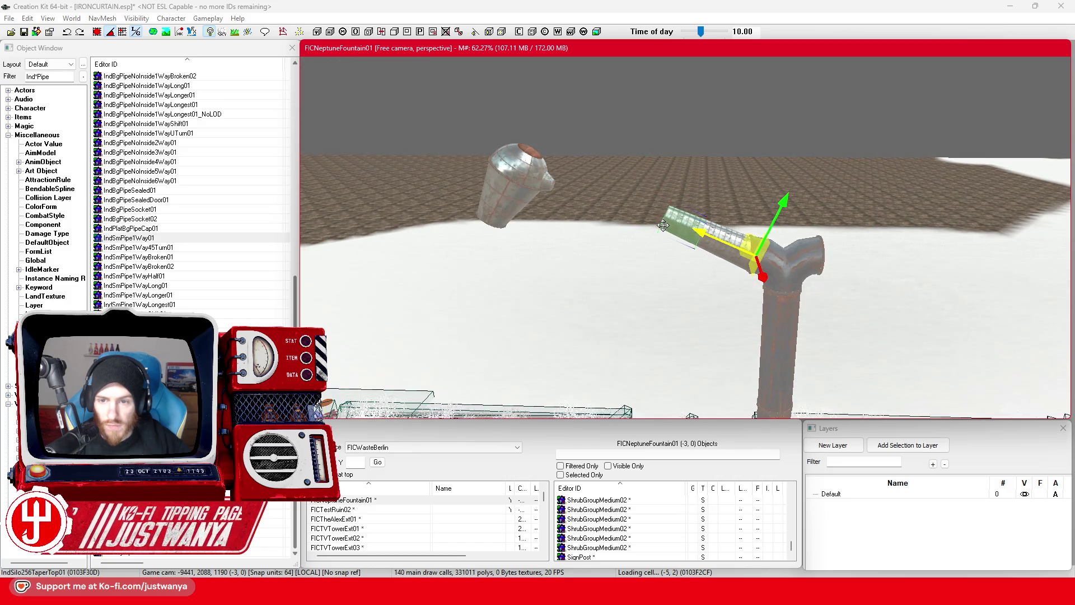
Select the IndSilo256Shrink01 cone at the arm's end, enlarge it and raise it slightly
click(547, 189)
click(691, 224)
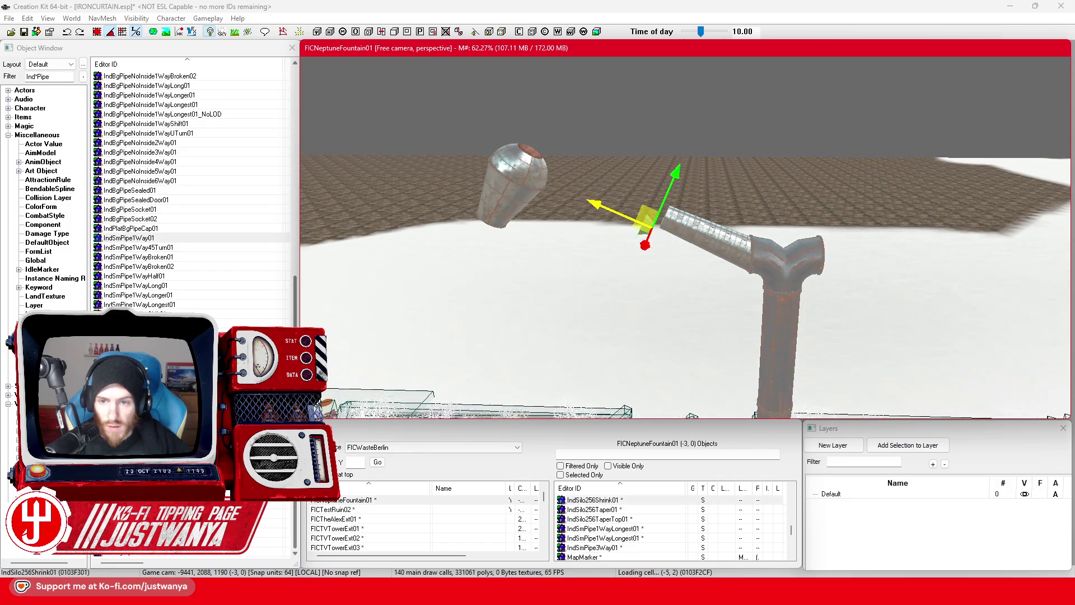
scroll(669, 244, up, 3)
key(q)
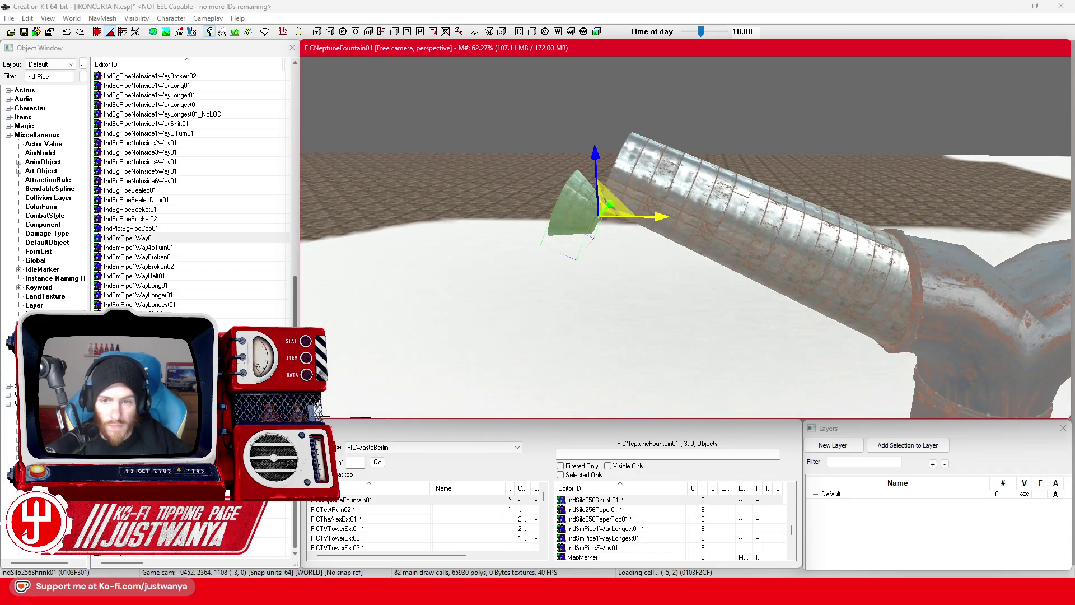
drag(660, 215, 664, 193)
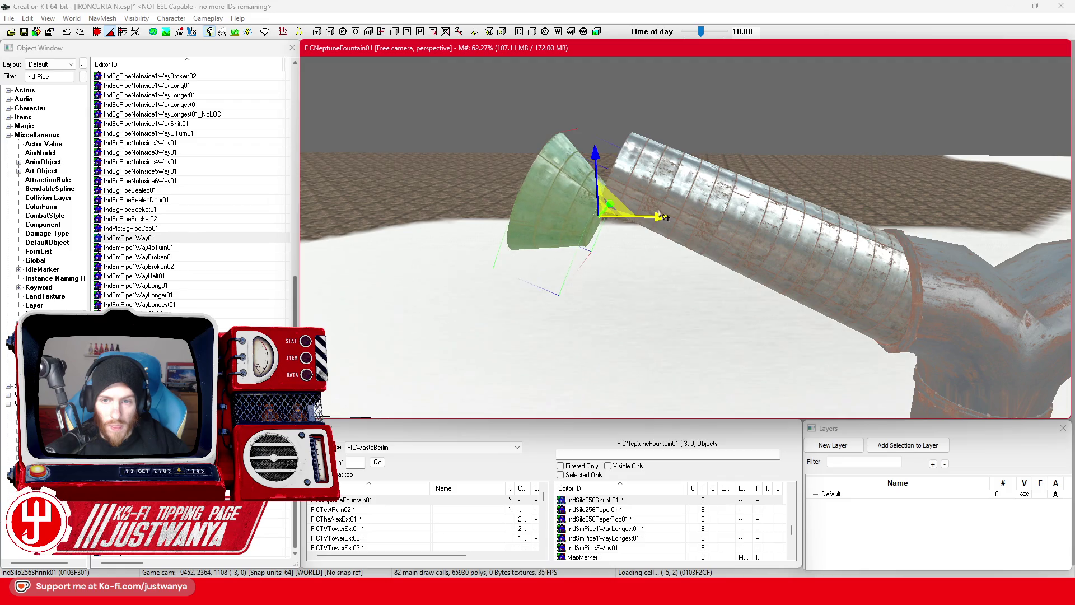
mouse_move(596, 161)
mouse_down()
mouse_move(602, 96)
mouse_move(630, 120)
mouse_up()
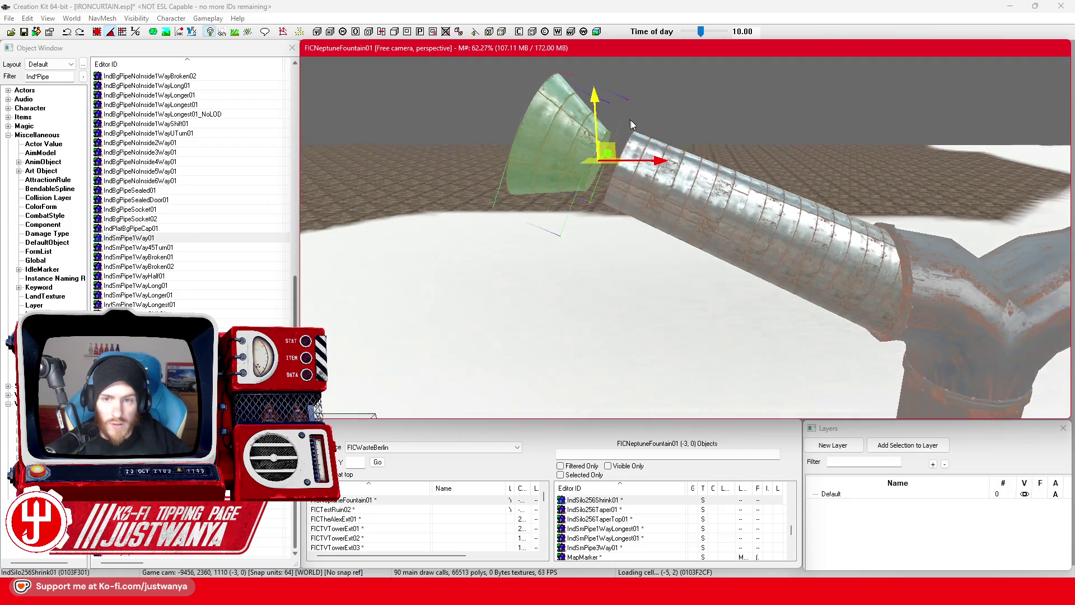
scroll(643, 122, down, 2)
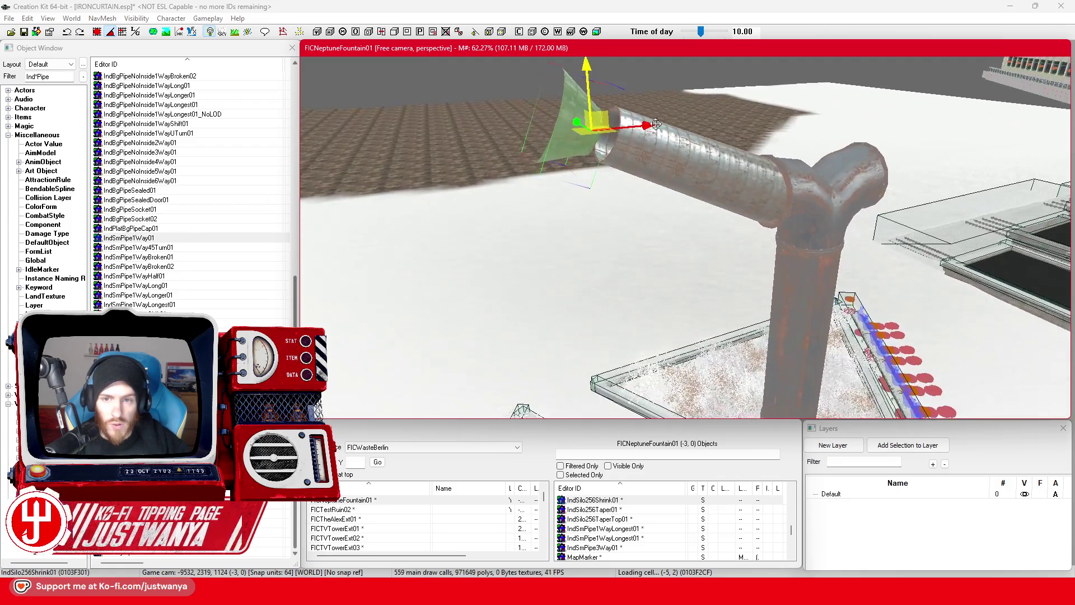
scroll(656, 124, up, 5)
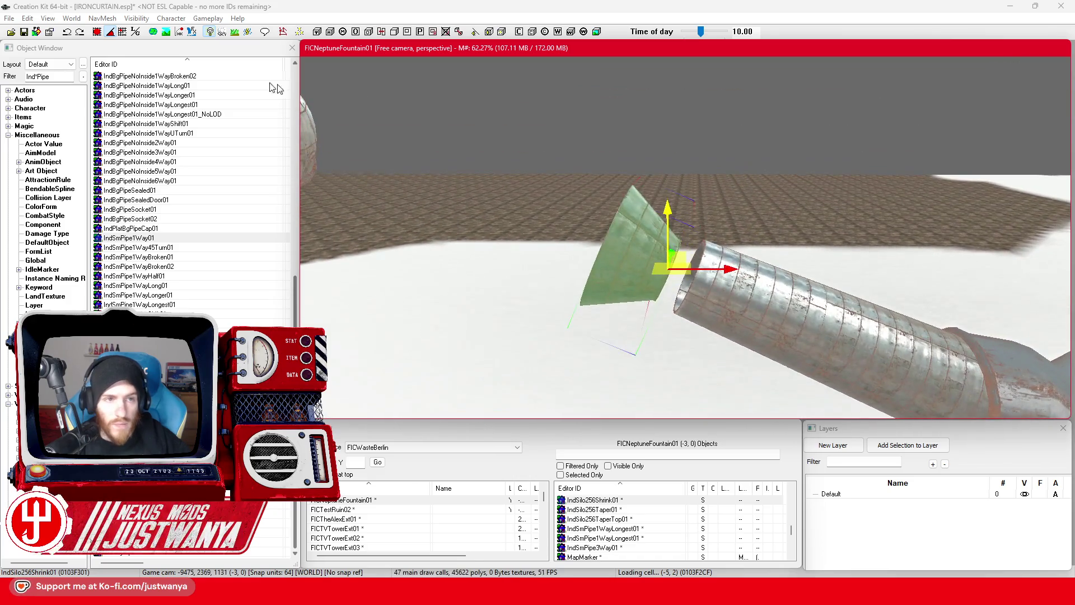
Fit the cone onto the pipe end along local axes and orbit to check it
click(136, 31)
mouse_move(666, 258)
mouse_down()
mouse_move(694, 263)
mouse_move(703, 279)
mouse_up()
key(shift)
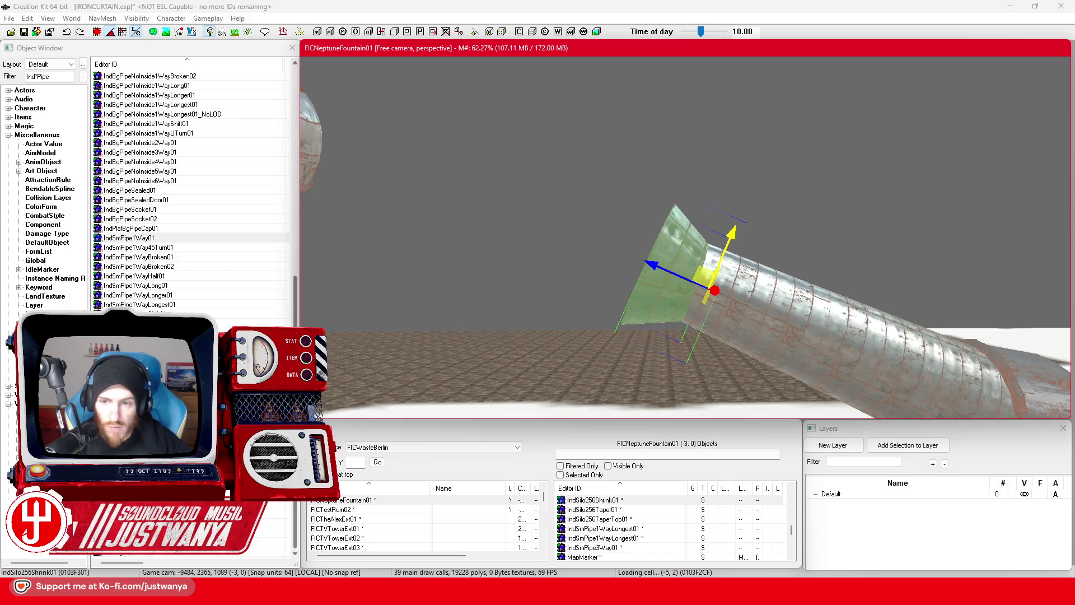
key(shift)
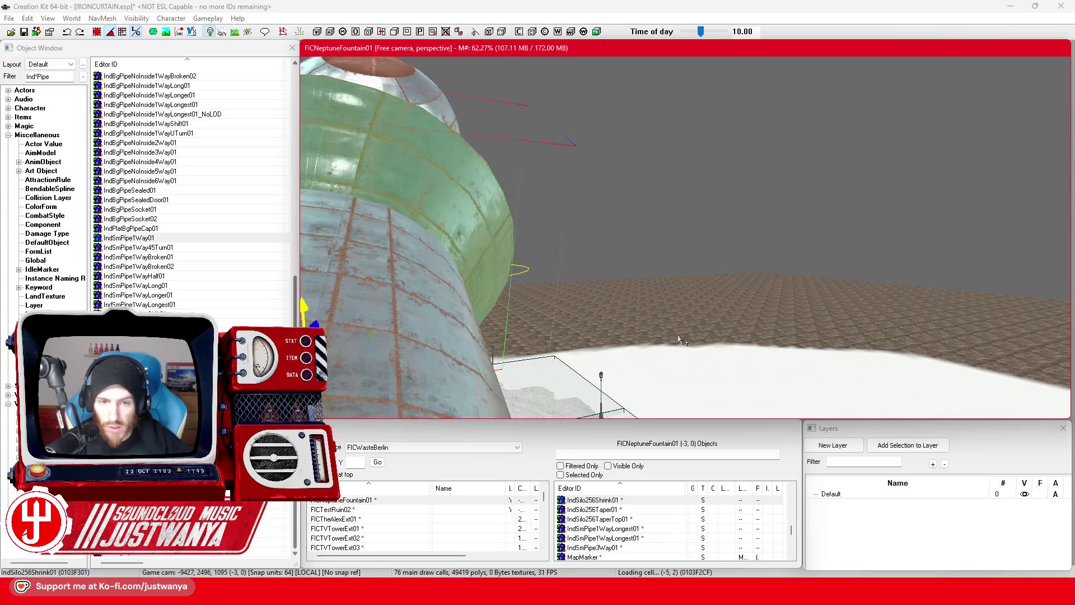
key(shift)
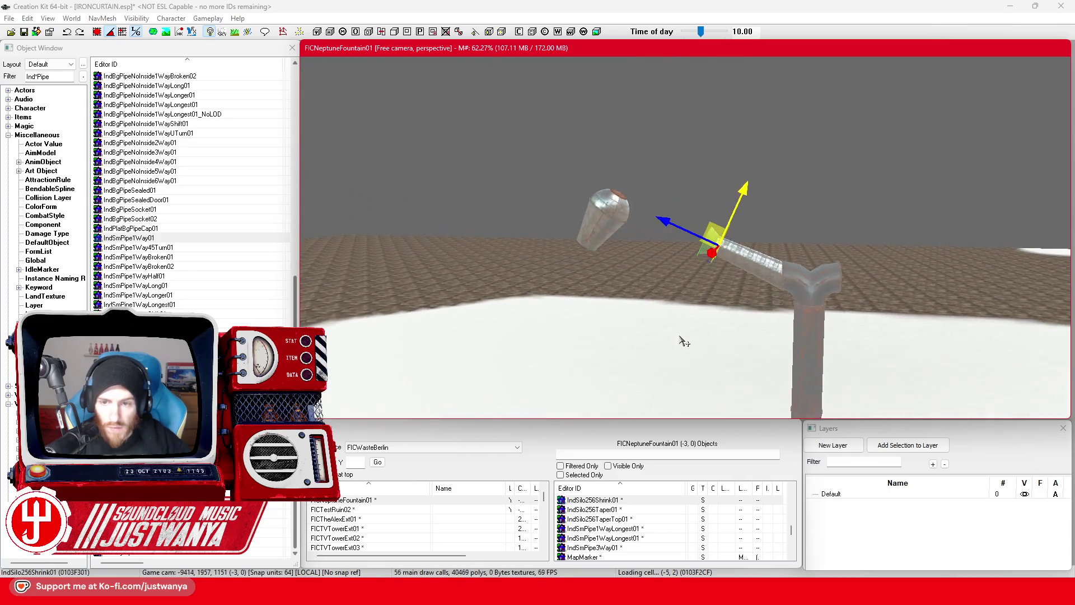
Move the dome shade pieces onto the end of the angled arm
drag(663, 339, 663, 340)
mouse_move(588, 213)
mouse_down()
mouse_move(717, 221)
mouse_move(735, 236)
mouse_move(722, 190)
mouse_move(733, 175)
mouse_up()
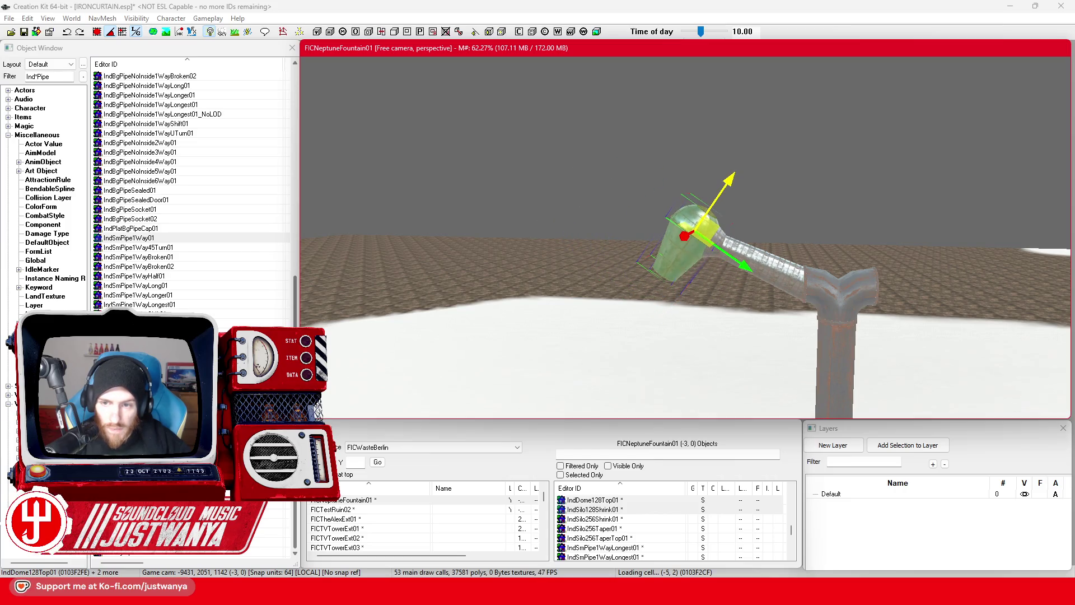
scroll(750, 317, up, 3)
scroll(750, 318, down, 5)
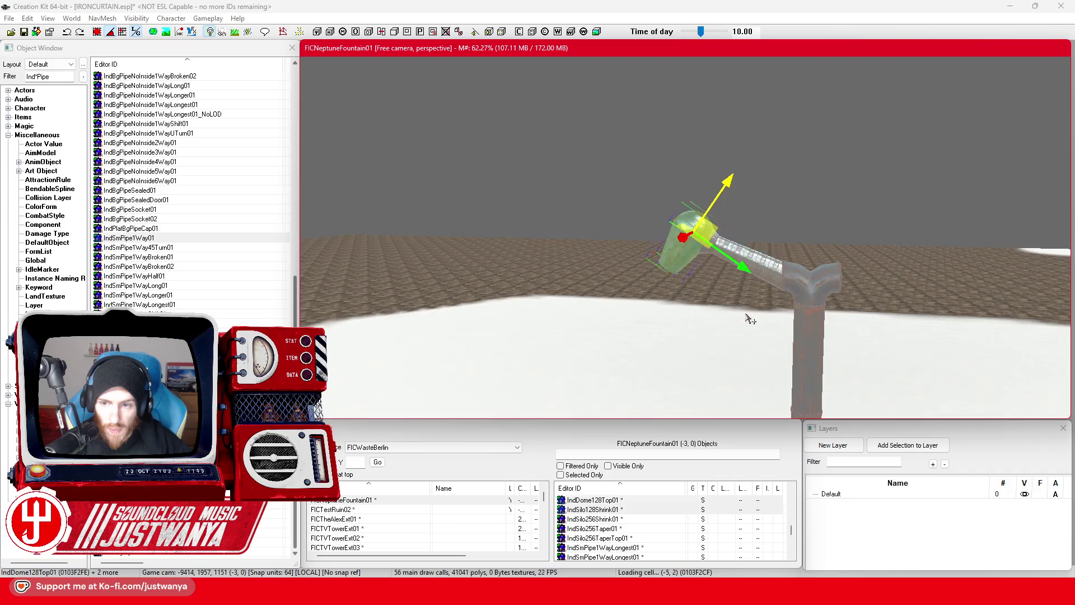
Pull the view back over the plaza platforms and switch to the LampPostTVT reference photo
key(shift)
key(shift)
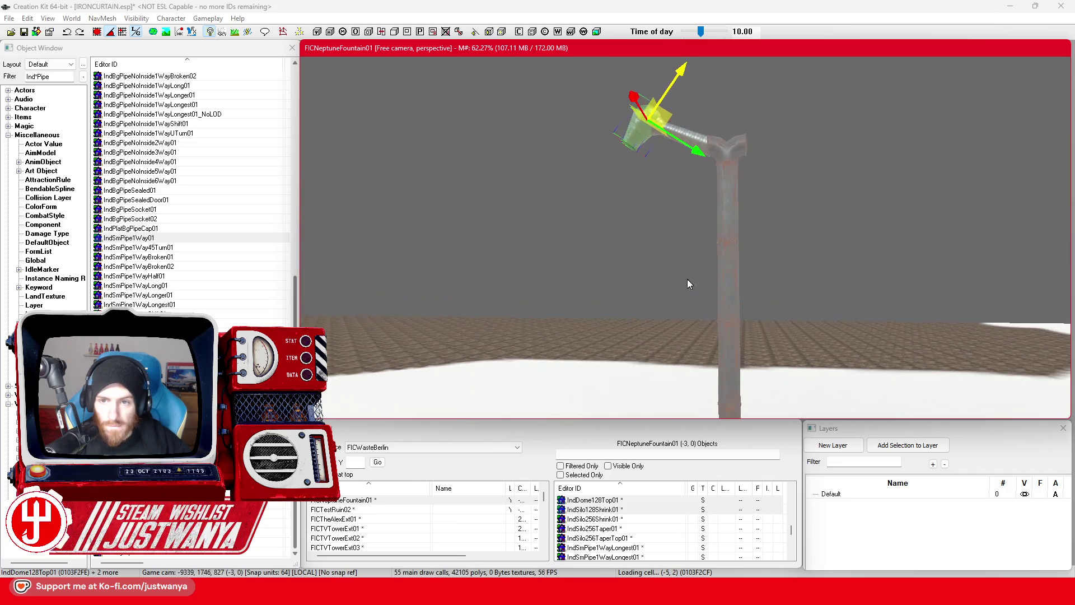
key(shift)
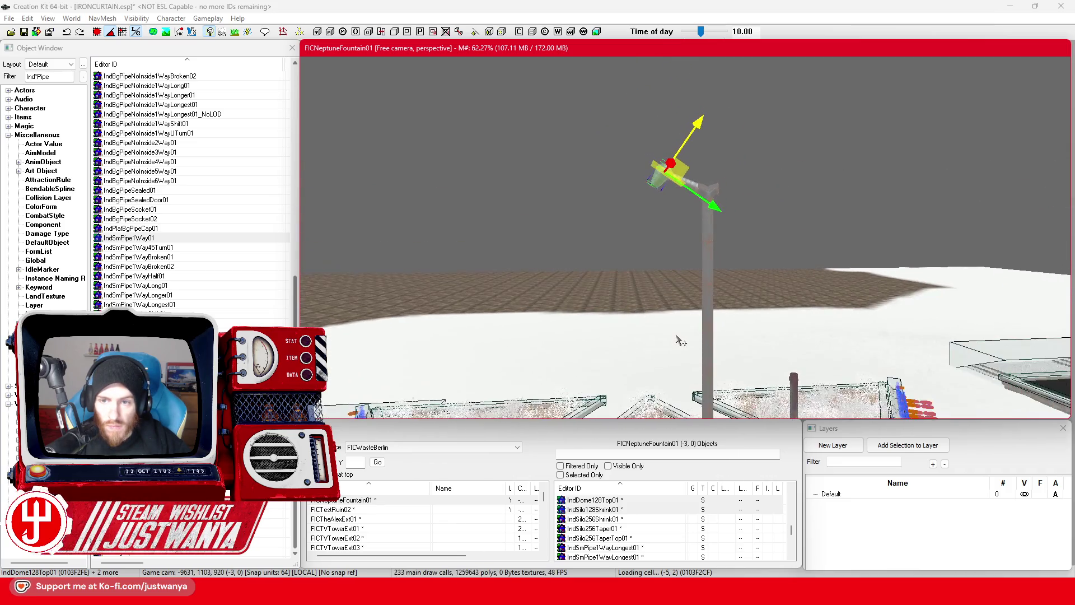
key(shift)
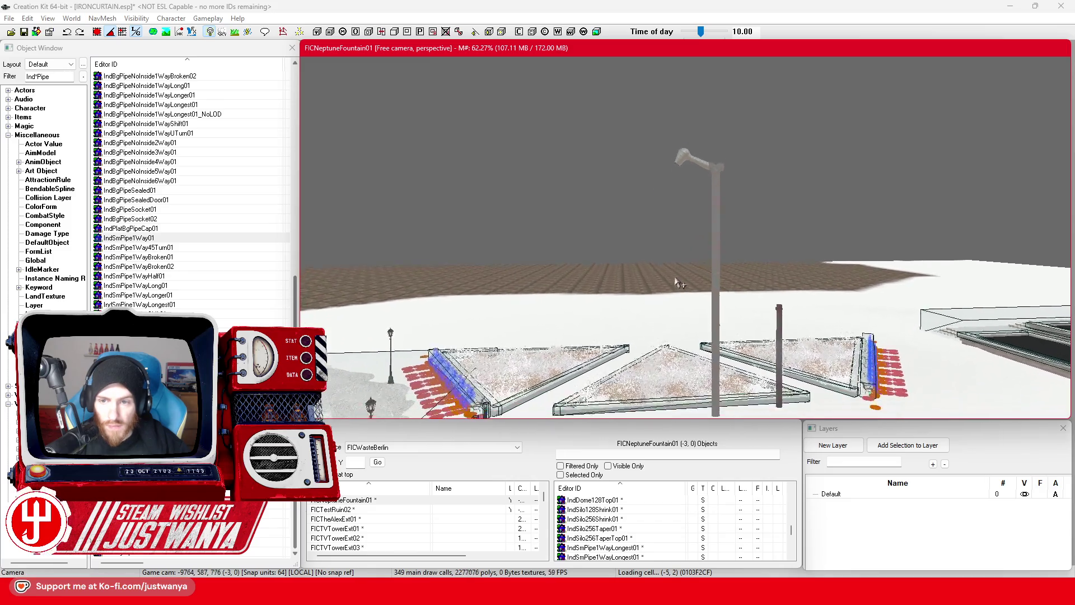
key(shift)
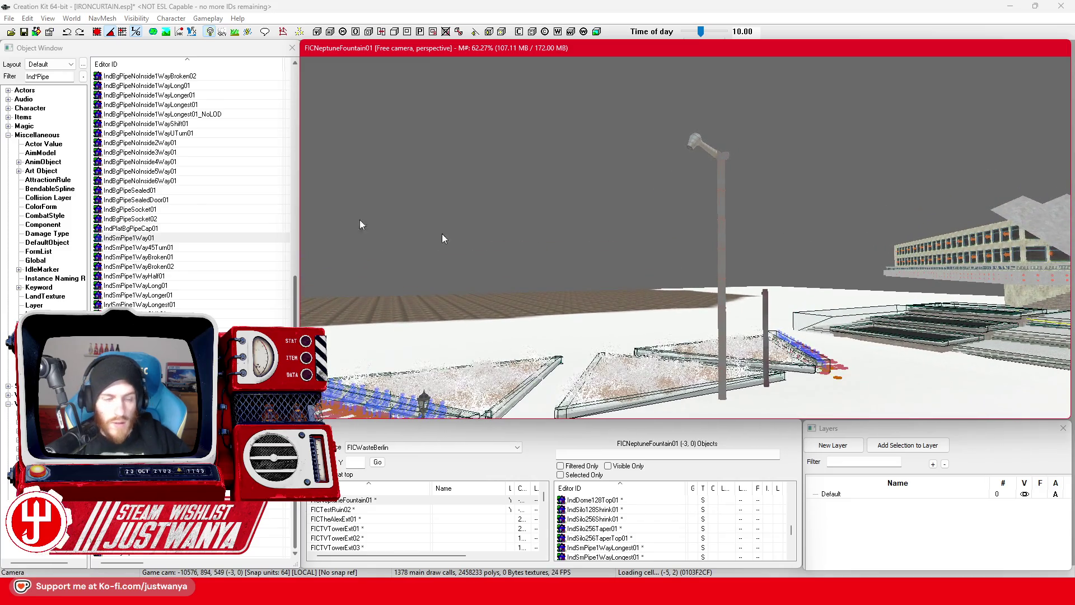
key(alt+Tab)
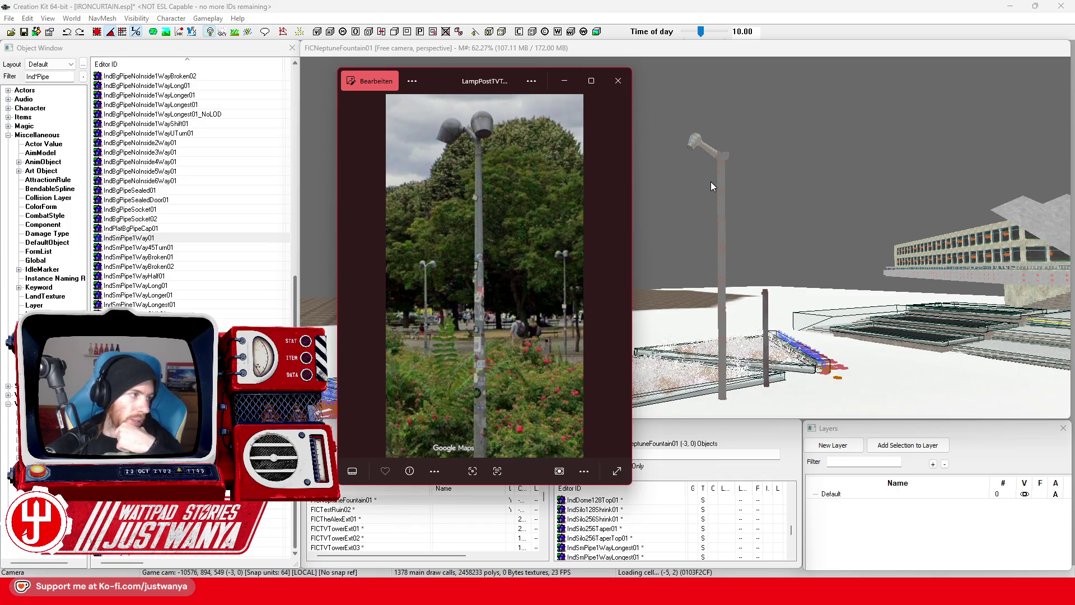
Close the LampPostTVT reference photo in Windows Photos
click(616, 84)
scroll(774, 238, up, 5)
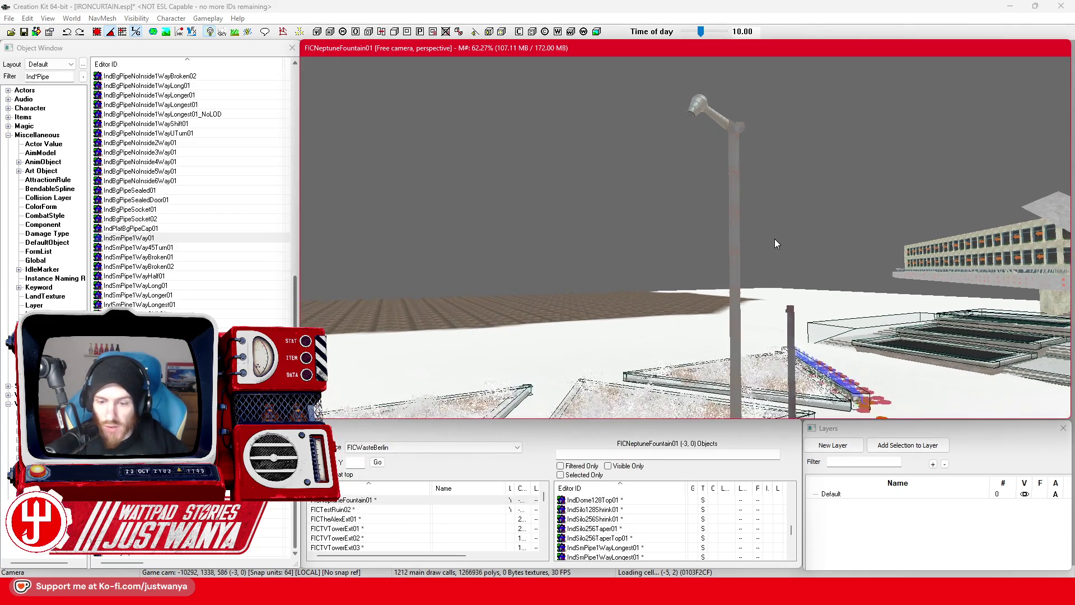
Centre on the arm pipe and lower it slightly into the post's rusty fitting
scroll(775, 238, up, 3)
mouse_move(756, 203)
mouse_down()
mouse_move(717, 241)
mouse_move(540, 343)
mouse_move(511, 329)
mouse_move(515, 278)
mouse_up()
scroll(537, 336, up, 2)
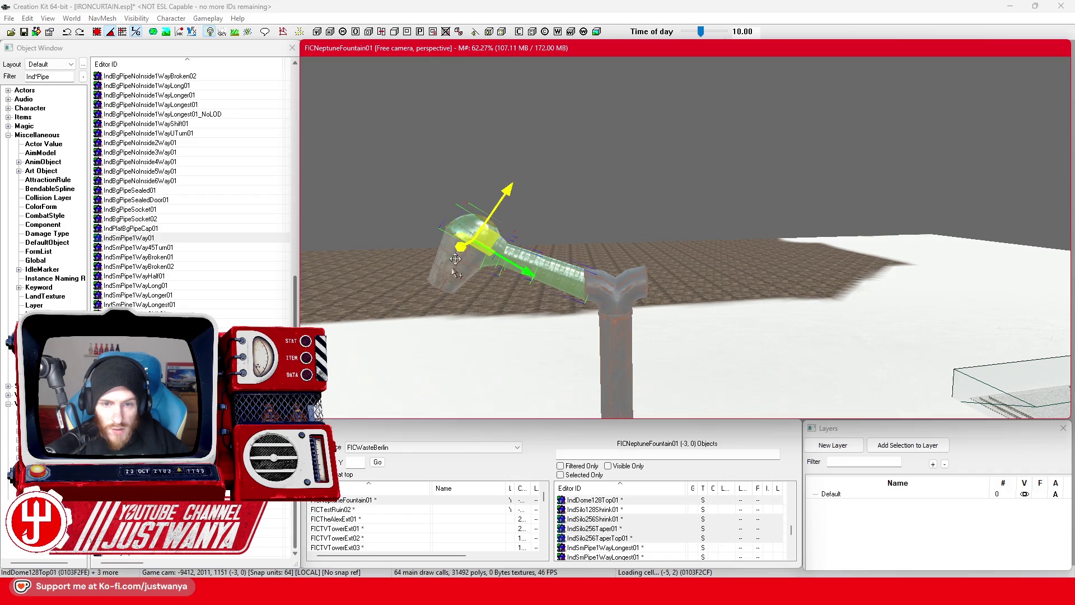
drag(462, 281, 499, 258)
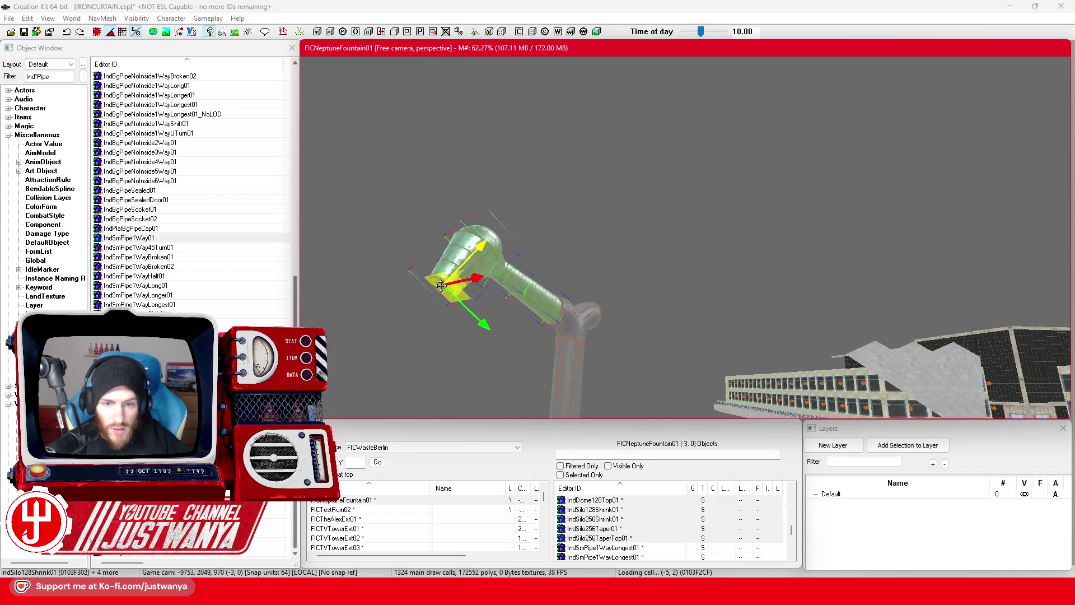
key(f)
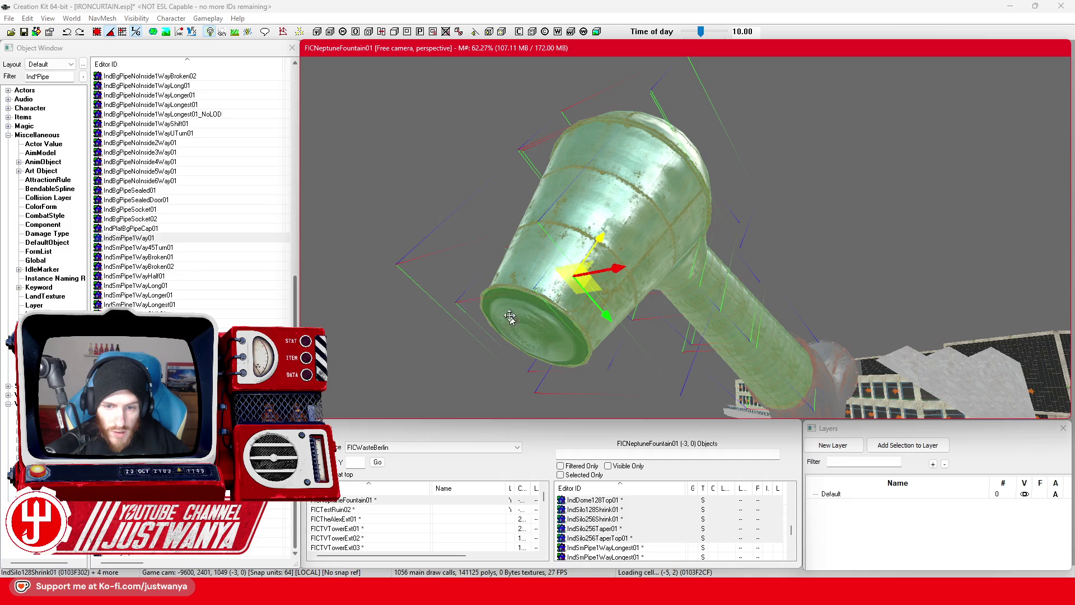
scroll(791, 374, down, 10)
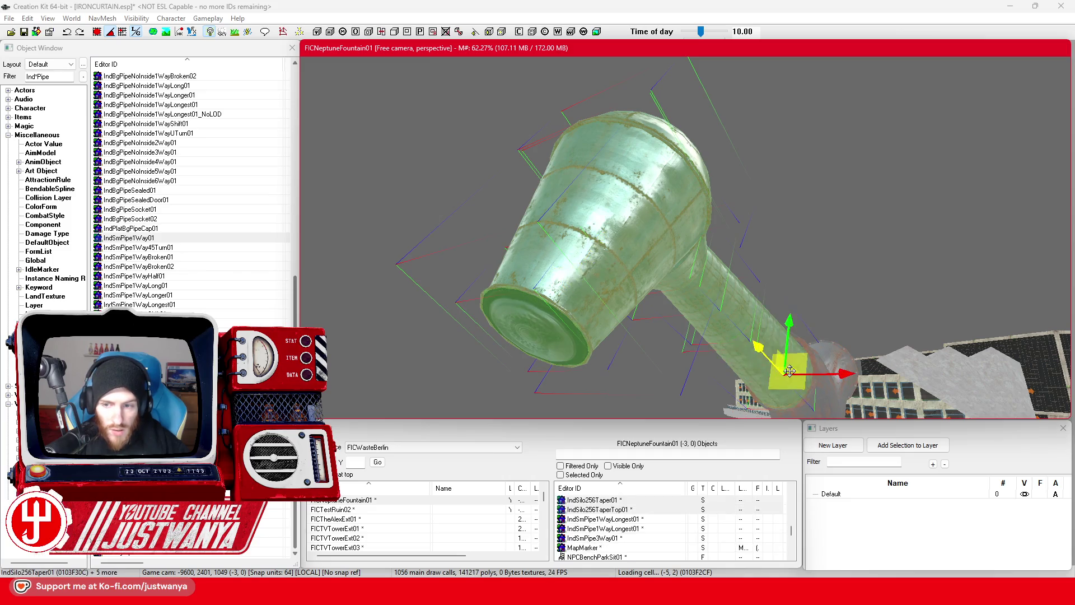
scroll(767, 392, up, 10)
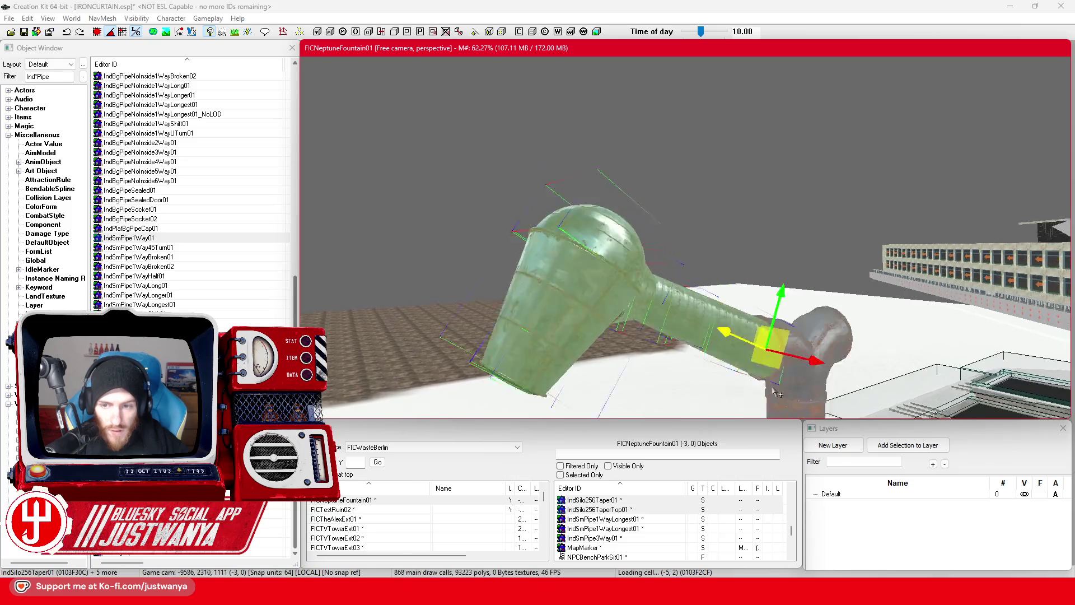
mouse_move(773, 386)
mouse_down()
mouse_move(761, 314)
mouse_move(812, 365)
mouse_move(805, 380)
mouse_move(801, 259)
mouse_move(762, 258)
mouse_up()
mouse_move(787, 191)
mouse_down()
mouse_move(799, 198)
mouse_move(800, 164)
mouse_up()
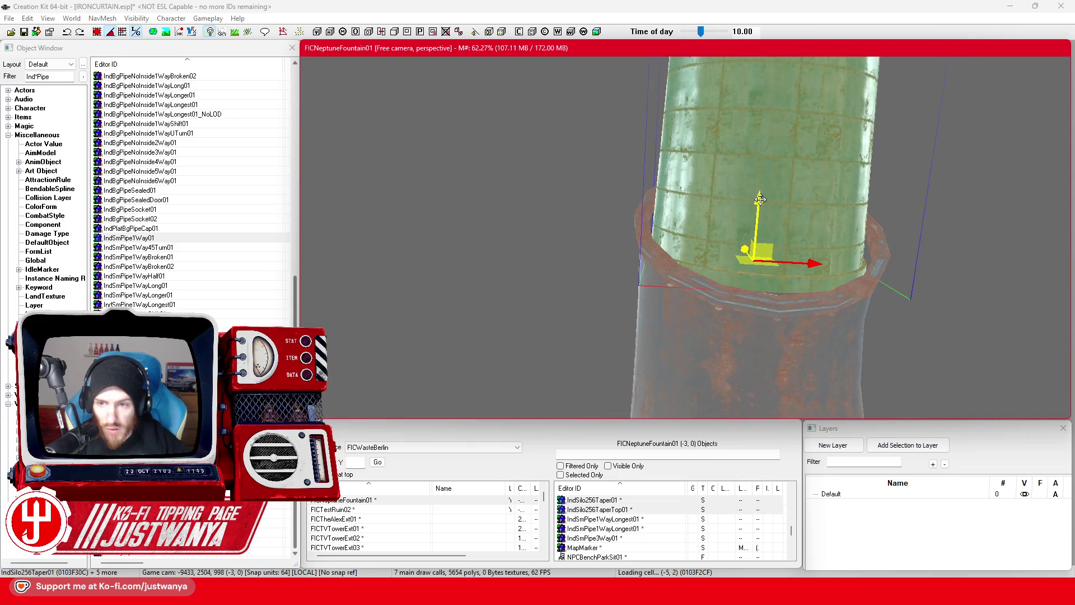
drag(759, 200, 760, 212)
drag(829, 219, 783, 318)
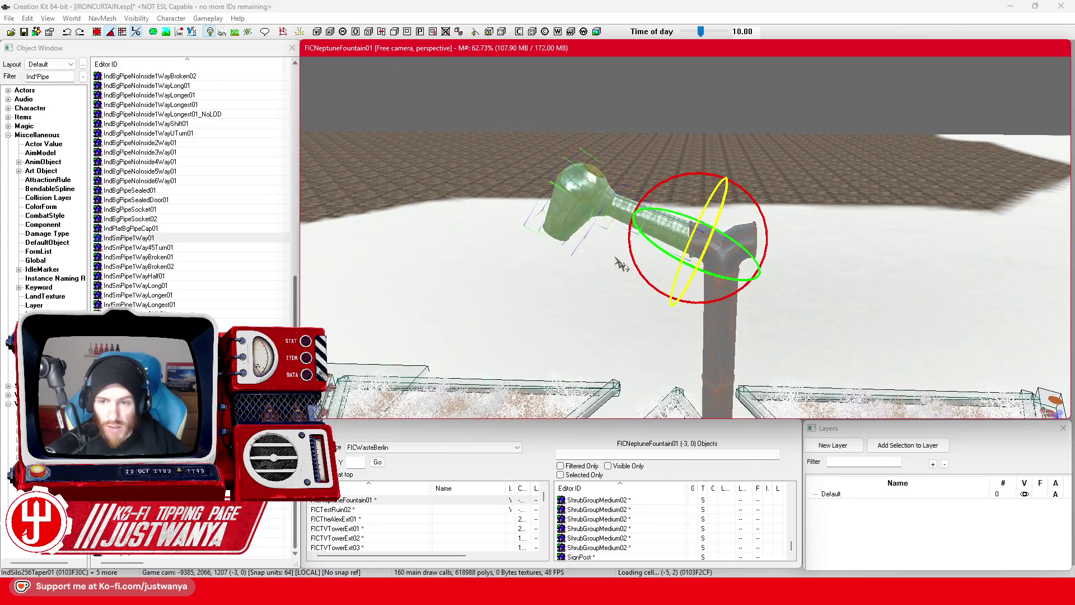
key(l)
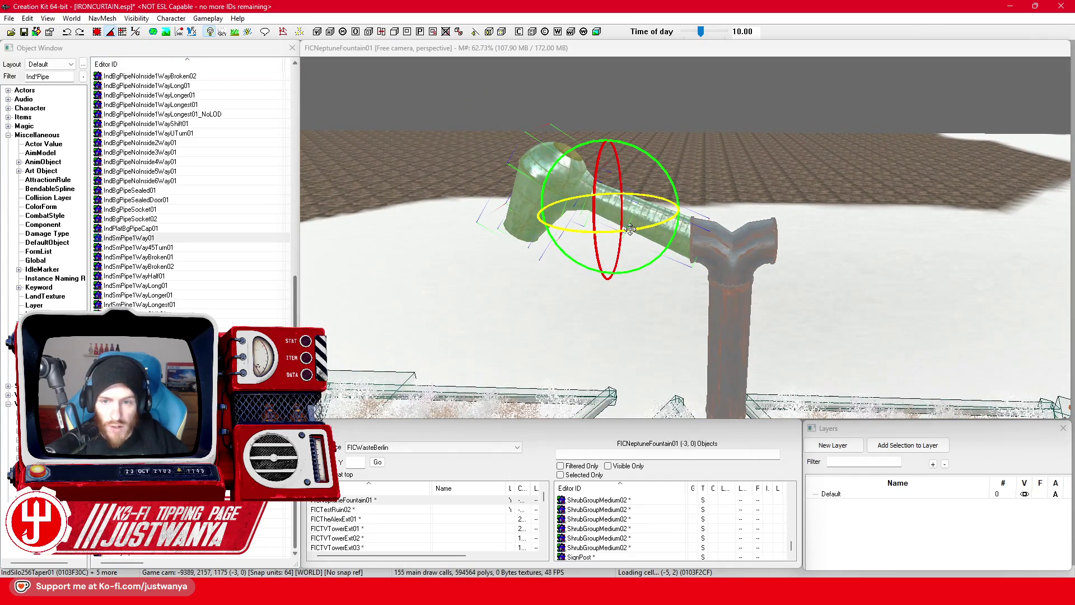
Turn the arm around, move it to the tee's right side and slide it into the fitting
drag(630, 230, 672, 229)
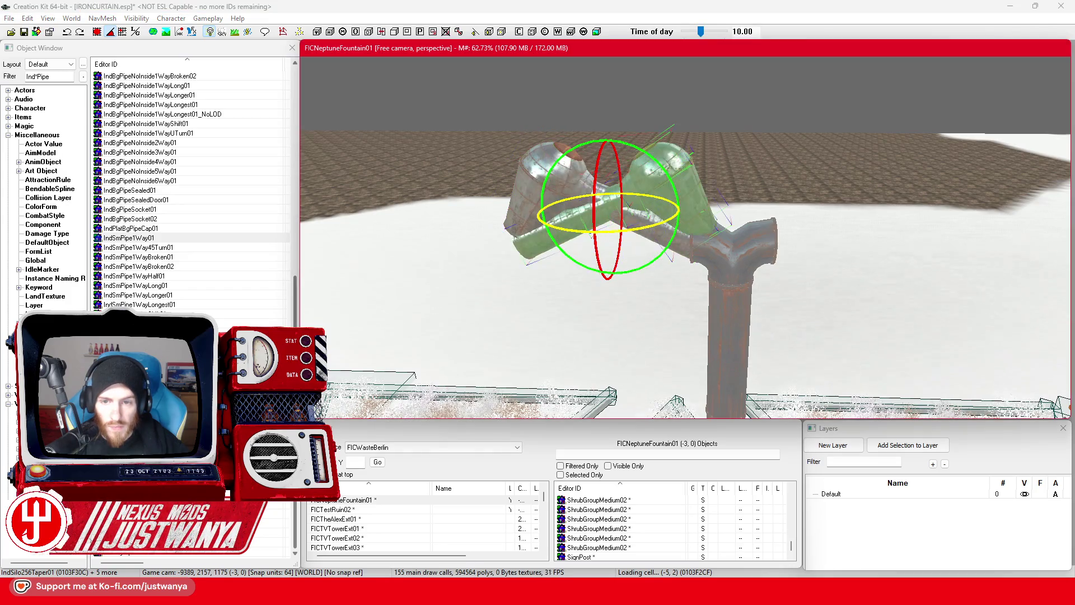
mouse_move(582, 244)
mouse_down()
mouse_move(837, 246)
mouse_move(828, 247)
mouse_up()
scroll(835, 239, up, 5)
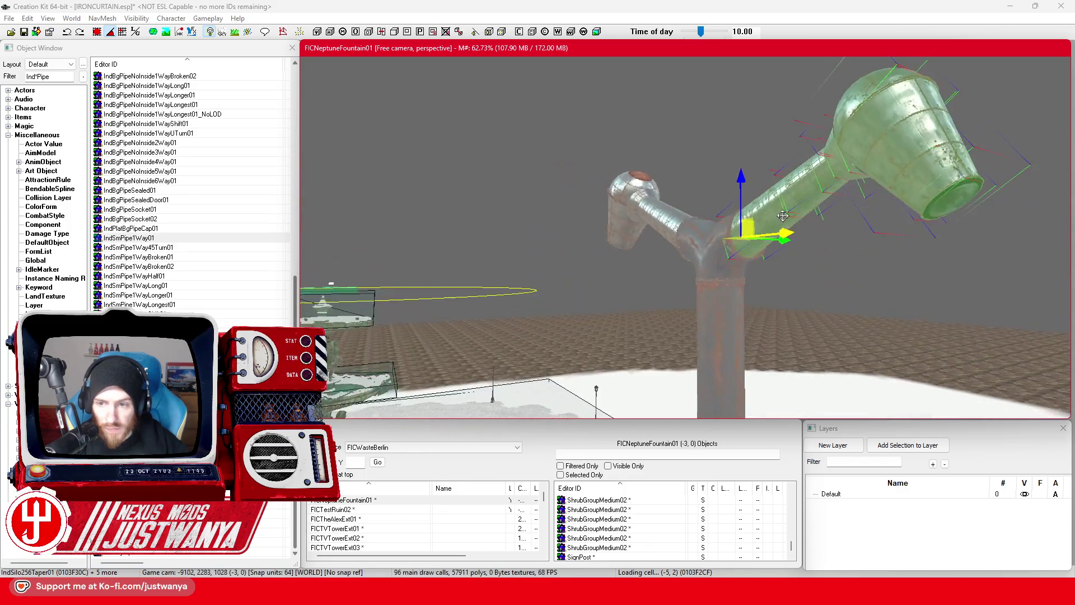
scroll(763, 249, down, 5)
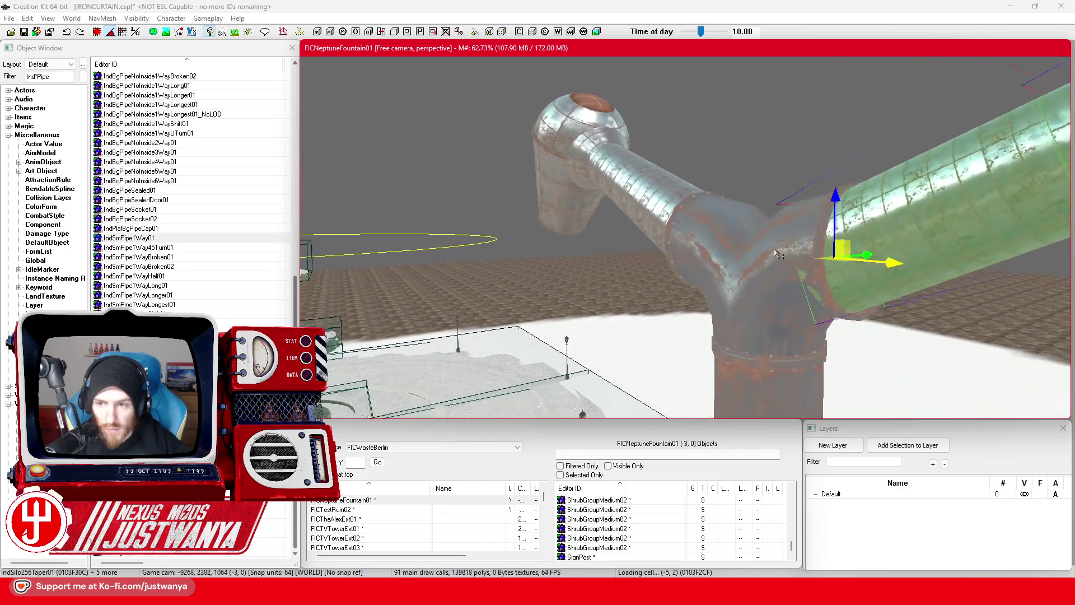
scroll(816, 264, up, 2)
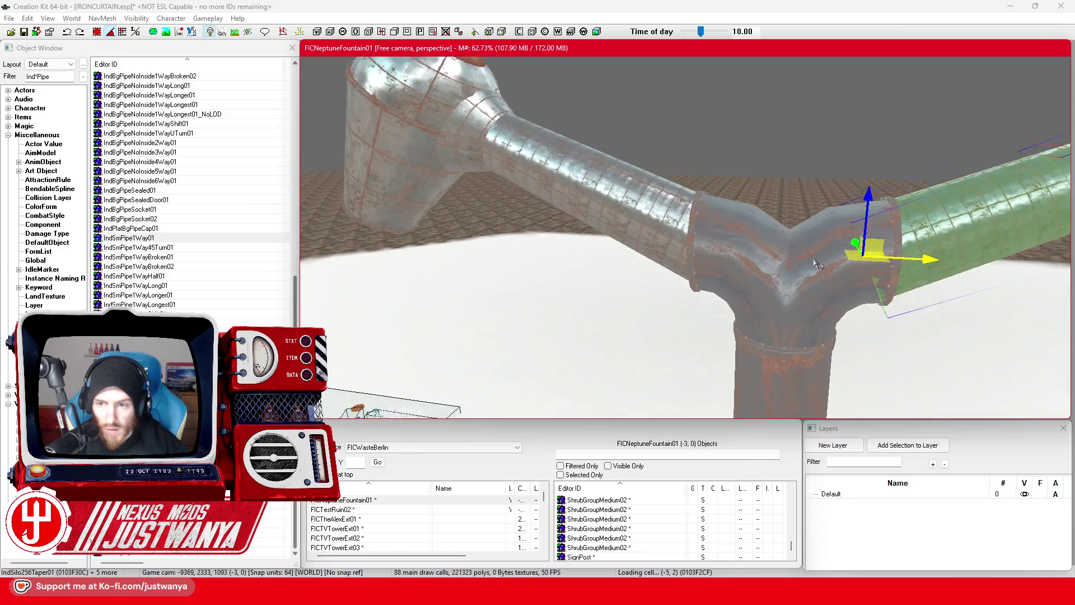
scroll(816, 263, down, 4)
scroll(800, 258, up, 3)
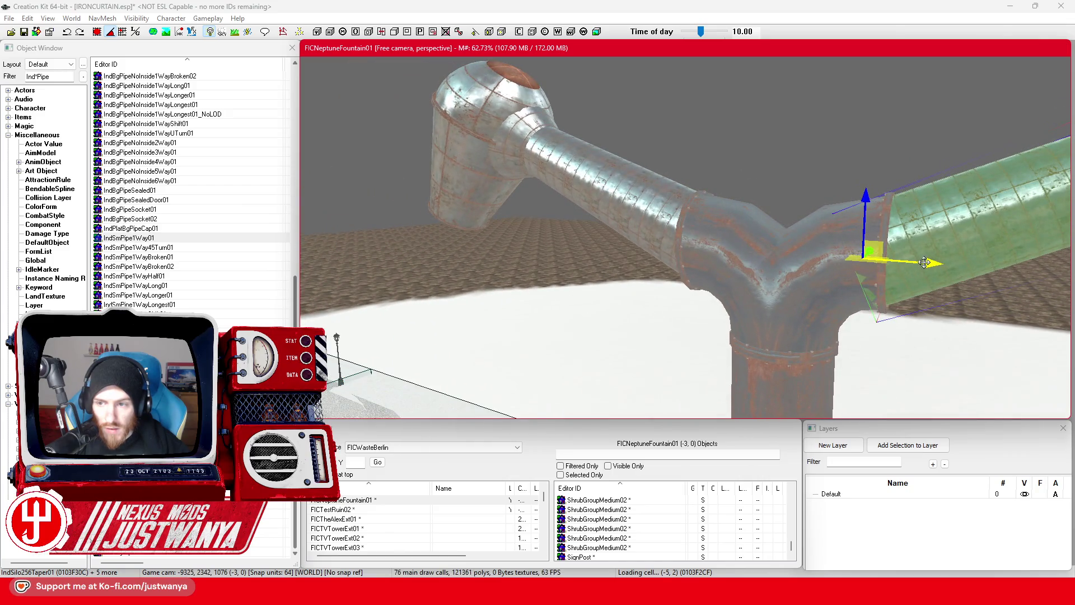
mouse_move(924, 262)
mouse_down()
mouse_move(888, 254)
mouse_move(918, 263)
mouse_up()
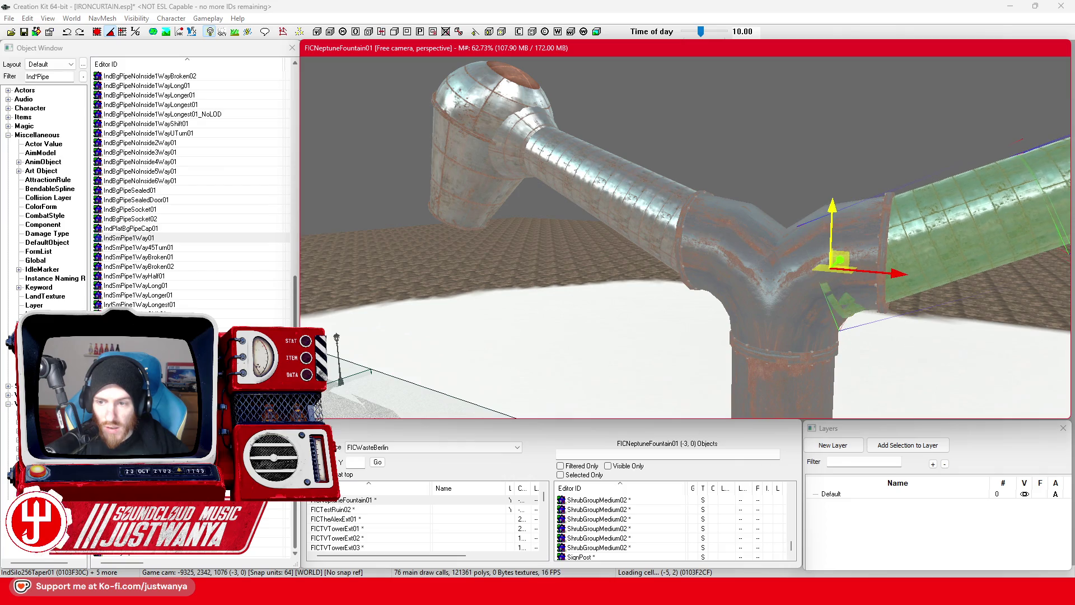
Angle the right arm along local axes so it meets the tee fitting
key(shift)
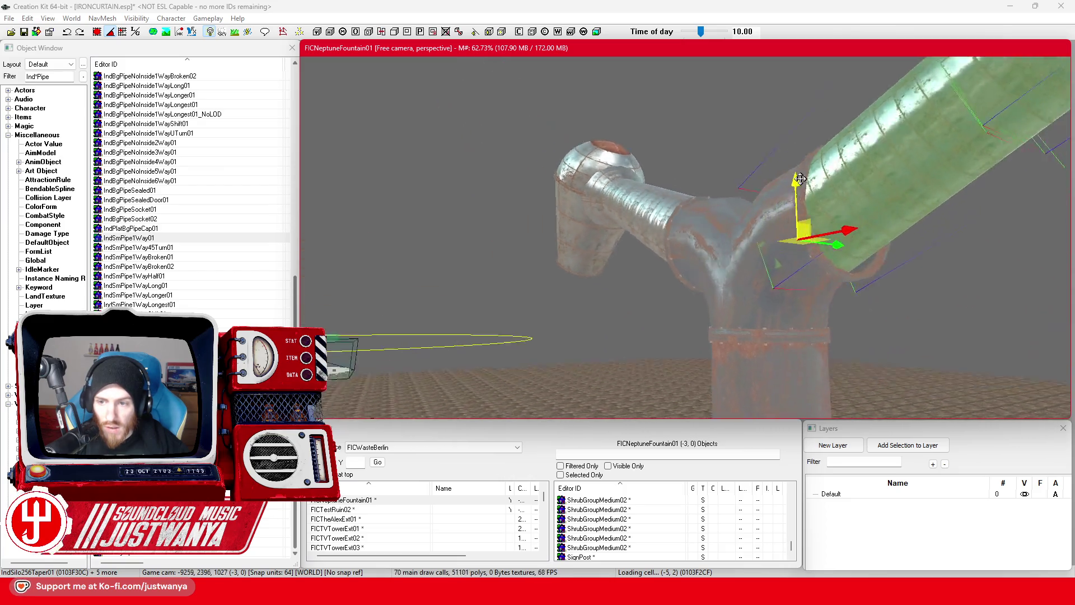
key(shift)
key(shift)
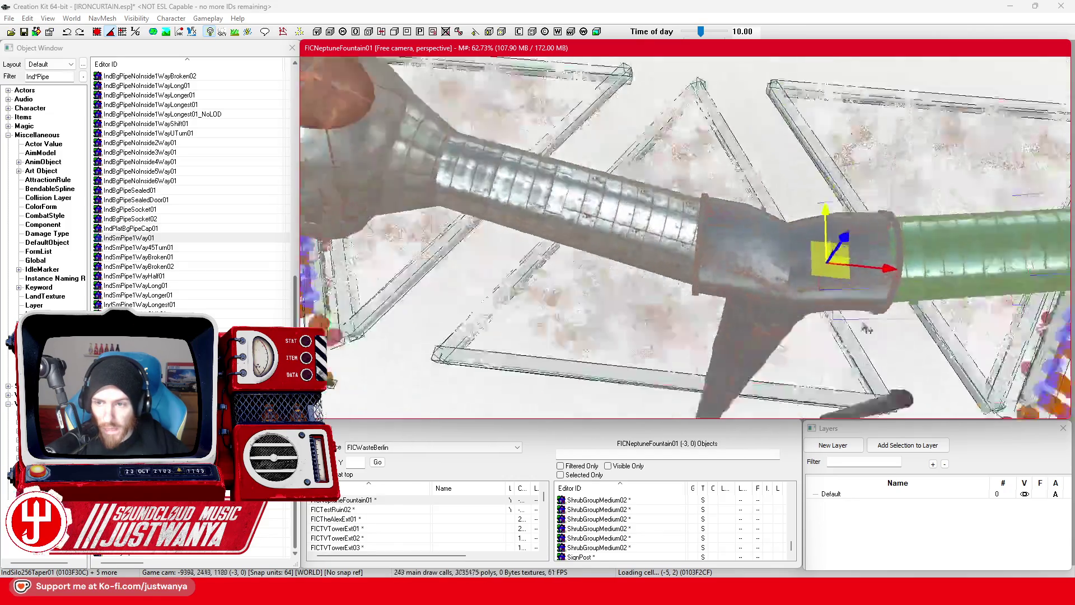
key(shift)
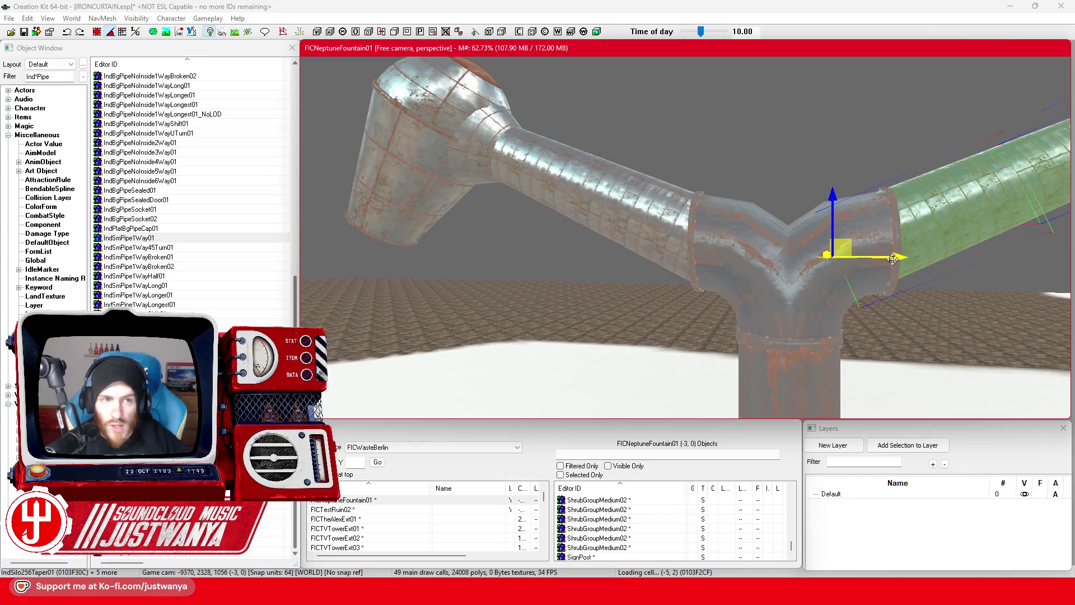
click(135, 31)
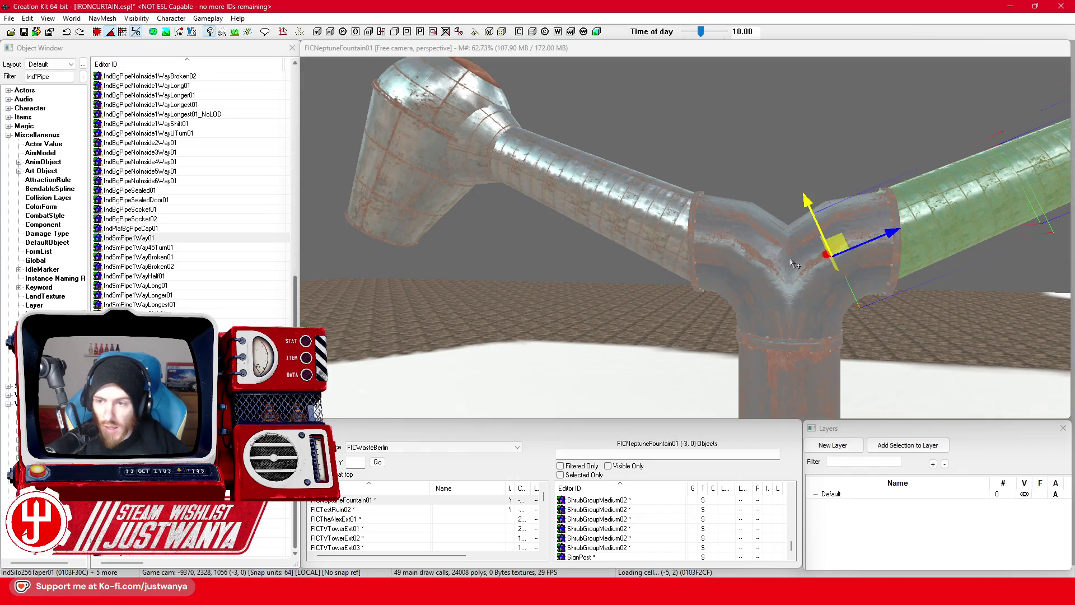
click(885, 234)
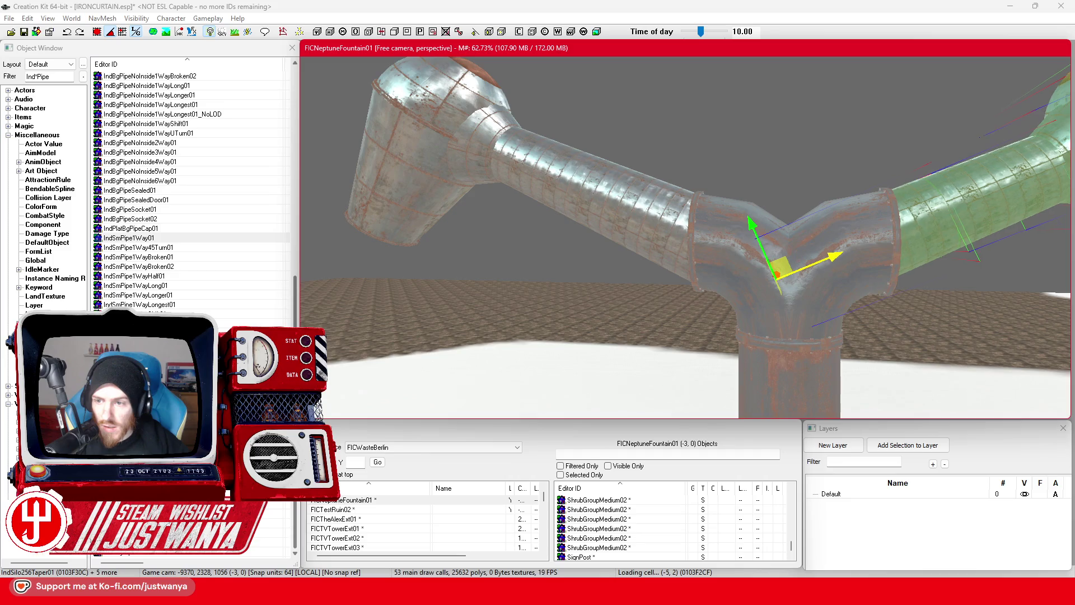
mouse_move(884, 234)
mouse_down()
mouse_move(840, 241)
mouse_move(873, 241)
mouse_move(845, 241)
mouse_move(876, 219)
mouse_move(908, 225)
mouse_up()
scroll(908, 225, down, 5)
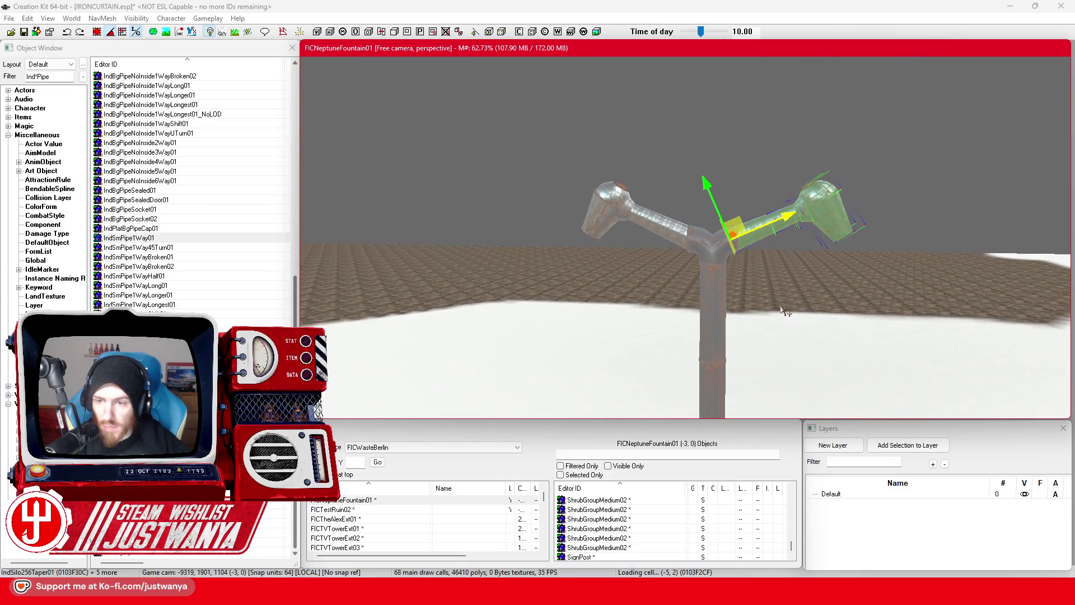
scroll(675, 300, up, 5)
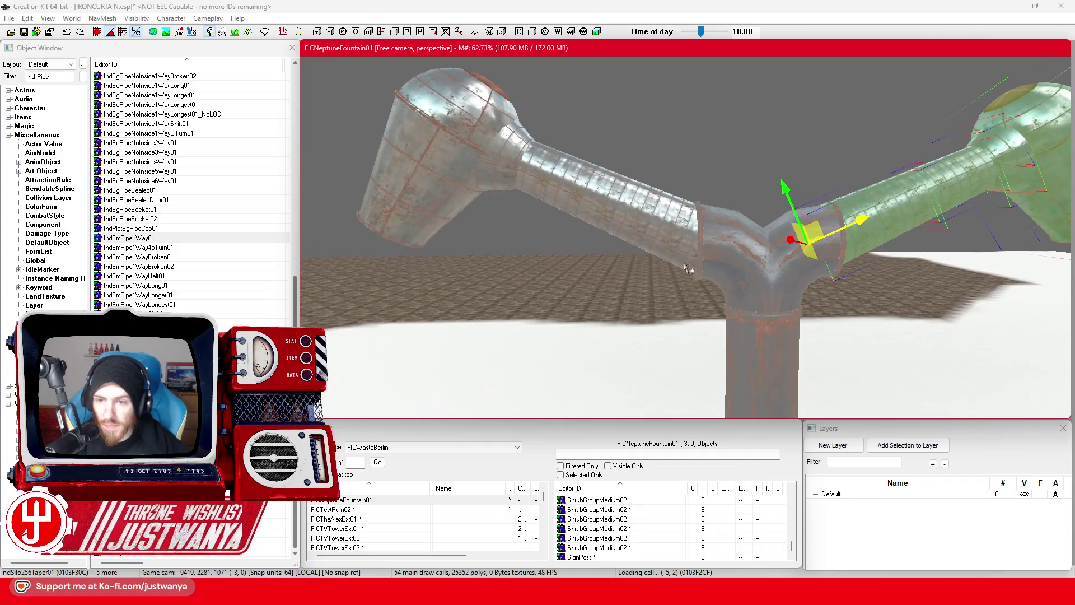
scroll(413, 223, up, 3)
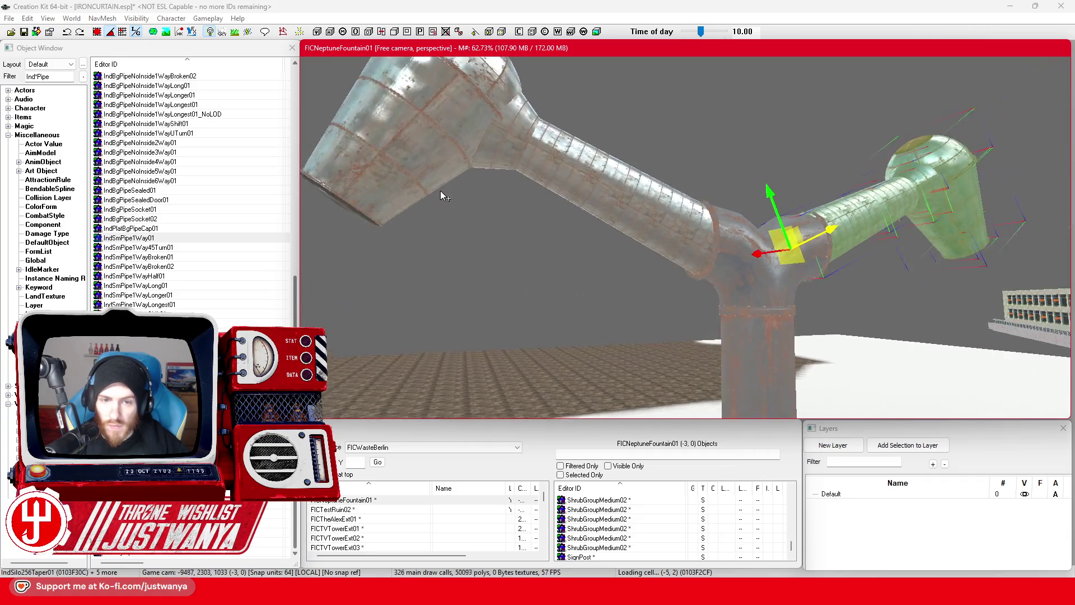
Select the left arm's dome shade and pipe and shift them back toward the junction
click(341, 192)
click(440, 147)
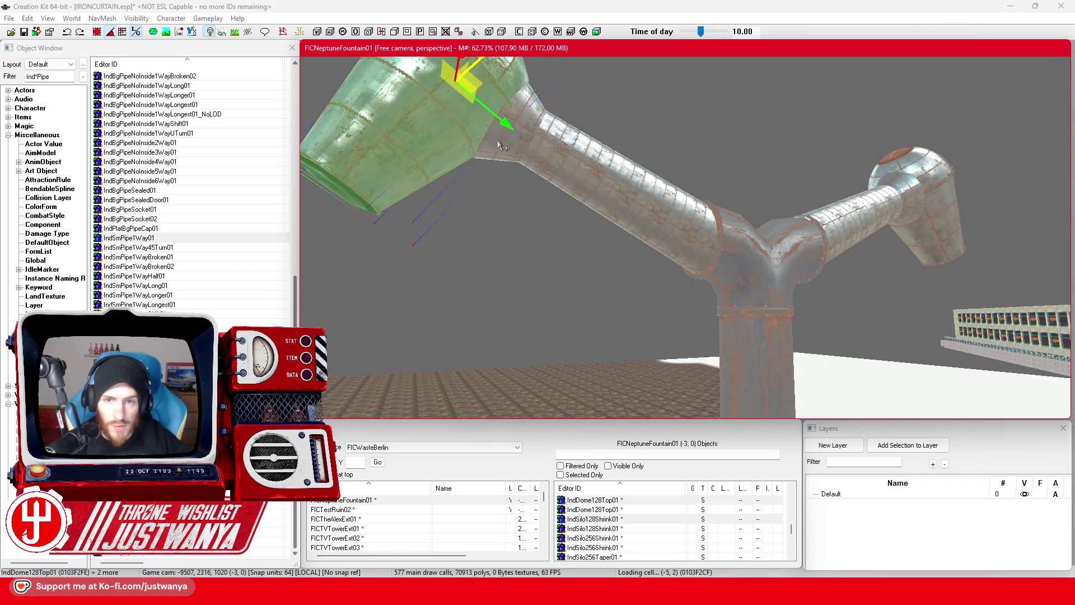
ctrl+click(703, 256)
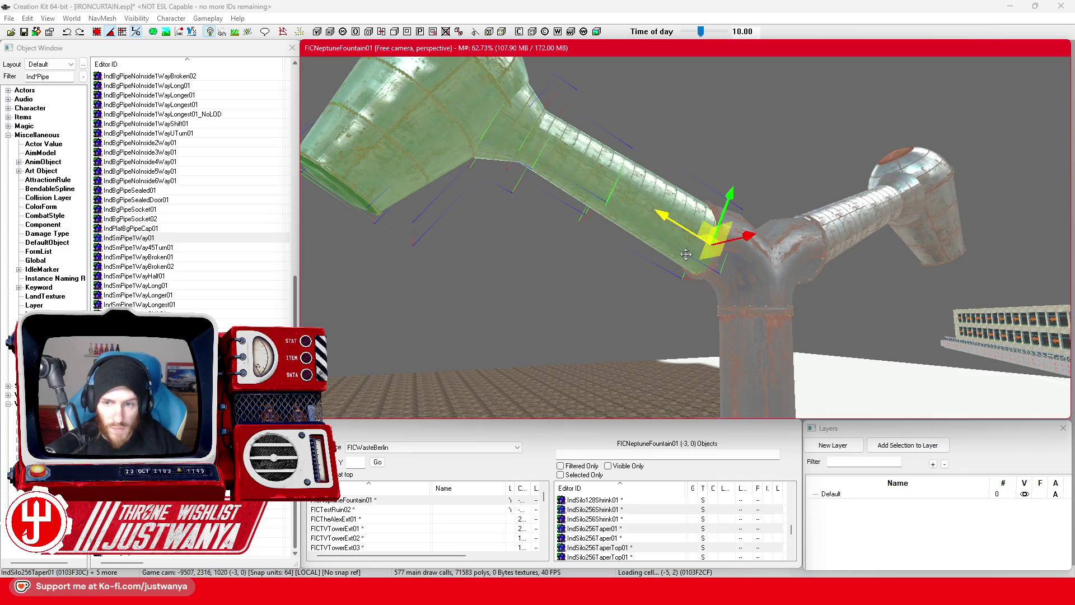
scroll(686, 254, up, 3)
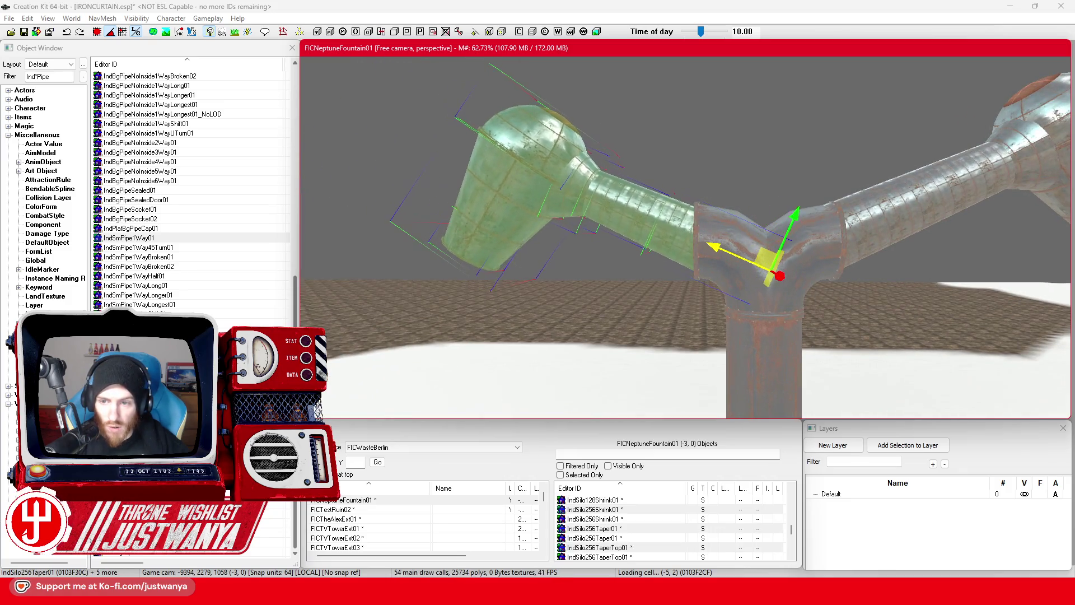
mouse_move(780, 275)
mouse_down()
mouse_move(754, 264)
mouse_move(802, 302)
mouse_move(792, 300)
mouse_move(804, 296)
mouse_up()
drag(683, 213, 705, 219)
Select all the arm pieces and shade and slide them inward toward the tee fitting
click(706, 241)
ctrl+click(880, 178)
ctrl+click(973, 198)
ctrl+click(929, 229)
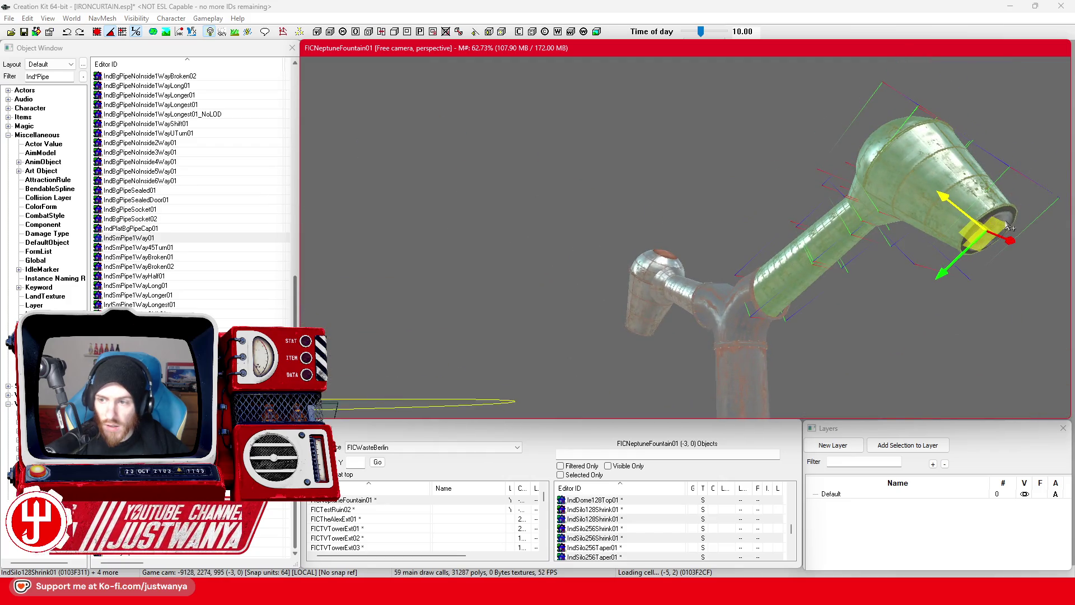
ctrl+click(1009, 228)
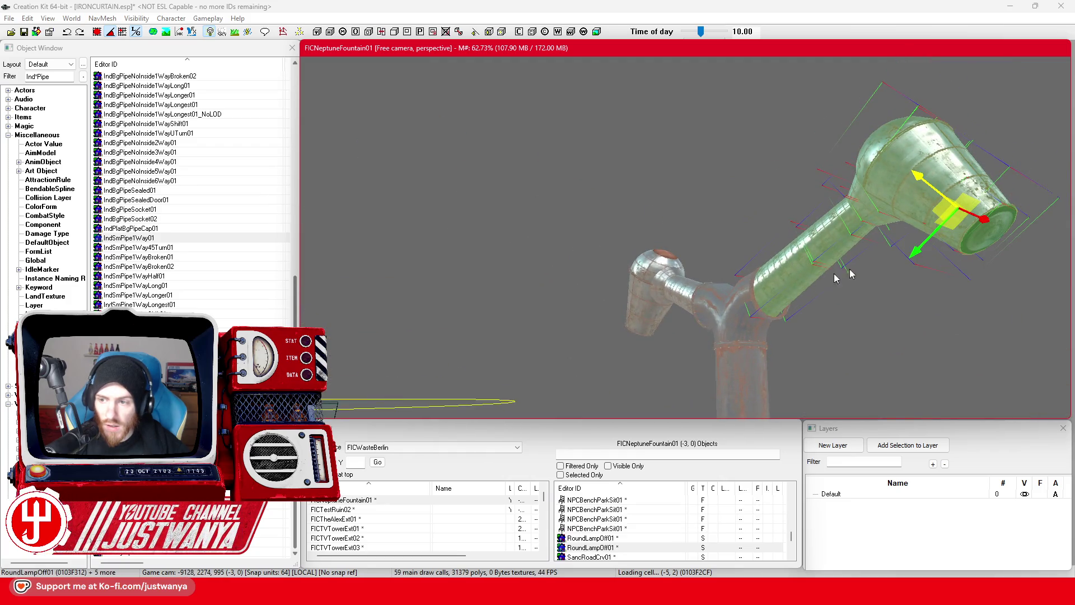
ctrl+click(802, 275)
scroll(808, 328, up, 5)
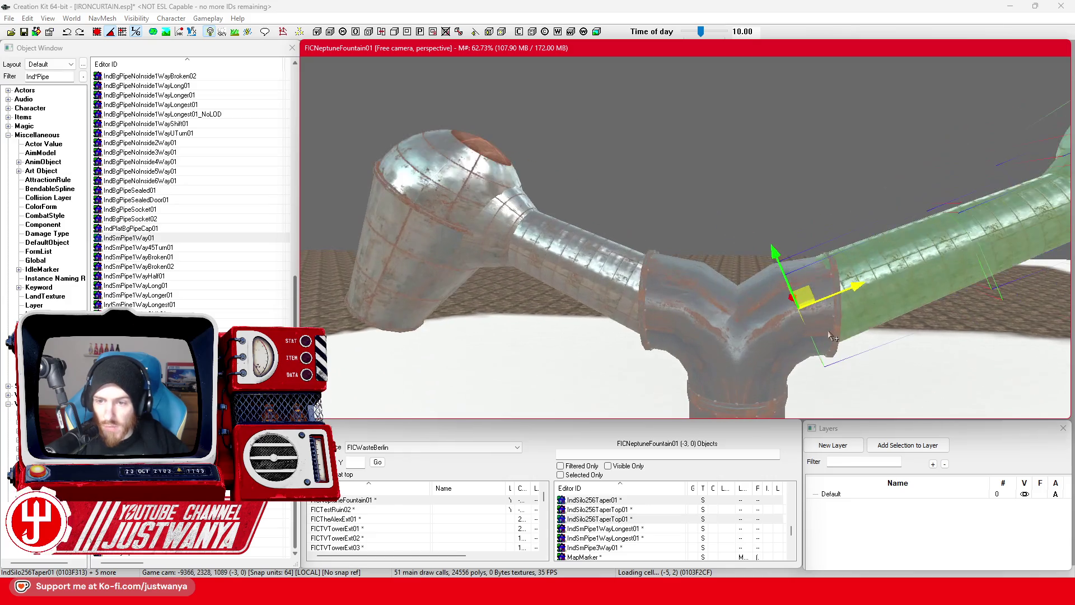
mouse_move(861, 286)
mouse_down()
mouse_move(792, 280)
mouse_move(770, 311)
mouse_move(786, 314)
mouse_up()
Reposition the IndSmPipe3Way01 tee under the two arms and set its scale to 0.49
click(682, 352)
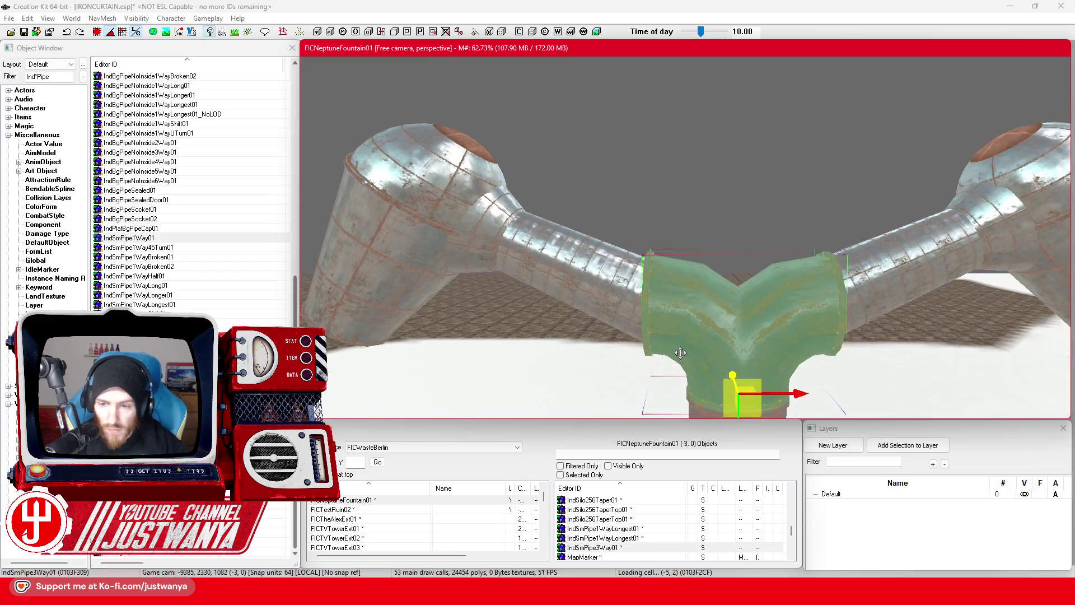
drag(739, 335, 739, 330)
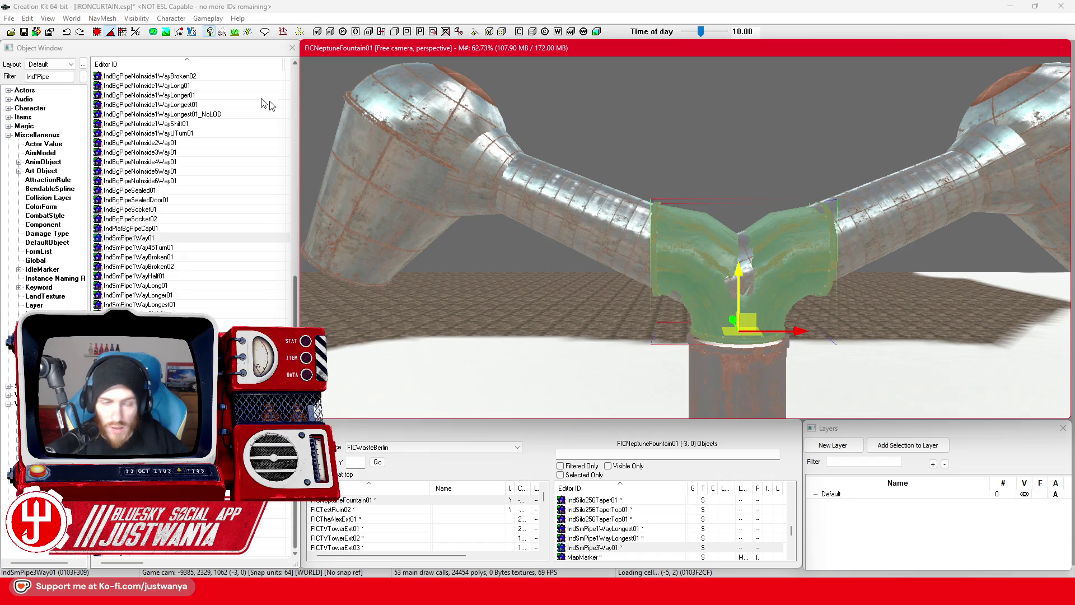
click(66, 32)
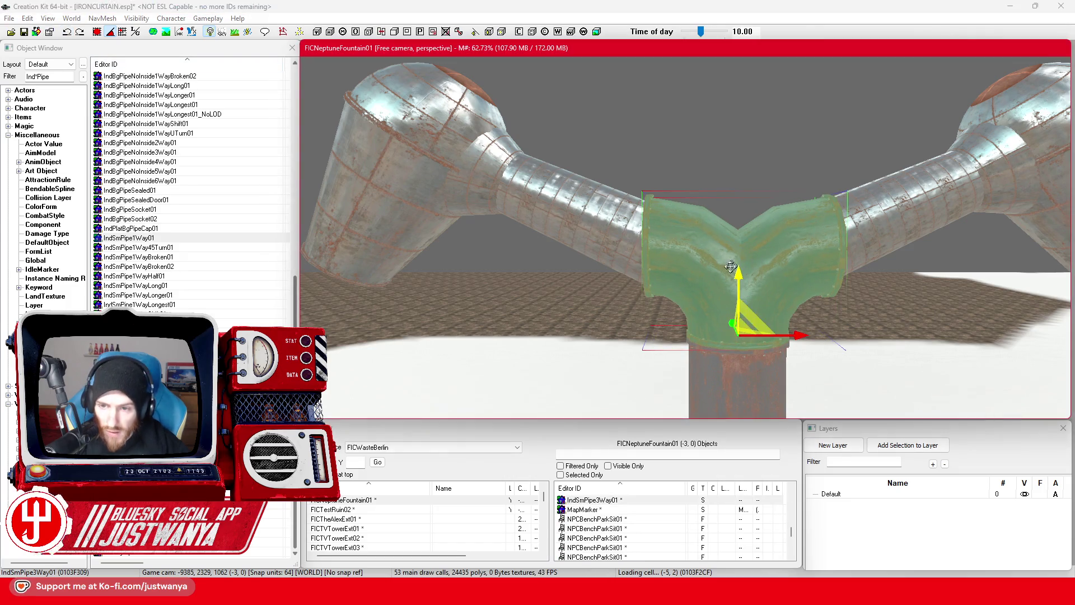
drag(740, 274, 740, 279)
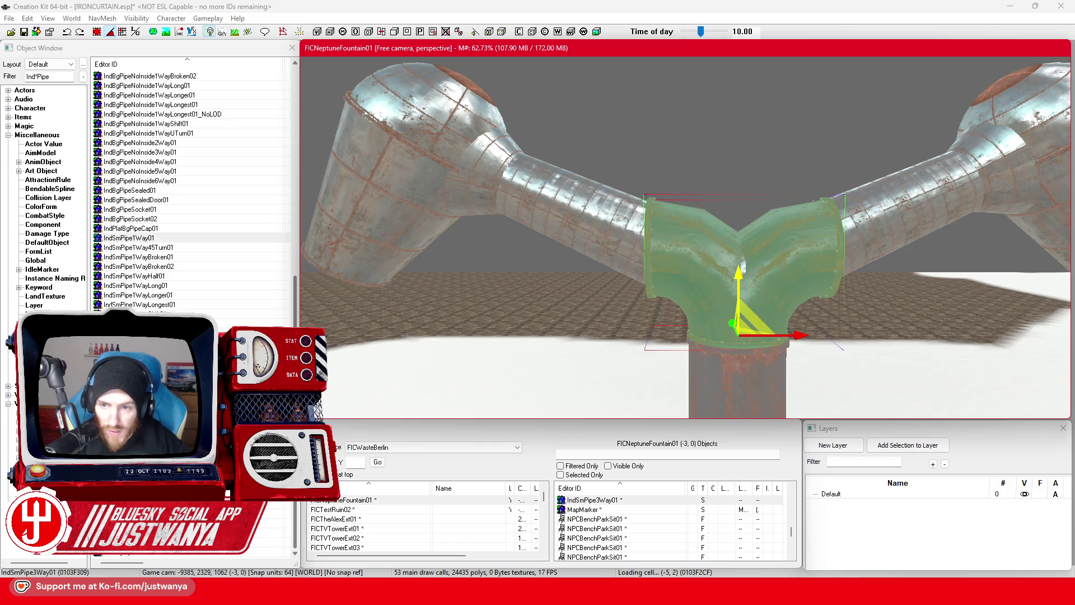
key(shift)
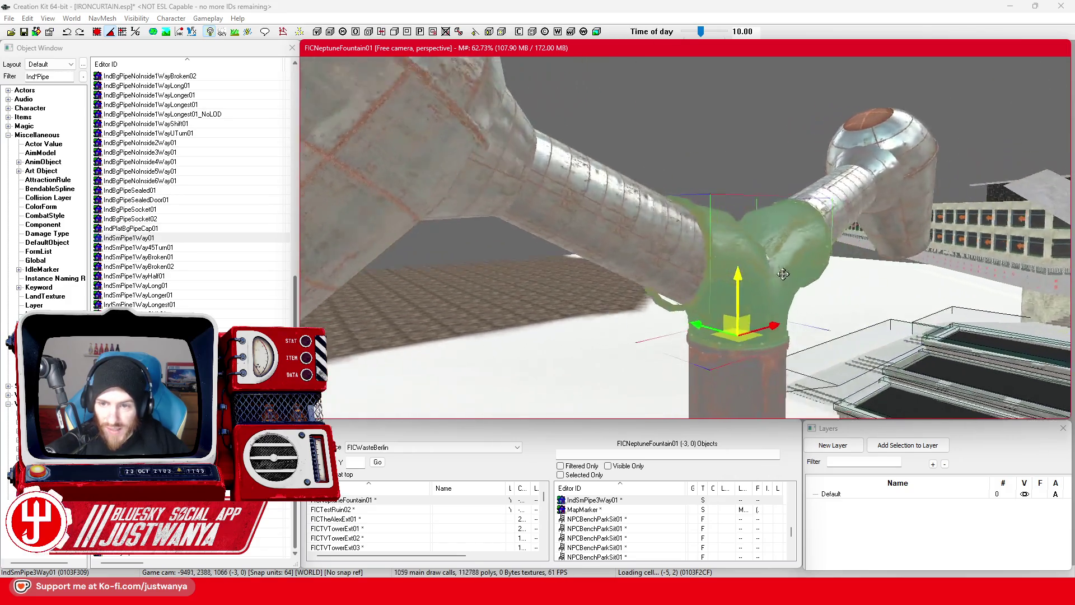
key(shift)
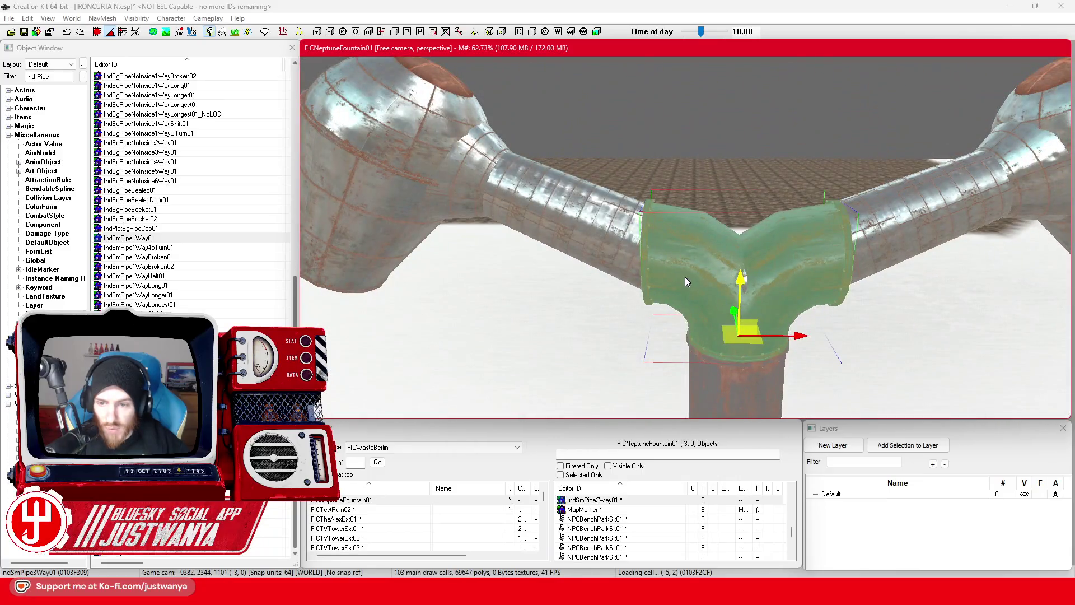
double_click(686, 278)
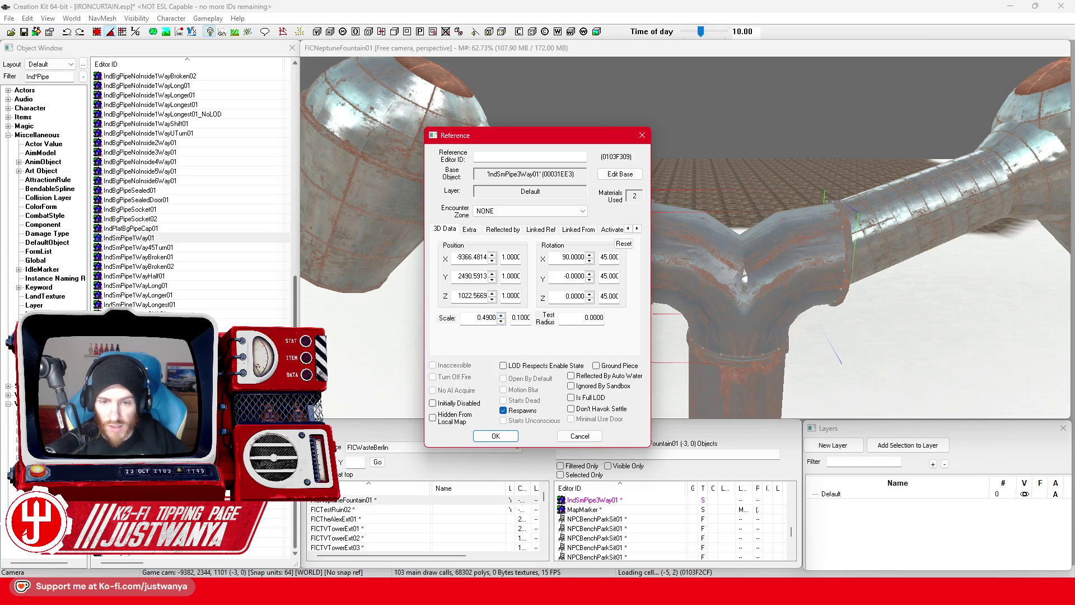
click(495, 436)
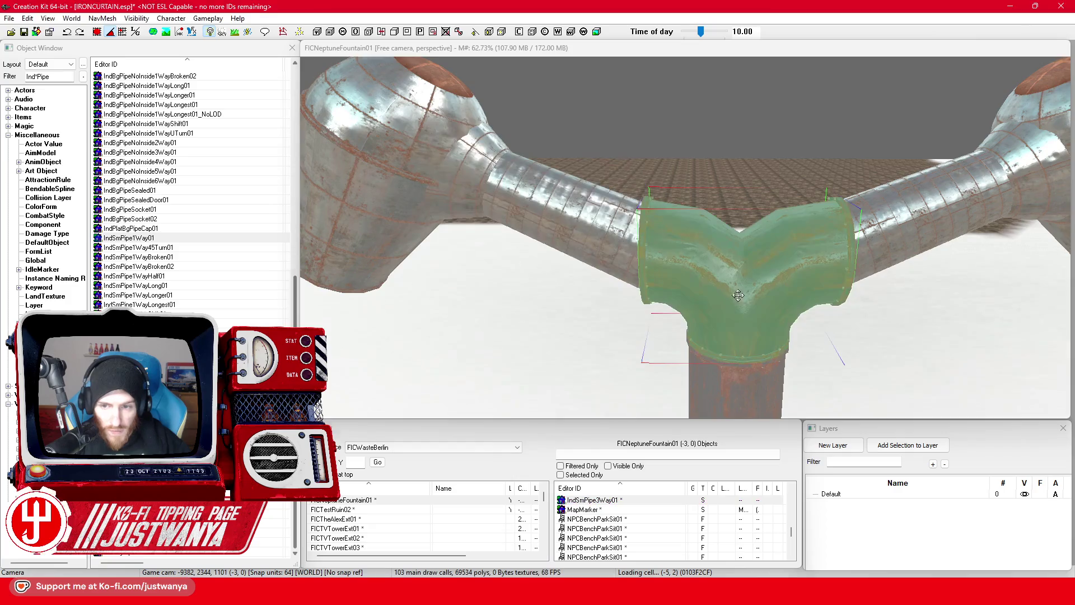
scroll(634, 389, up, 2)
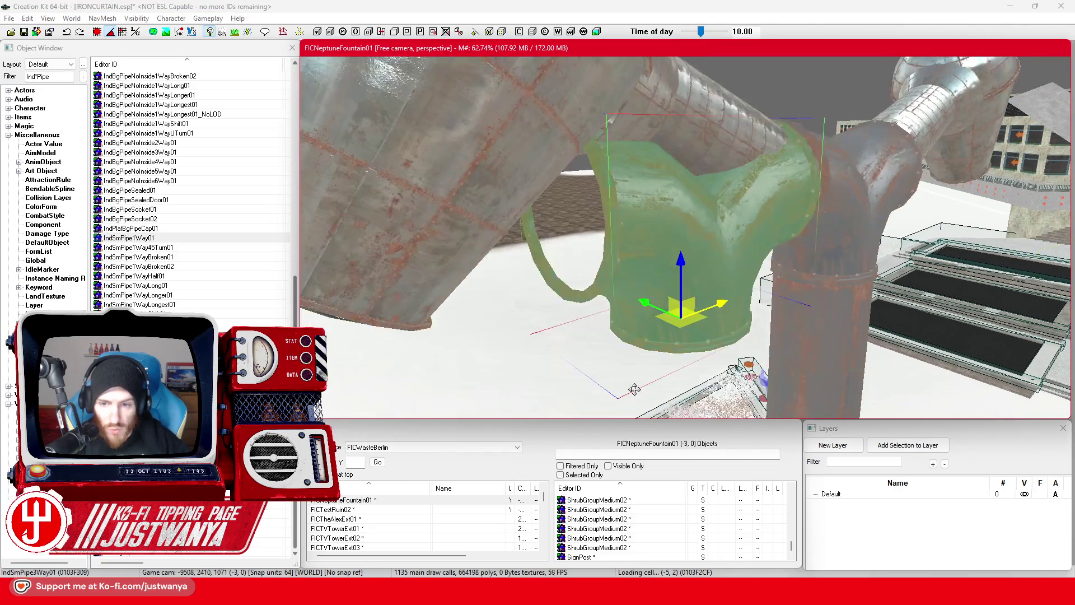
Swap the piece to the IndSmPipeSealed01 sealed cap and rotate it upright
key(ctrl+z)
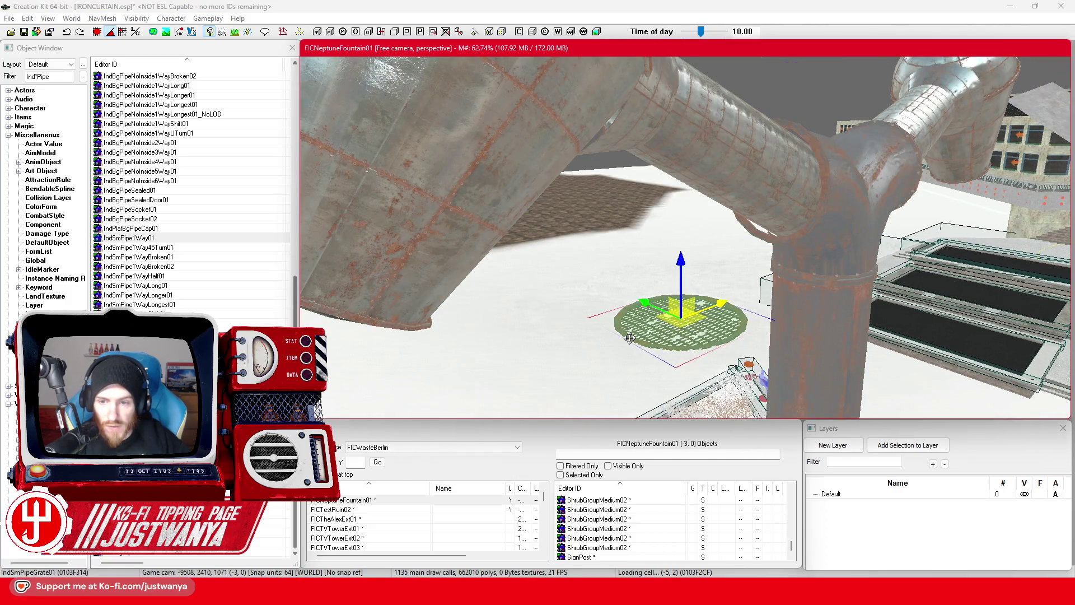
key(ctrl+z)
key(e)
mouse_move(644, 284)
mouse_down()
mouse_move(744, 328)
mouse_move(813, 268)
mouse_up()
Raise the sealed cap onto the lamp post's pipe junction
key(w)
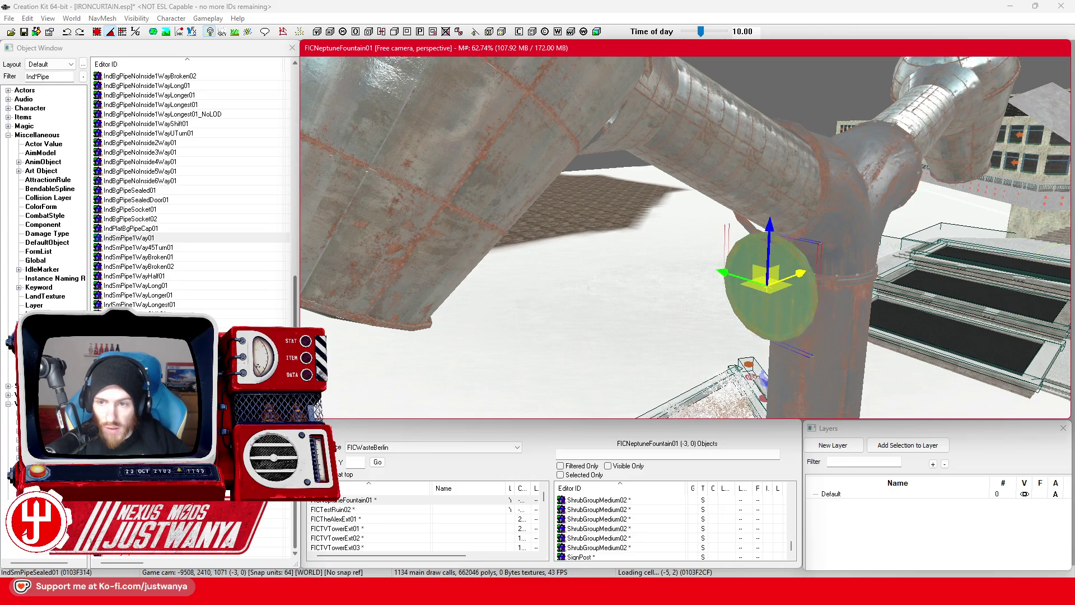
drag(779, 232, 782, 149)
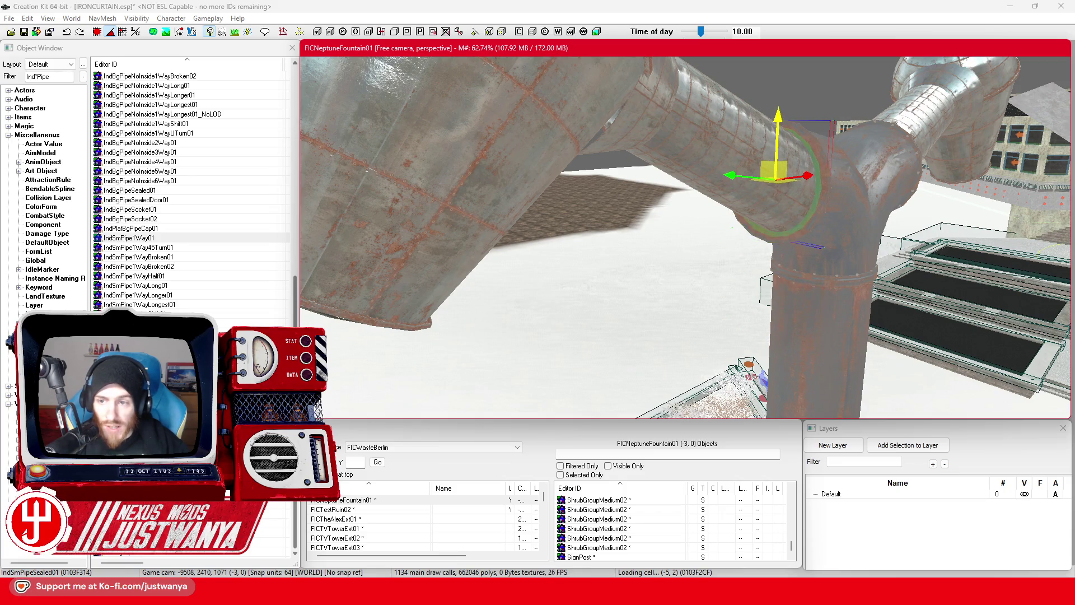
scroll(822, 199, up, 5)
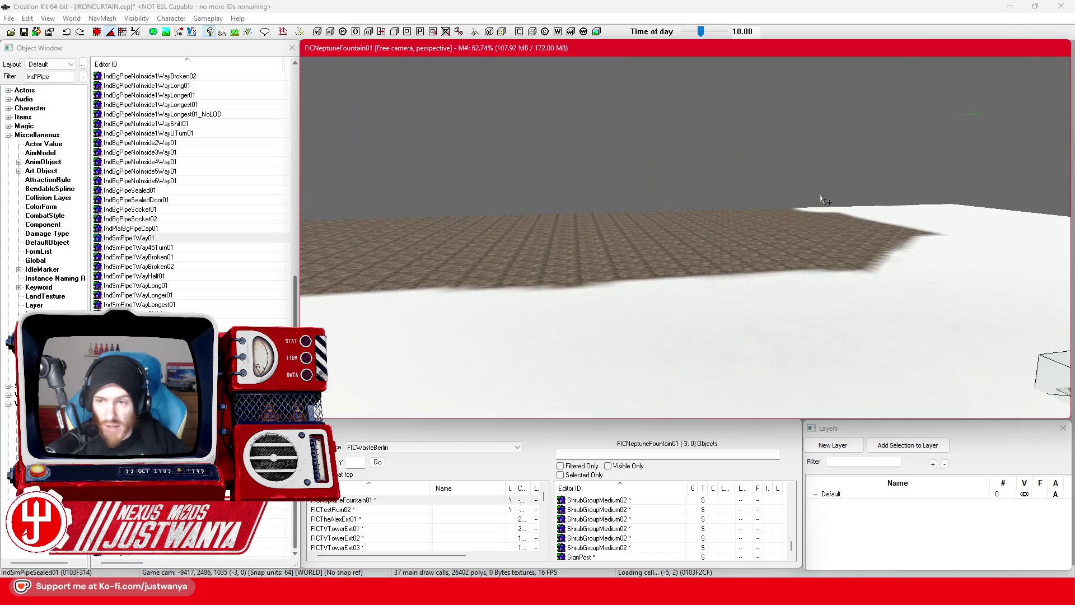
scroll(822, 199, down, 8)
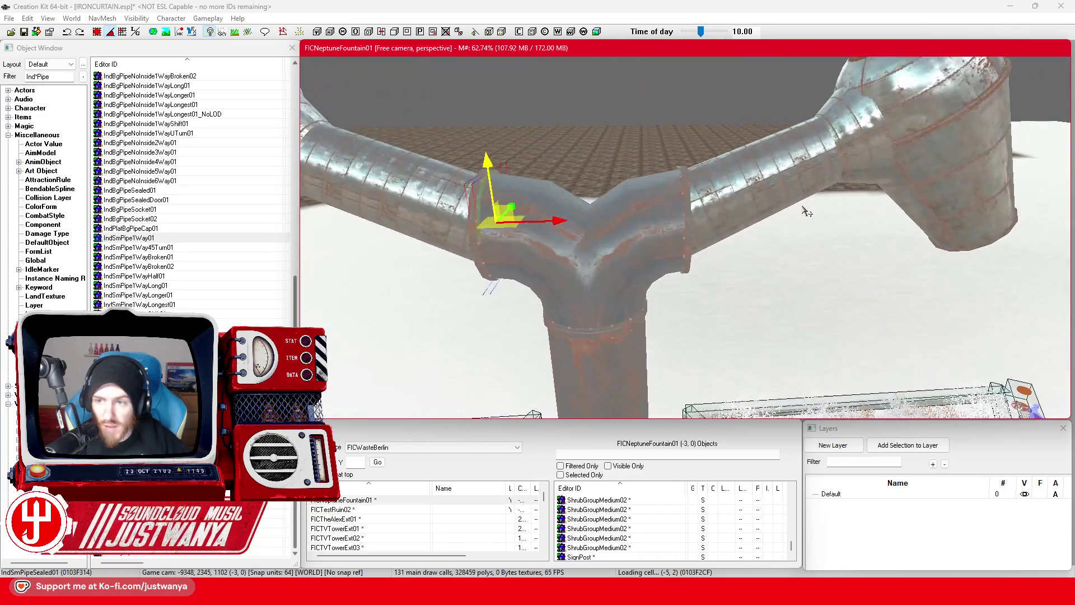
drag(720, 219, 683, 214)
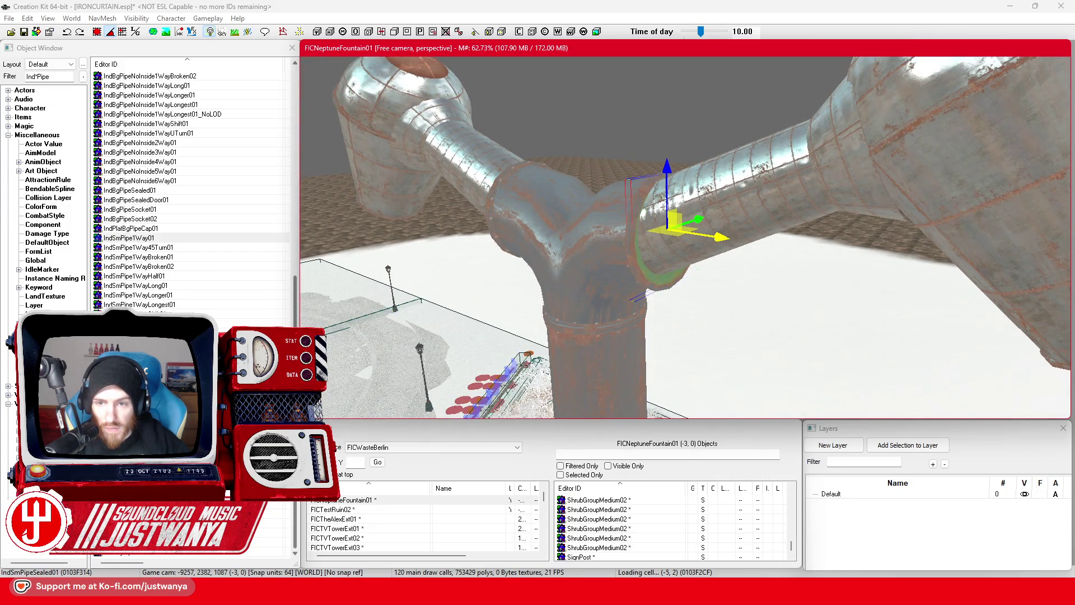
scroll(759, 293, down, 10)
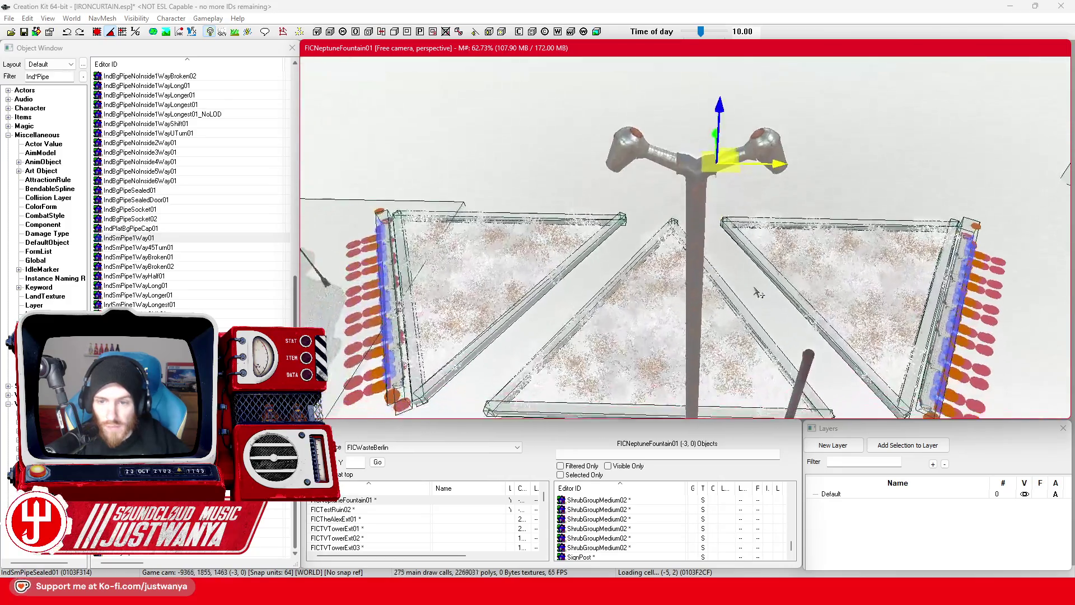
scroll(759, 293, up, 10)
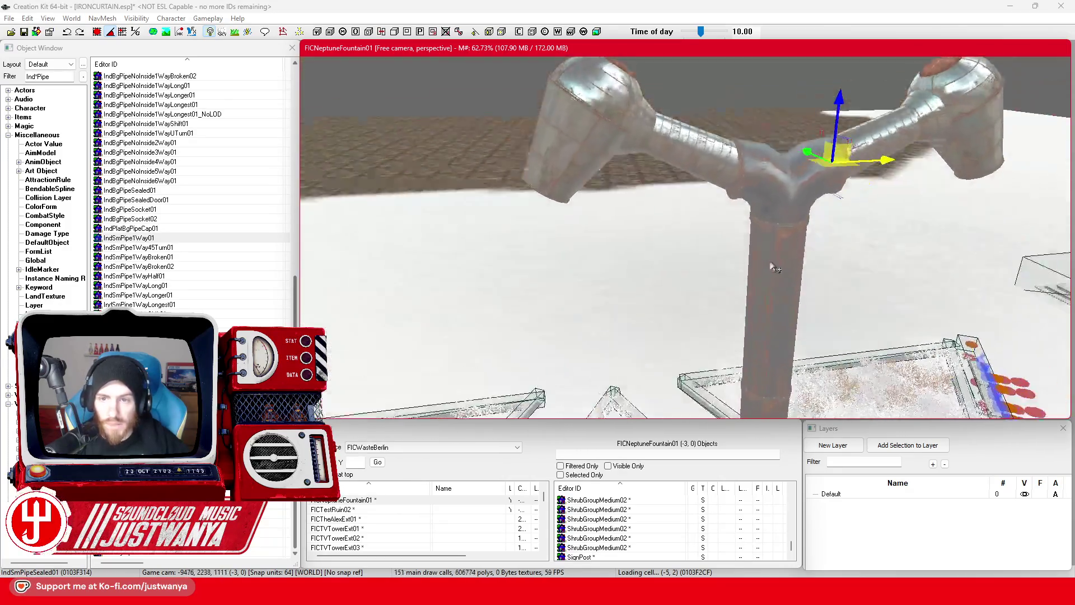
Ctrl-select the first pipe pieces and the funnel shades around the lamp head
drag(772, 267, 556, 121)
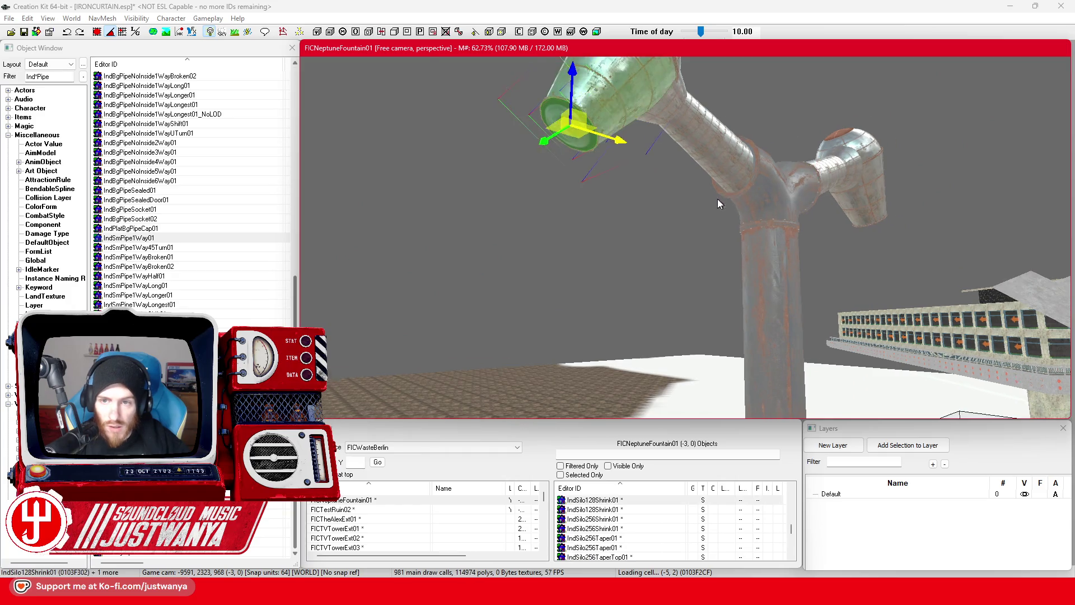
drag(718, 200, 559, 231)
ctrl+click(639, 283)
ctrl+click(871, 246)
mouse_move(871, 246)
mouse_down()
mouse_move(882, 214)
mouse_move(809, 188)
mouse_move(807, 211)
mouse_move(932, 207)
mouse_move(915, 216)
mouse_up()
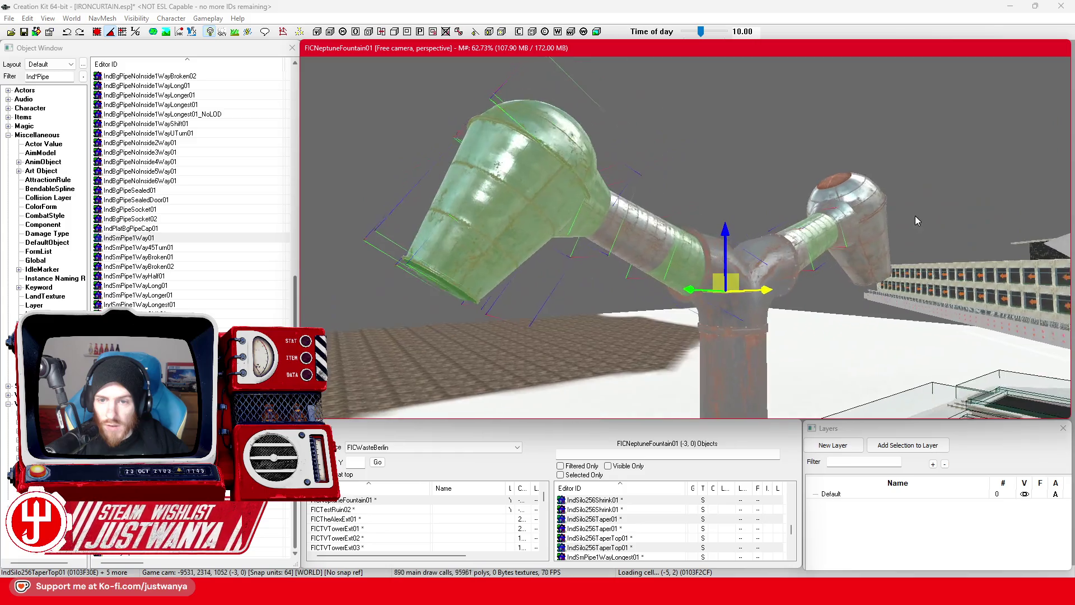
click(601, 138)
click(451, 283)
mouse_move(452, 283)
mouse_down()
mouse_move(462, 301)
mouse_move(551, 312)
mouse_move(529, 261)
mouse_move(480, 246)
mouse_up()
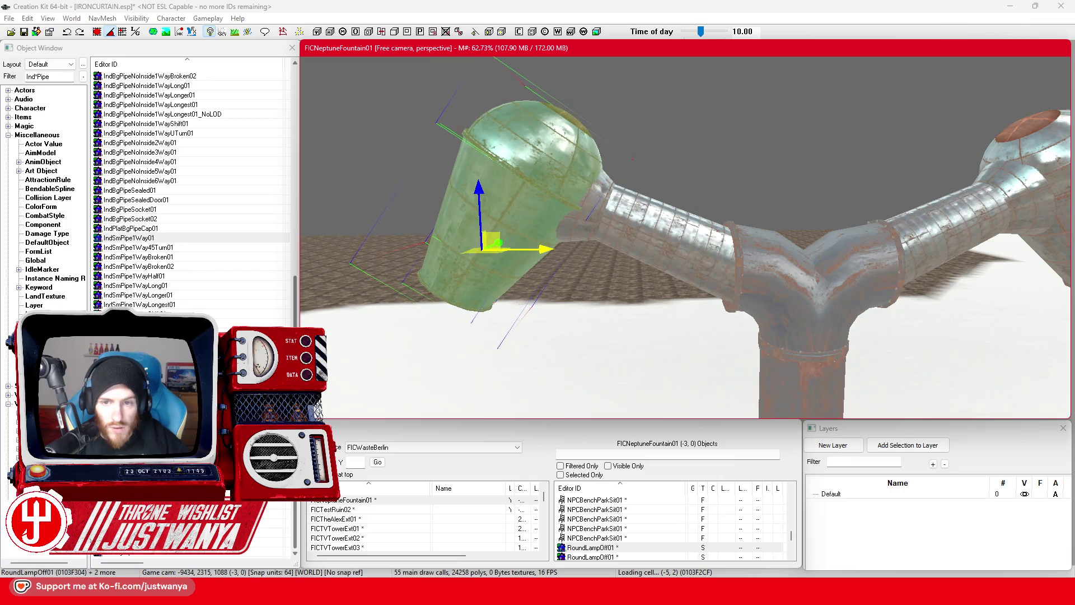
mouse_move(726, 285)
mouse_down()
mouse_move(804, 215)
mouse_move(794, 248)
mouse_up()
click(805, 215)
mouse_move(834, 291)
mouse_down()
mouse_move(867, 281)
mouse_move(861, 261)
mouse_move(838, 257)
mouse_move(883, 240)
mouse_up()
drag(795, 230, 654, 229)
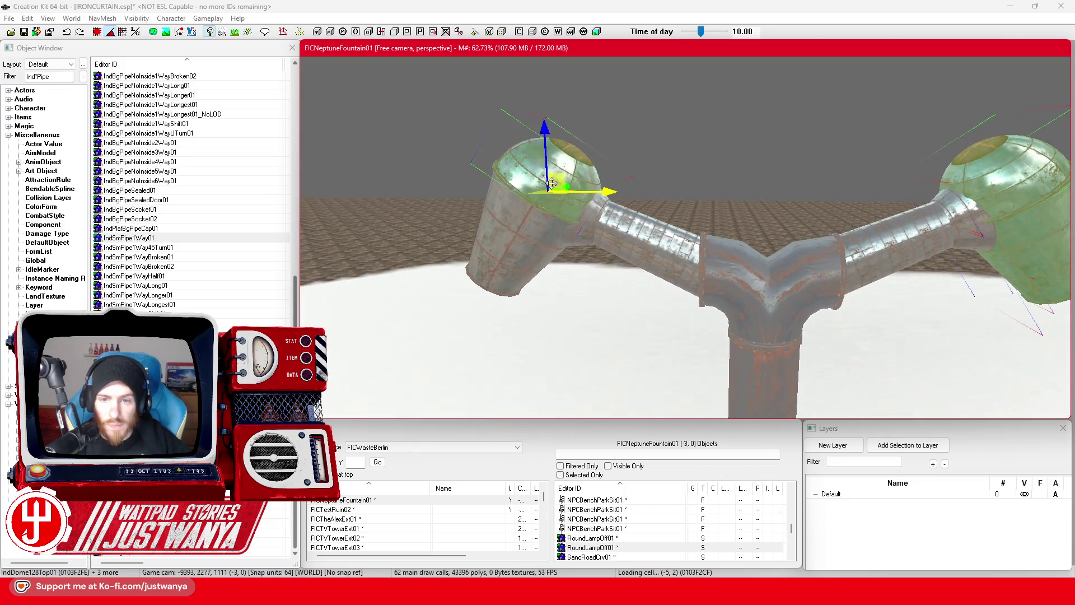
Add the remaining shade, lamp piece, arm pipe segments and vertical column to the selection
ctrl+click(552, 183)
drag(552, 183, 588, 208)
ctrl+click(507, 292)
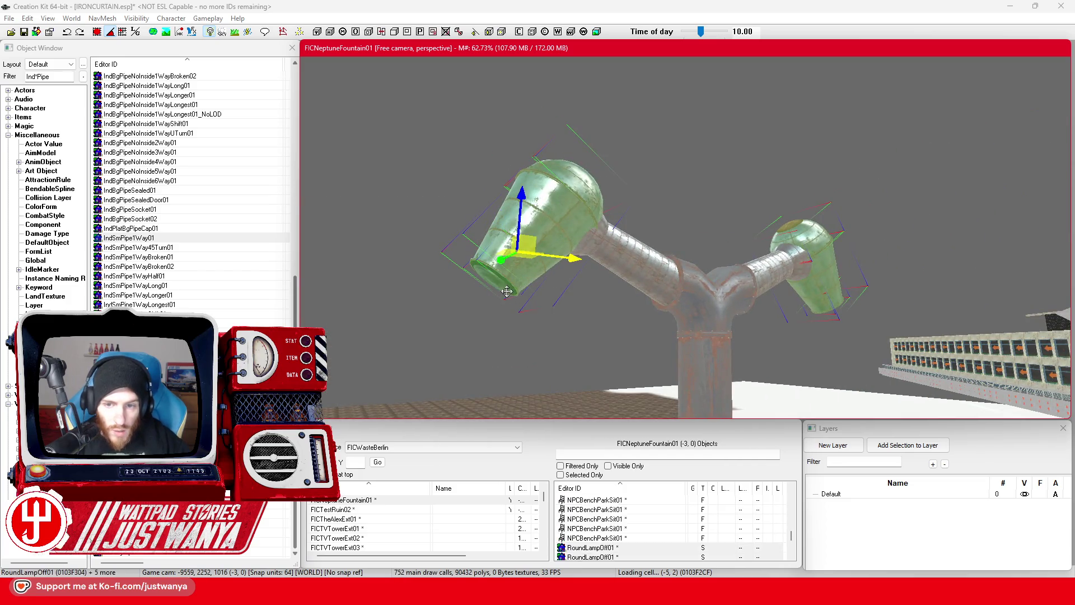
ctrl+click(600, 242)
ctrl+click(658, 294)
ctrl+click(638, 273)
mouse_move(639, 273)
mouse_down()
mouse_move(664, 338)
mouse_move(703, 308)
mouse_up()
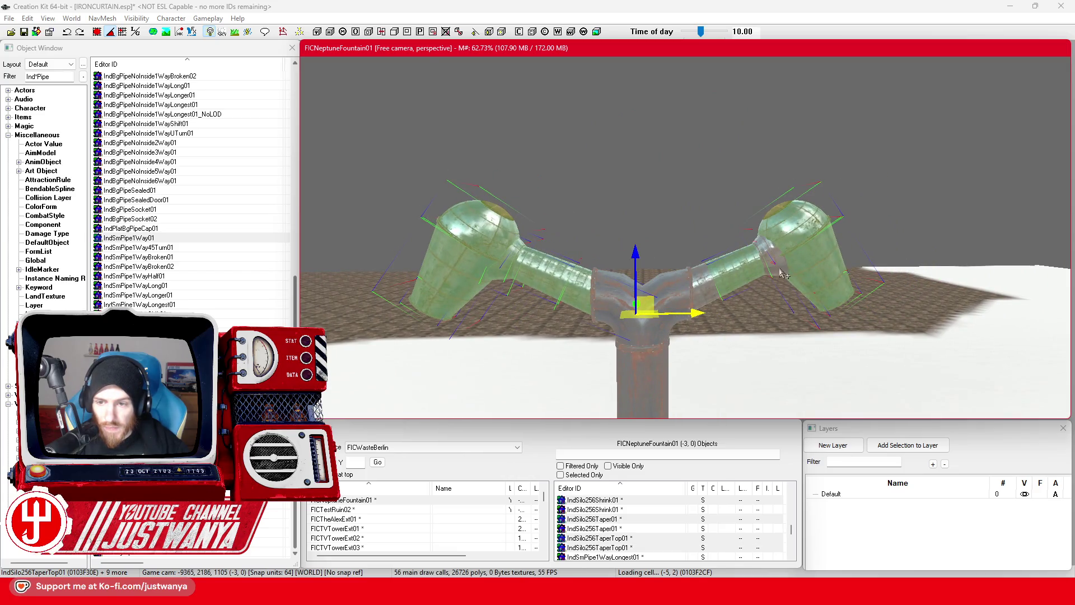
ctrl+click(648, 343)
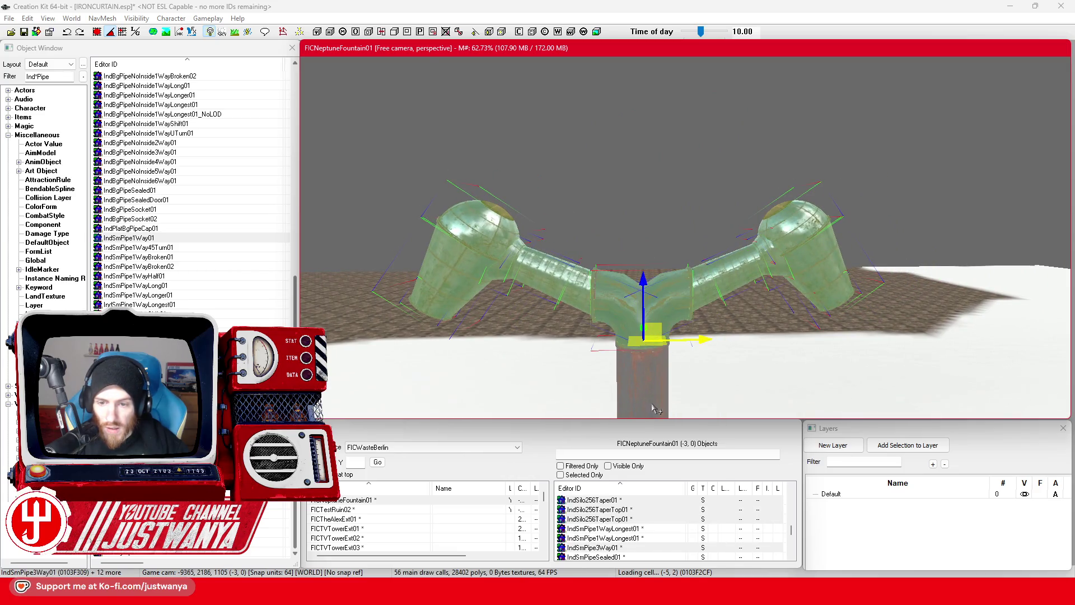
key(f)
mouse_move(659, 356)
mouse_down()
mouse_move(651, 310)
mouse_move(669, 250)
mouse_up()
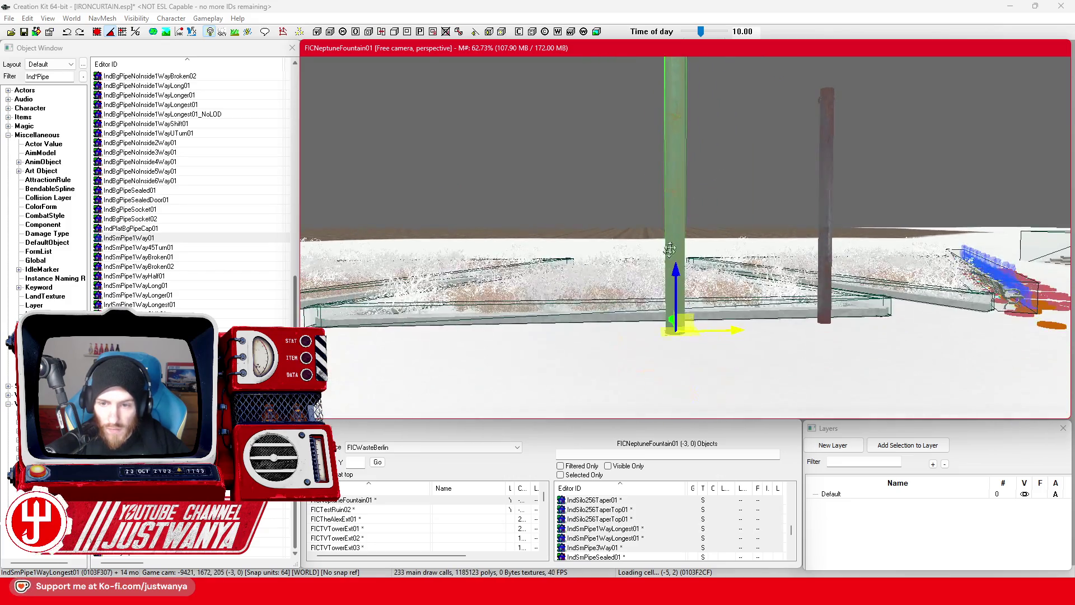
Create a pack-in named FIC_SCOL_PlazaLamp01 from the selection, accepting the empty filter
right_click(675, 220)
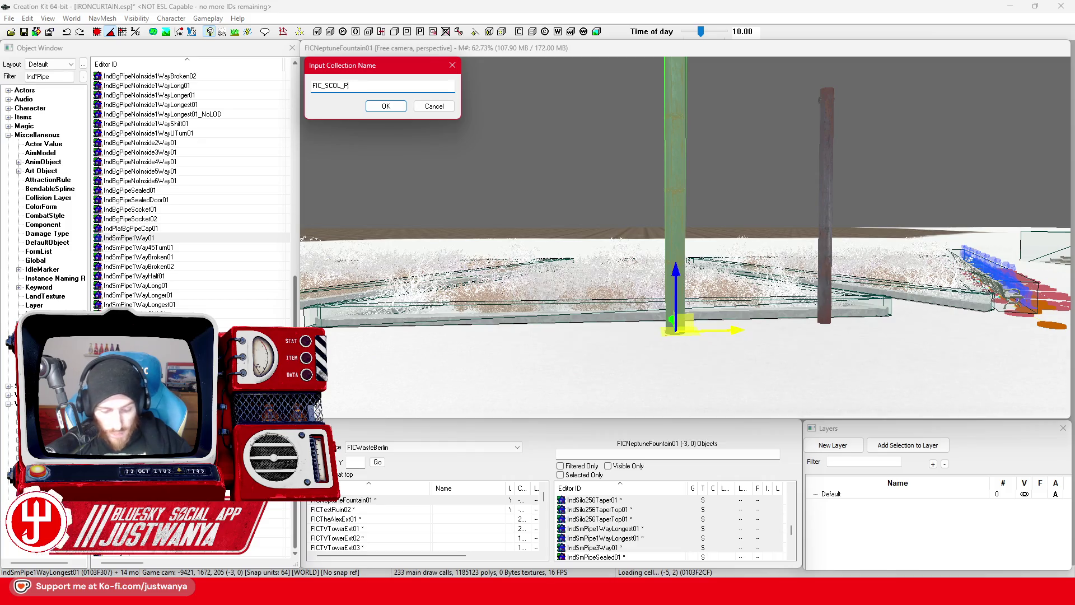
key(BackSpace)
key(BackSpace)
key(BackSpace)
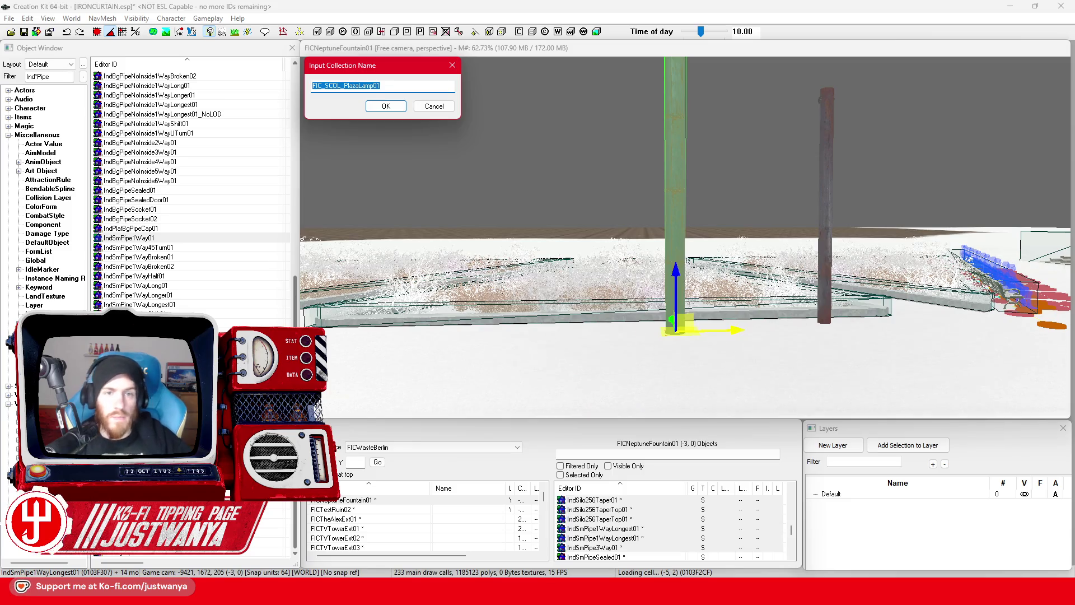
click(396, 112)
click(394, 109)
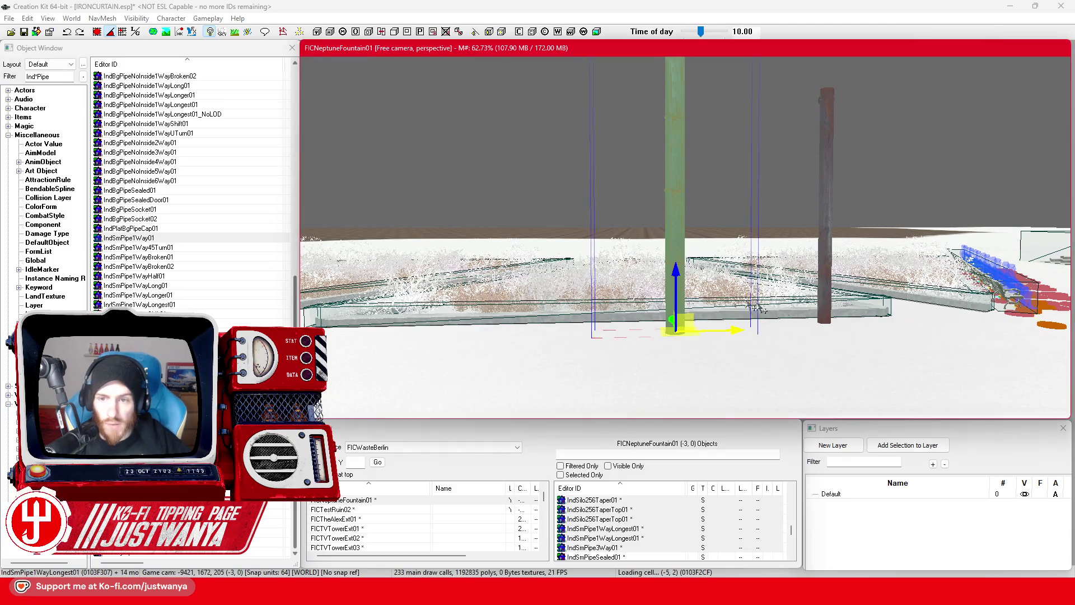
key(shift)
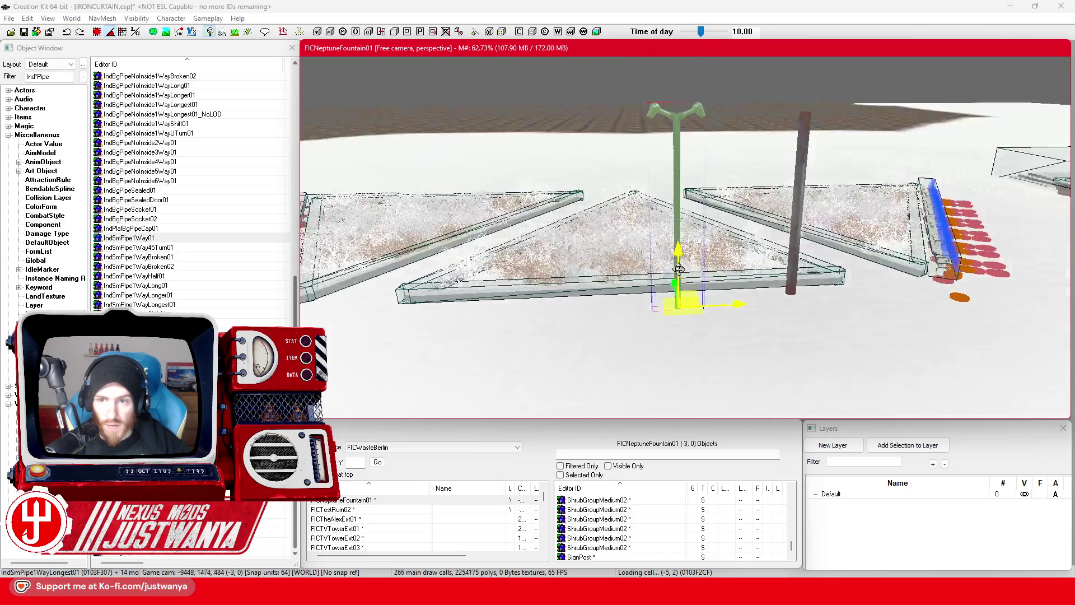
Move the FIC_SCOL_PlazaLamp01 lamp post to the end of the plaza fence
key(shift)
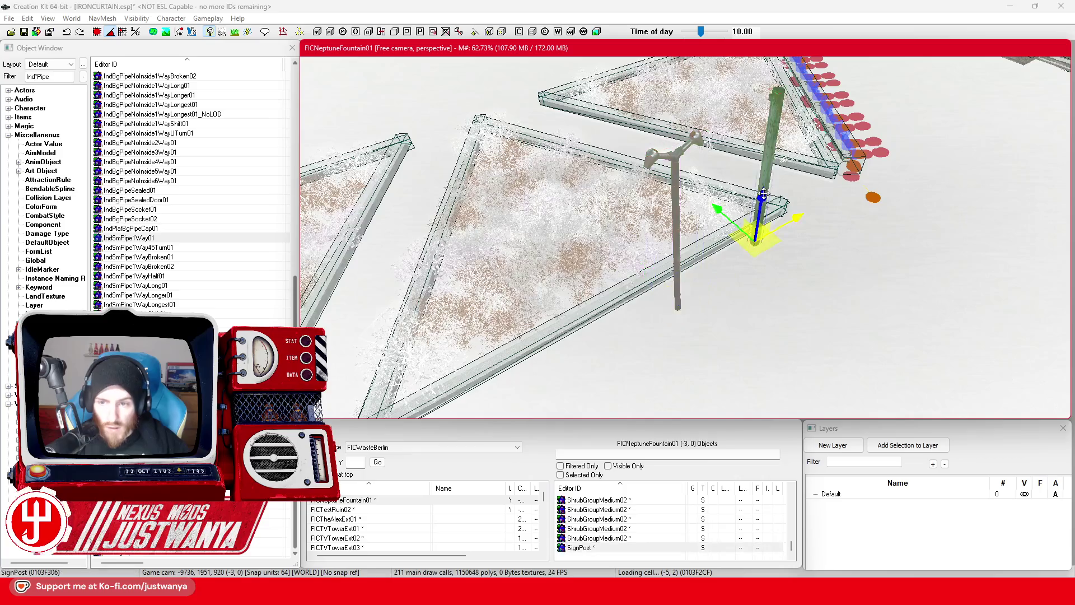
key(Delete)
click(683, 245)
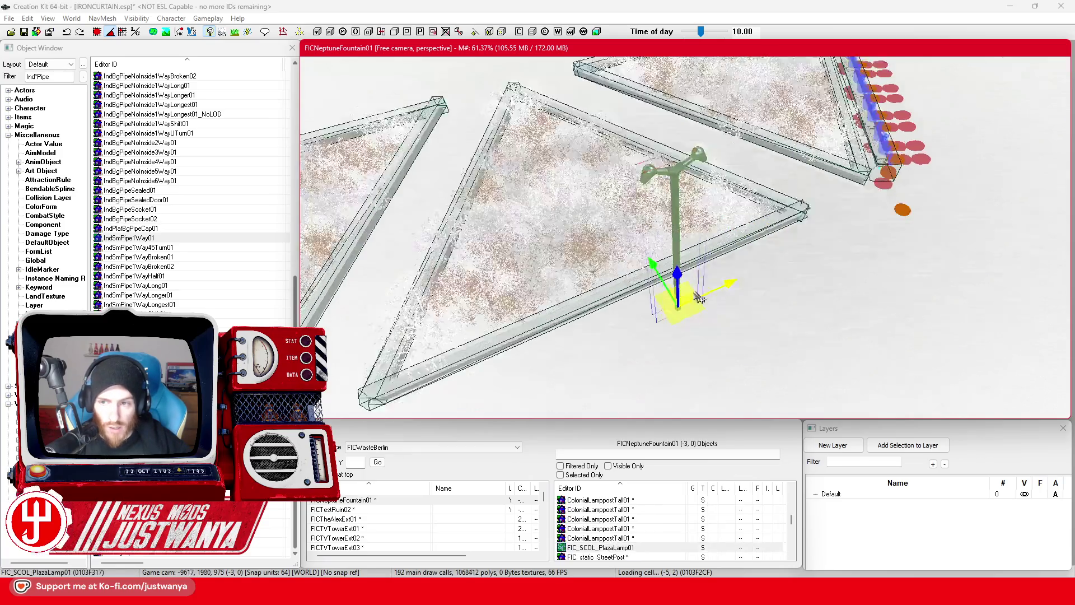
key(shift)
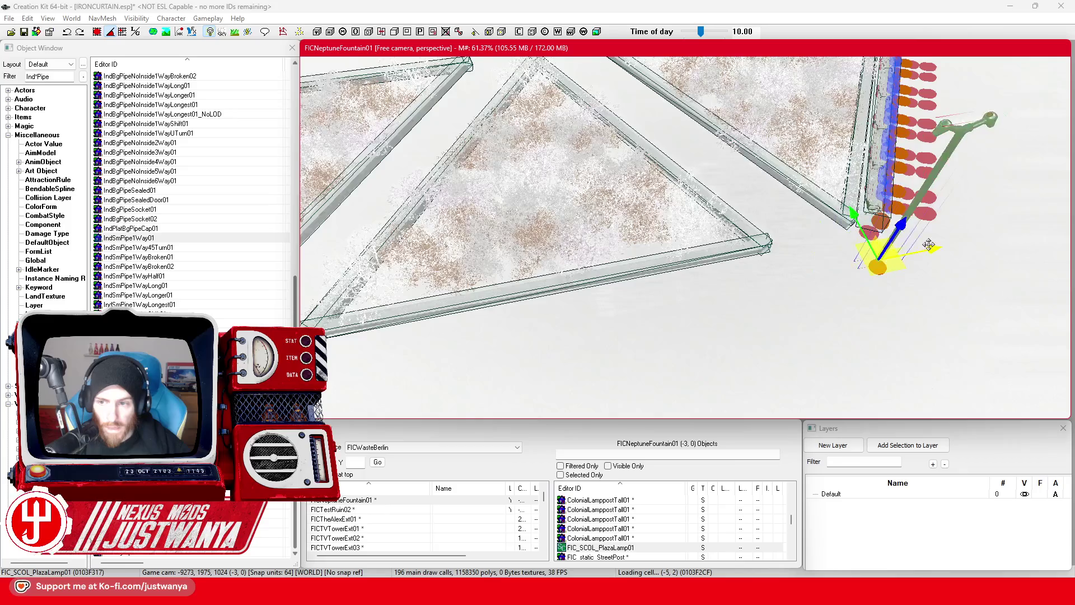
scroll(707, 297, up, 5)
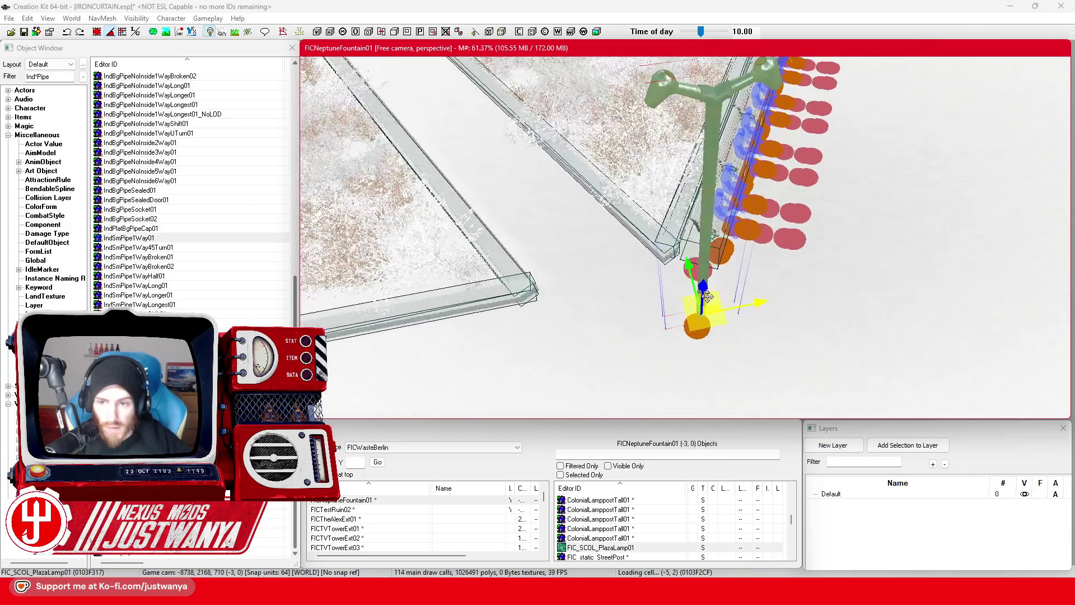
scroll(707, 297, up, 3)
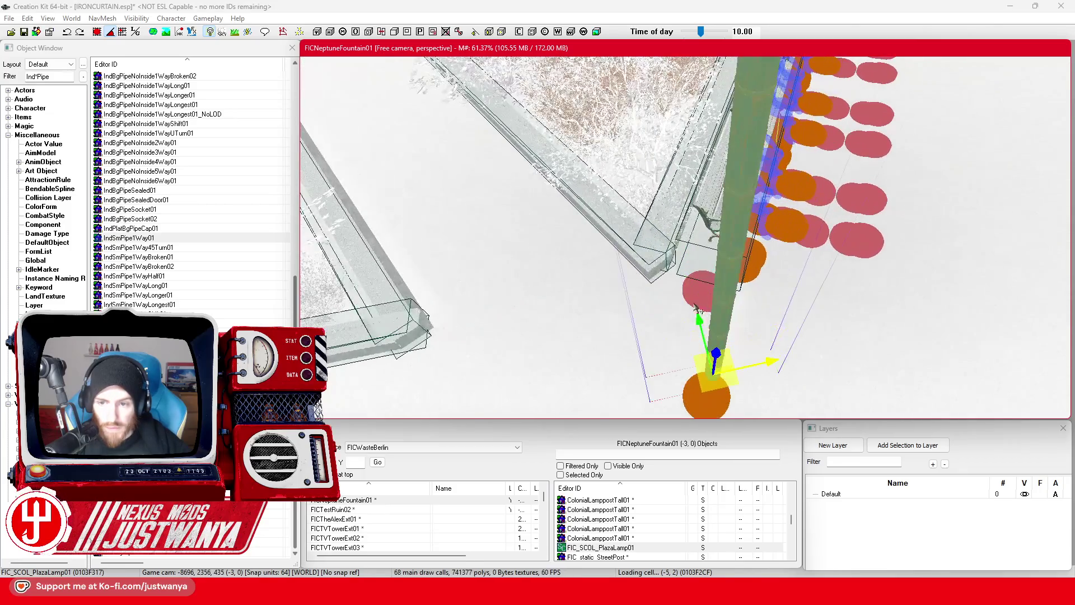
scroll(681, 239, up, 3)
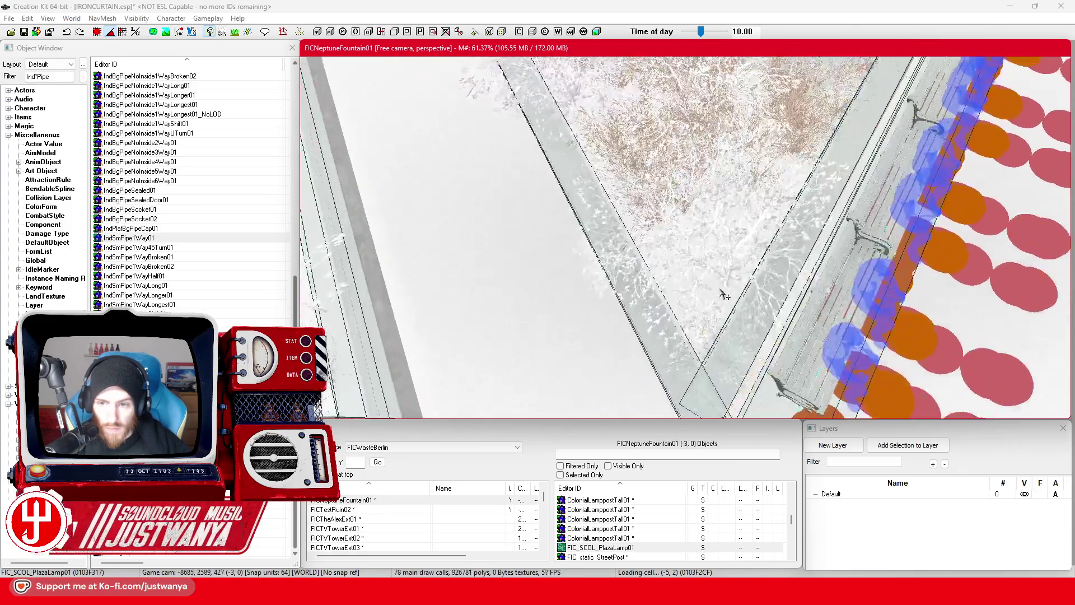
drag(656, 328, 636, 213)
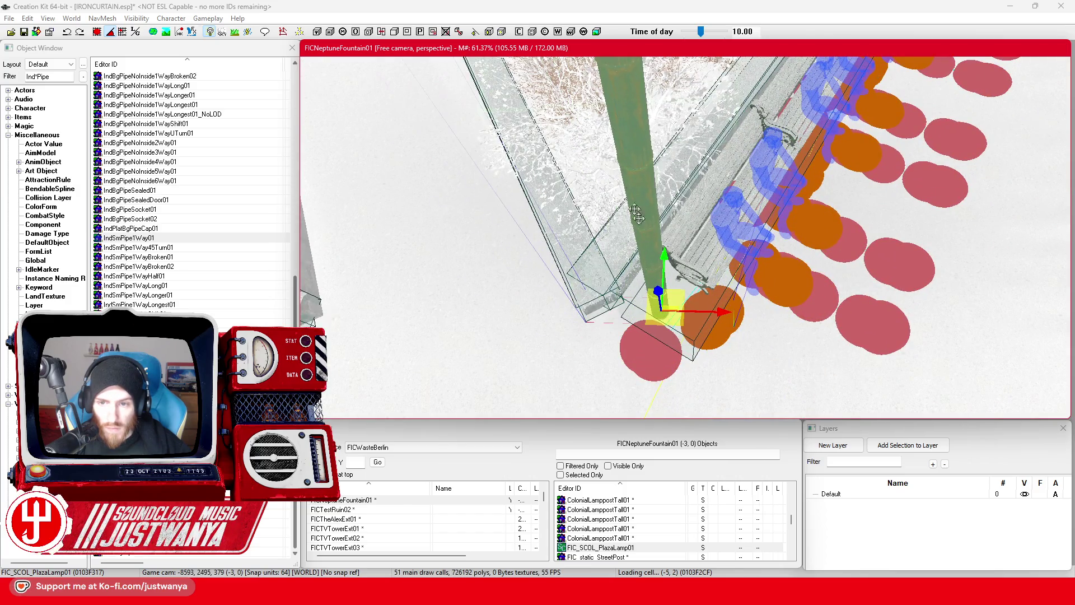
Try the FIC_MatSwap_IndSiloWhite material swap on the lamp post
double_click(630, 162)
click(504, 230)
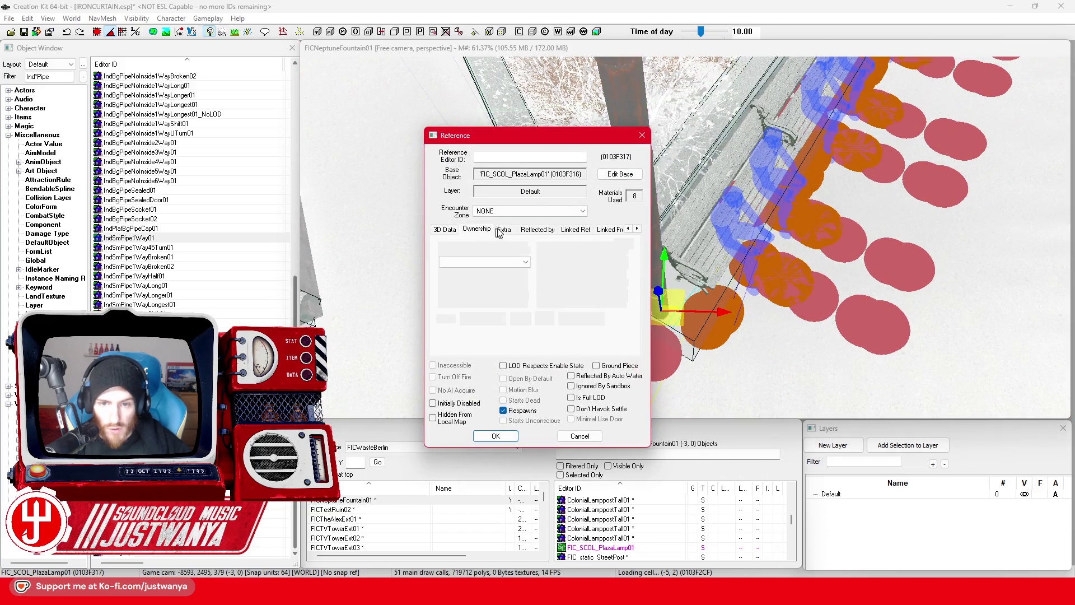
click(543, 312)
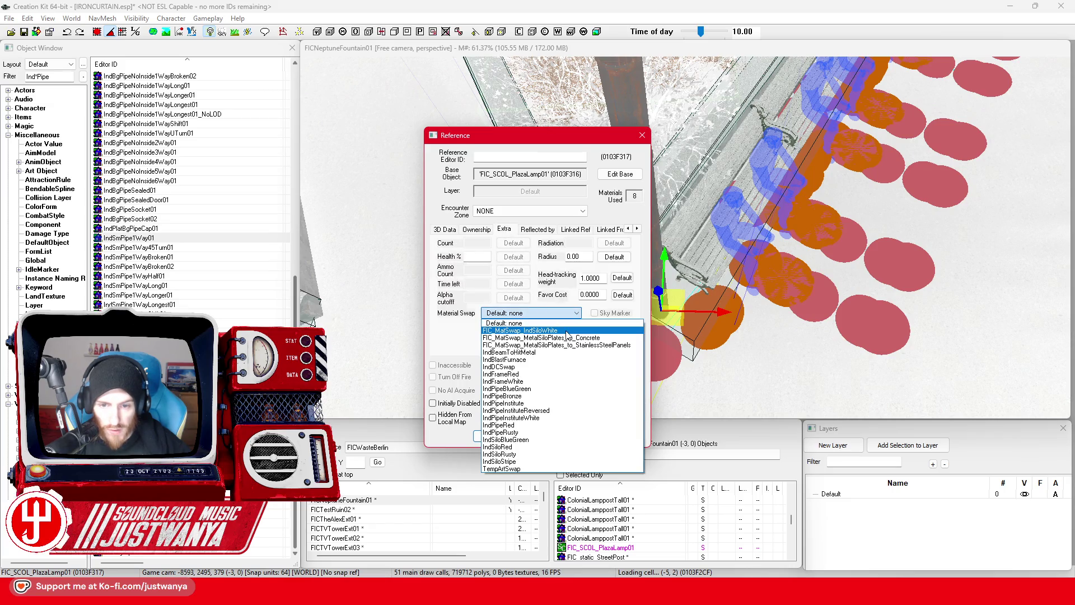
click(533, 387)
click(496, 436)
scroll(620, 273, down, 8)
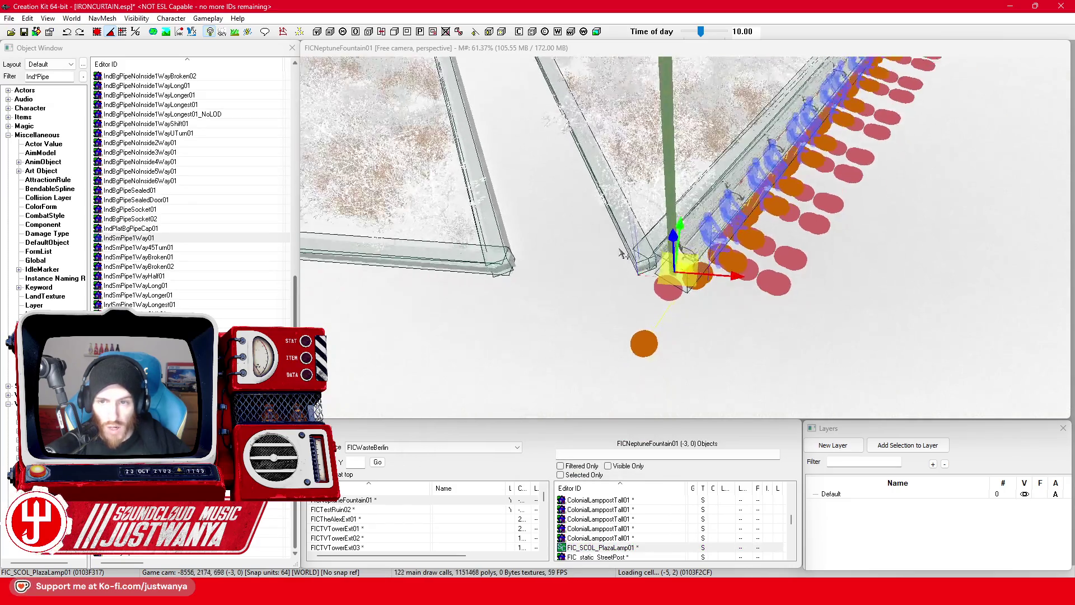
scroll(621, 274, up, 5)
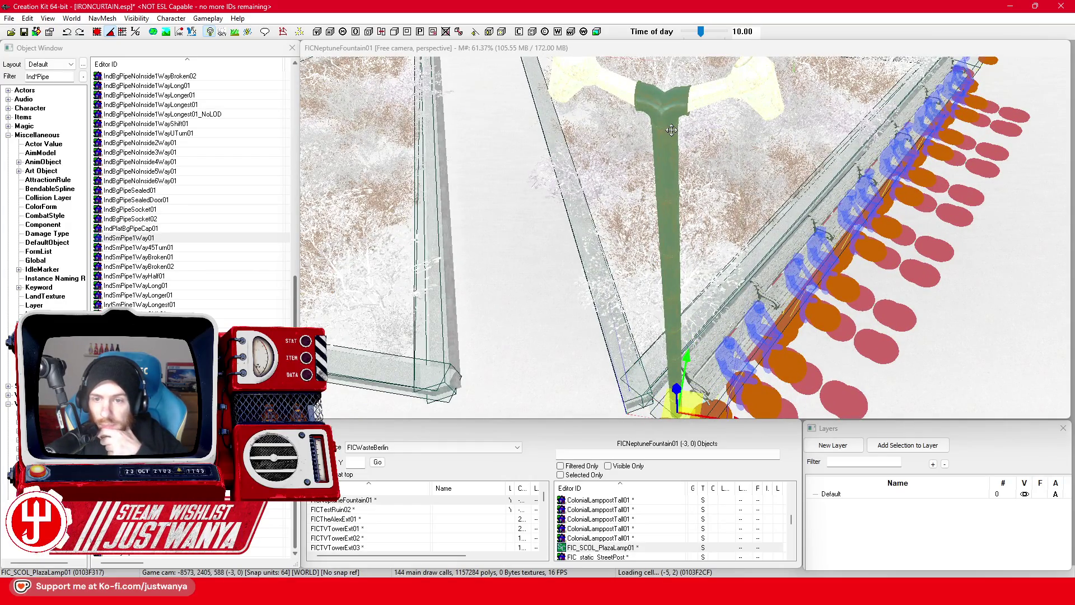
Try the stainless steel panels material swap on the lamp post instead
double_click(670, 129)
click(540, 313)
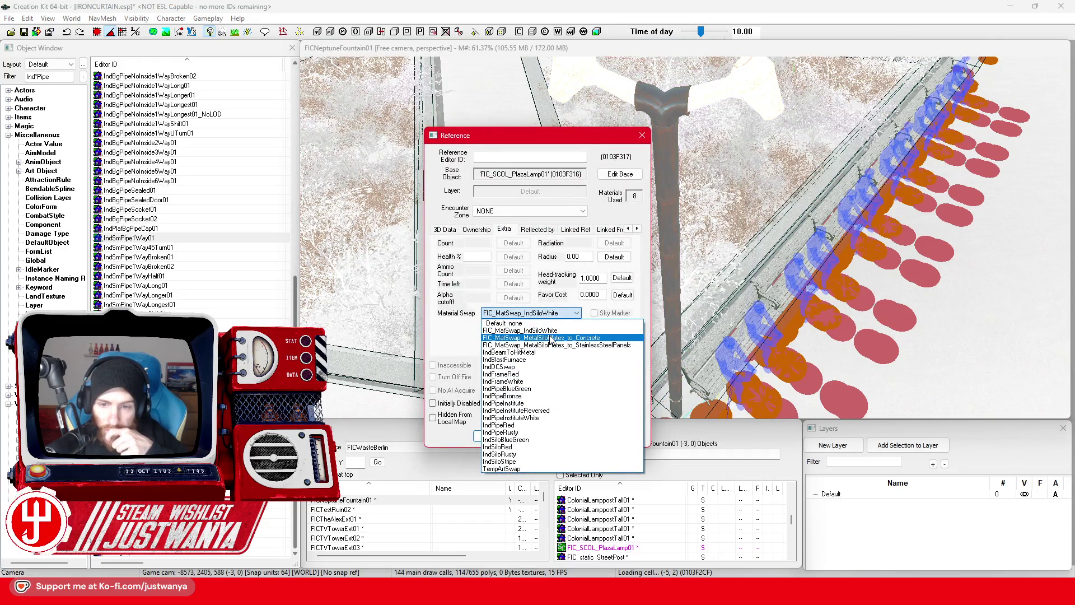
click(551, 345)
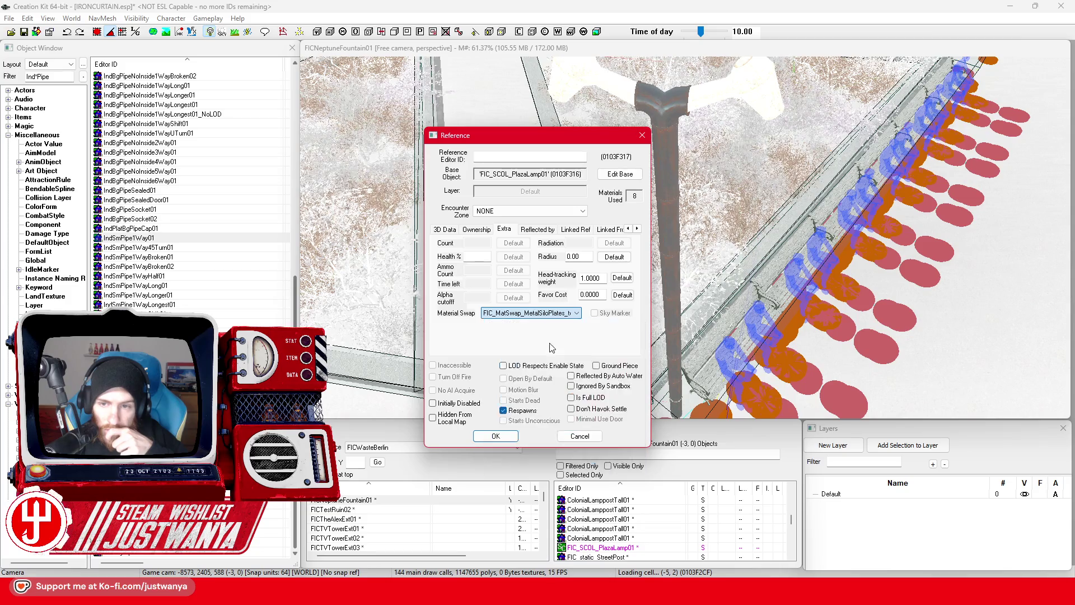
click(495, 437)
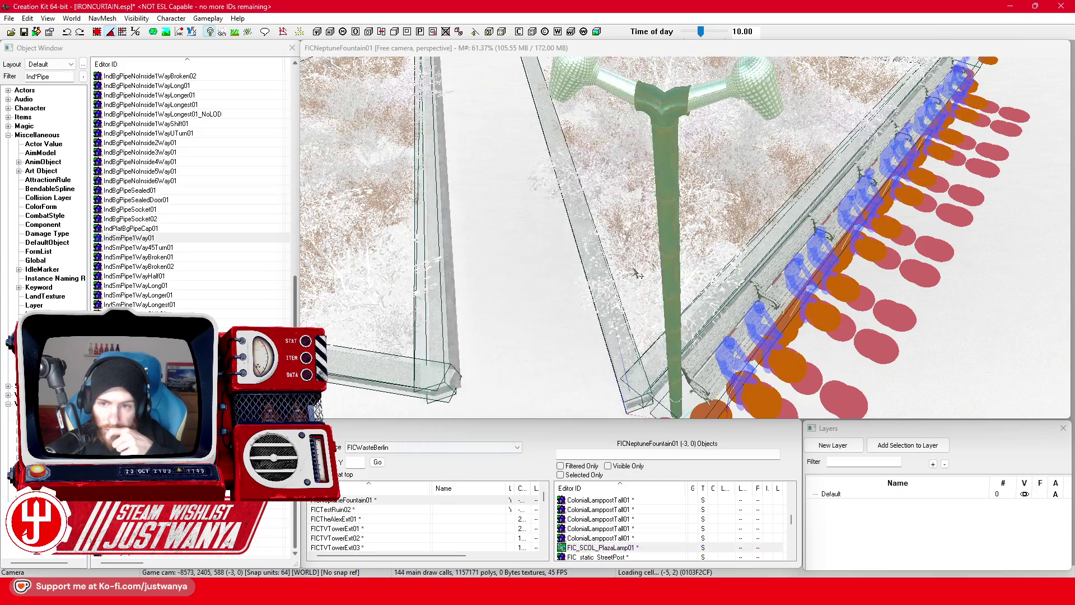
Reset the lamp post's material swap back to Default: none
double_click(661, 177)
click(541, 313)
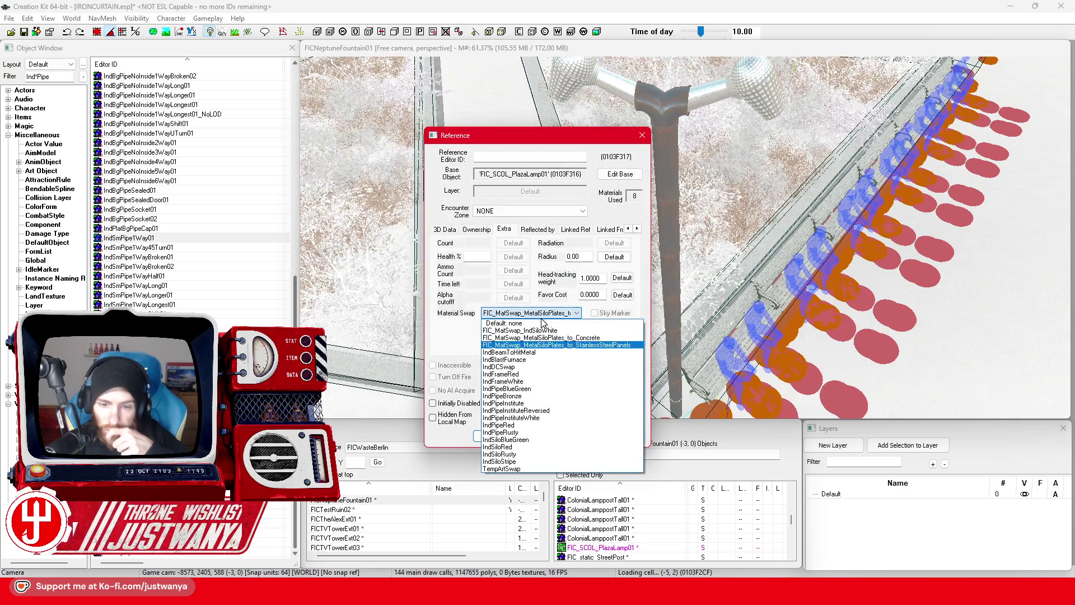
click(518, 330)
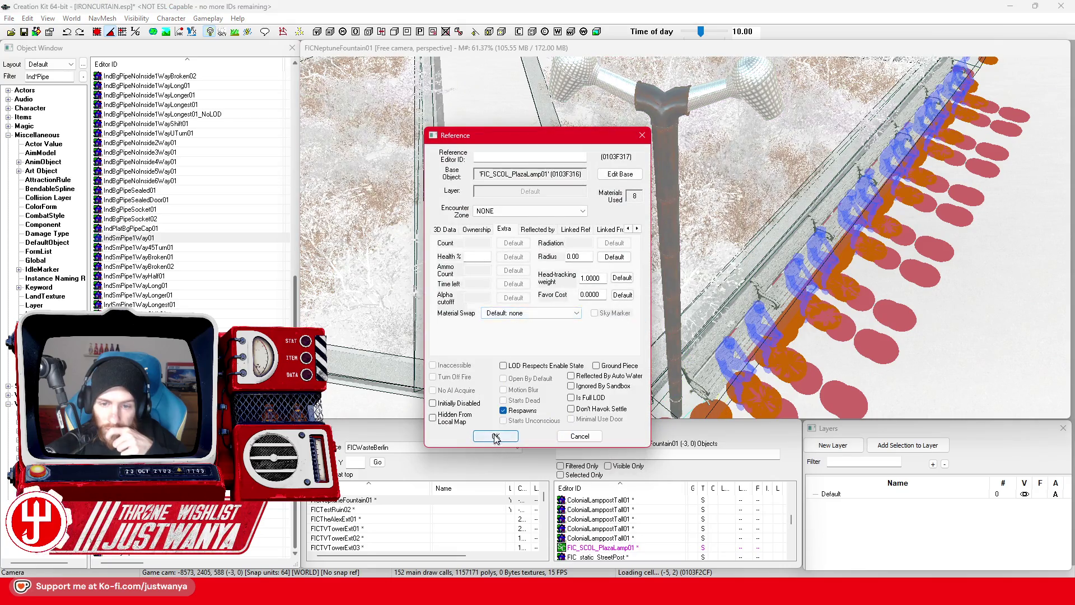
click(496, 436)
click(670, 202)
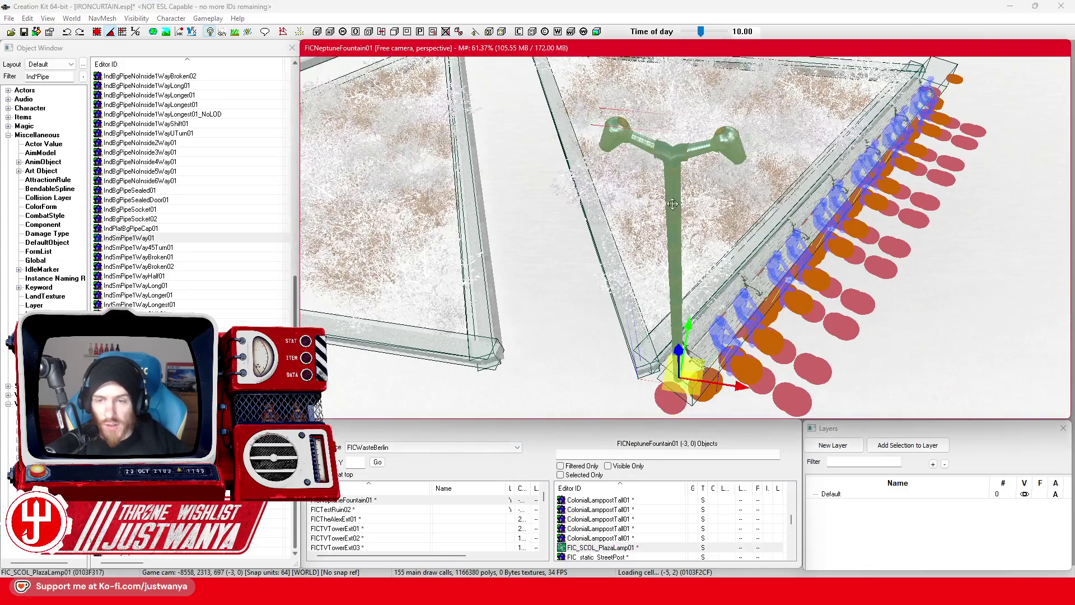
Check the lamp's placement, save IRONCURTAIN.esp, and switch to Steam's Fallout 4 page
key(f)
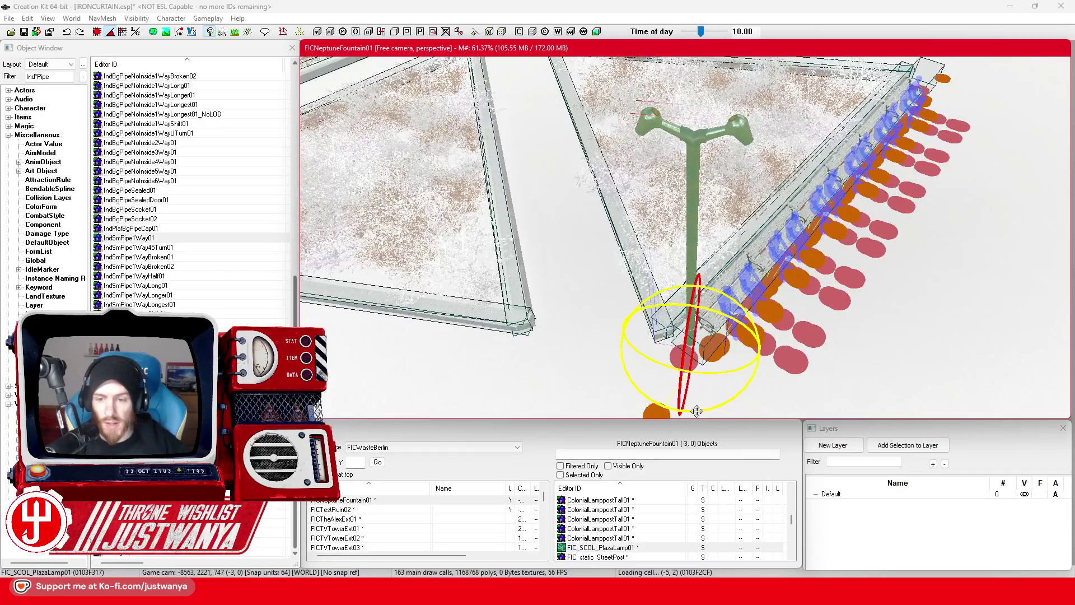
key(2)
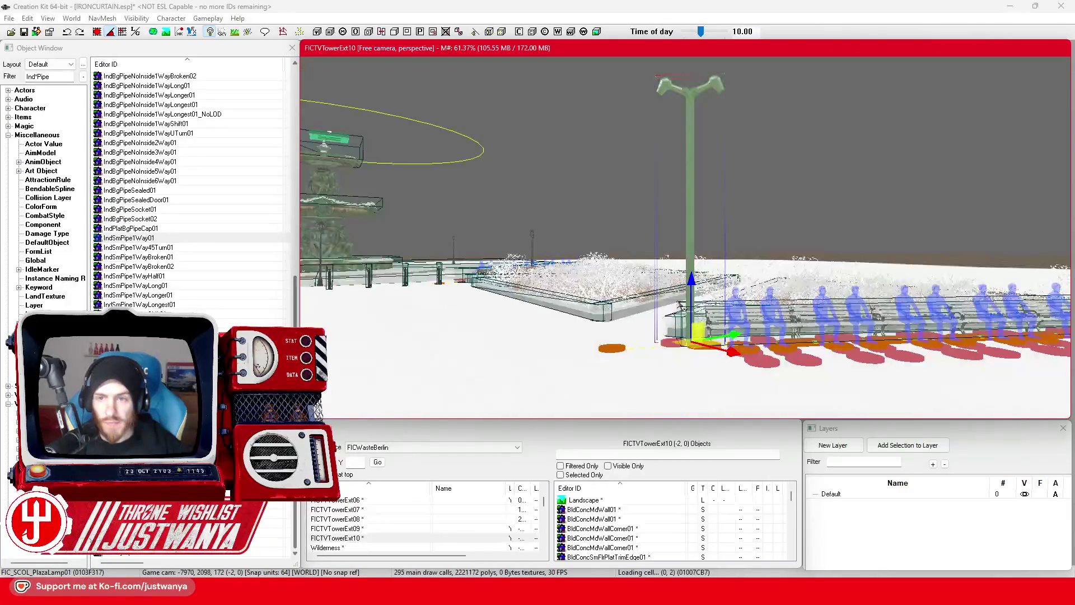
mouse_move(680, 304)
mouse_down()
mouse_move(604, 323)
mouse_move(668, 336)
mouse_move(661, 319)
mouse_up()
click(24, 32)
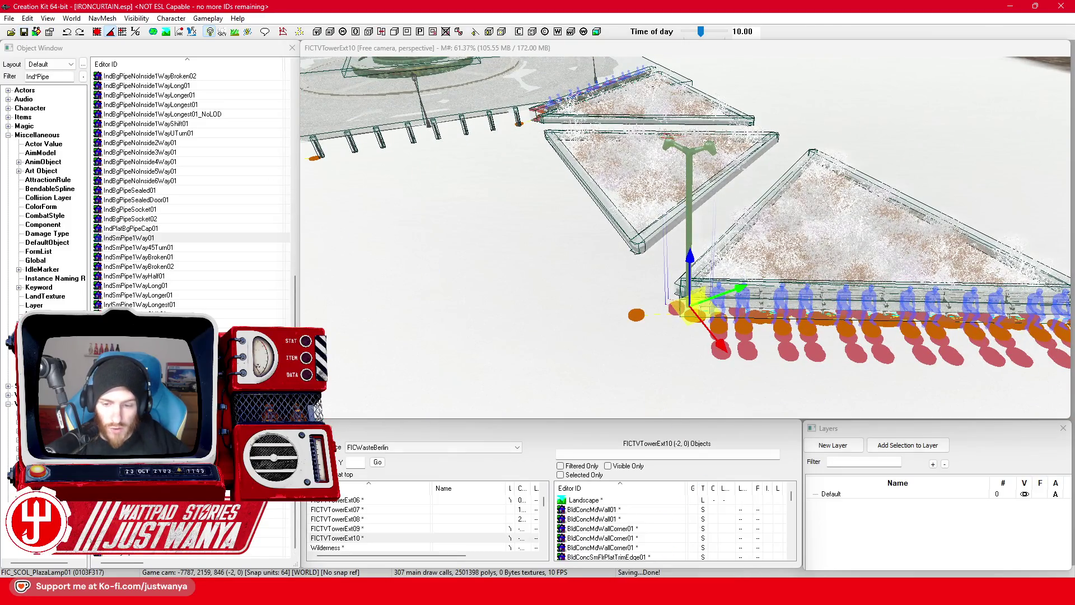
key(alt+Tab)
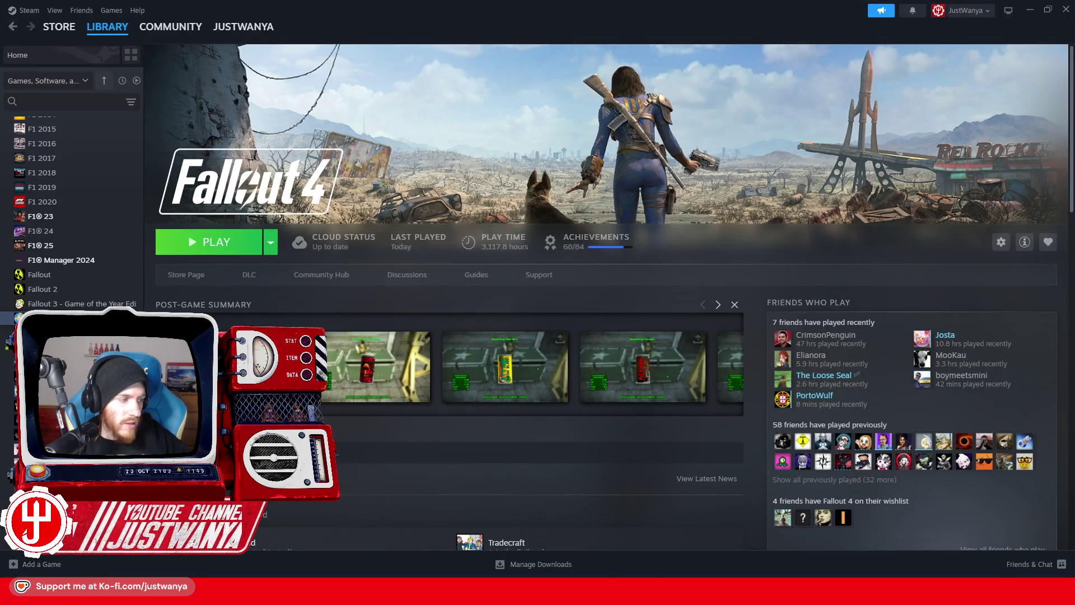
Start Fallout 4 from its Steam library page and the launcher's Play button
click(237, 243)
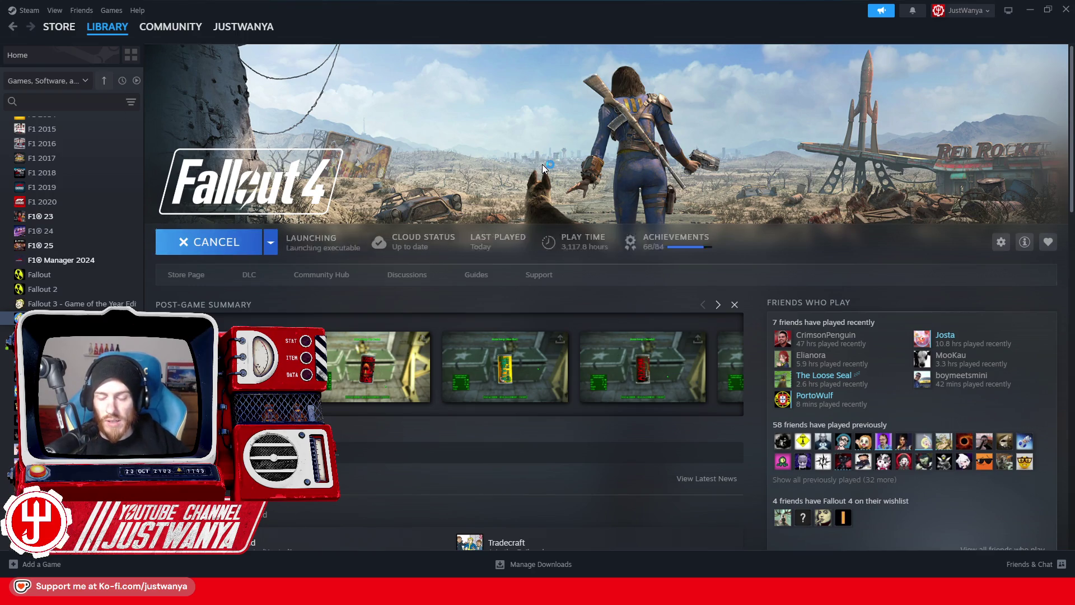
click(750, 218)
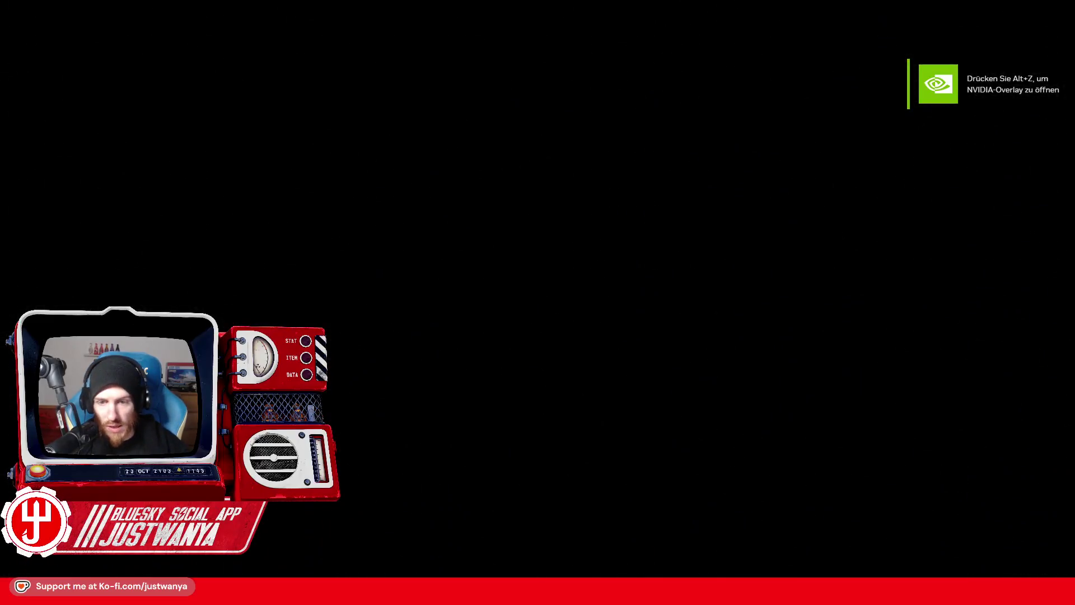
Return to the game's main menu and run coc FICNeptuneFoundation01 in the console
key(alt+Tab)
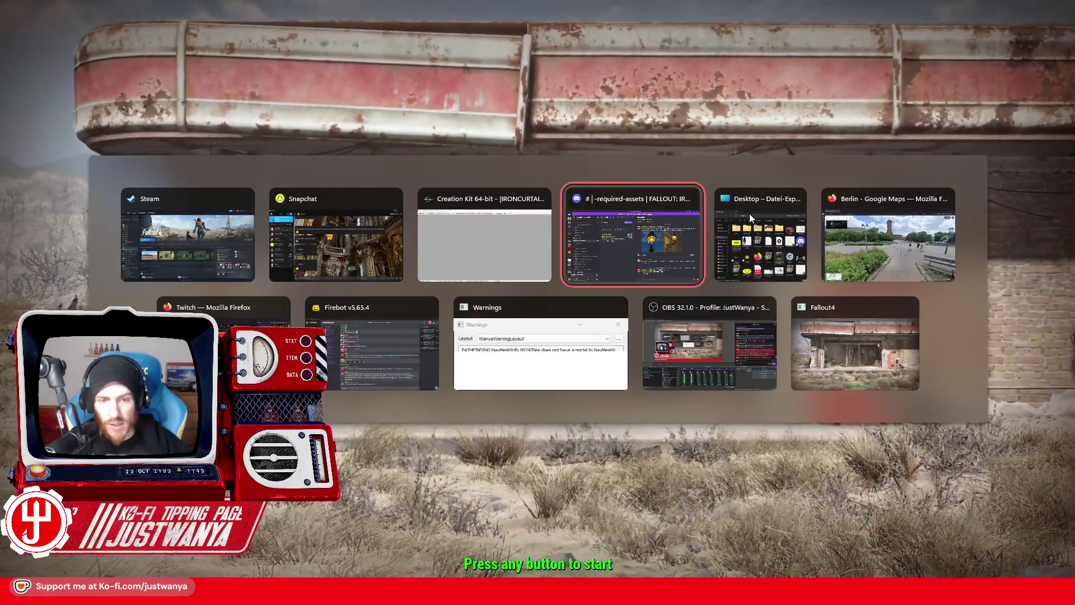
click(750, 213)
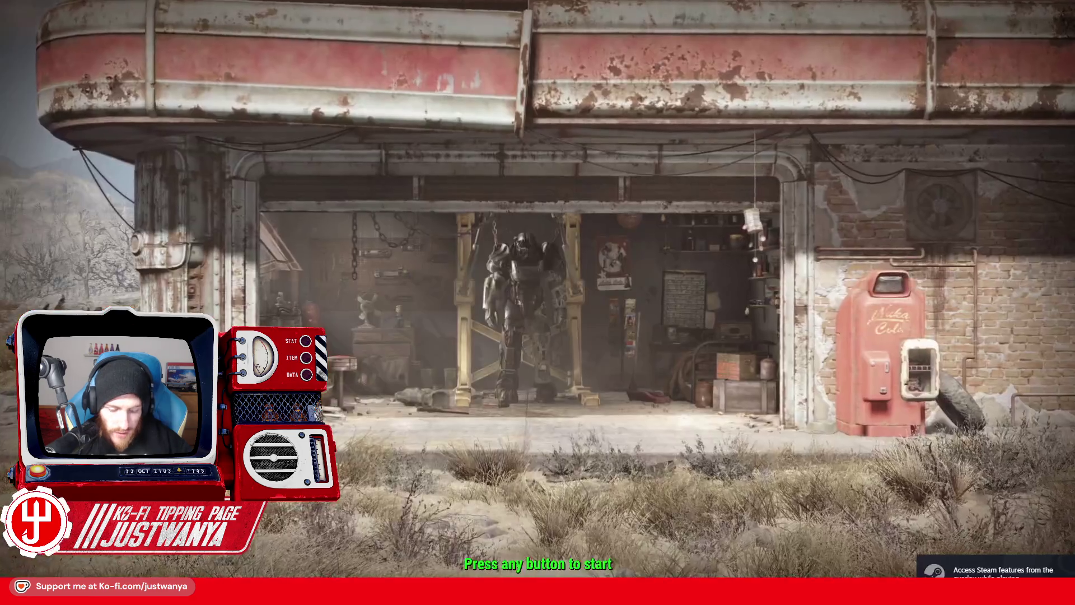
click(758, 216)
key(grave)
text(coc FIC)
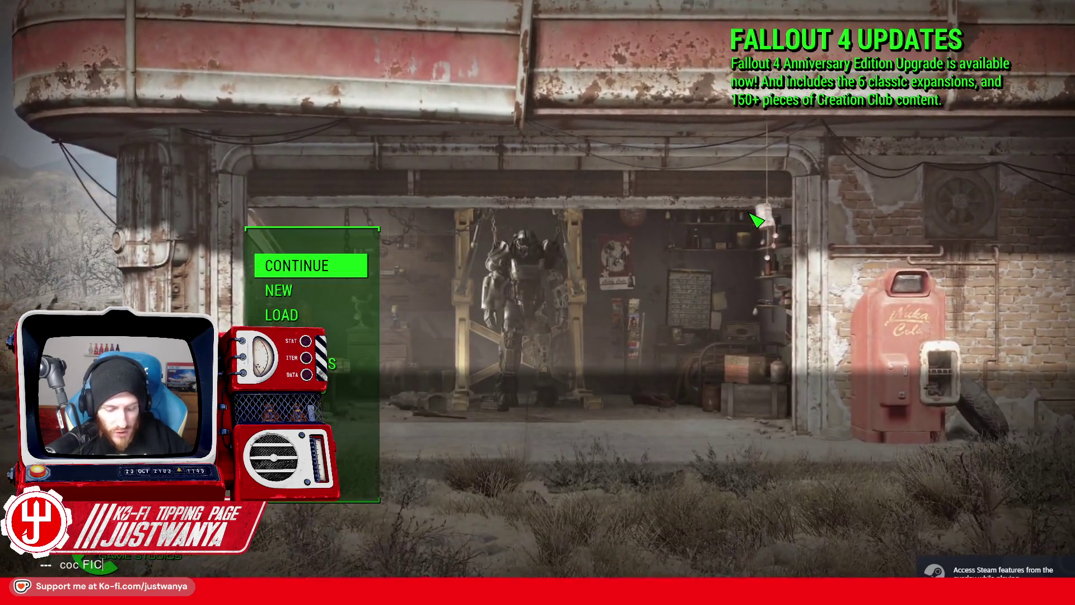
text(NeptuneFoun)
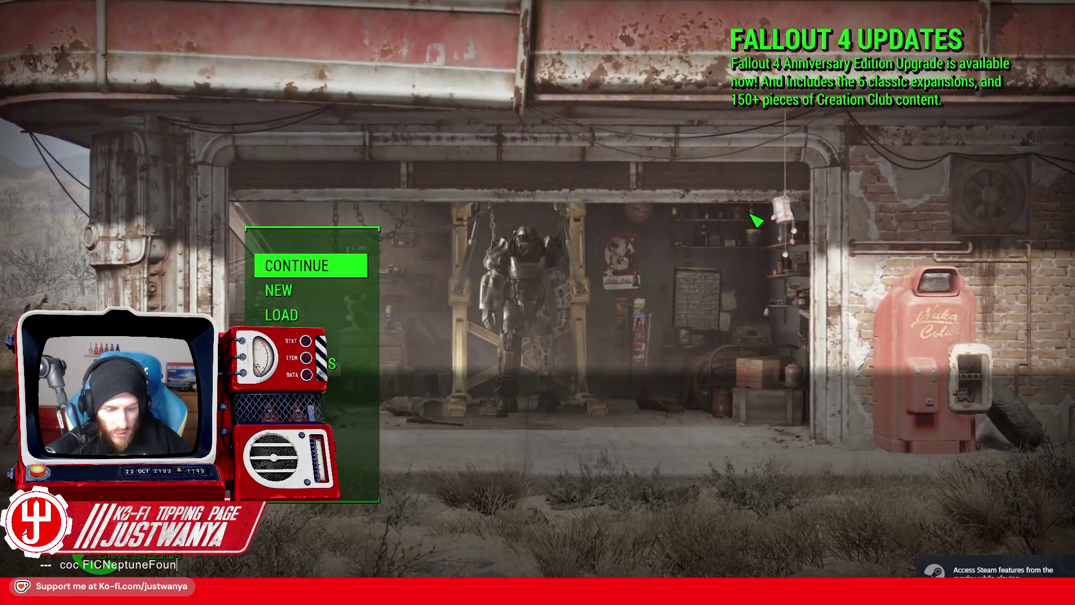
text(dation01)
key(Return)
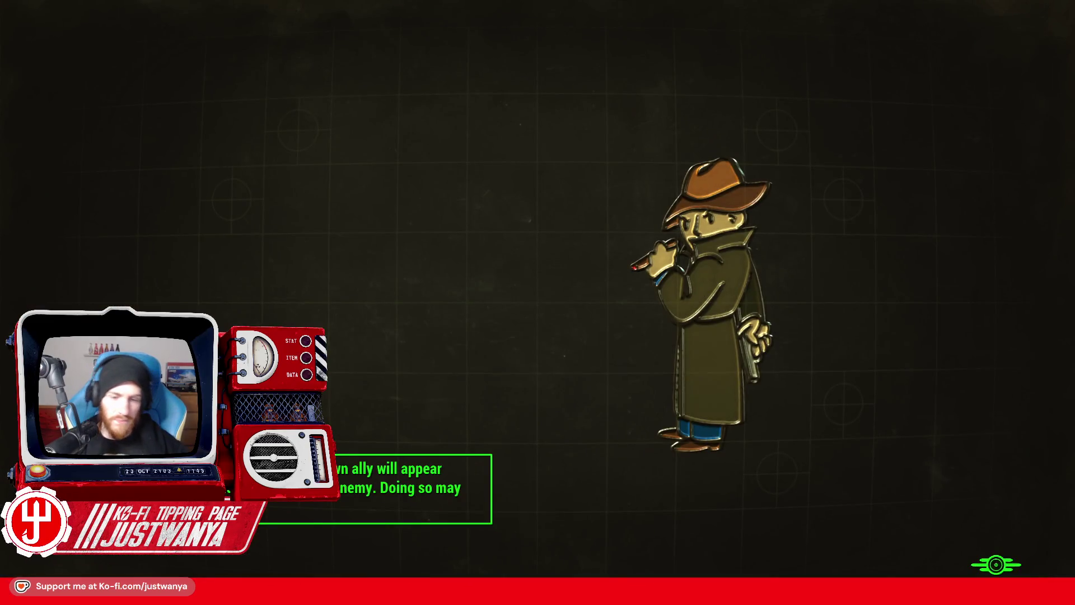
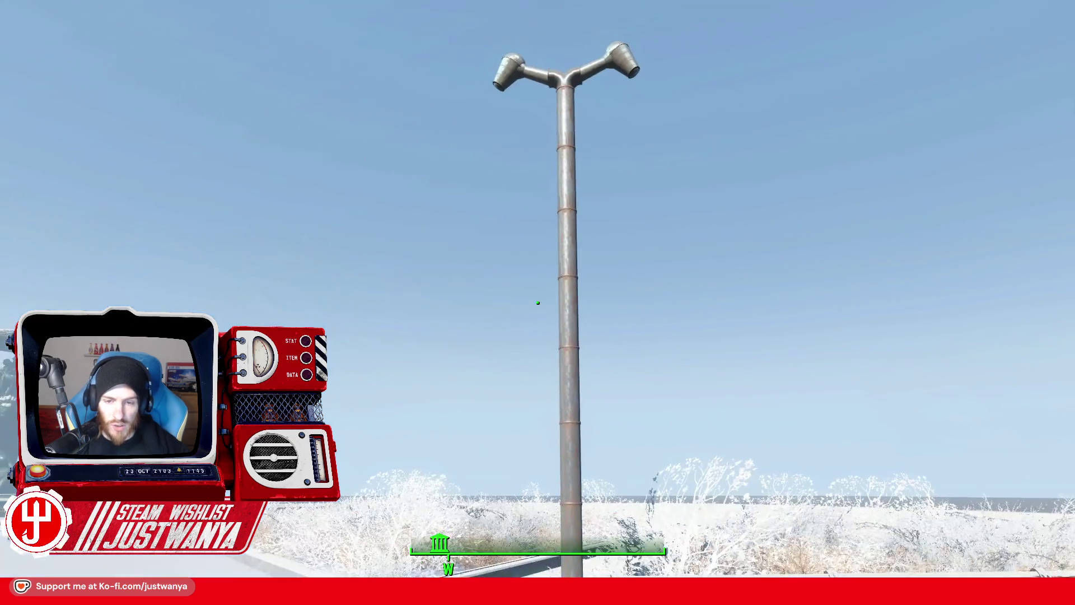
Fragment the lamp post's static collection into separate pieces, confirming with Ja
key(s)
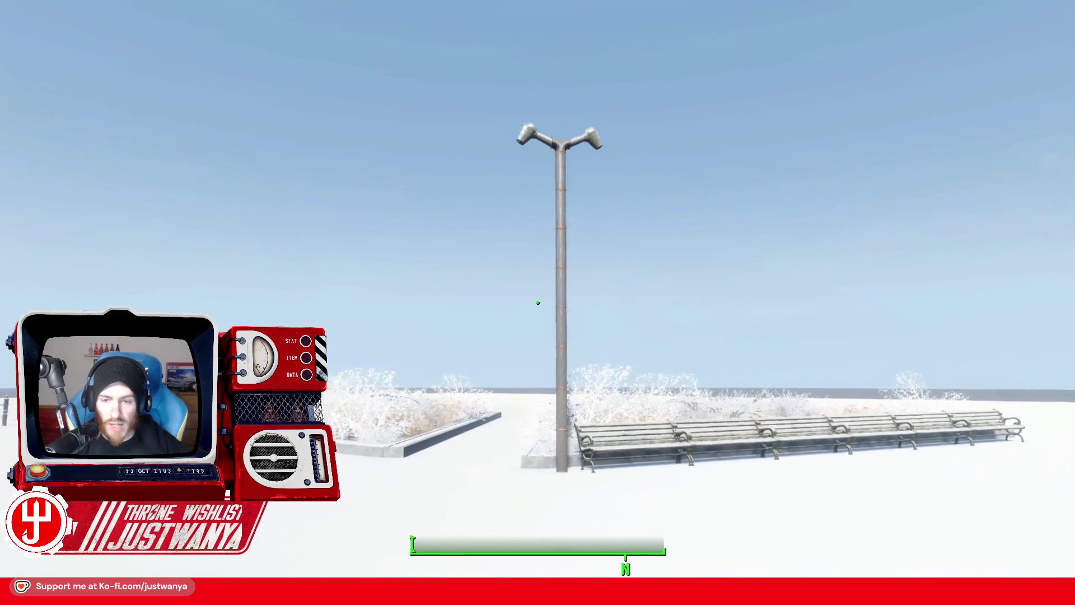
key(s)
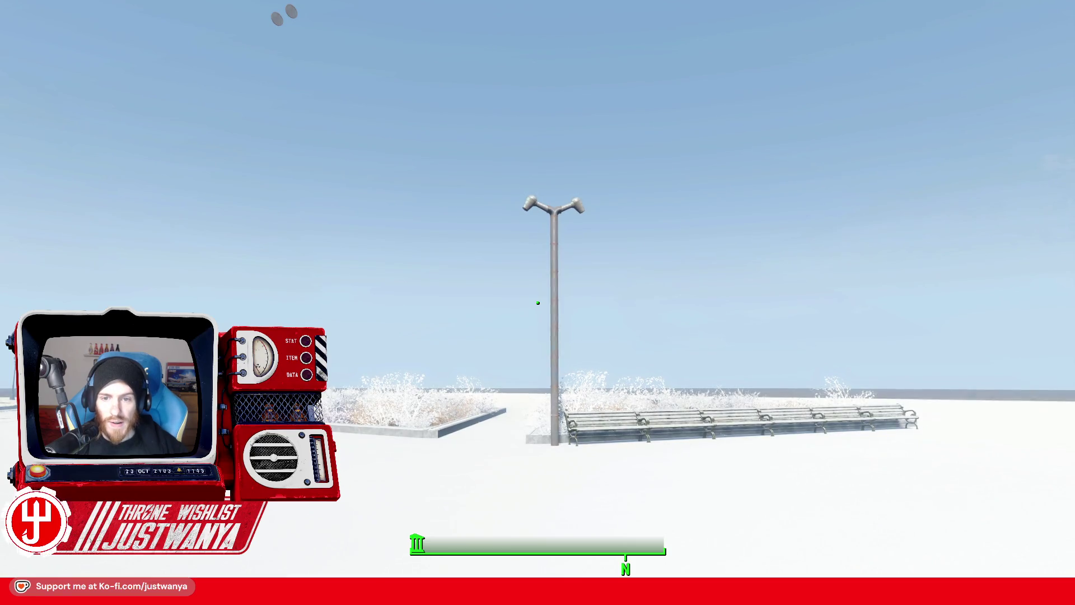
key(w)
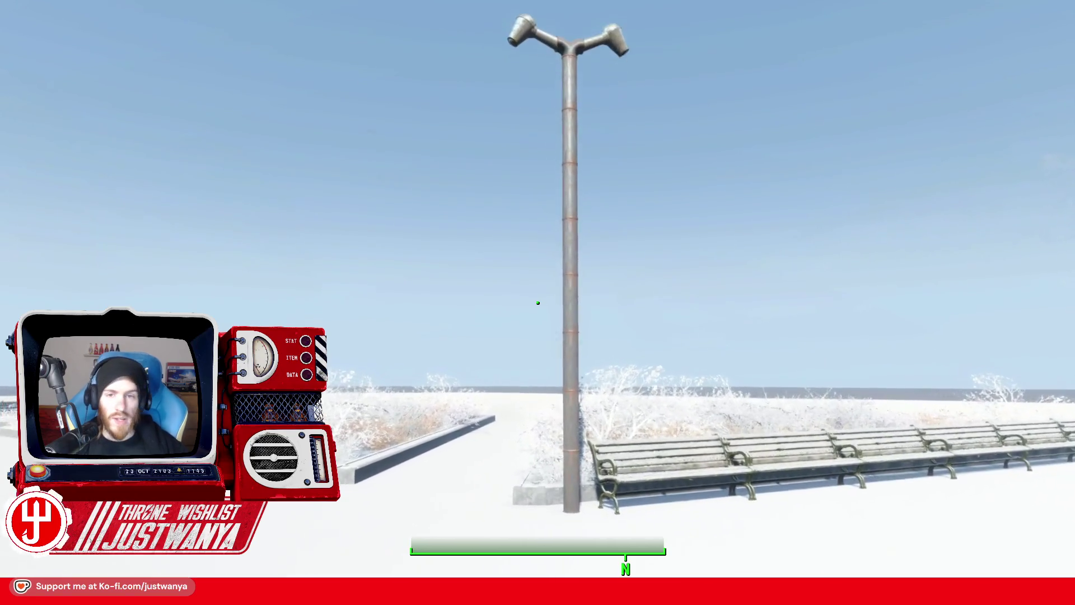
mouse_move(538, 302)
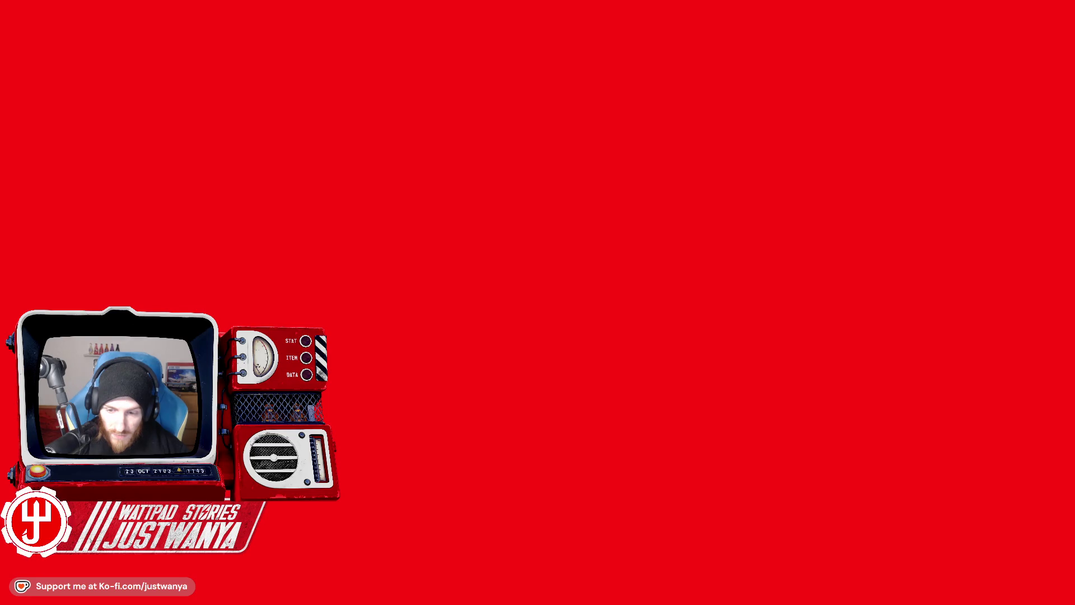
right_click(691, 217)
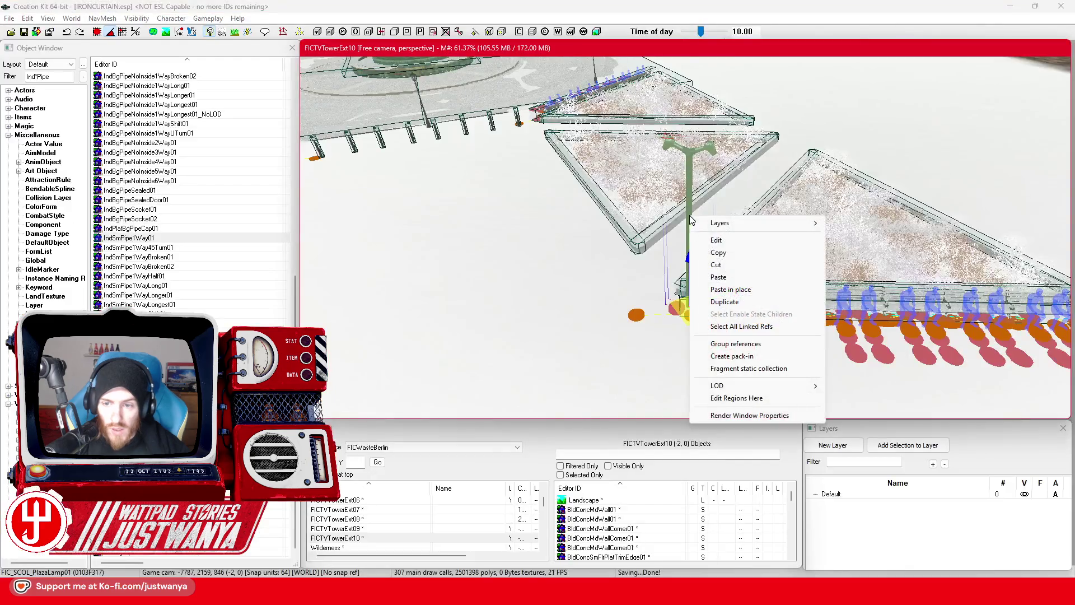
click(762, 369)
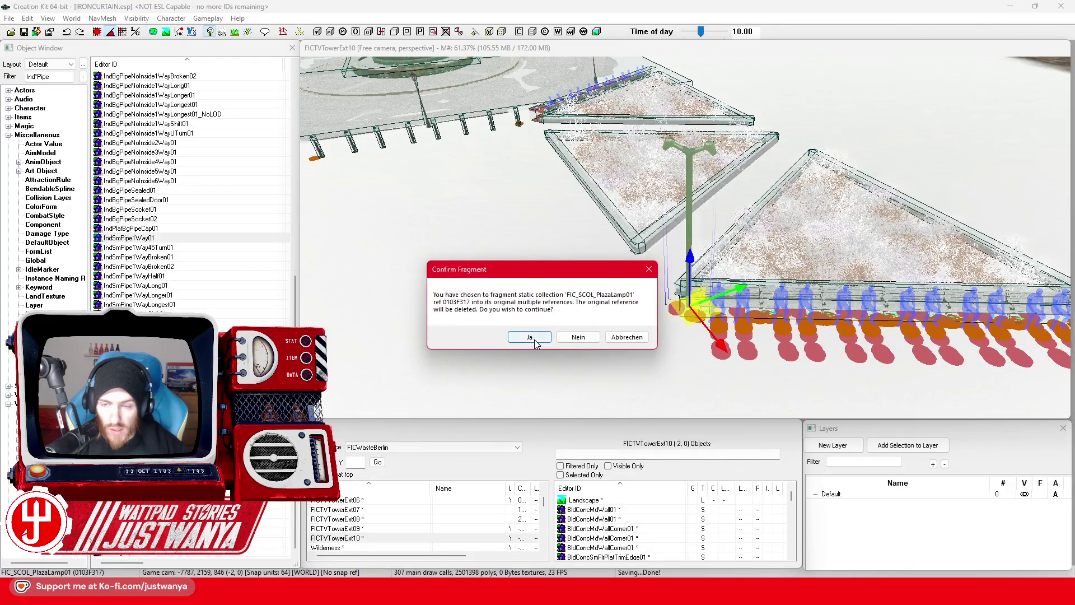
click(533, 338)
Select the lamp's pole pieces
scroll(728, 245, up, 10)
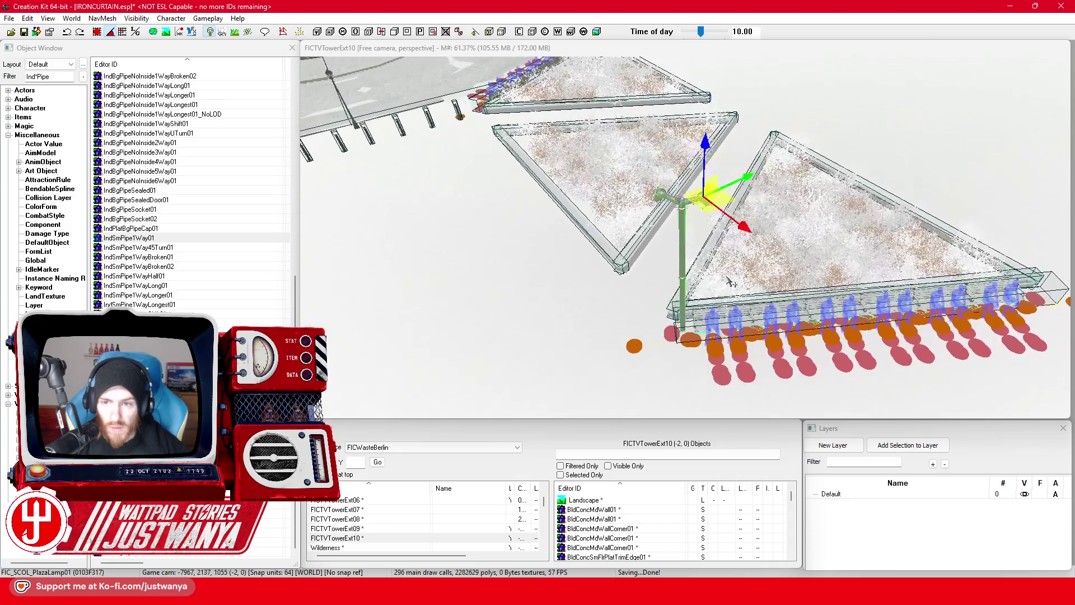
scroll(695, 269, up, 5)
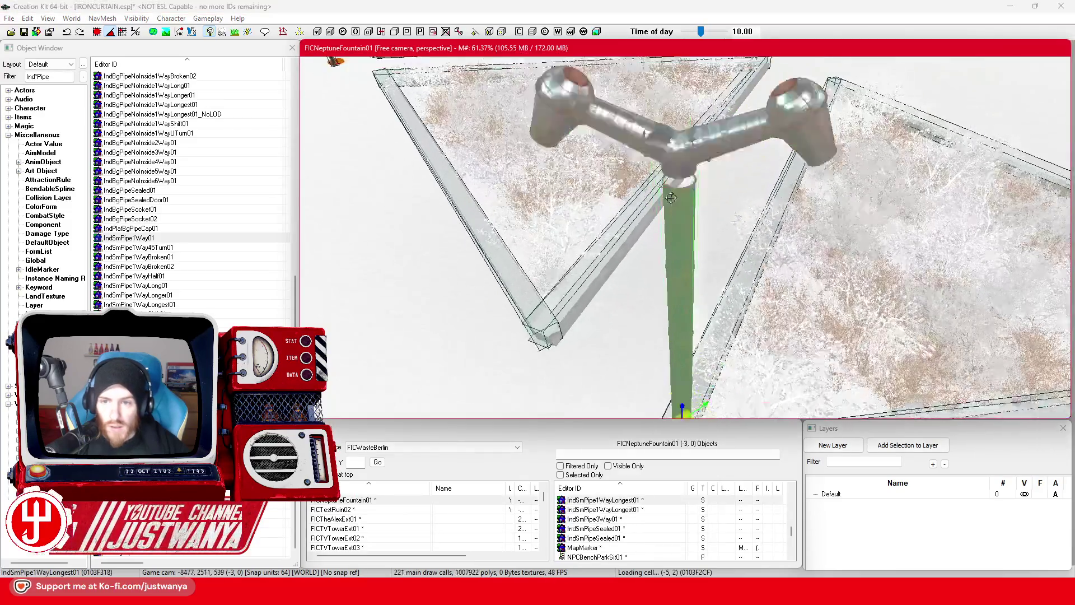
click(686, 265)
scroll(686, 256, up, 3)
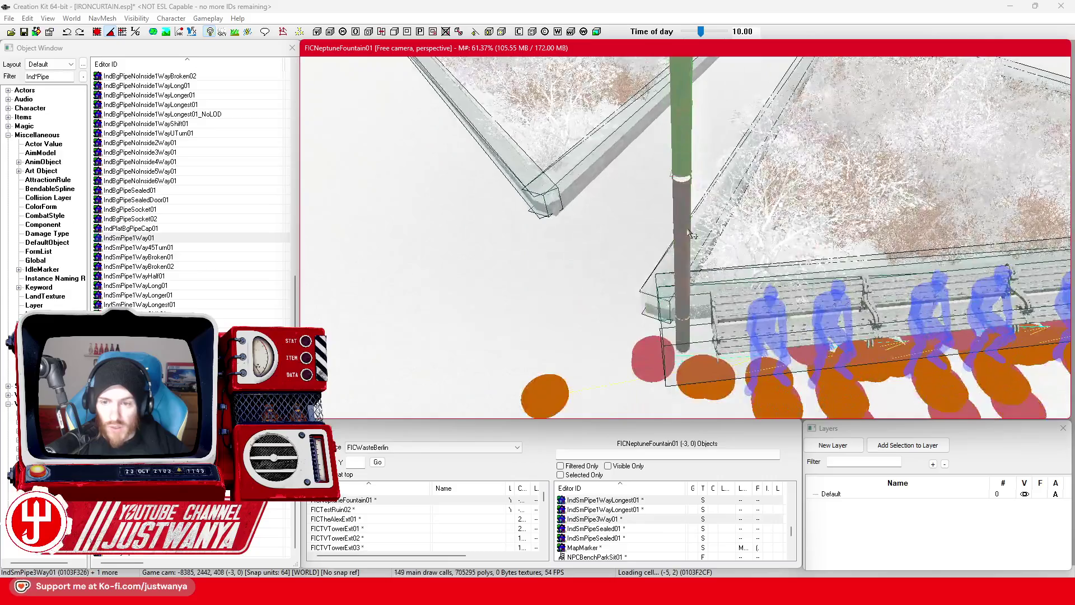
ctrl+click(686, 242)
Select the tapered silo pipe piece, then the silo top piece
scroll(649, 246, down, 5)
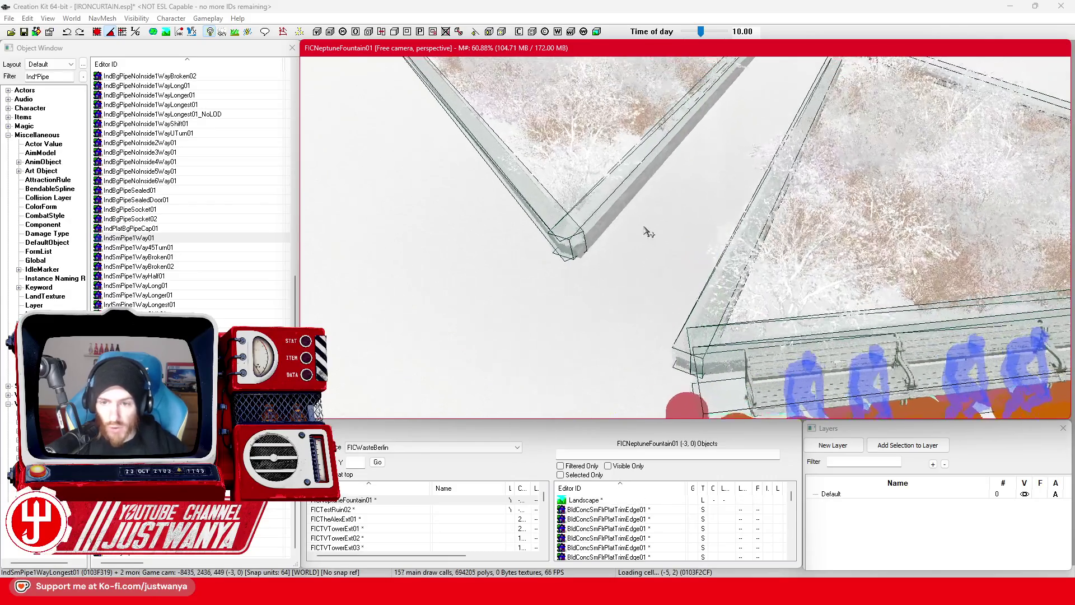
scroll(650, 250, down, 3)
scroll(744, 271, down, 3)
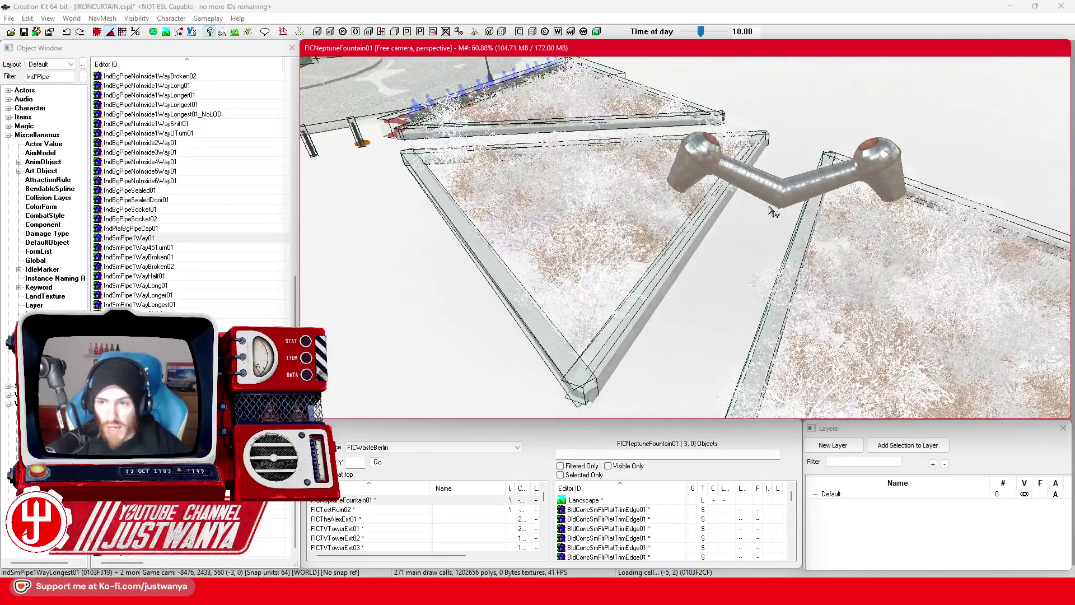
click(770, 194)
key(shift)
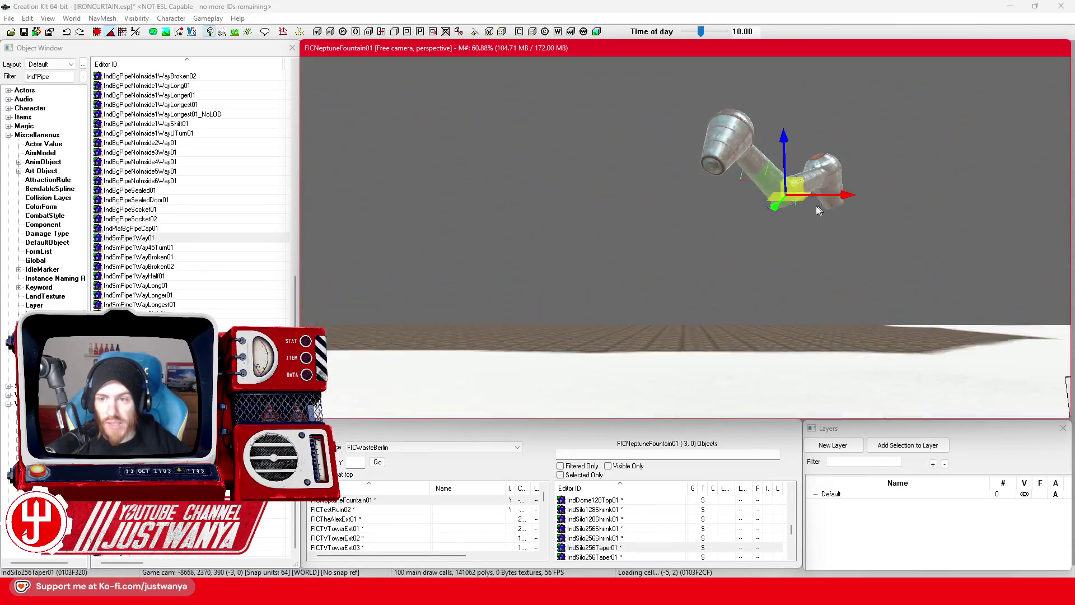
key(shift)
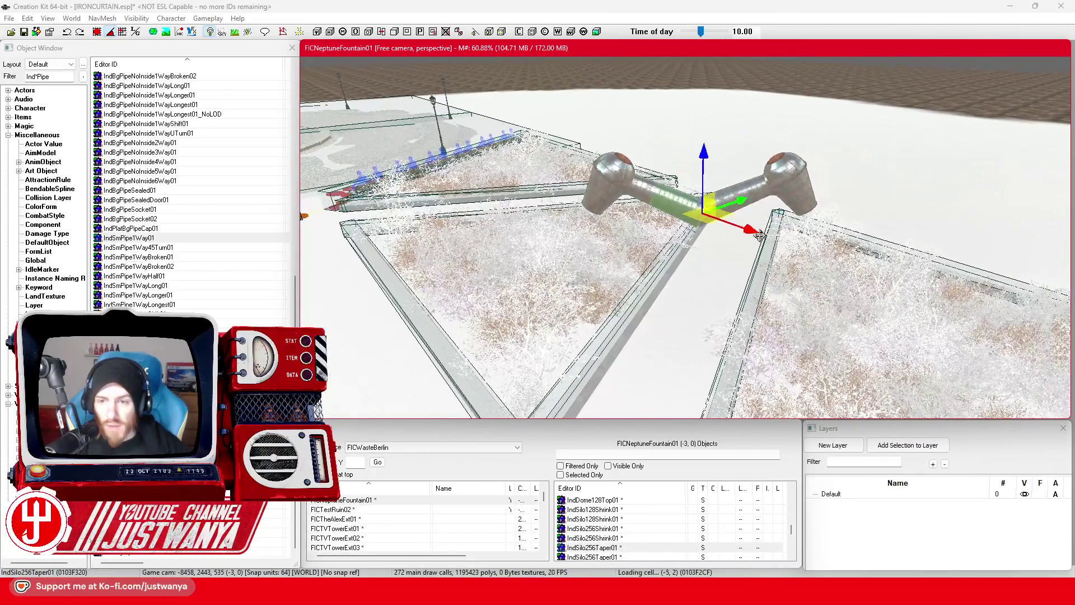
click(649, 196)
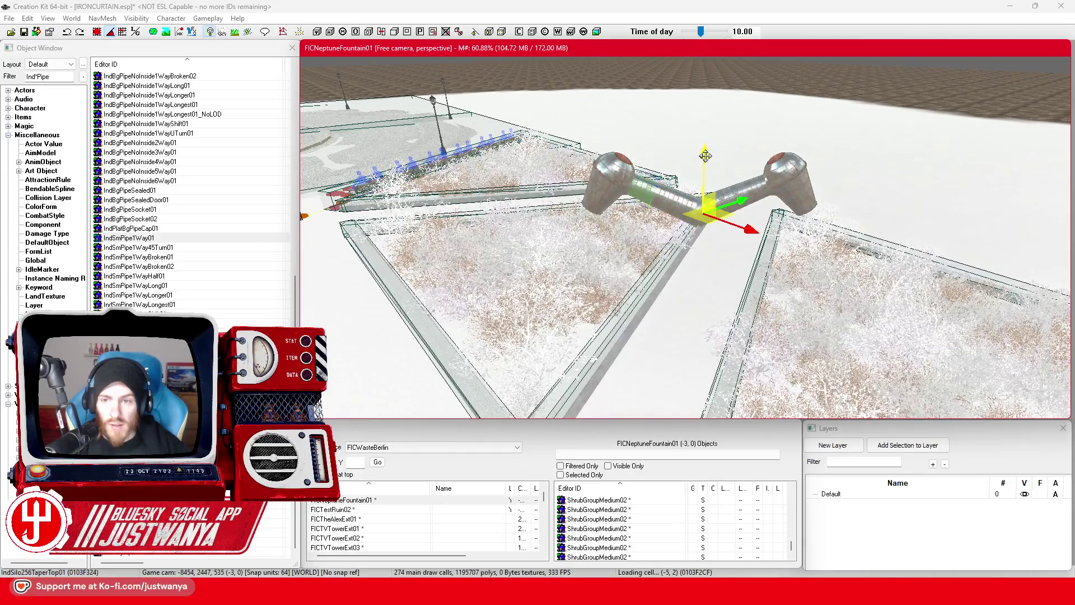
Confirm IndSilo256TaperTop01's reference properties and raise it under the pipe junction
double_click(649, 318)
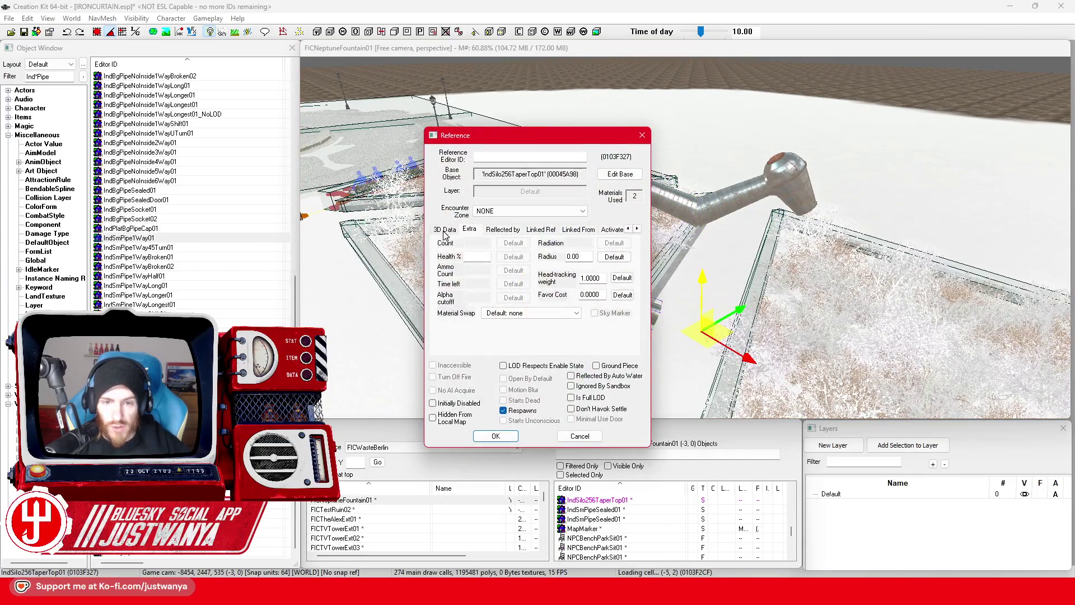
click(498, 437)
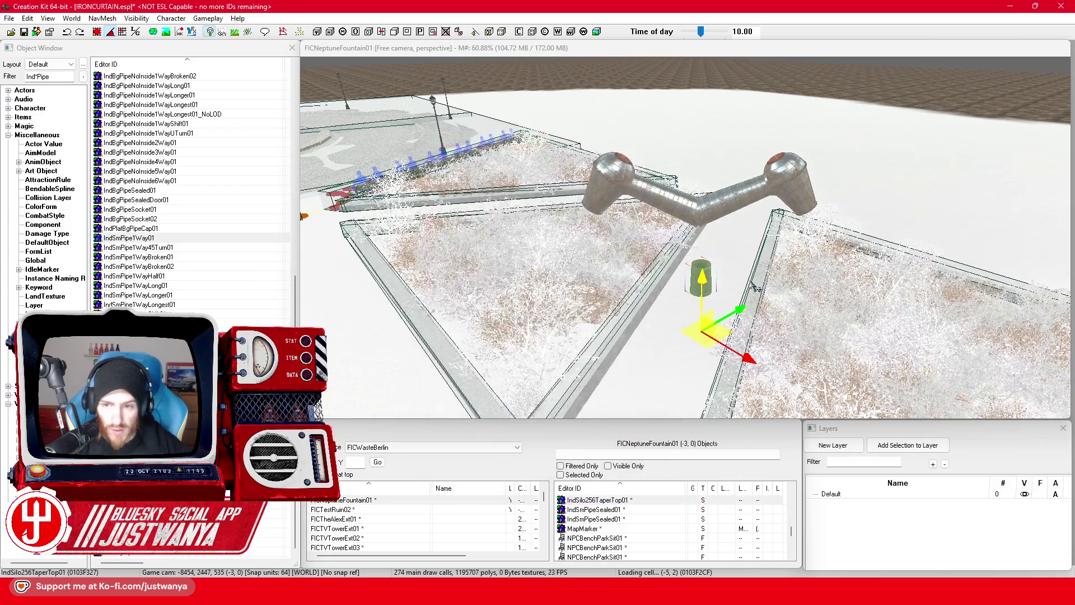
scroll(706, 269, up, 5)
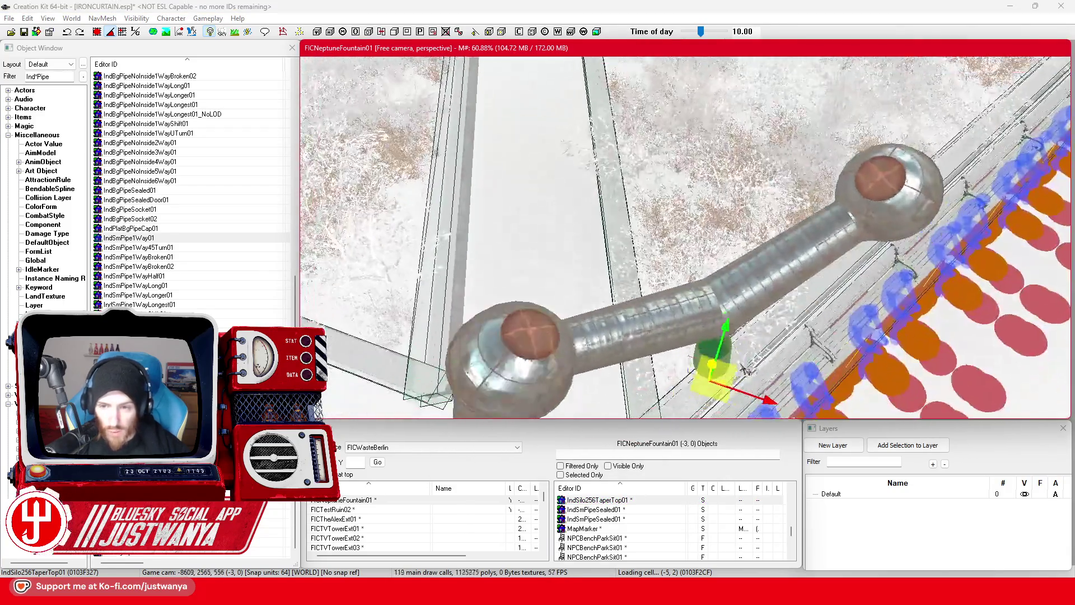
scroll(747, 370, up, 3)
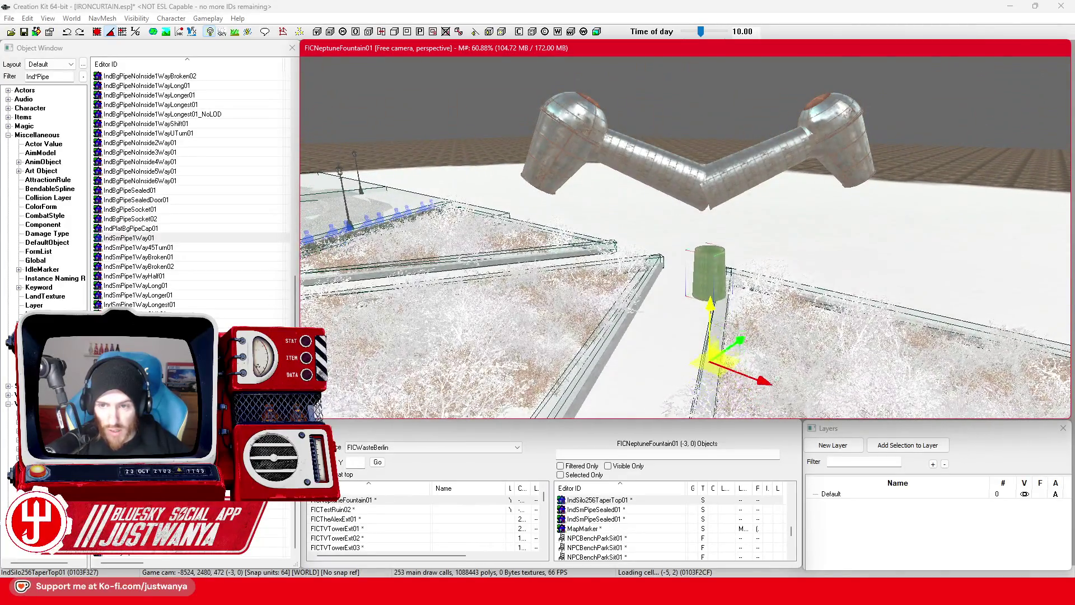
drag(708, 272, 708, 230)
mouse_move(526, 386)
mouse_down()
mouse_move(648, 319)
mouse_move(554, 336)
mouse_move(584, 324)
mouse_up()
drag(692, 286, 705, 286)
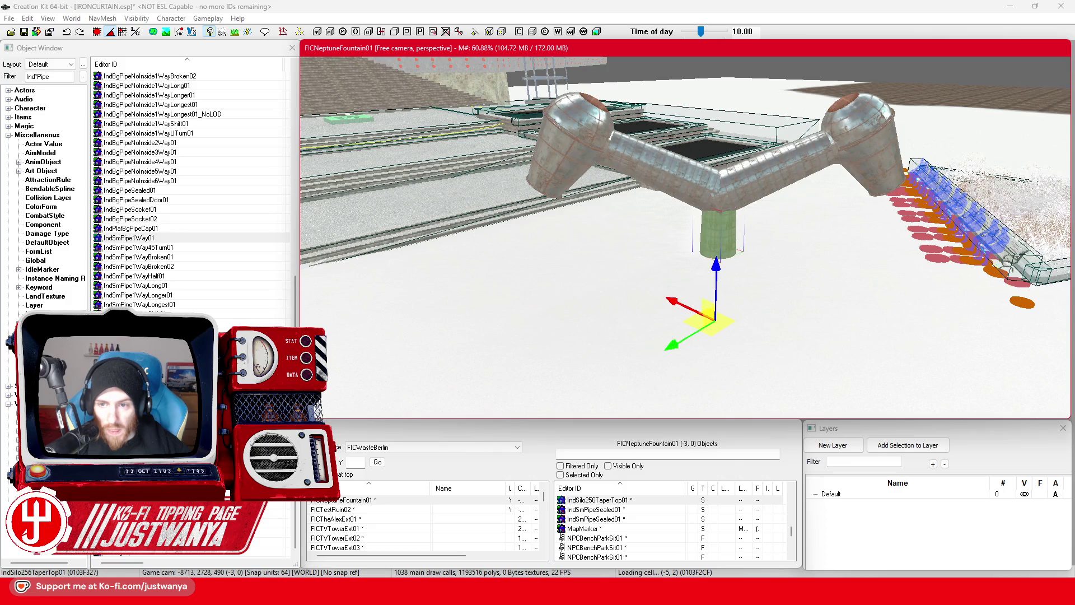
Delete the two middle pipe segments at the junction
click(719, 210)
ctrl+click(764, 191)
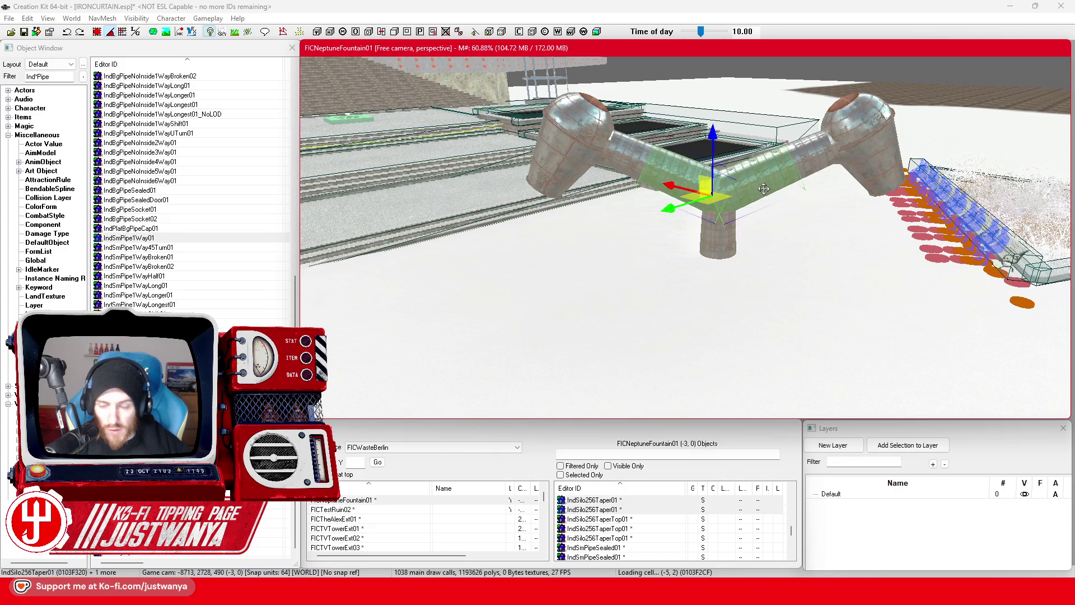
key(Delete)
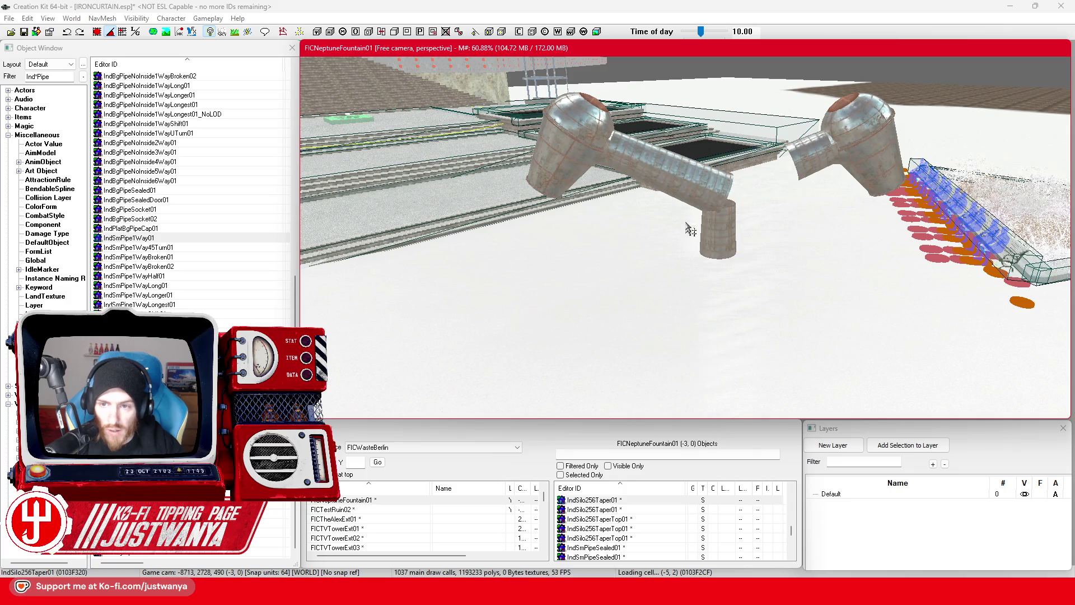
Raise the taller tapered silo piece IndSilo256Taper01 up toward the pole top
drag(763, 218, 739, 239)
mouse_move(722, 197)
mouse_down()
mouse_move(671, 186)
mouse_move(603, 221)
mouse_up()
click(727, 235)
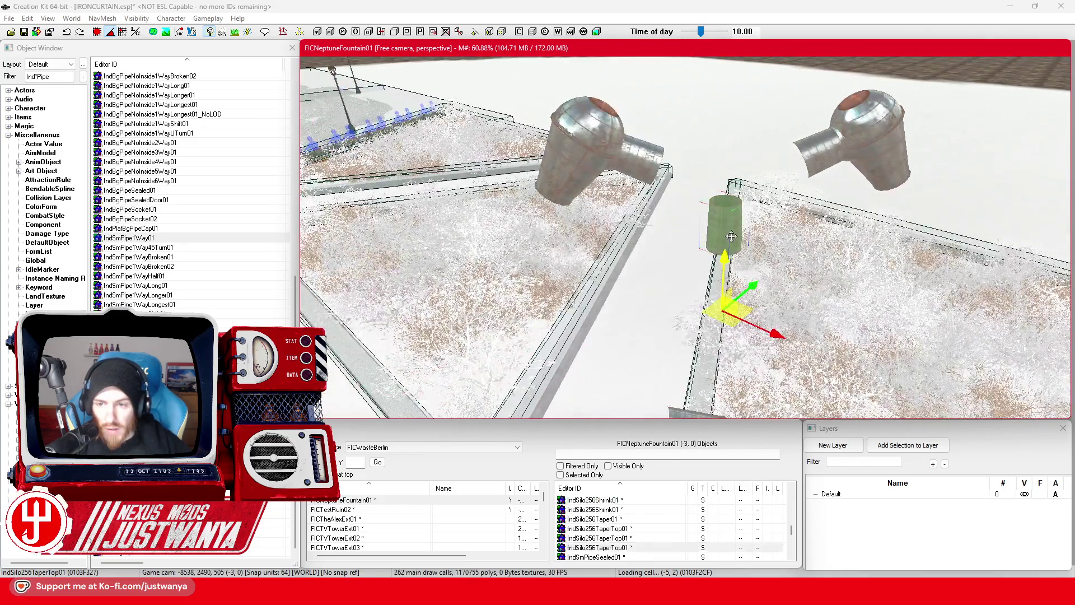
click(742, 289)
click(718, 329)
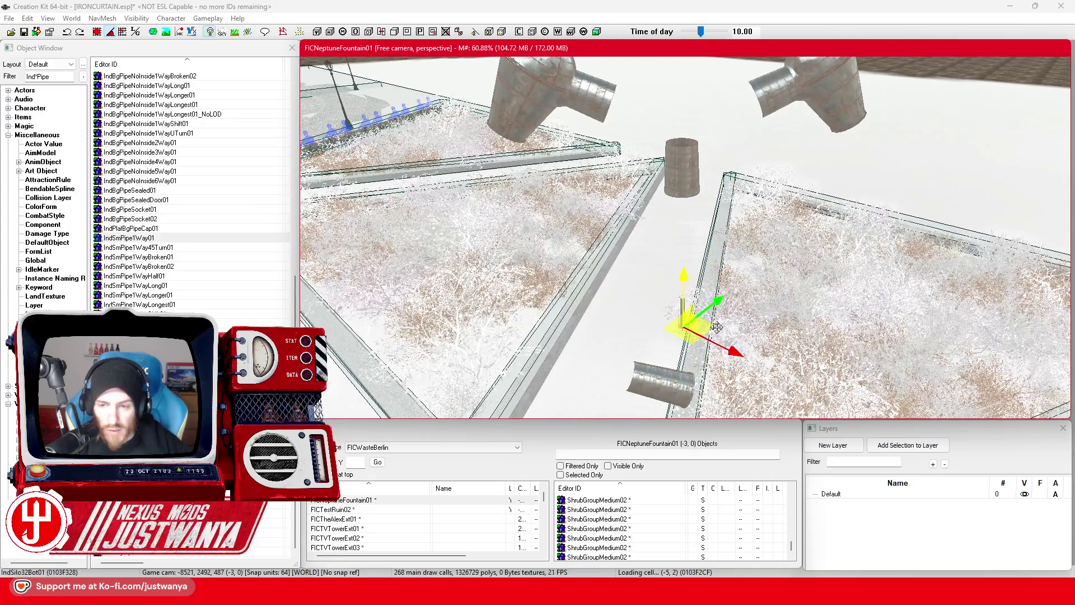
click(723, 334)
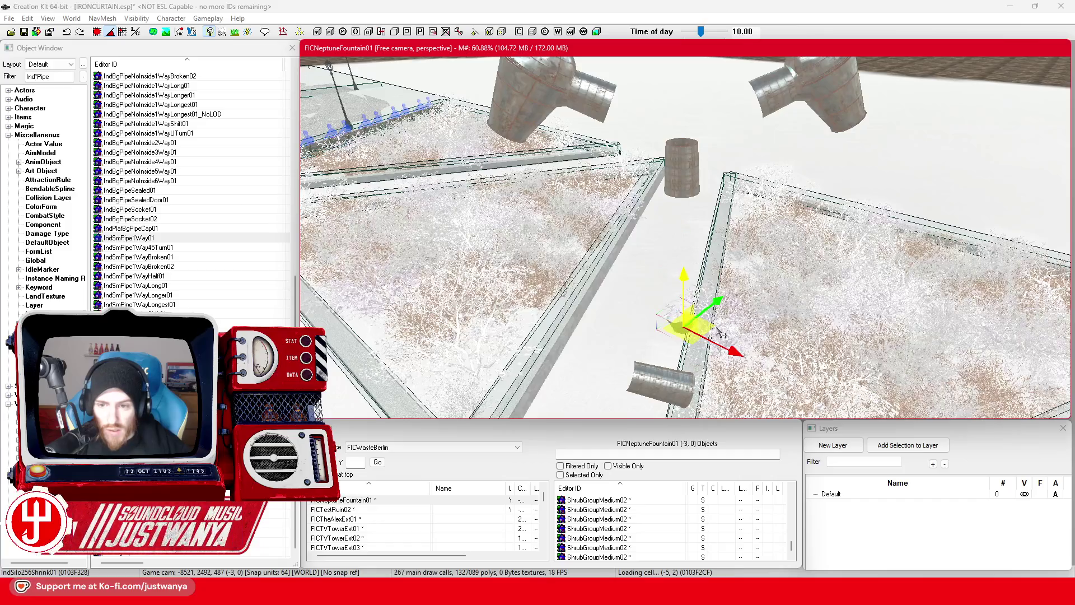
scroll(692, 302, up, 3)
drag(674, 370, 674, 239)
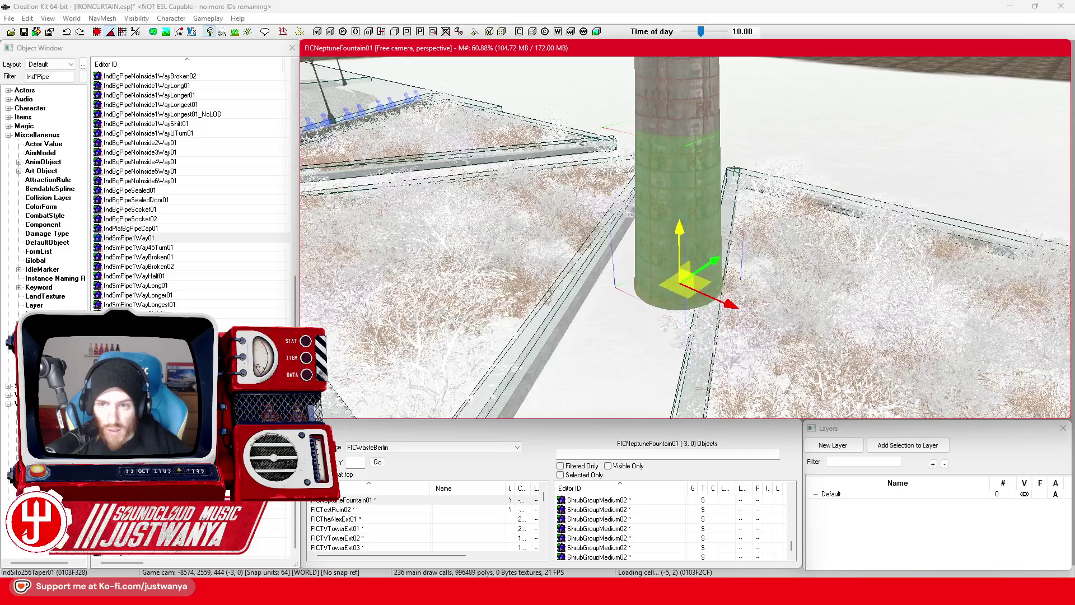
Delete the small leftover pipe piece
scroll(678, 208, down, 3)
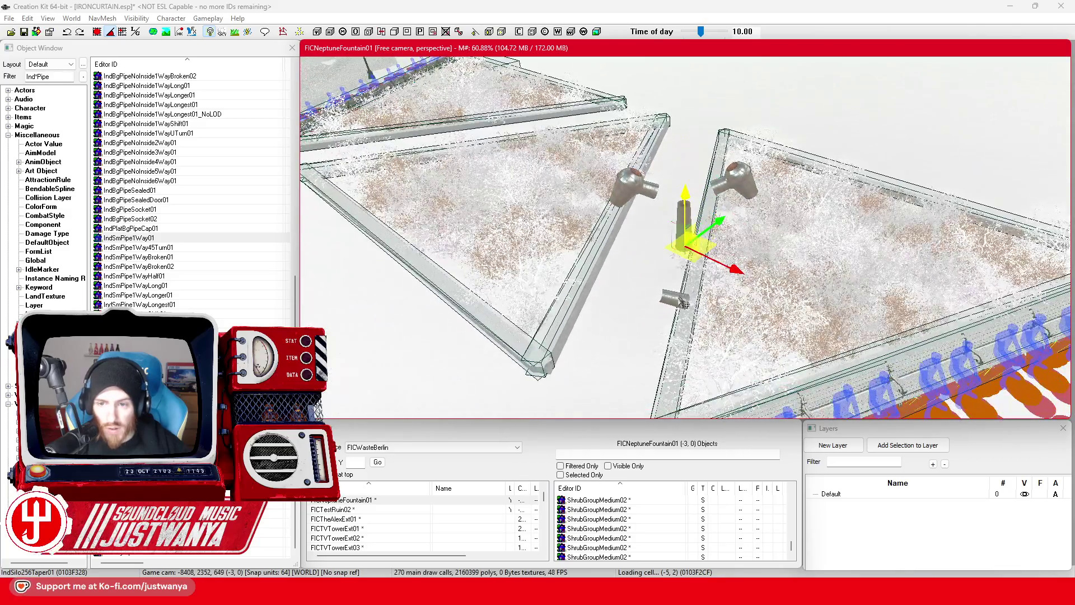
click(685, 304)
key(Delete)
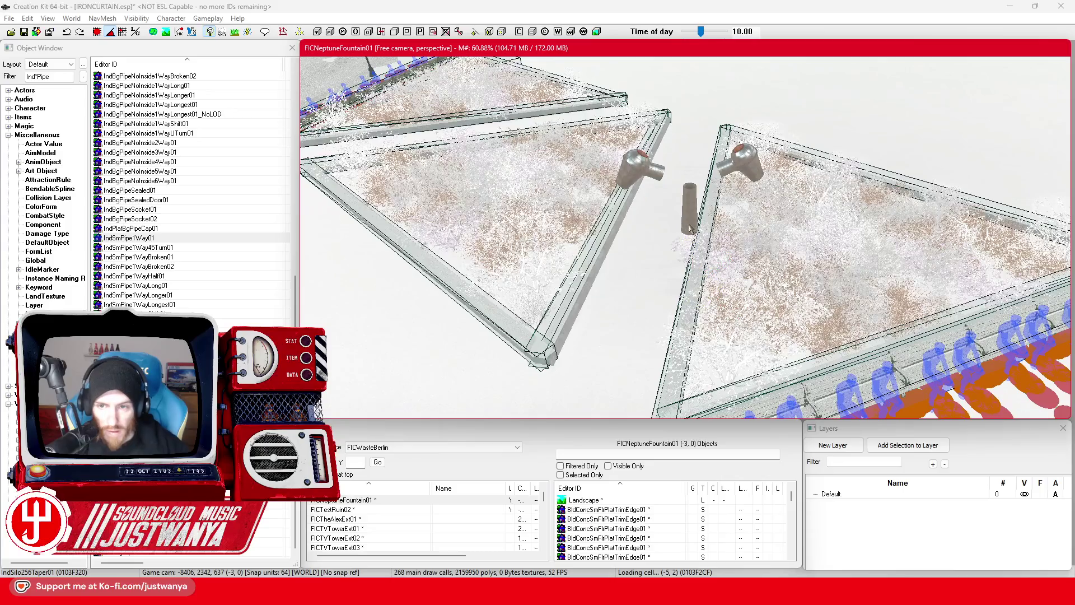
Raise the silo top cylinder higher on the pole
click(696, 193)
click(689, 190)
scroll(694, 235, up, 4)
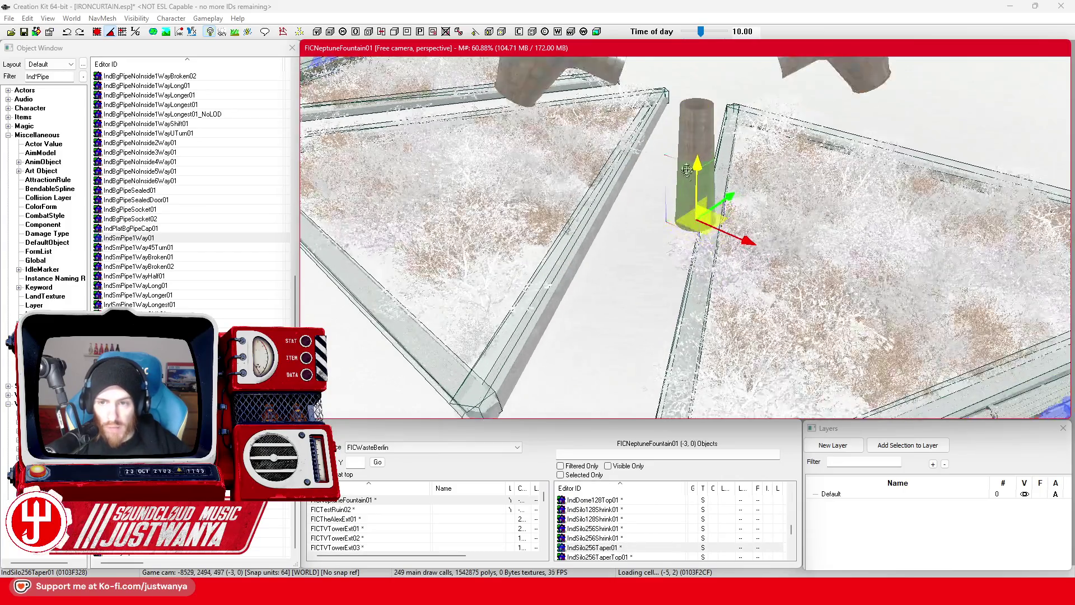
drag(696, 301, 696, 269)
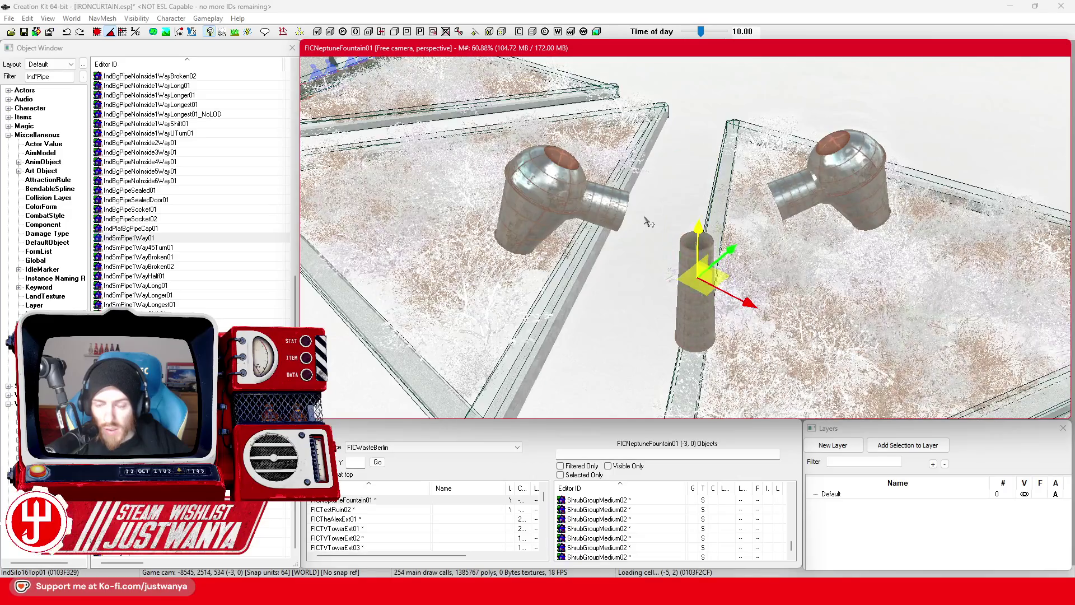
Remove the old stone tower beneath the pipe stack
scroll(648, 223, up, 2)
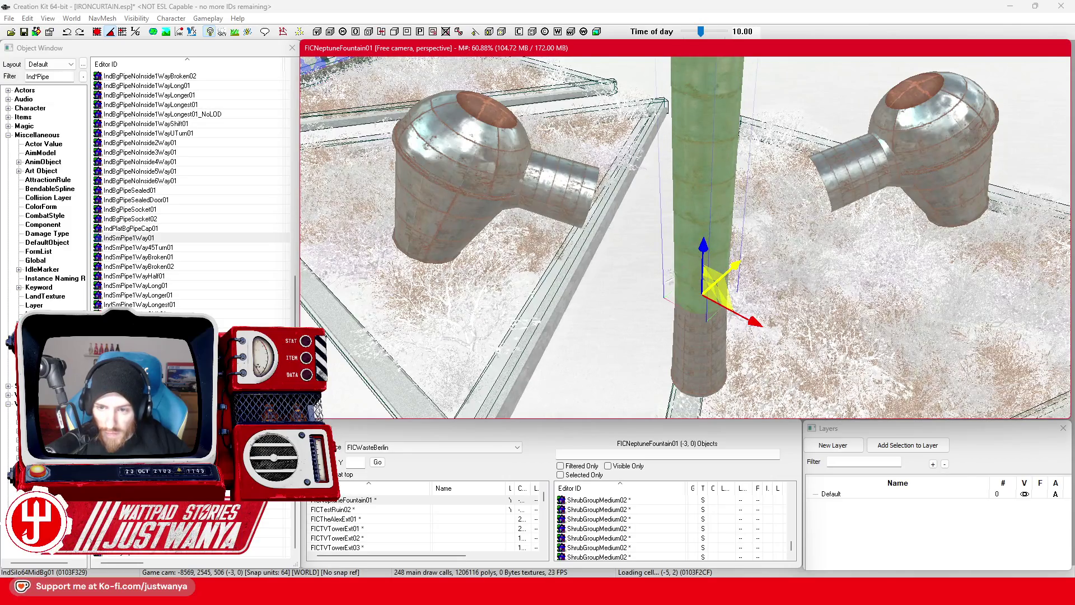
scroll(742, 267, down, 3)
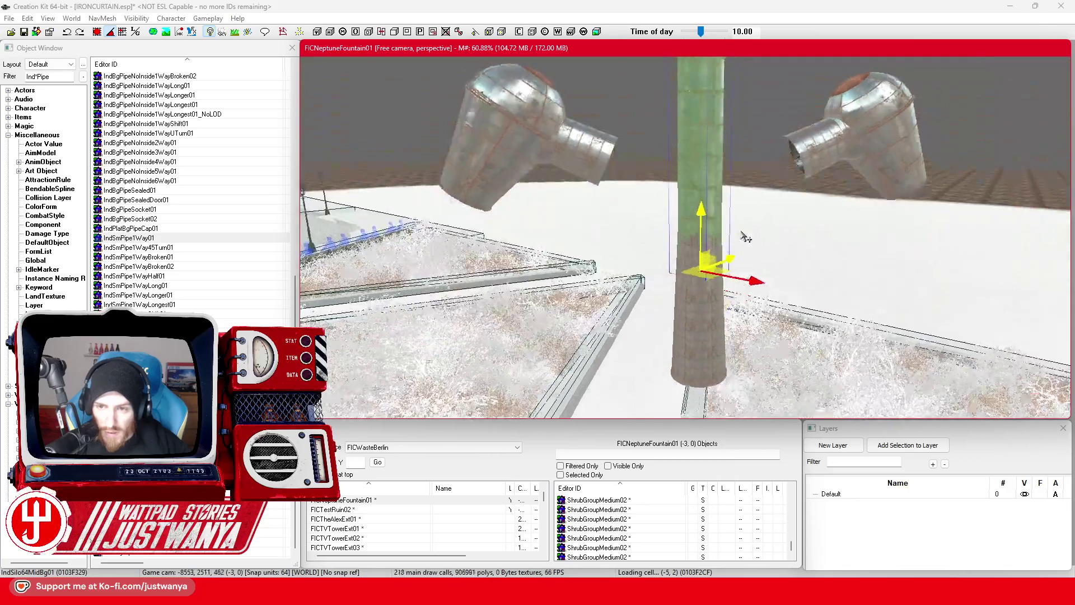
scroll(723, 280, down, 5)
scroll(702, 297, up, 5)
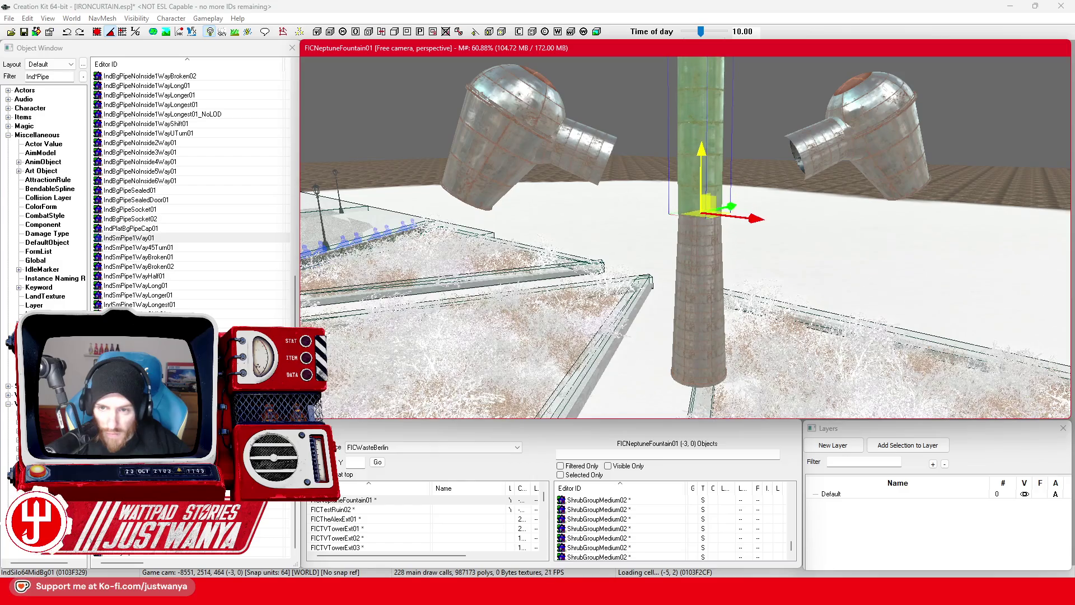
key(ctrl+z)
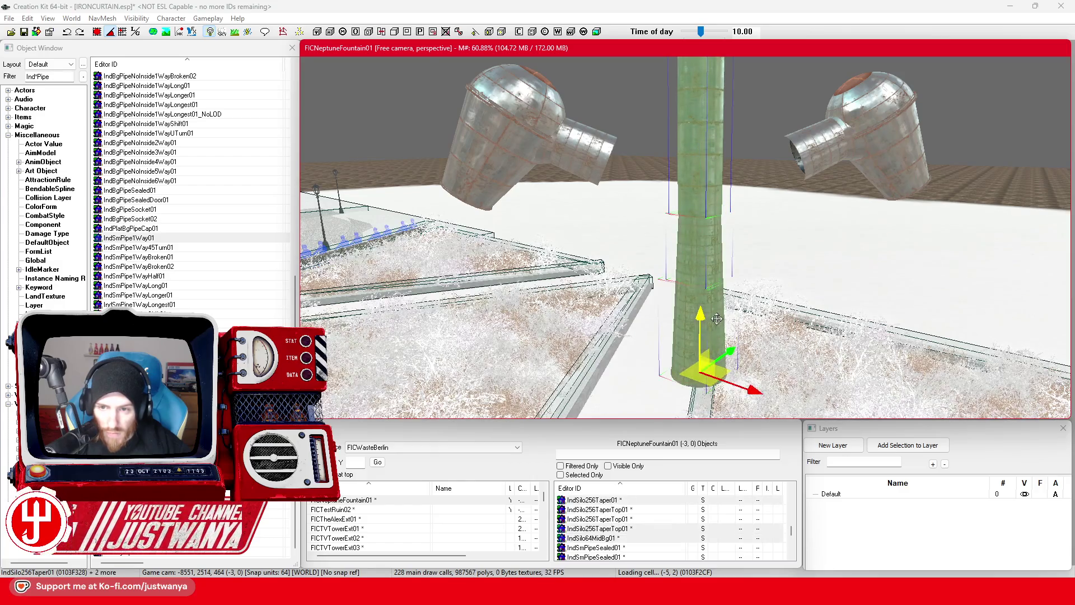
Lower the green silo pole to the ground beside the park bench
scroll(719, 322, down, 3)
drag(722, 325, 697, 110)
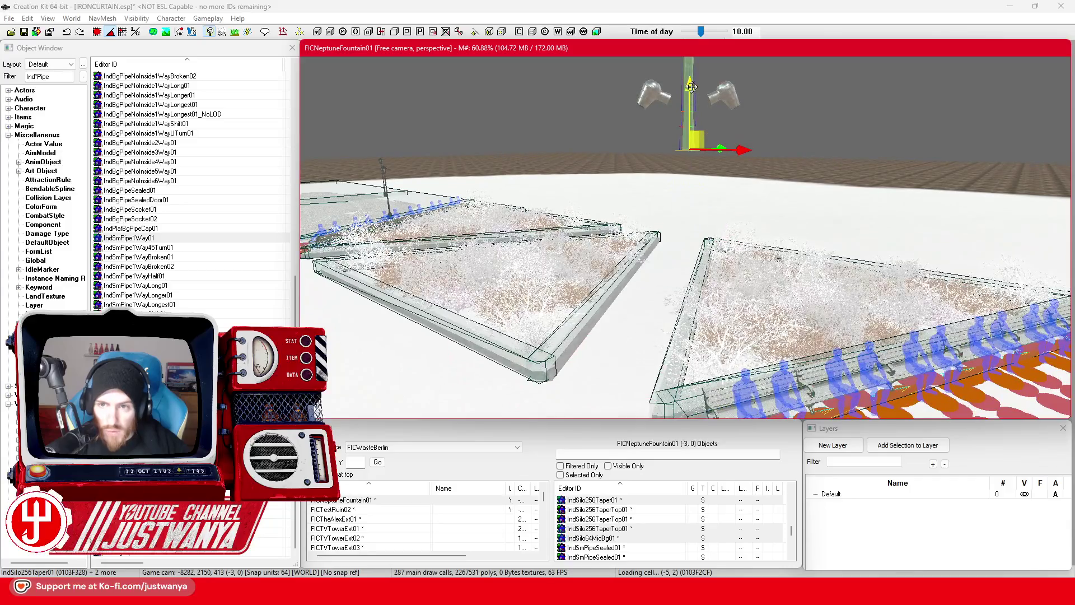
scroll(694, 313, up, 8)
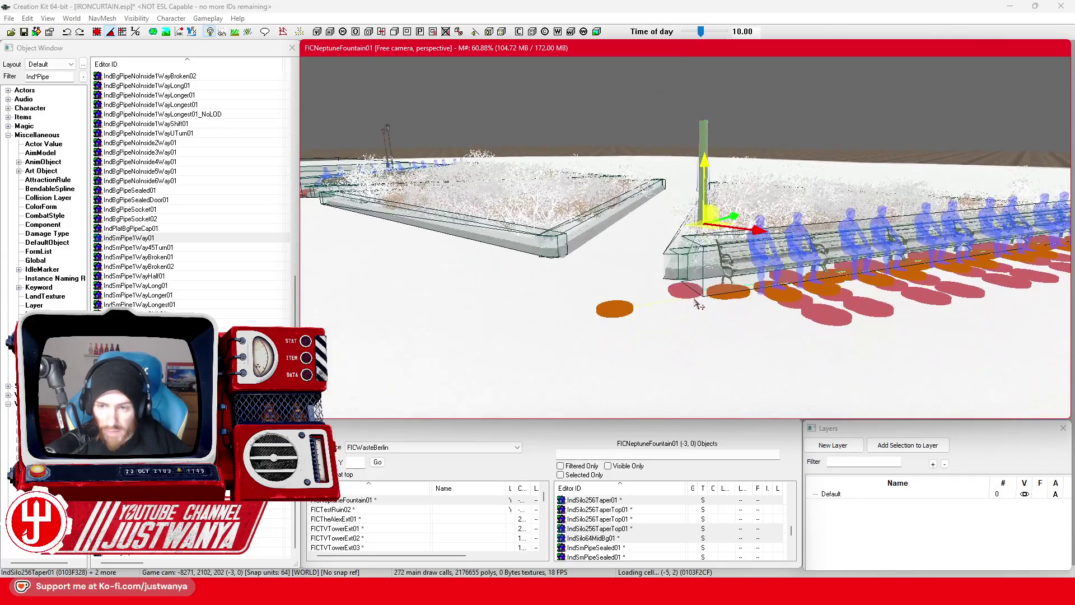
scroll(697, 304, up, 2)
drag(730, 168, 742, 372)
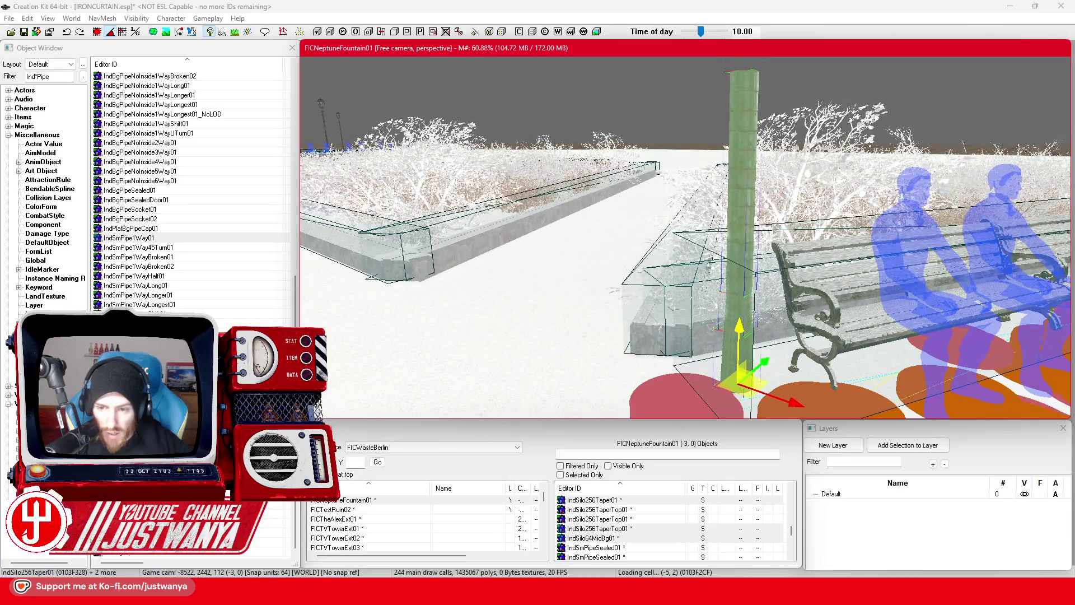
scroll(734, 330, up, 3)
scroll(734, 330, down, 3)
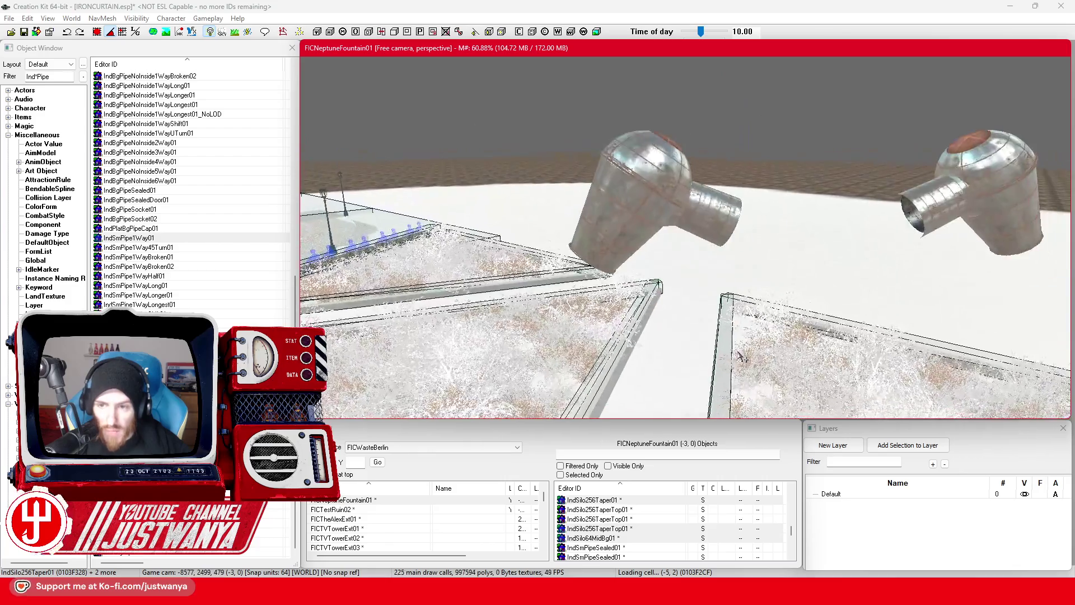
Select all lamp parts: both pipe-elbow heads with their domes and the pole pieces
ctrl+click(681, 230)
ctrl+click(644, 146)
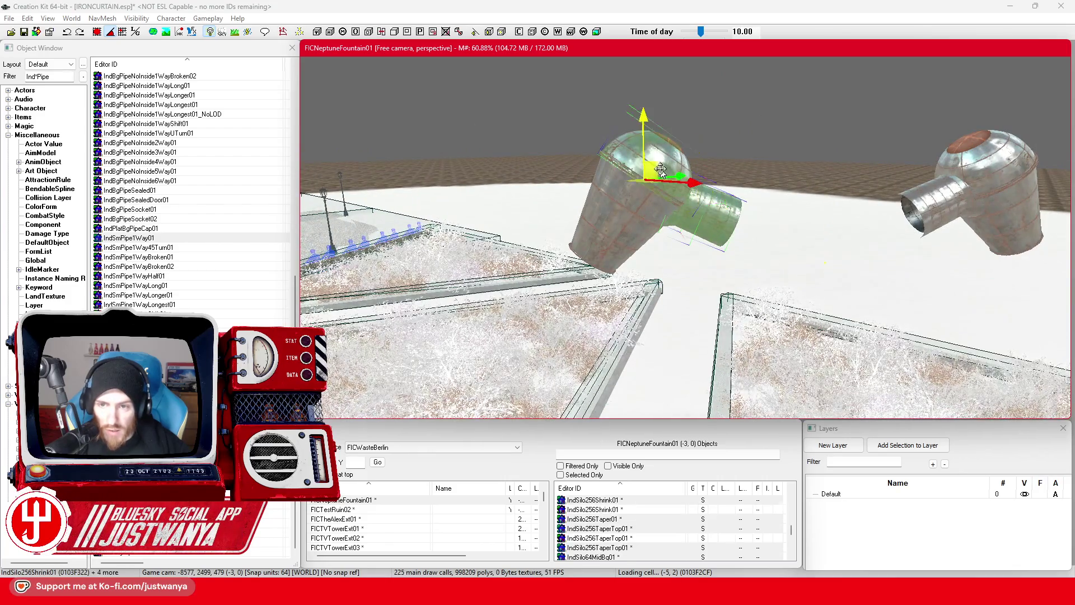
ctrl+click(616, 235)
ctrl+click(908, 213)
ctrl+click(1001, 182)
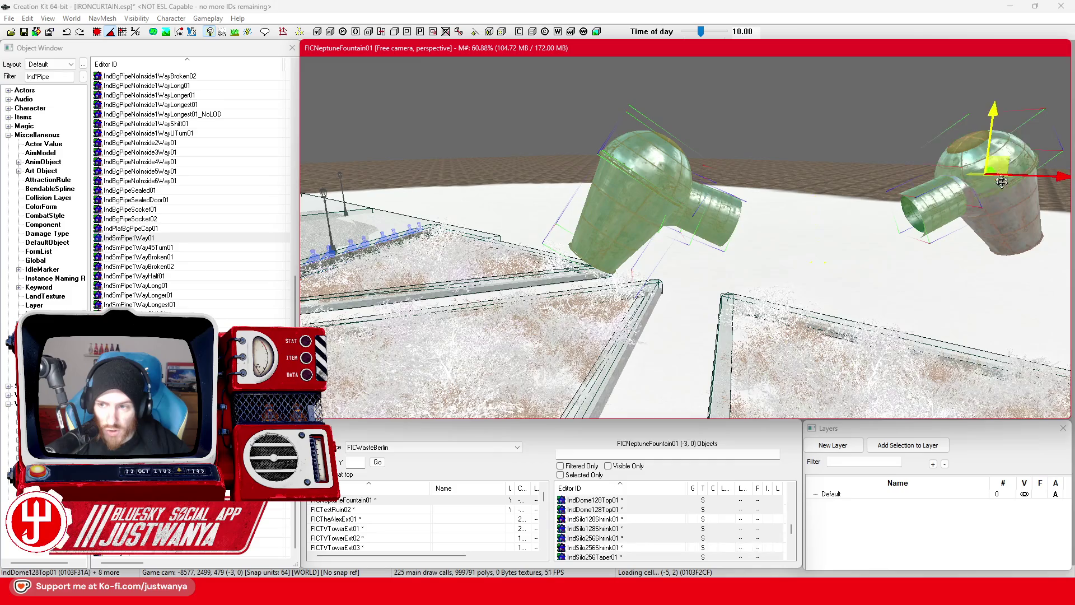
ctrl+click(981, 216)
ctrl+click(1003, 236)
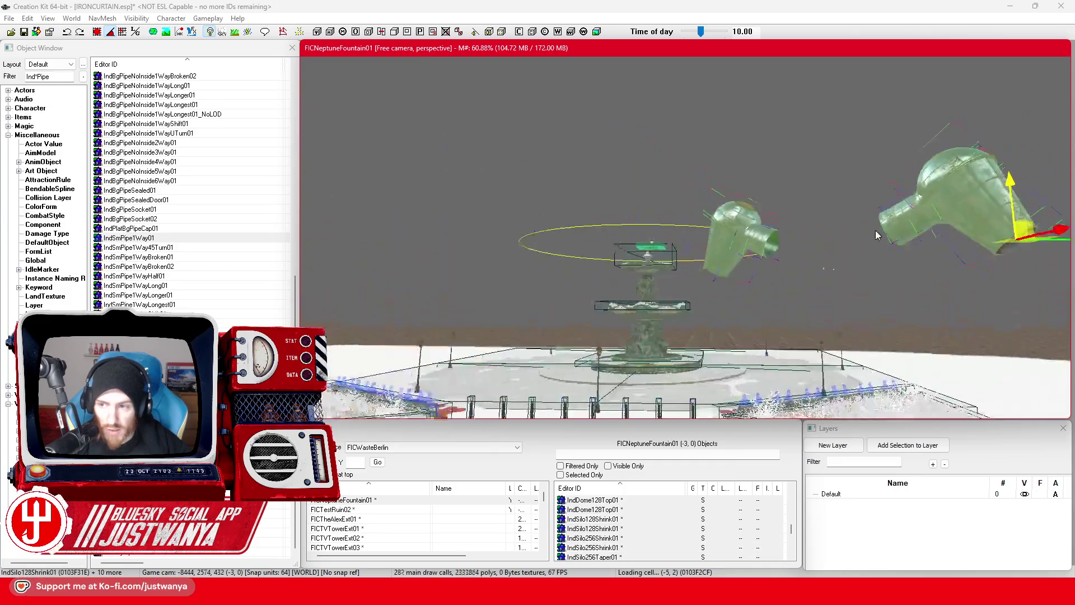
ctrl+click(1007, 254)
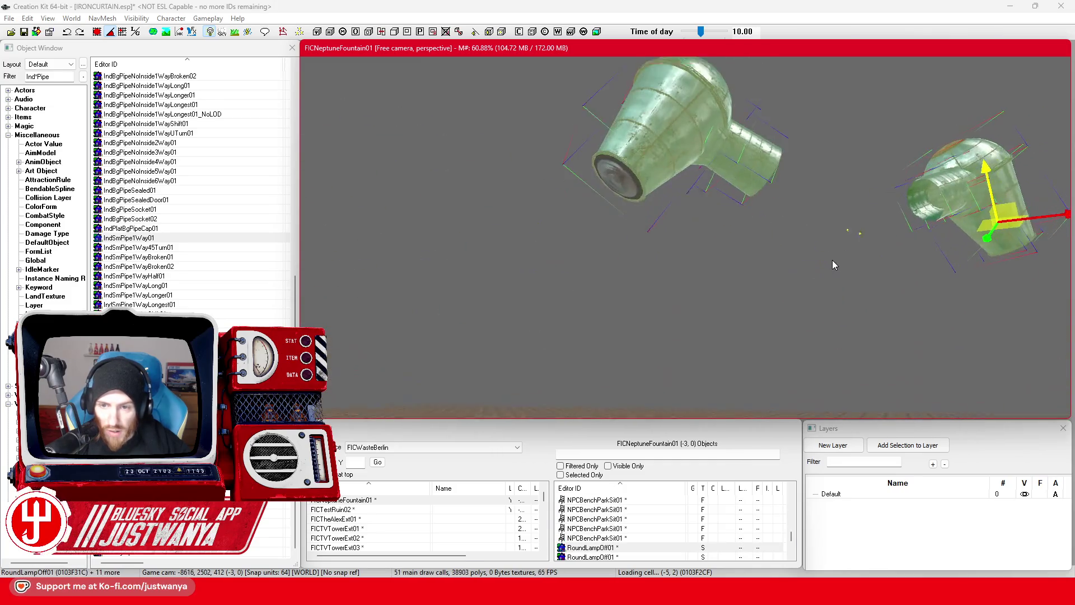
Move the selected lamp assembly onto open ground and select the green post
scroll(781, 312, down, 8)
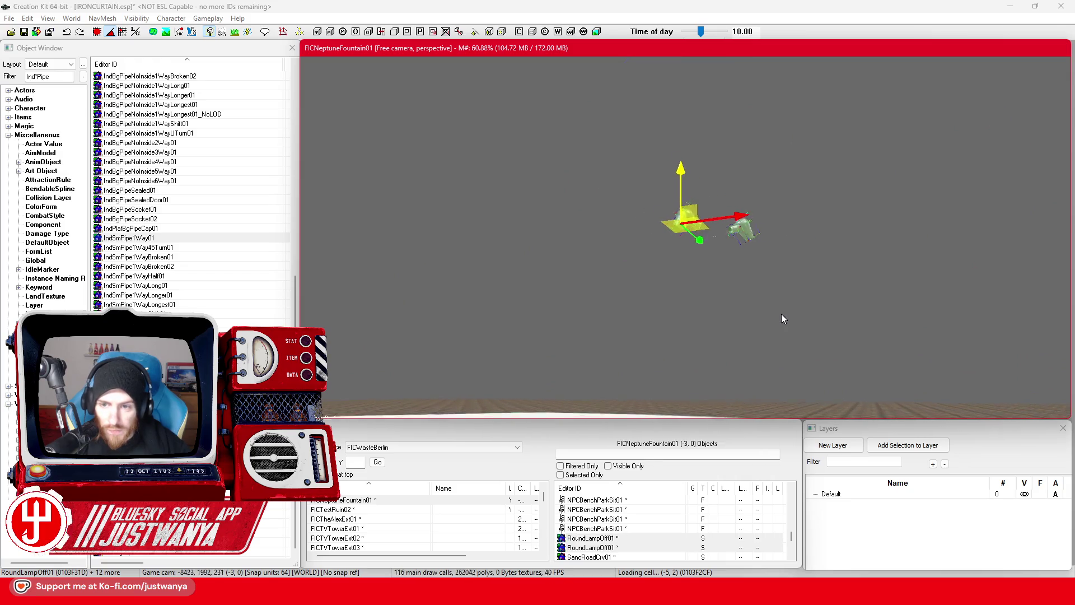
key(t)
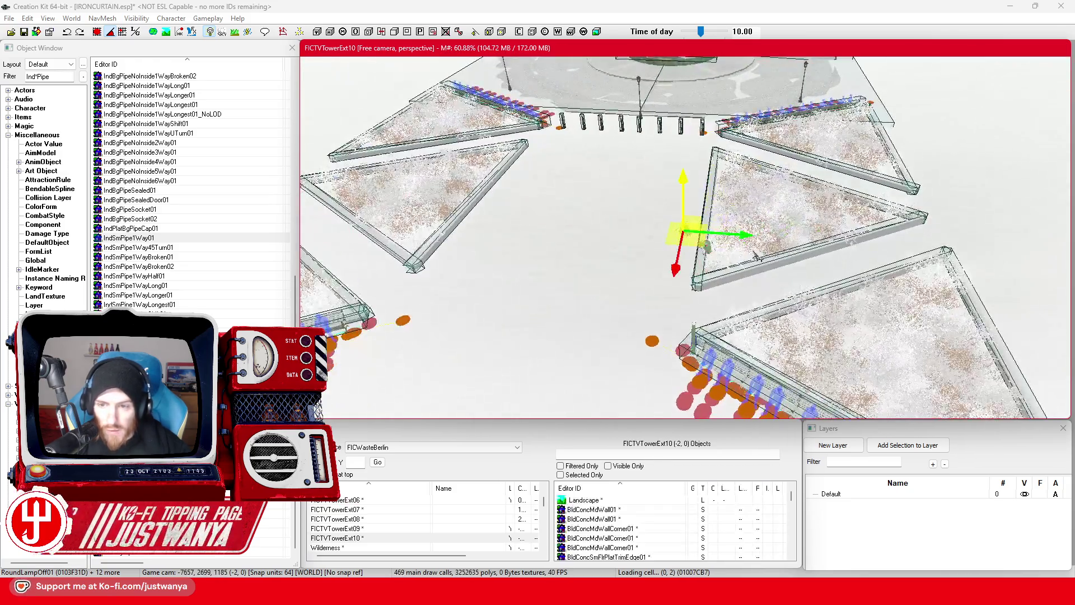
scroll(630, 237, up, 5)
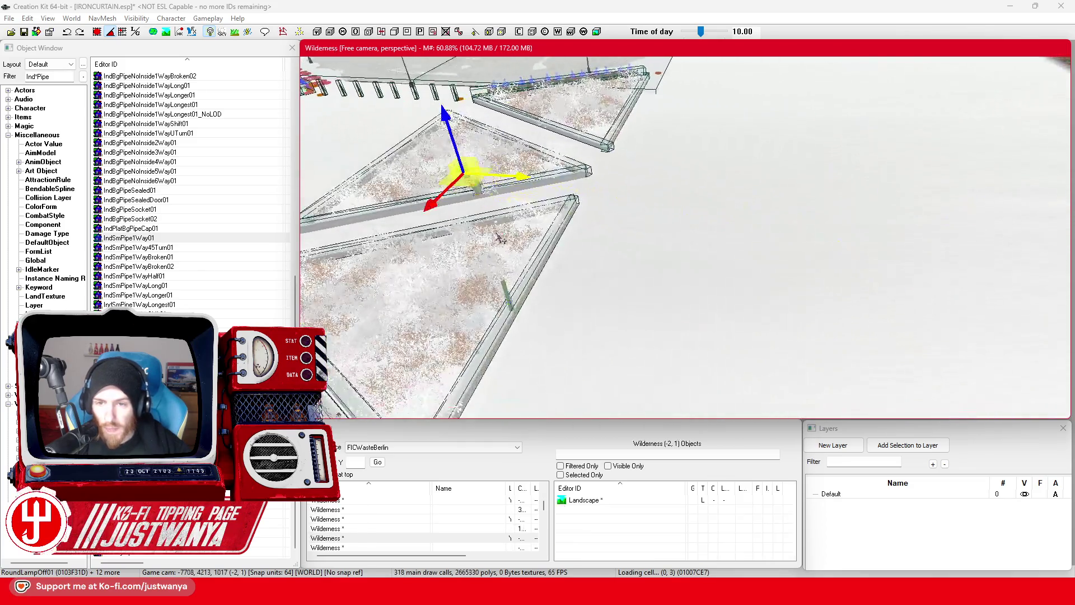
drag(515, 176, 929, 200)
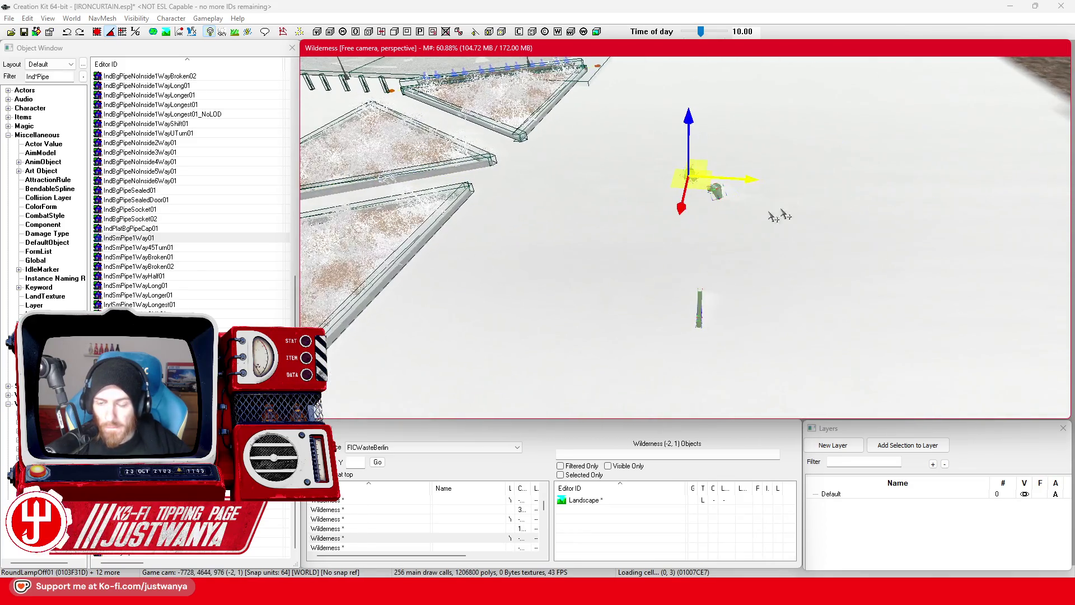
scroll(773, 285, up, 5)
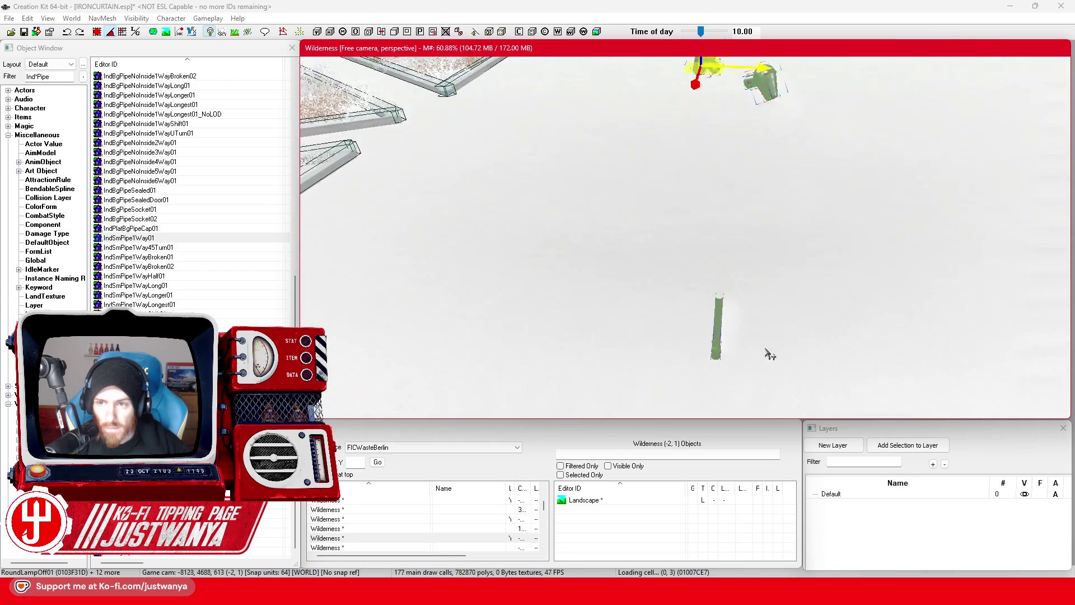
click(731, 335)
scroll(733, 330, up, 3)
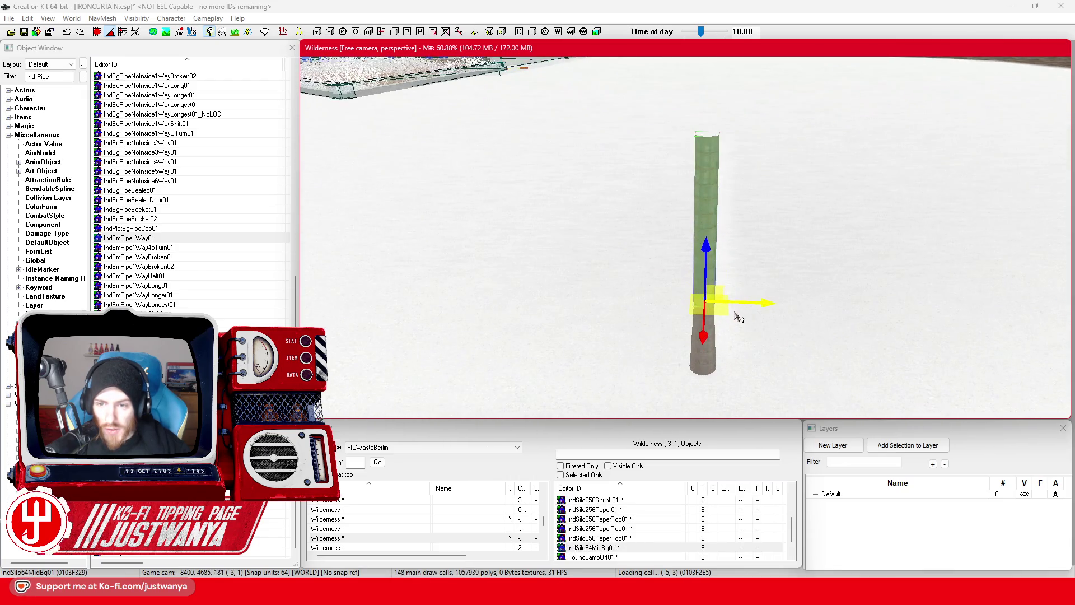
scroll(739, 317, up, 2)
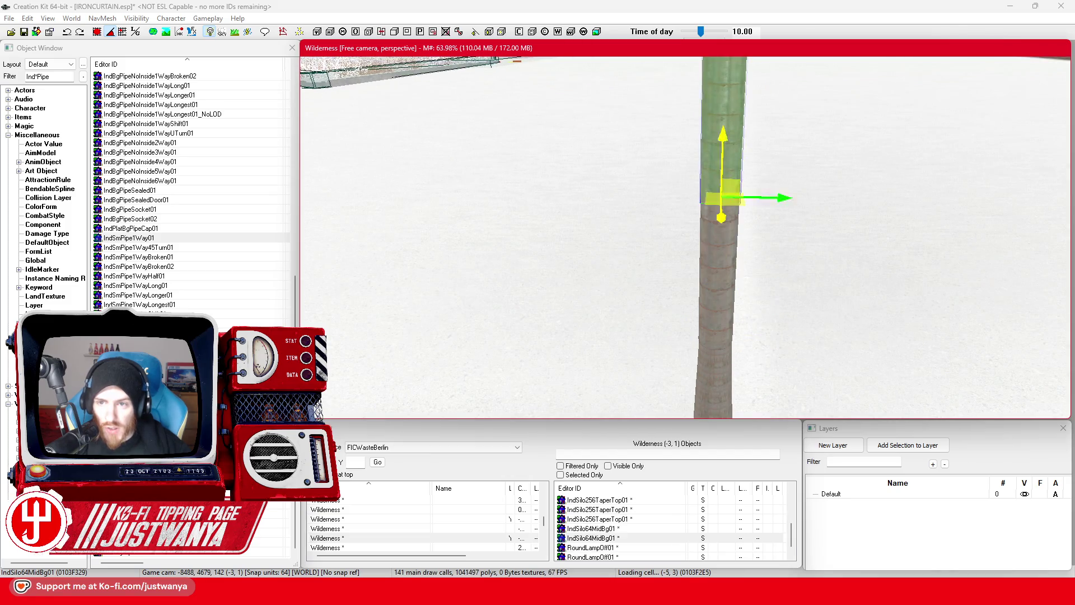
scroll(694, 277, down, 3)
scroll(684, 272, down, 2)
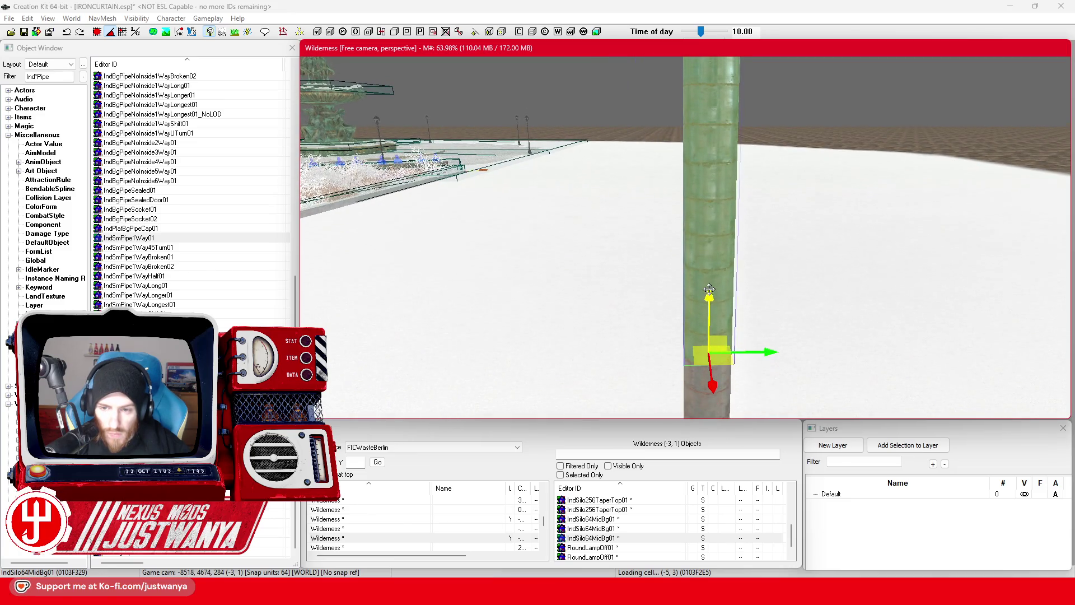
Raise the silo section higher up the post so both heads sit atop a tall pole
key(ctrl+y)
key(ctrl+z)
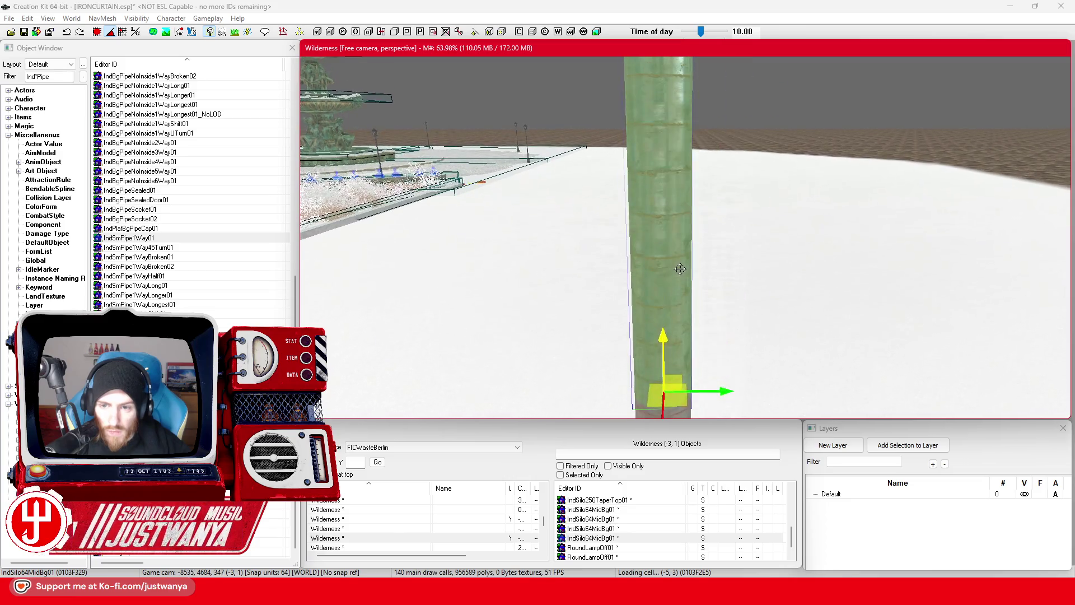
key(ctrl+y)
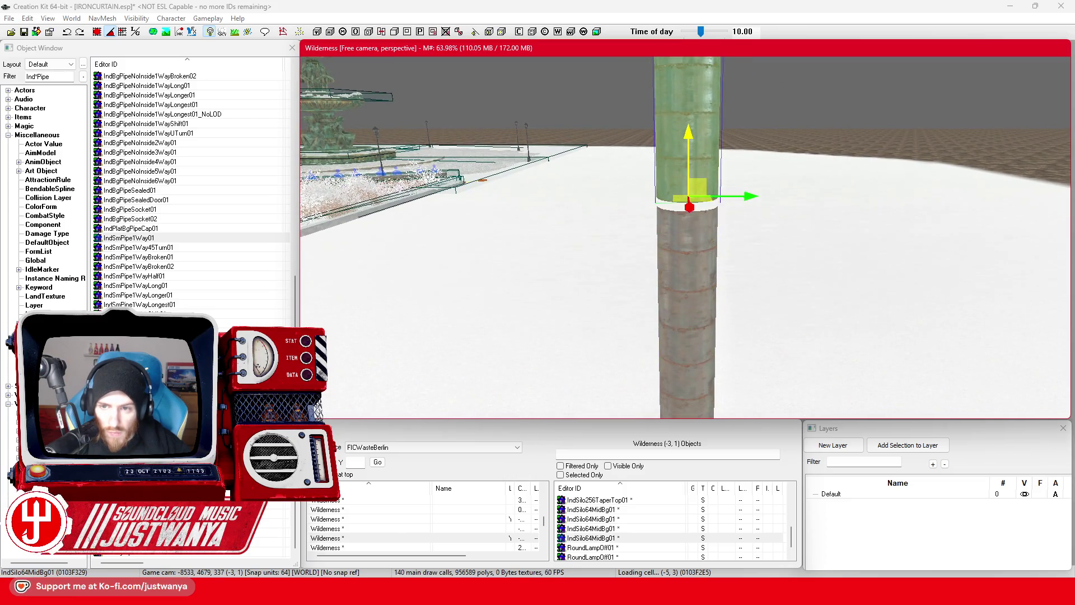
scroll(687, 128, down, 5)
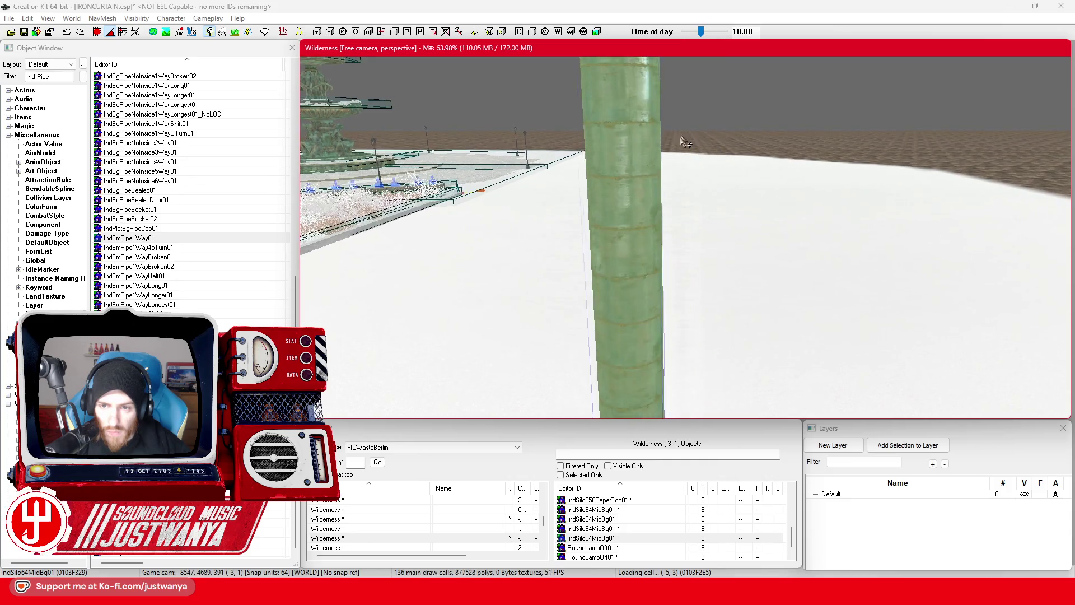
mouse_move(670, 260)
mouse_down()
mouse_move(674, 95)
mouse_move(596, 91)
mouse_move(588, 70)
mouse_move(565, 312)
mouse_up()
click(50, 76)
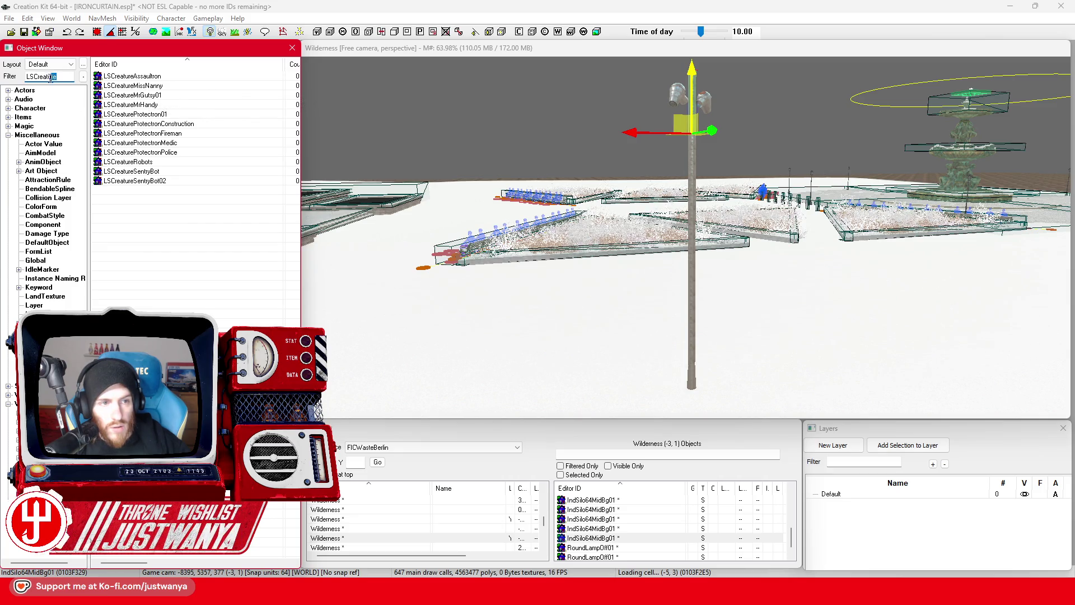
Filter for LS*Raid and place an LS_CreatureRaider beside the lamp post
key(BackSpace)
text(LS*RT)
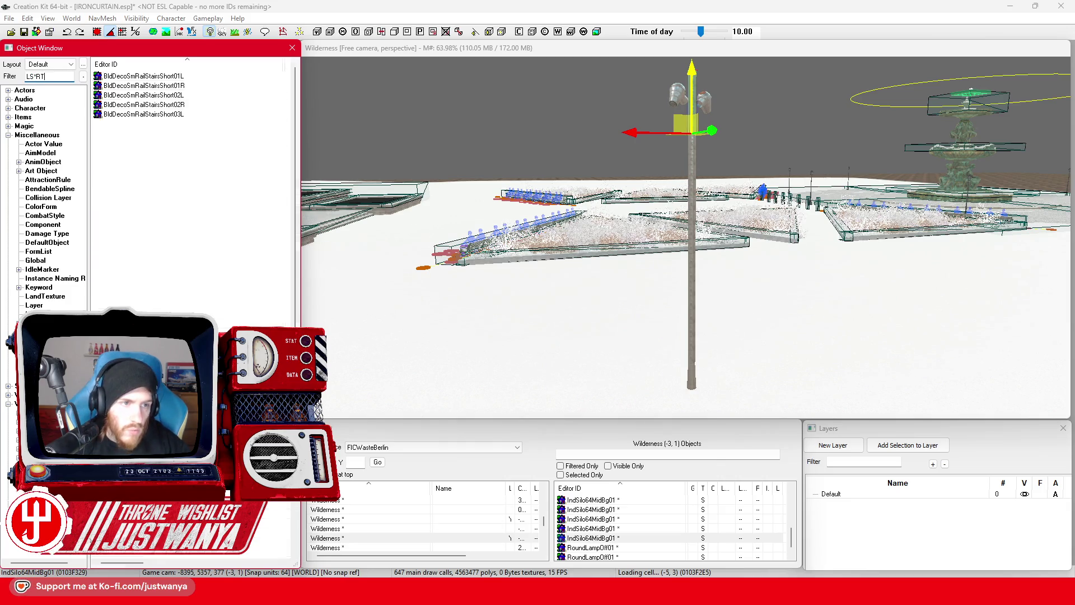
text(aid)
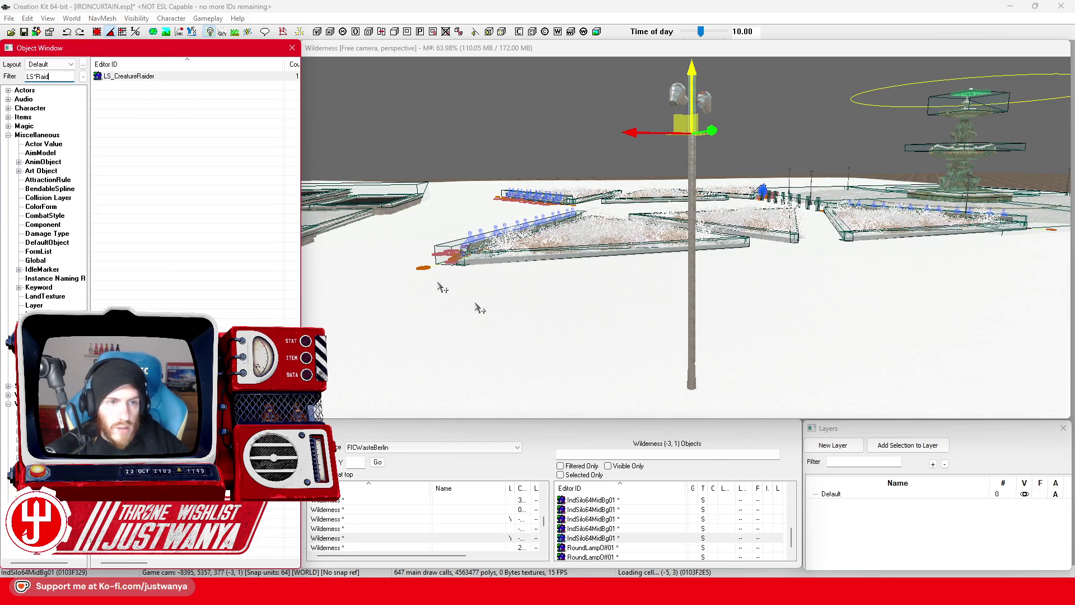
drag(676, 401, 674, 399)
Delete the pole's upper section
scroll(655, 342, up, 3)
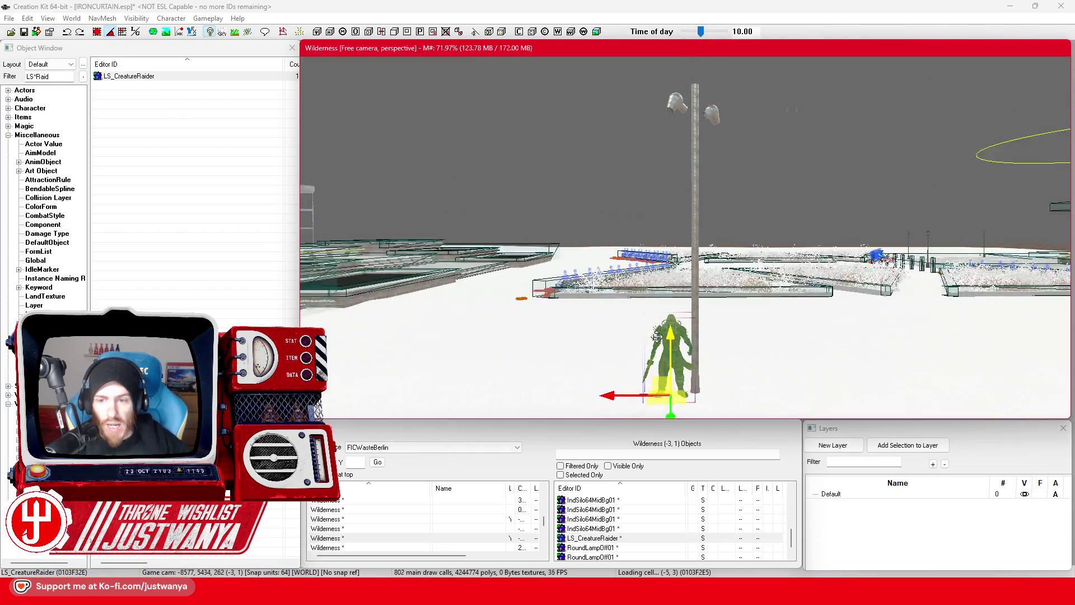
click(699, 104)
key(Delete)
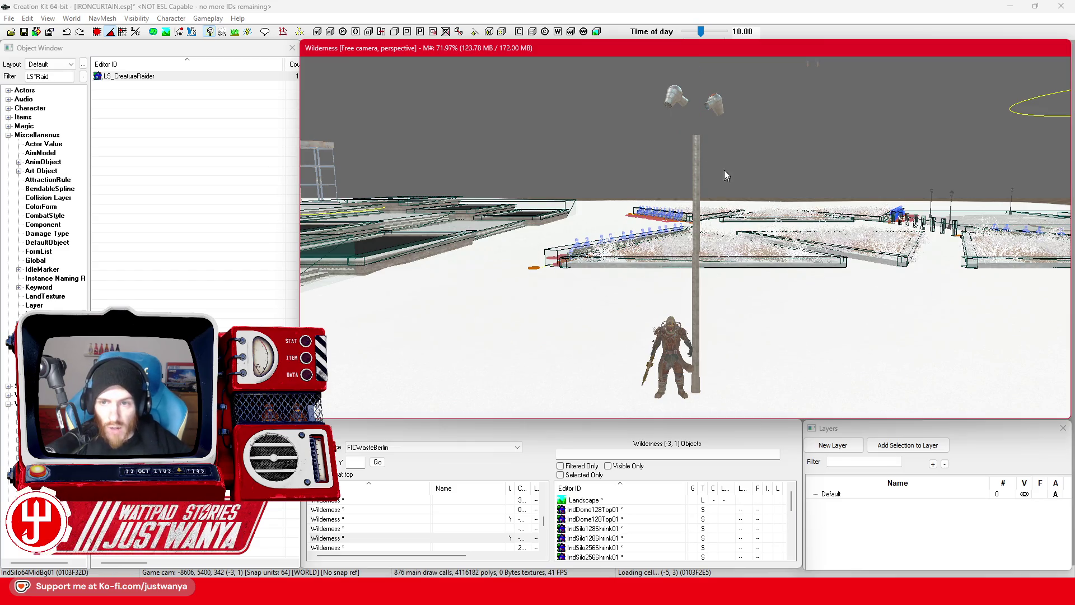
Select the lower pole section, the round base platform, then the large silo section
scroll(703, 182, up, 5)
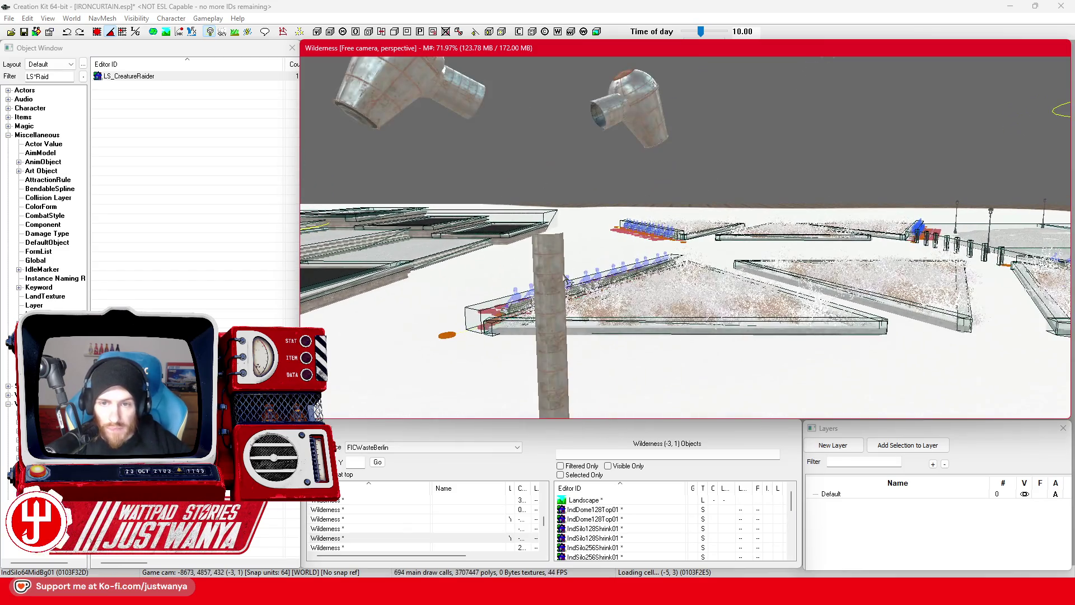
drag(565, 278, 572, 280)
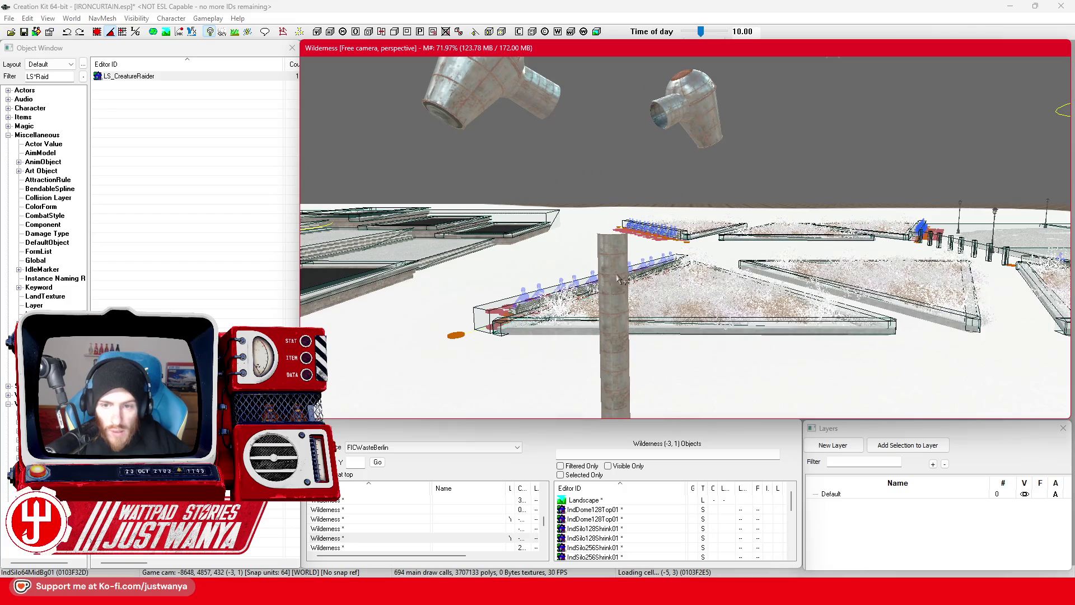
click(618, 279)
scroll(619, 278, down, 3)
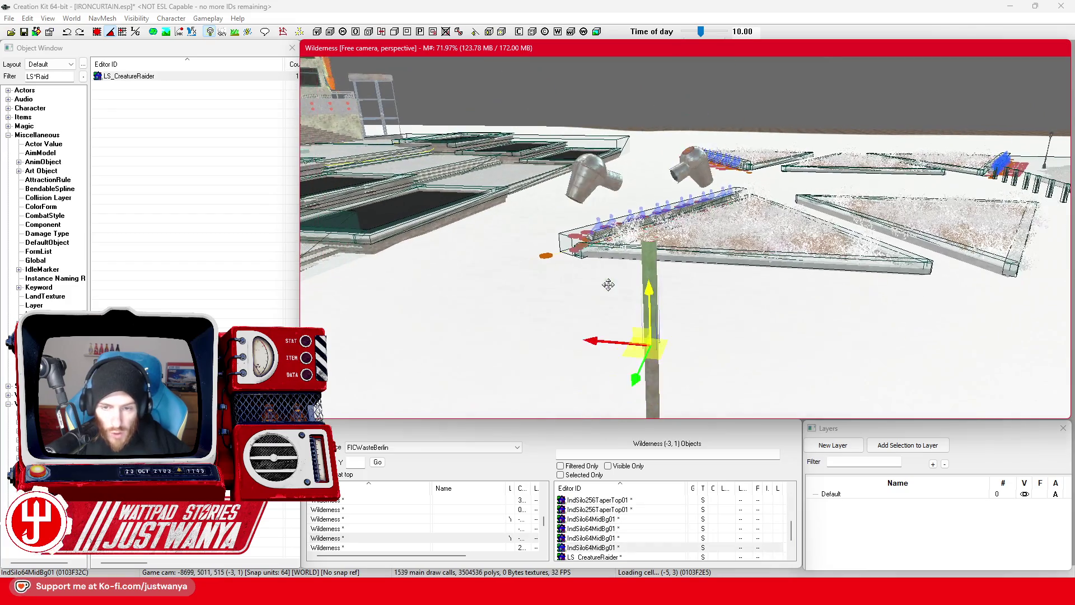
scroll(631, 202, up, 3)
click(571, 246)
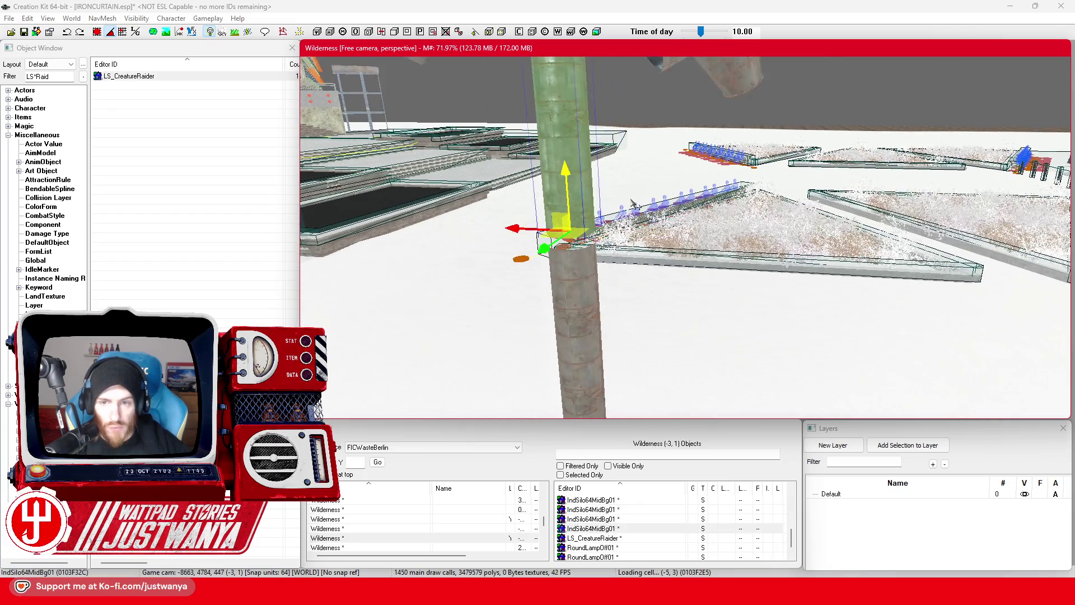
scroll(632, 201, up, 2)
click(633, 206)
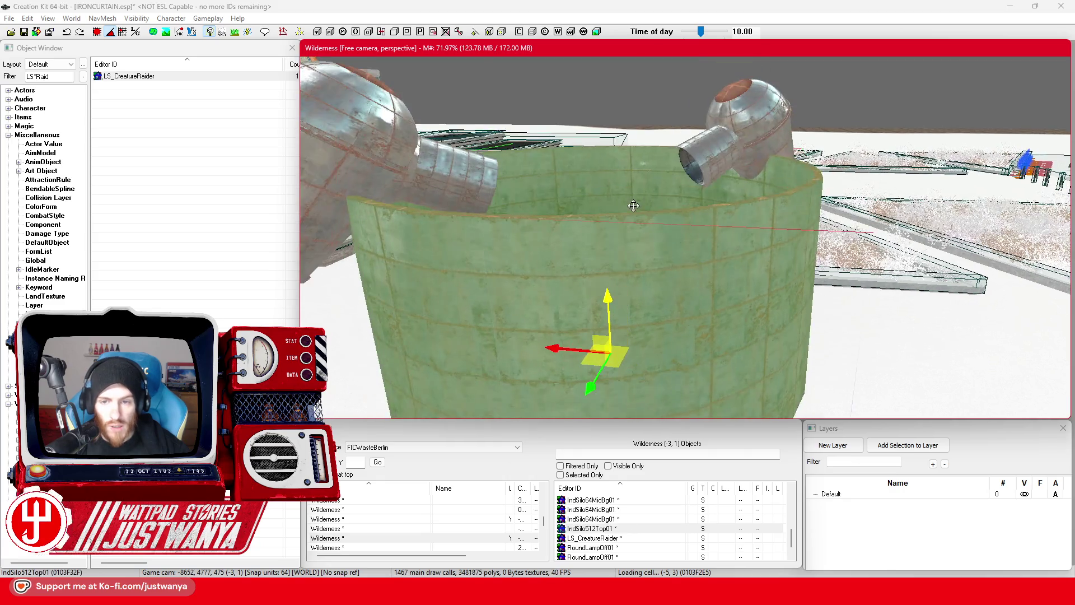